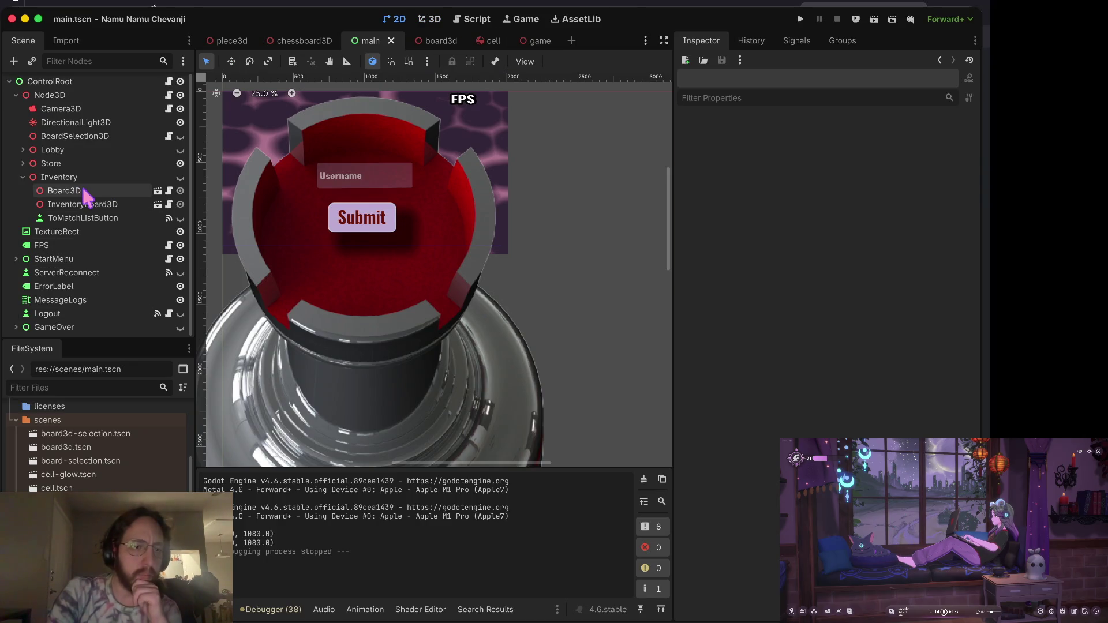
Open the cell.tscn scene for editing.
double_click(74, 488)
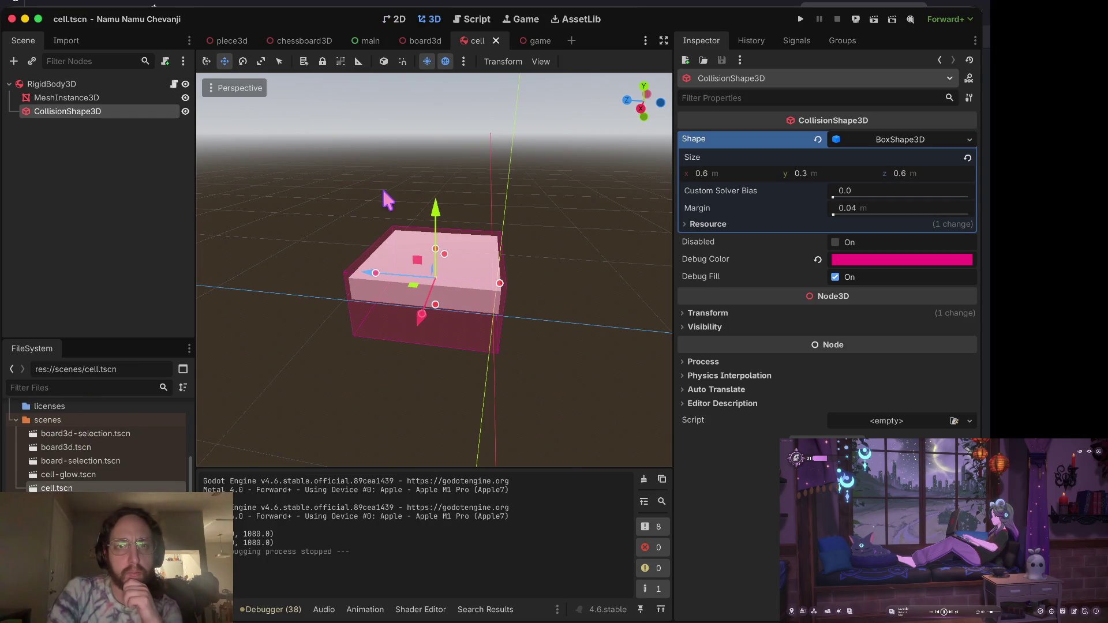
scroll(383, 198, up, 5)
scroll(490, 323, down, 5)
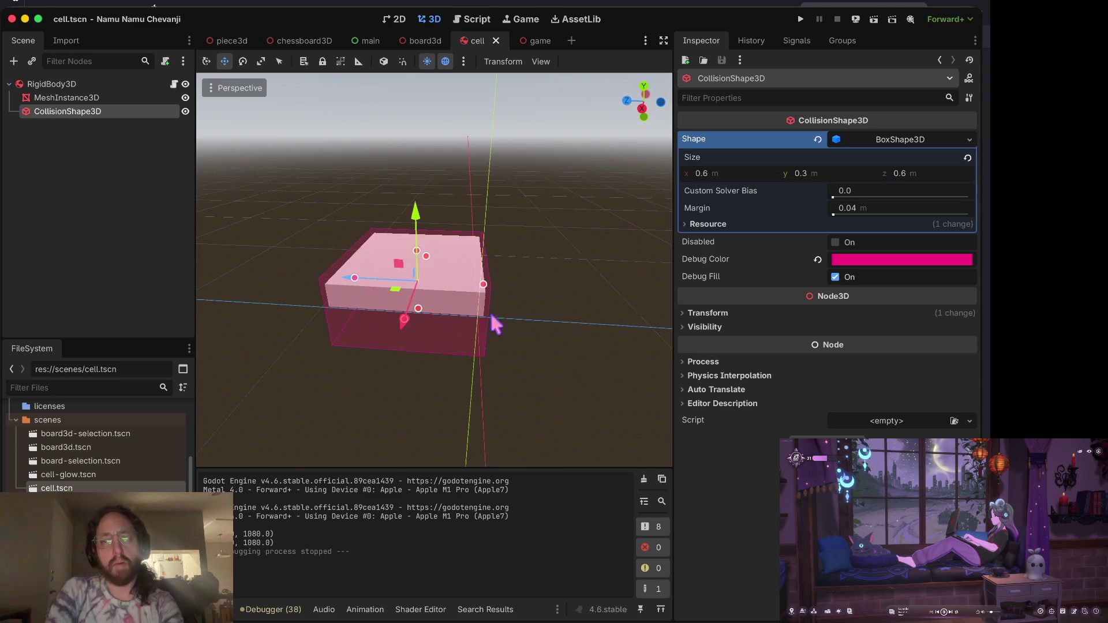
Switch off Local to Scene on the MeshInstance3D material, then save and run the game.
click(100, 97)
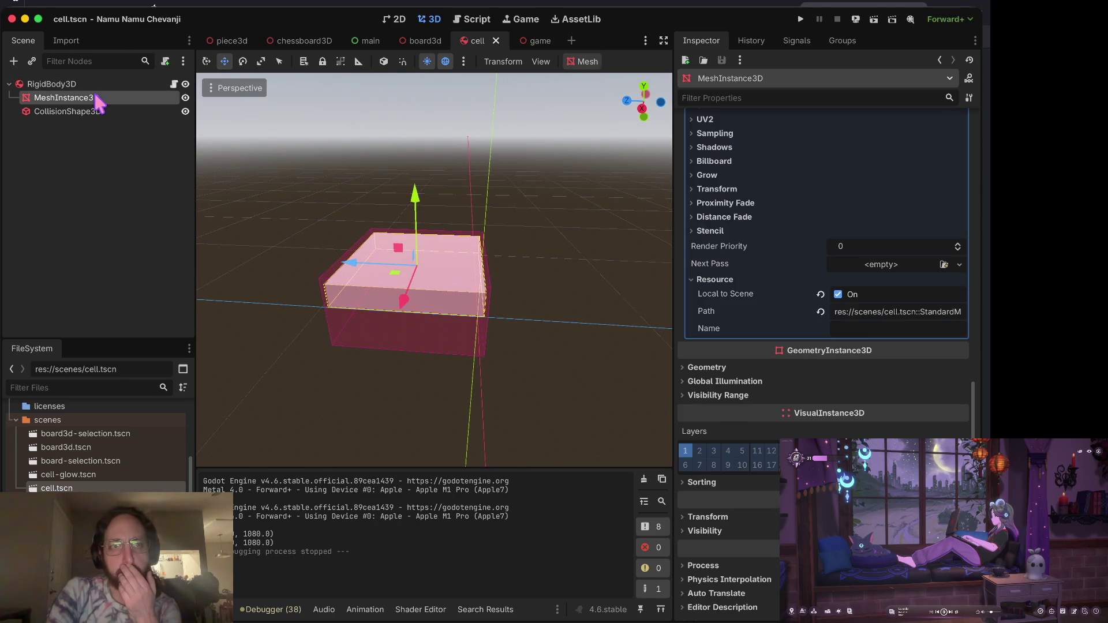
click(838, 293)
key(ctrl+s)
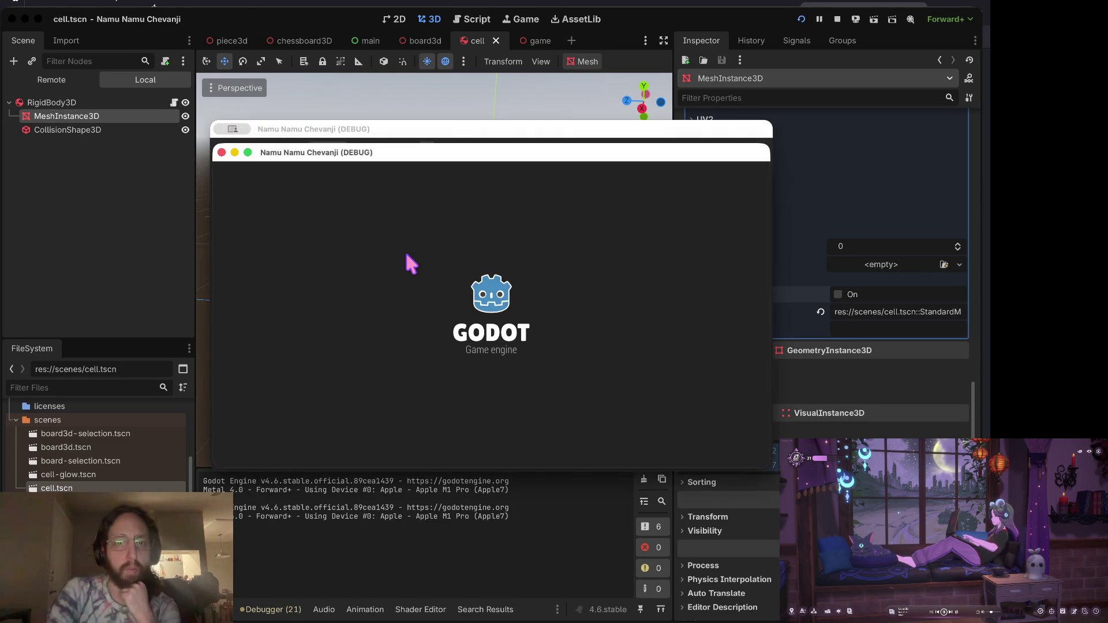
Log in with a test username to load the three blue chessboards, then stop the game.
click(504, 338)
text(b)
click(486, 401)
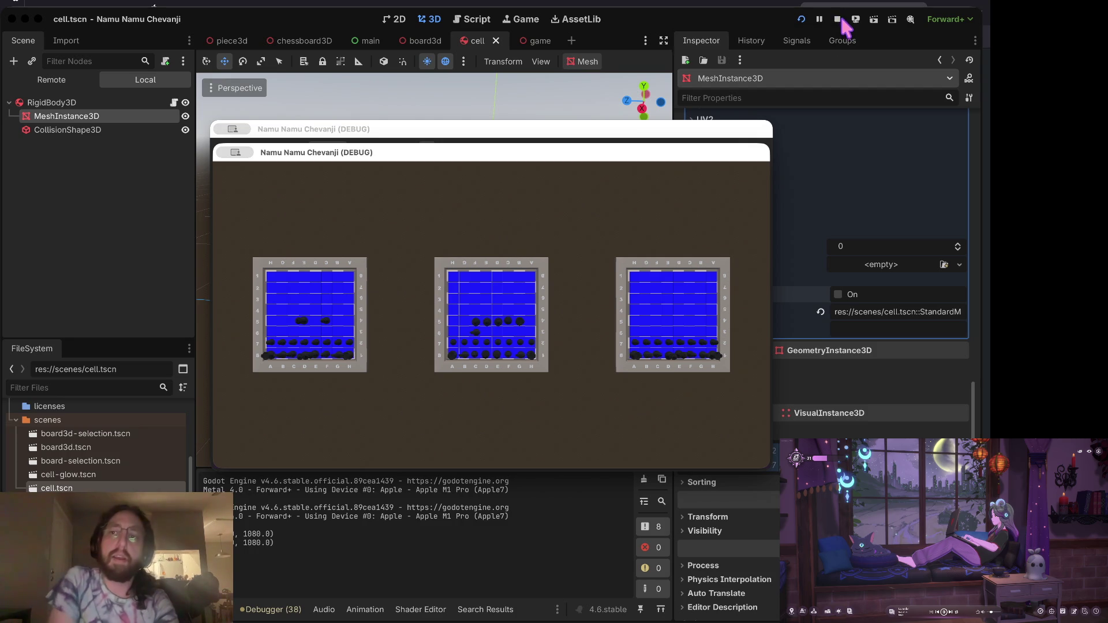
click(835, 21)
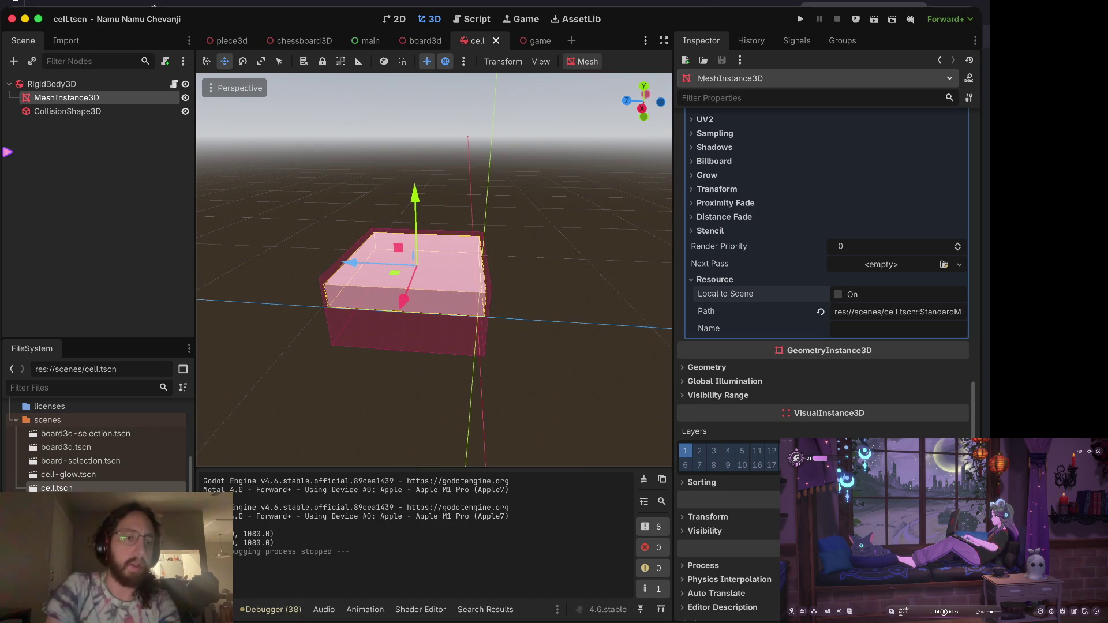
Turn Local to Scene back on for the cell MeshInstance3D material and save cell.tscn.
scroll(141, 487, down, 3)
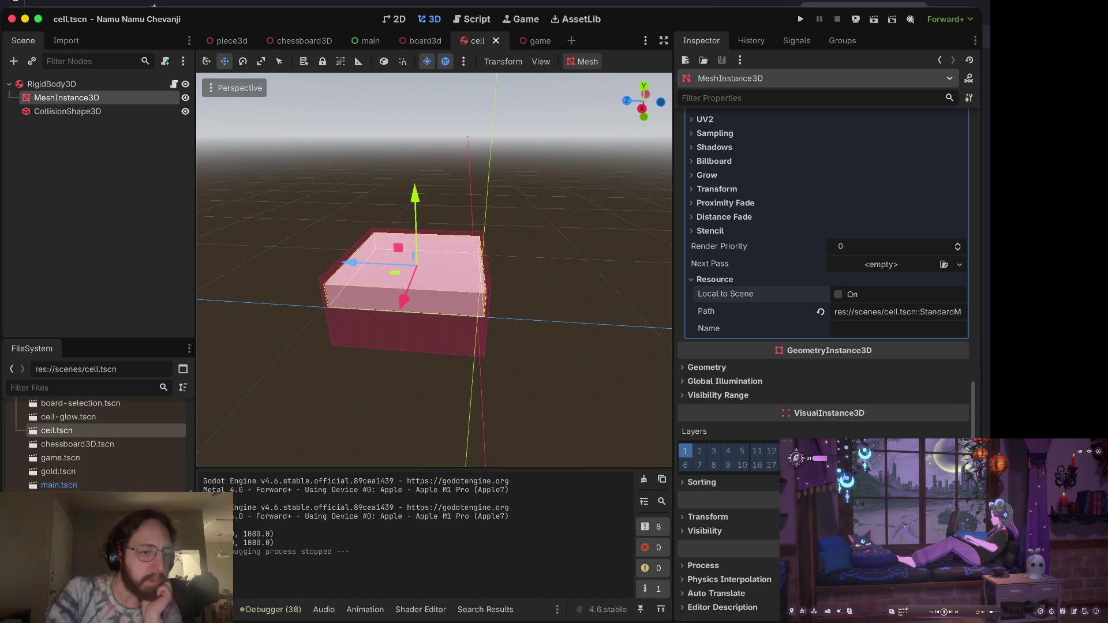
click(141, 485)
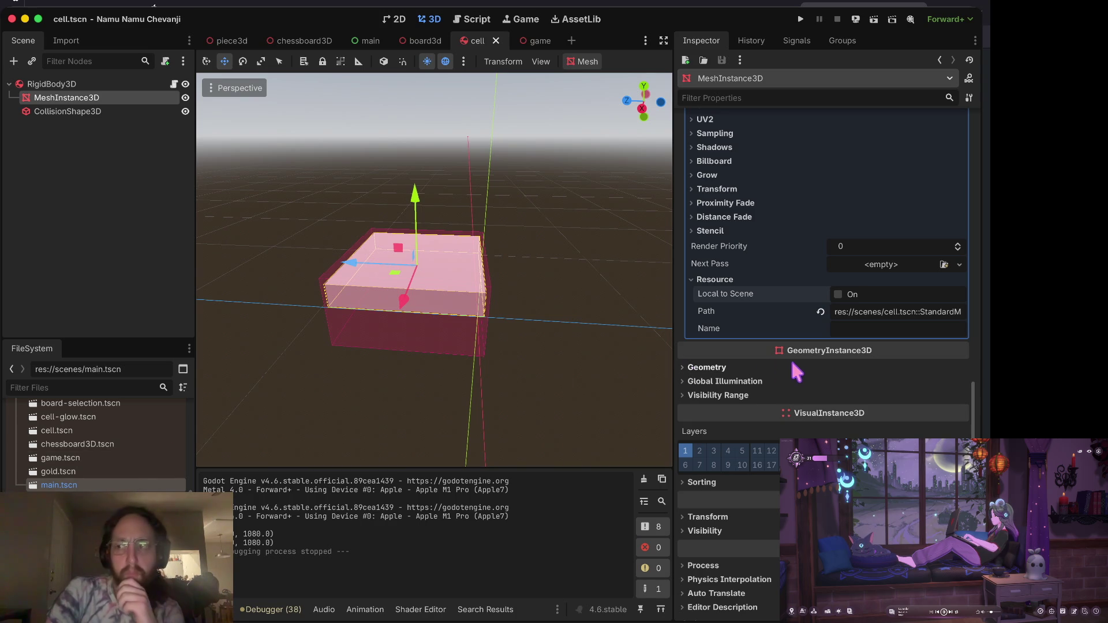
click(108, 112)
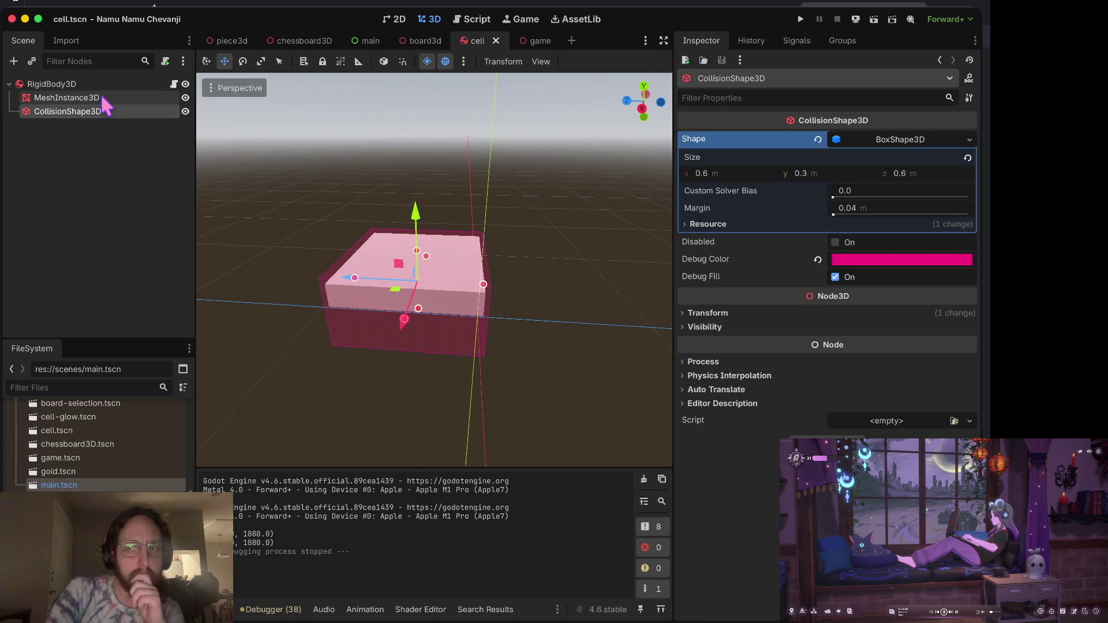
click(104, 99)
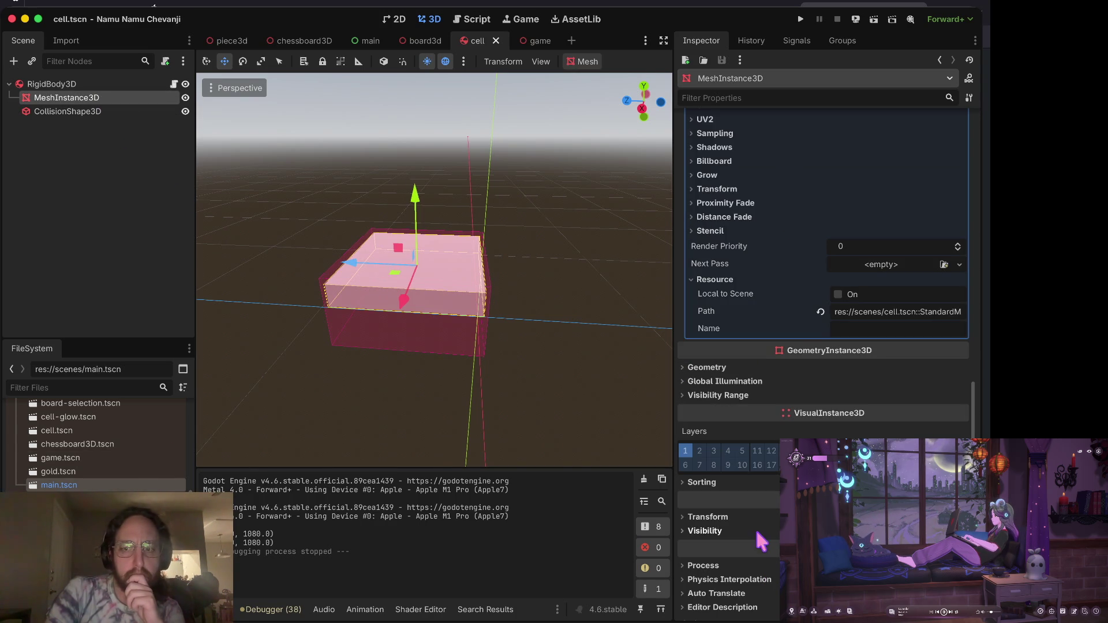
scroll(750, 515, down, 2)
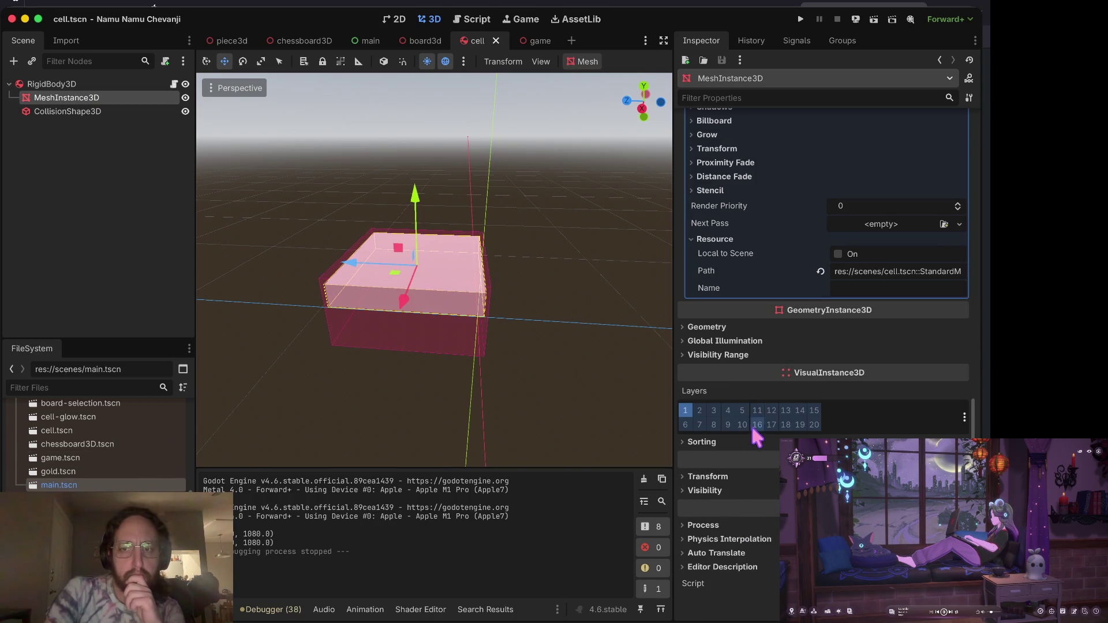
scroll(750, 425, up, 4)
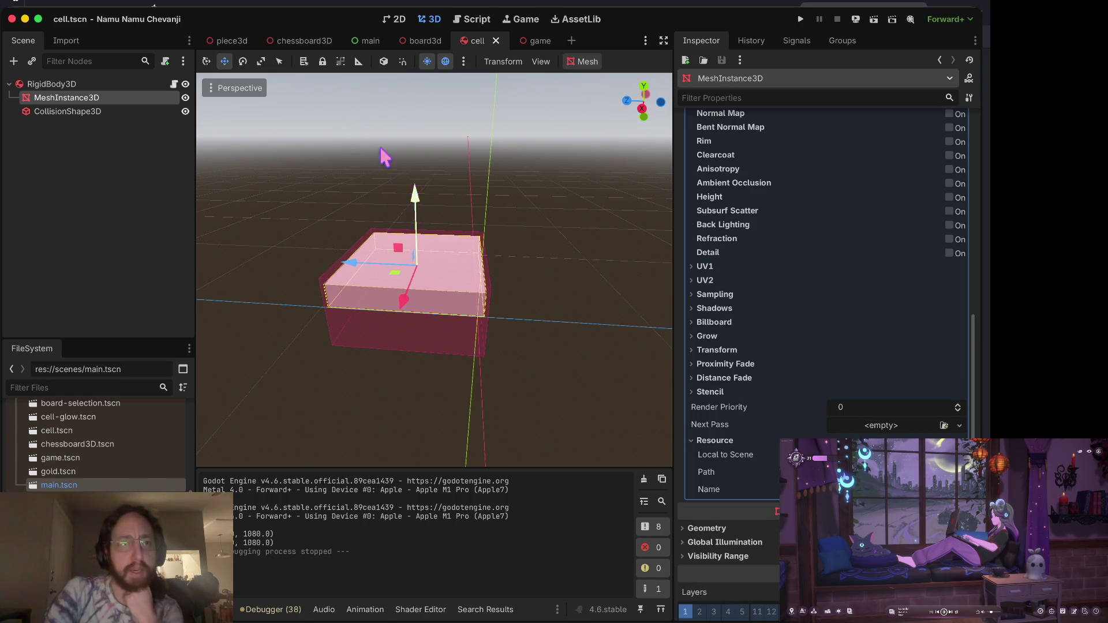
click(104, 112)
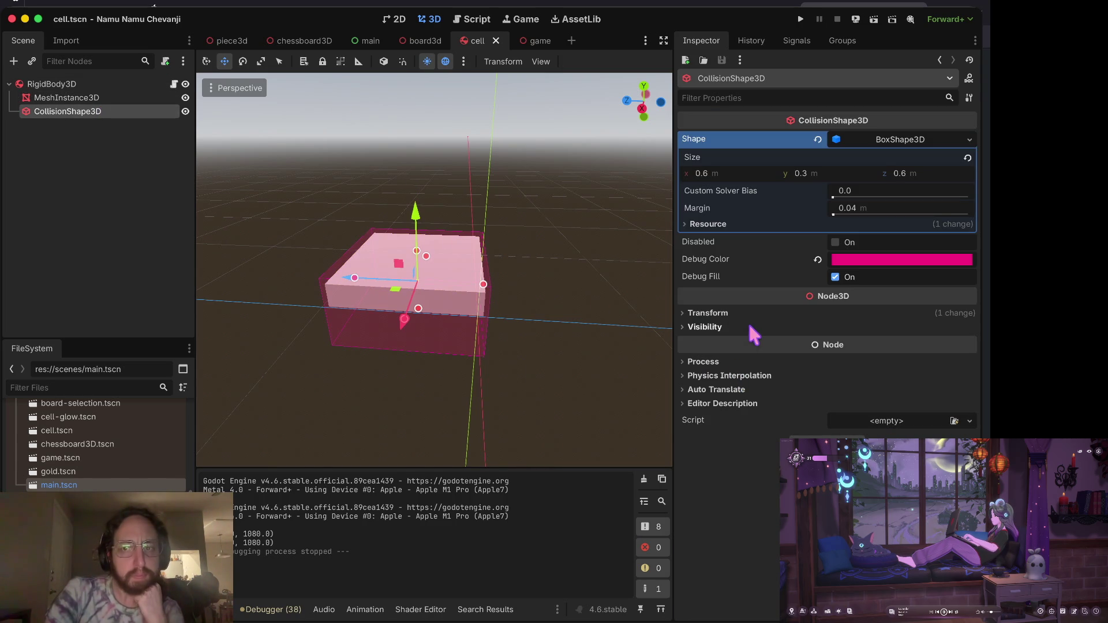
click(115, 97)
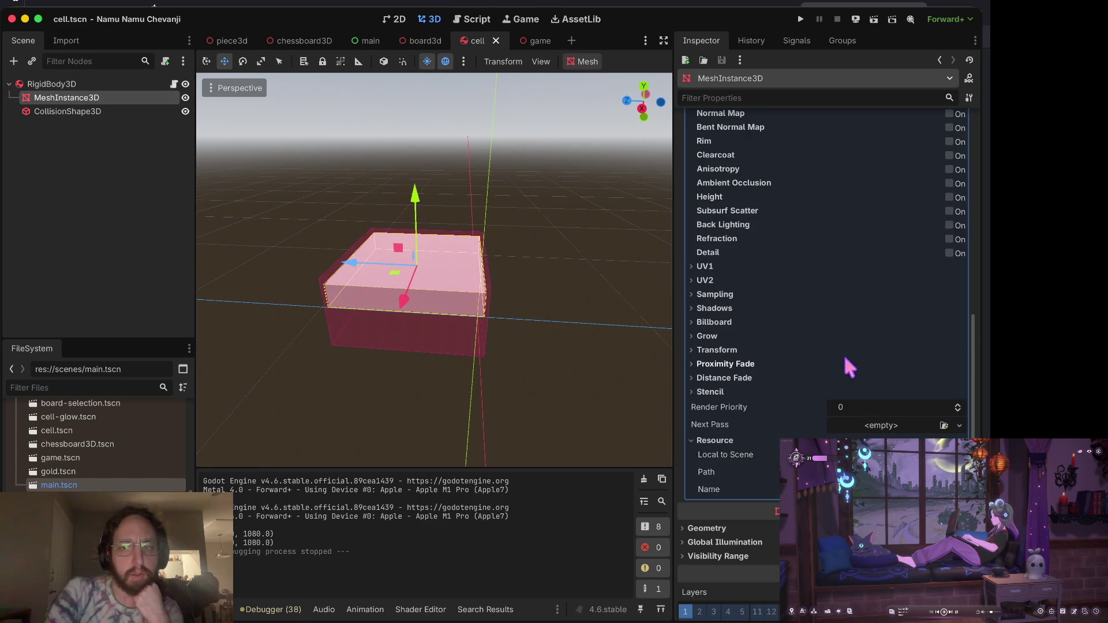
click(842, 455)
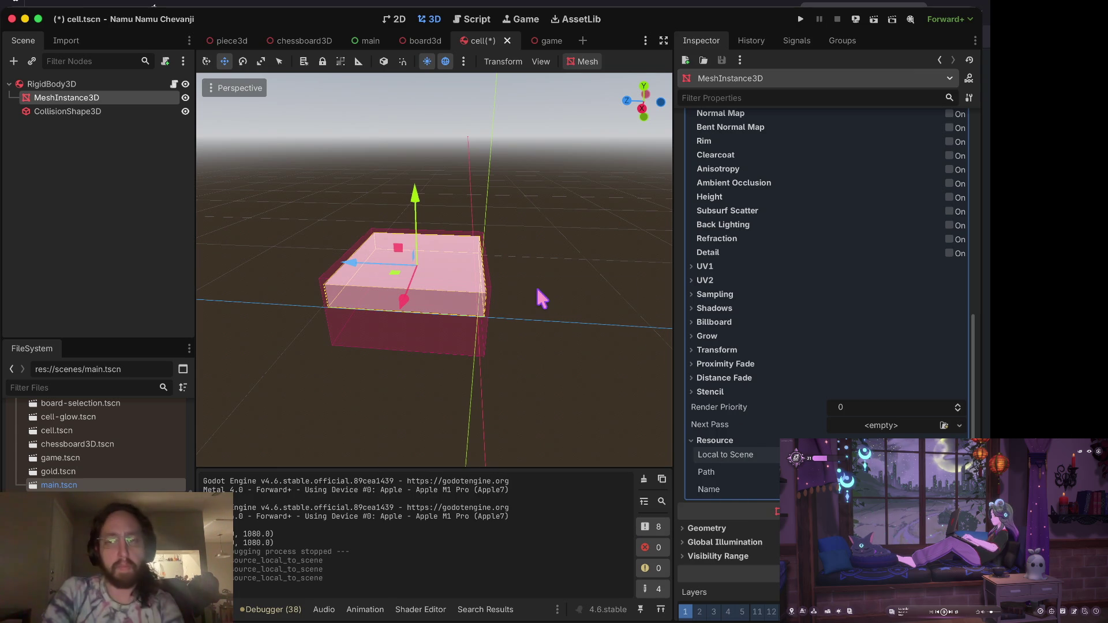
key(ctrl+s)
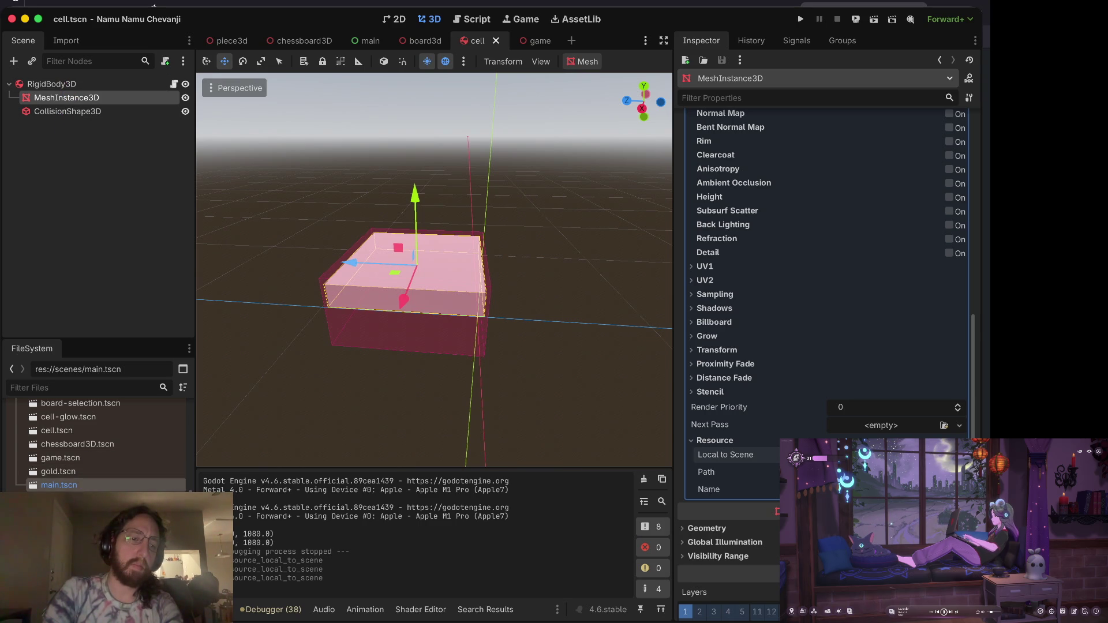
Find chessboard3D.tscn in the FileSystem scenes folder and open it in a new tab.
scroll(30, 453, up, 10)
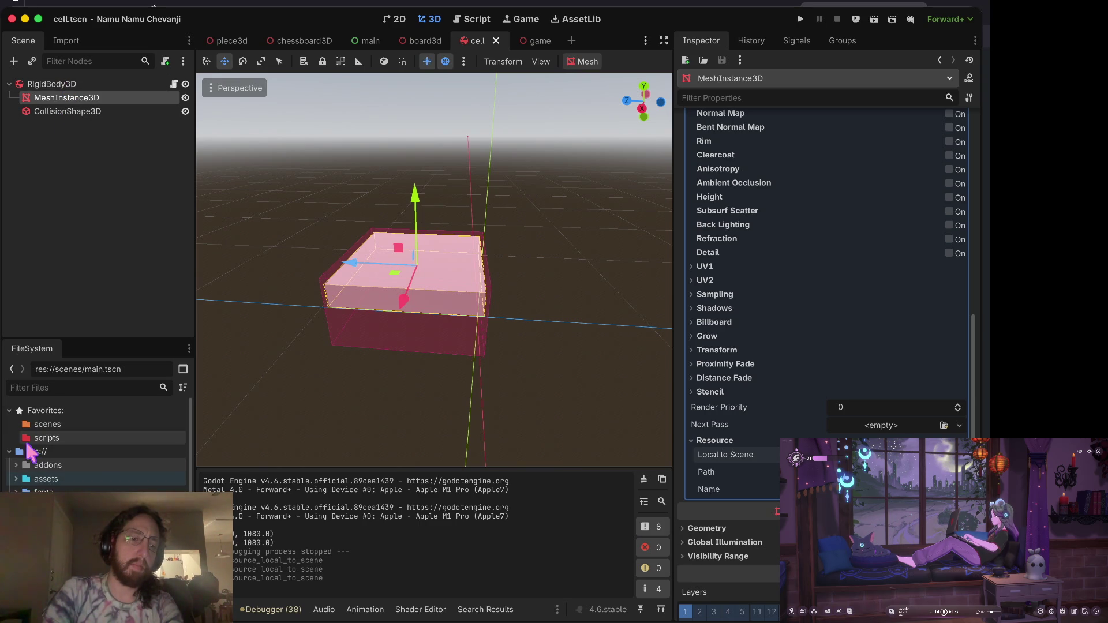
scroll(837, 295, up, 10)
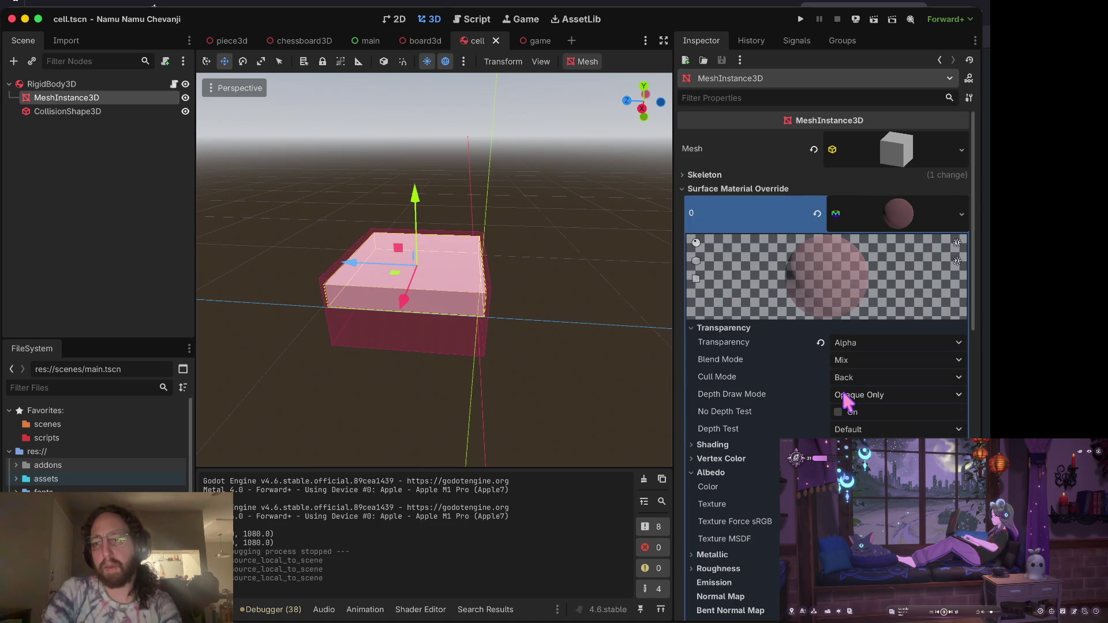
scroll(843, 398, down, 10)
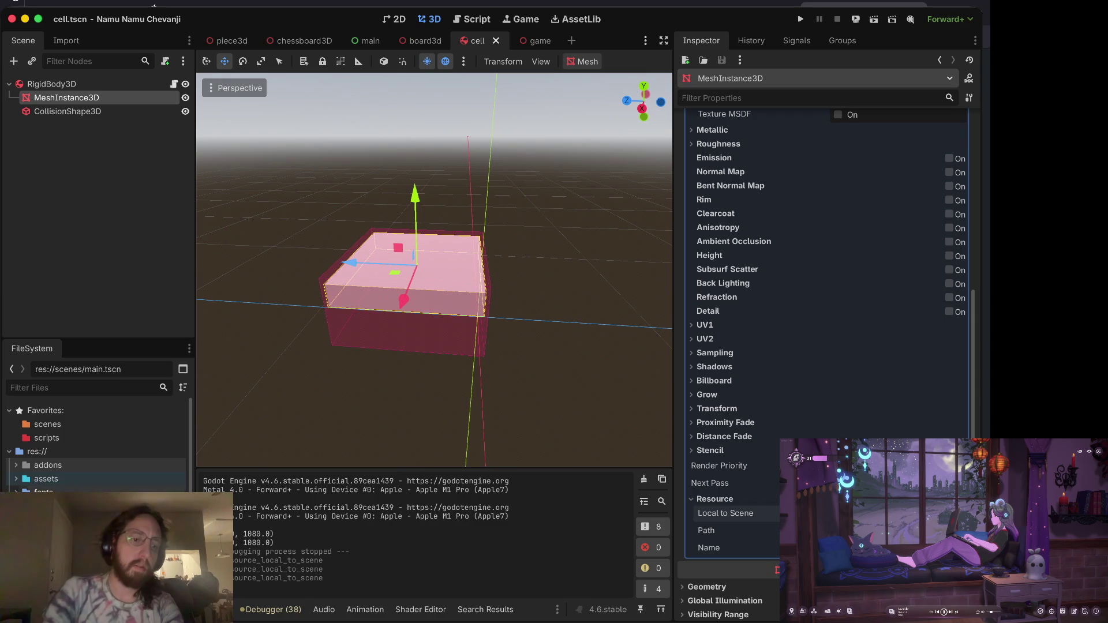
scroll(127, 479, down, 4)
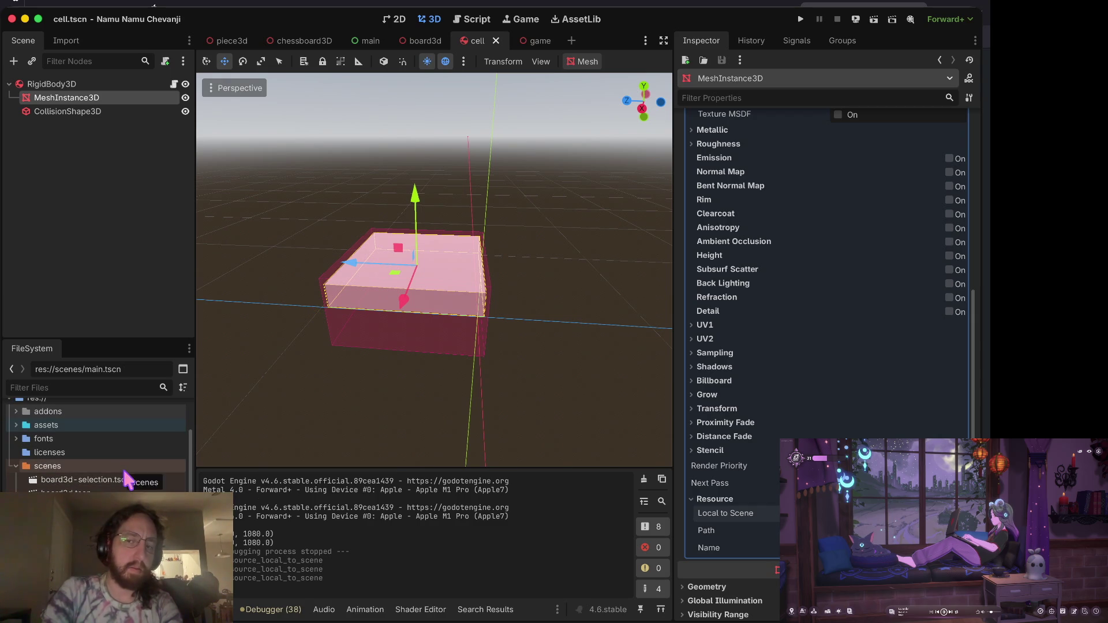
scroll(139, 484, down, 5)
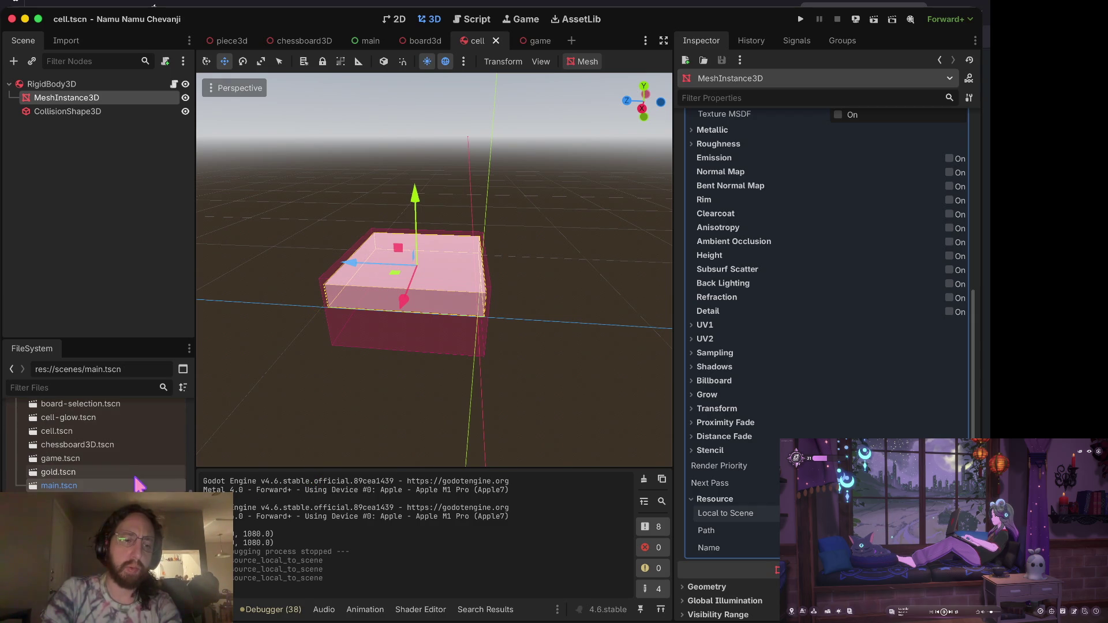
scroll(135, 484, up, 2)
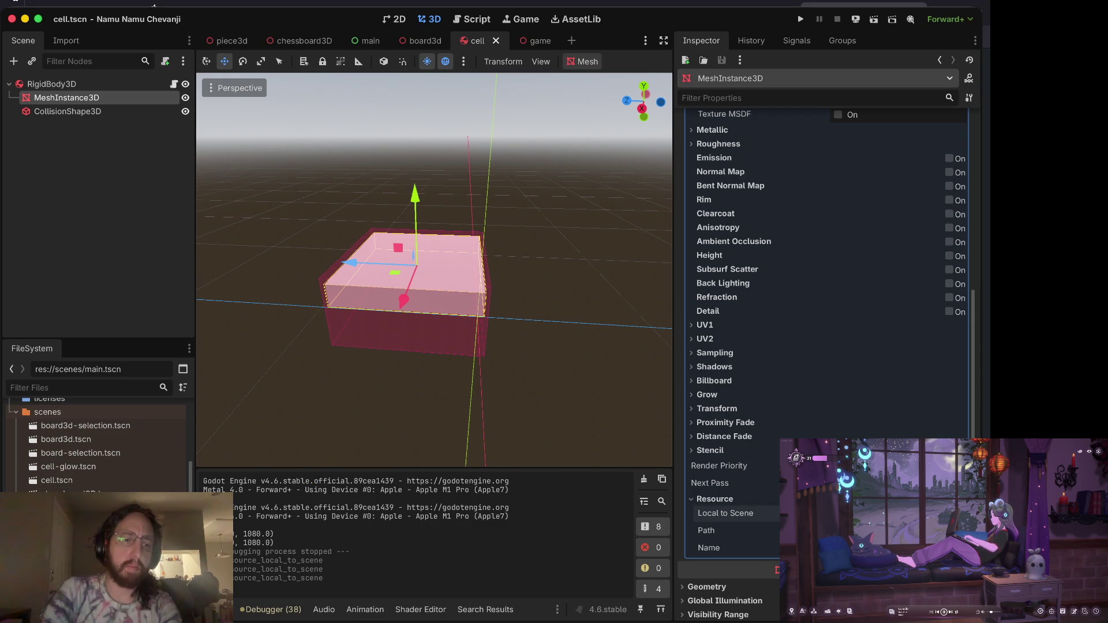
click(95, 489)
double_click(94, 489)
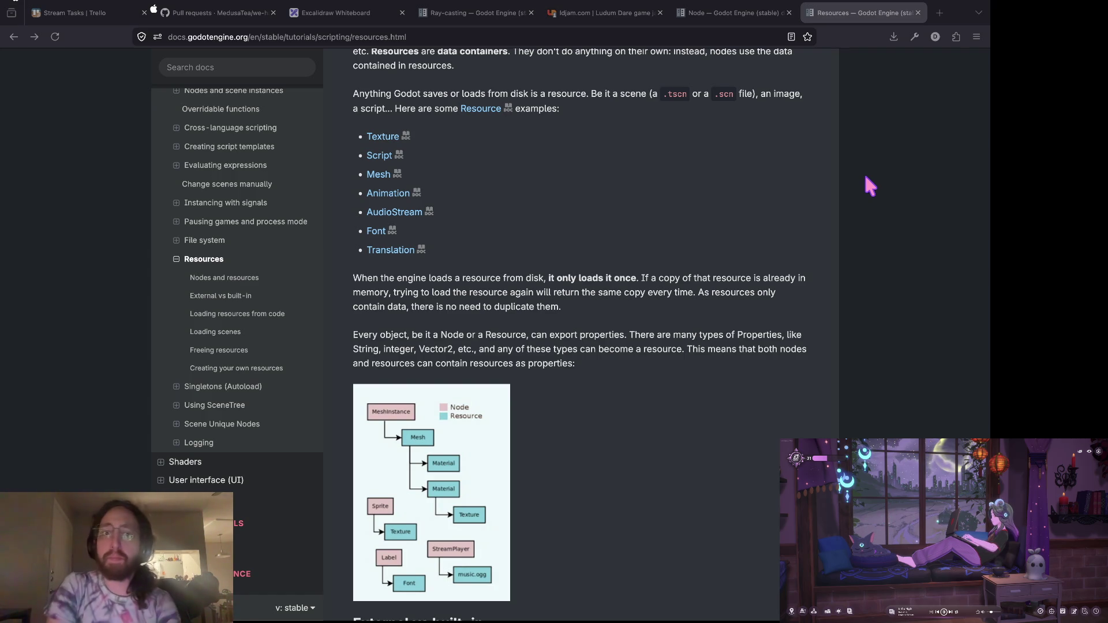
Run the 's' git status alias in the terminal, then return to the Godot Project Manager.
key(super+Tab)
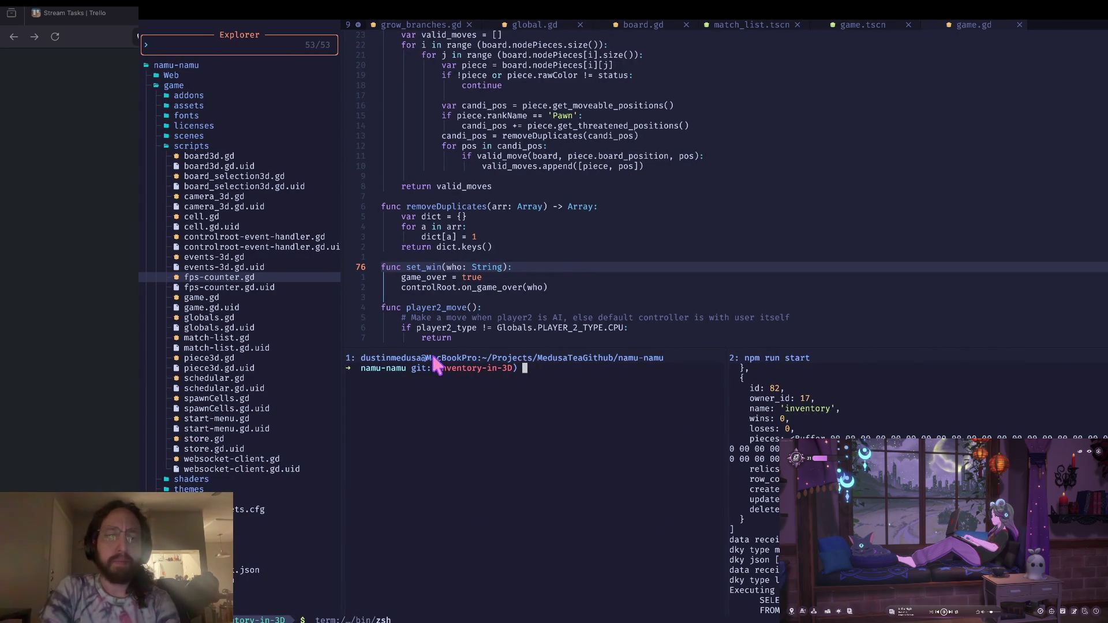
text(s)
key(Return)
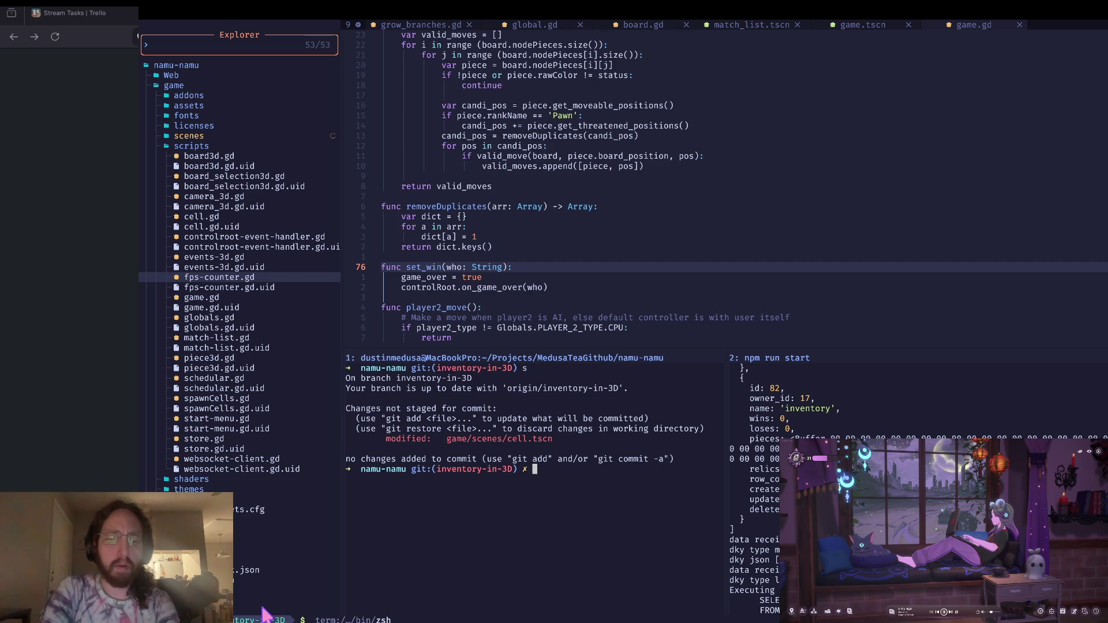
key(super+Tab)
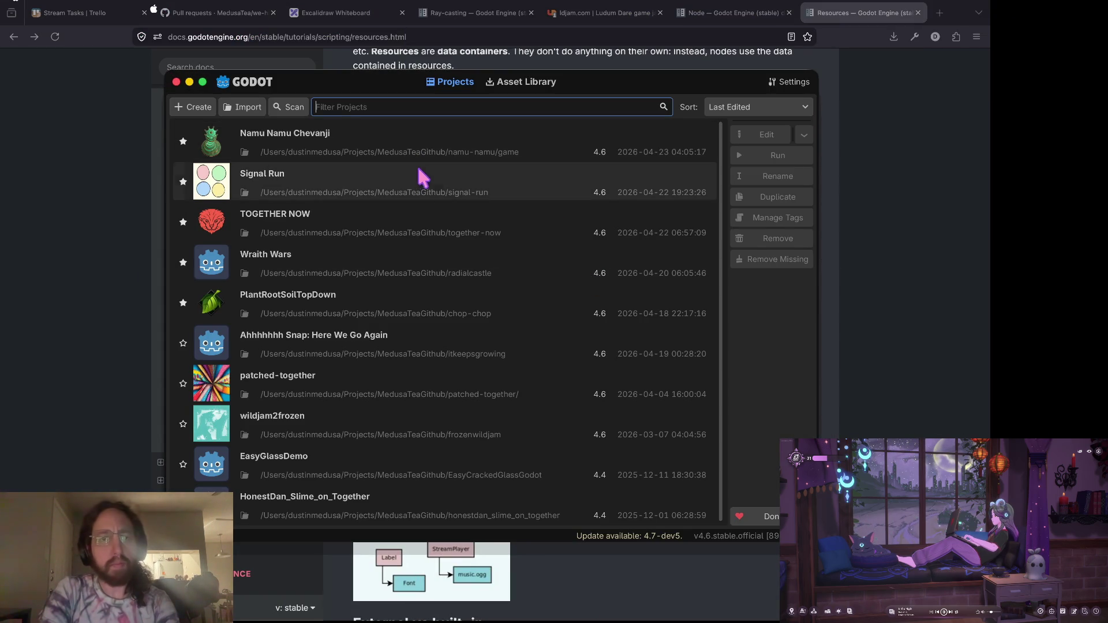
Open the Namu Namu Chevanji project from the Project Manager list.
double_click(424, 138)
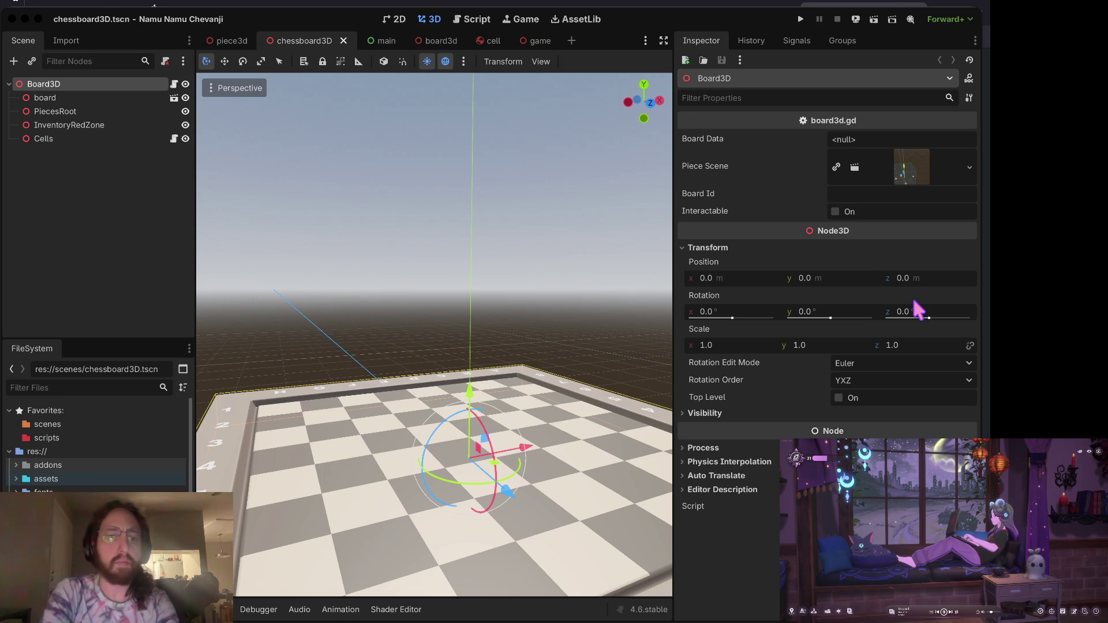
Open main.tscn and select the Board3D node under Inventory to view its transform.
click(464, 321)
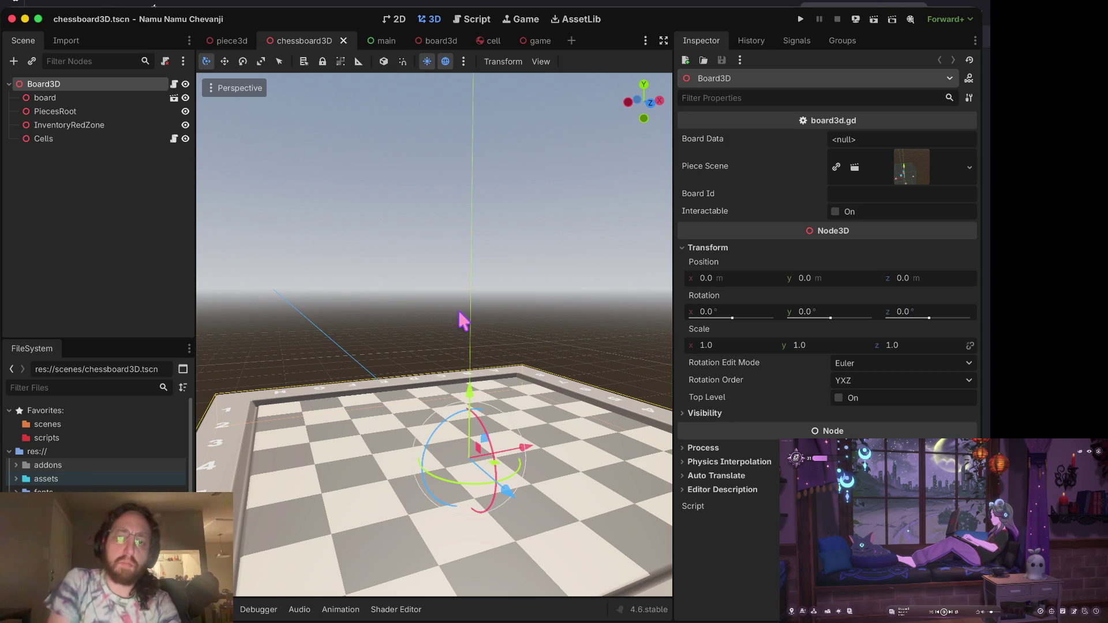
mouse_move(465, 321)
mouse_down()
mouse_move(415, 332)
mouse_move(392, 314)
mouse_up()
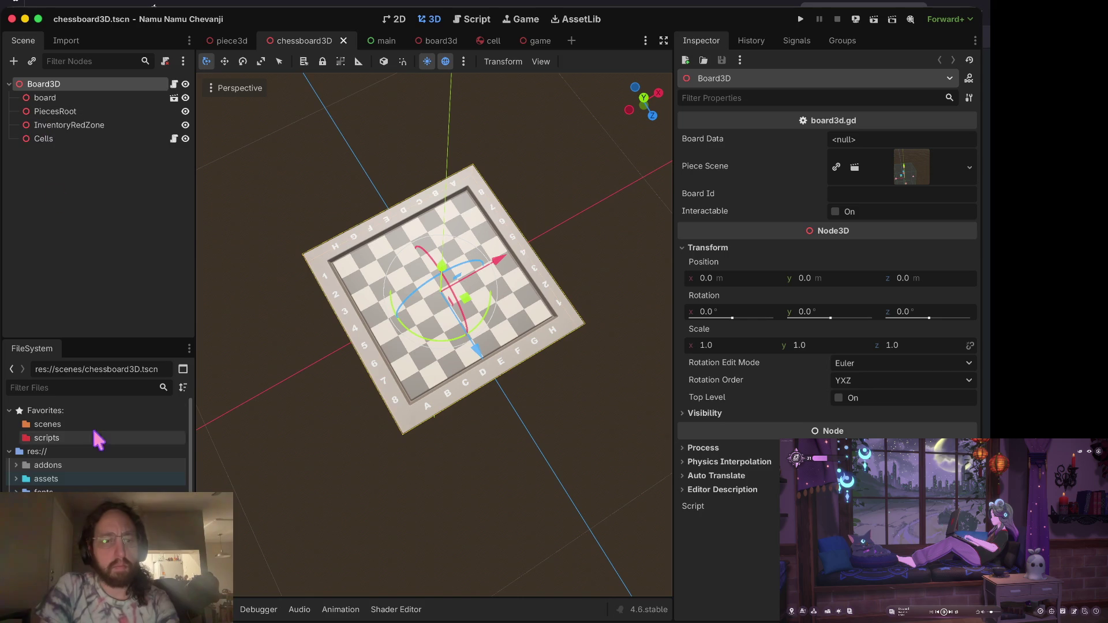
scroll(98, 444, down, 5)
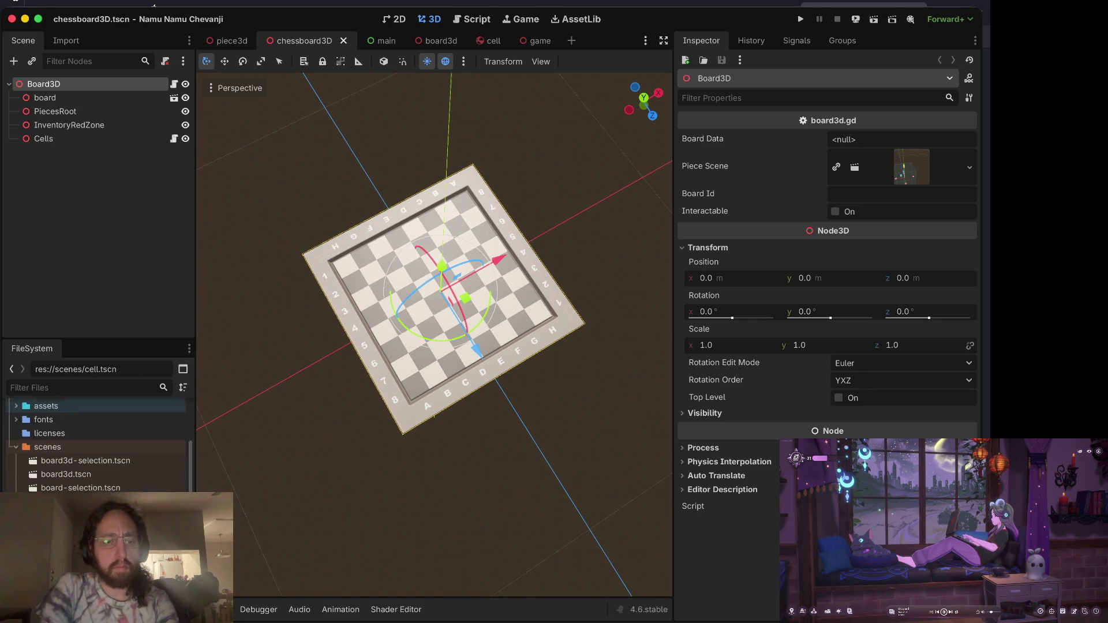
double_click(69, 537)
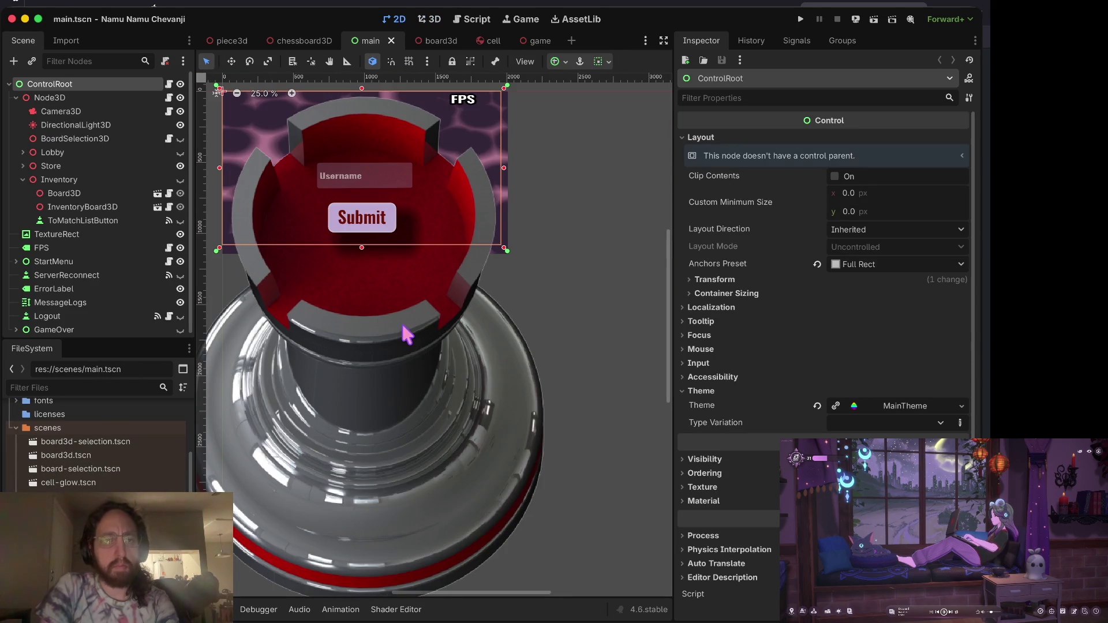
click(82, 194)
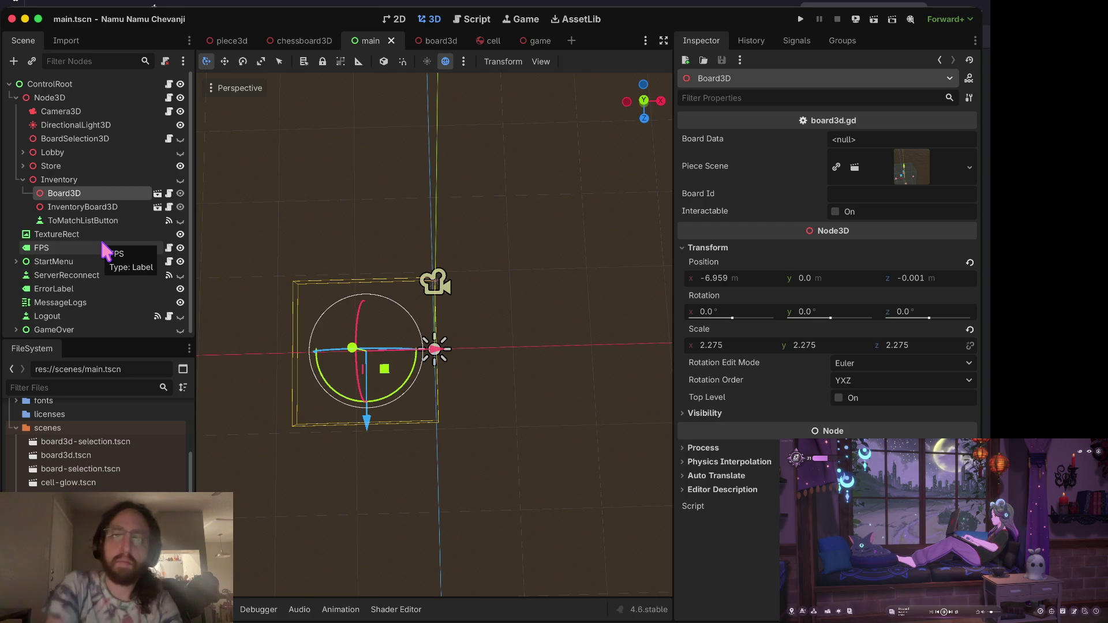
Orbit around Board3D and inspect the InventoryBoard3D and Board3D nodes.
mouse_move(436, 216)
mouse_down()
mouse_move(455, 219)
mouse_move(421, 215)
mouse_up()
click(112, 207)
click(99, 192)
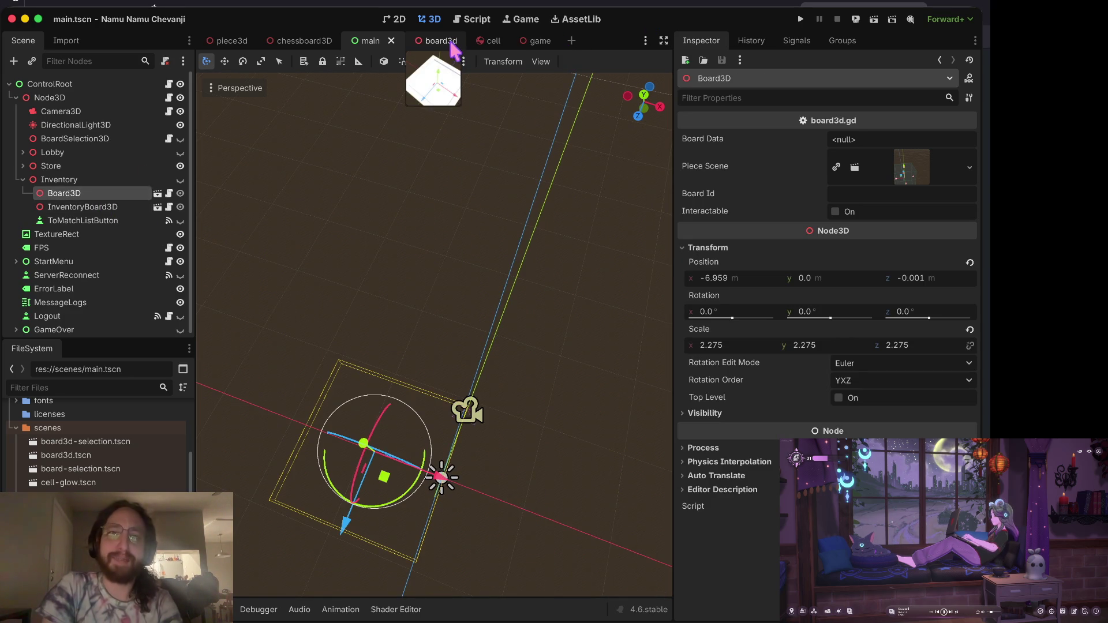
Flip through the game, cell and board3d scene tabs, ending on the board3d chessboard.
click(534, 42)
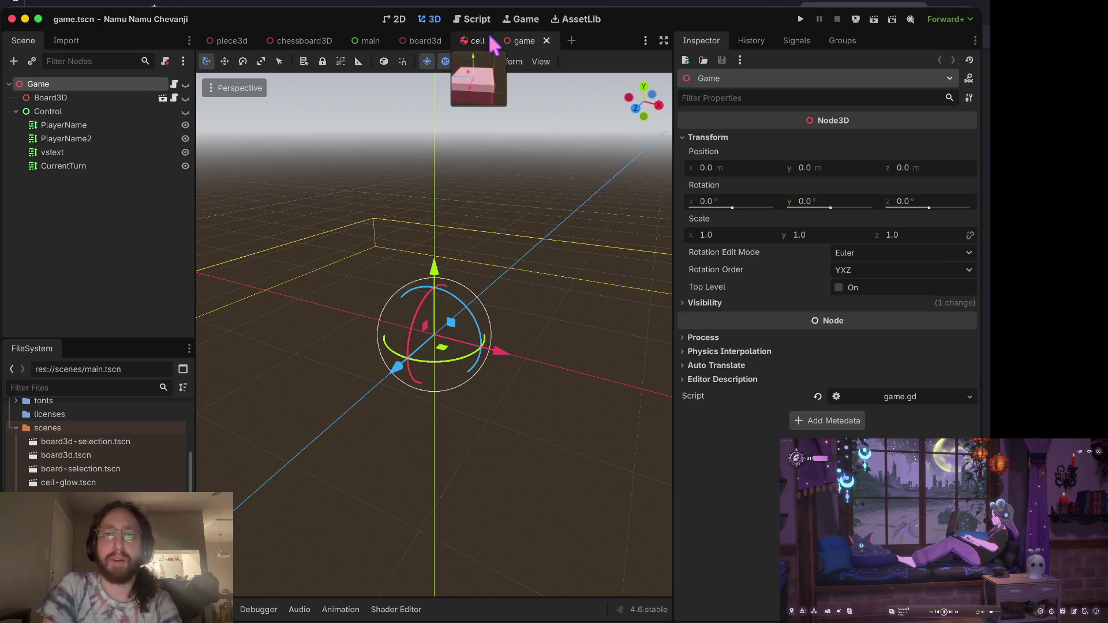
click(478, 41)
click(425, 41)
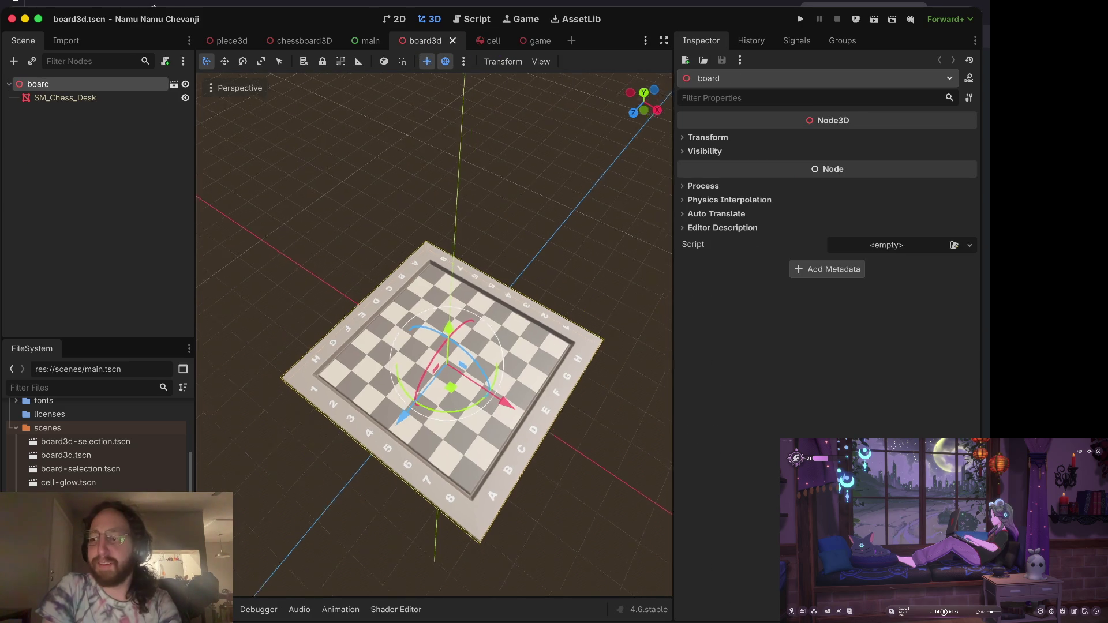
scroll(434, 334, up, 3)
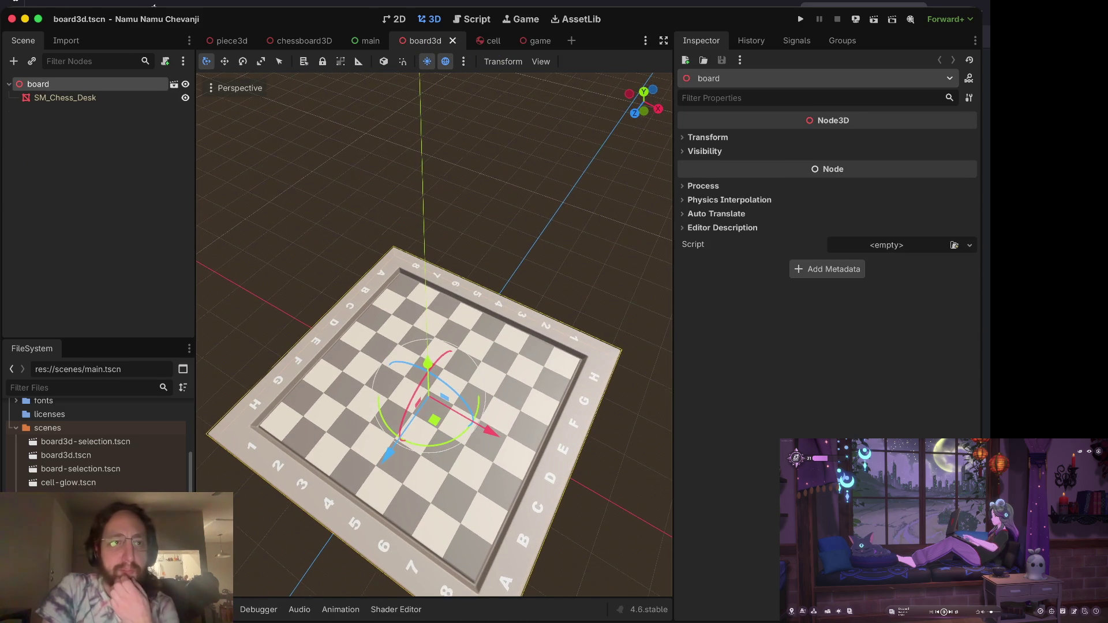
scroll(434, 335, down, 3)
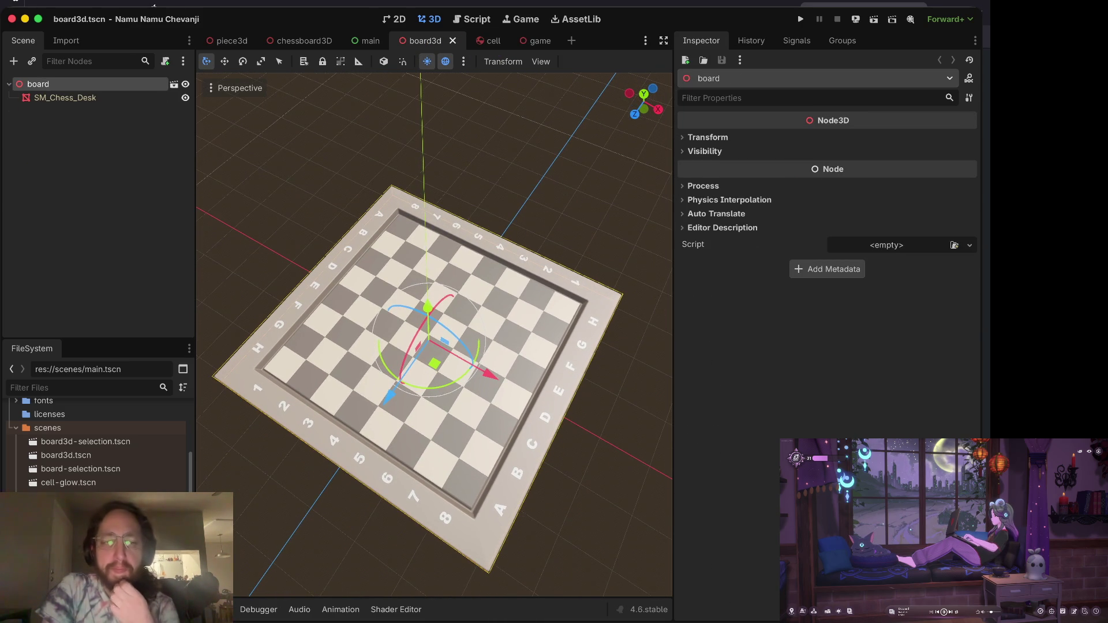
scroll(519, 234, left, 10)
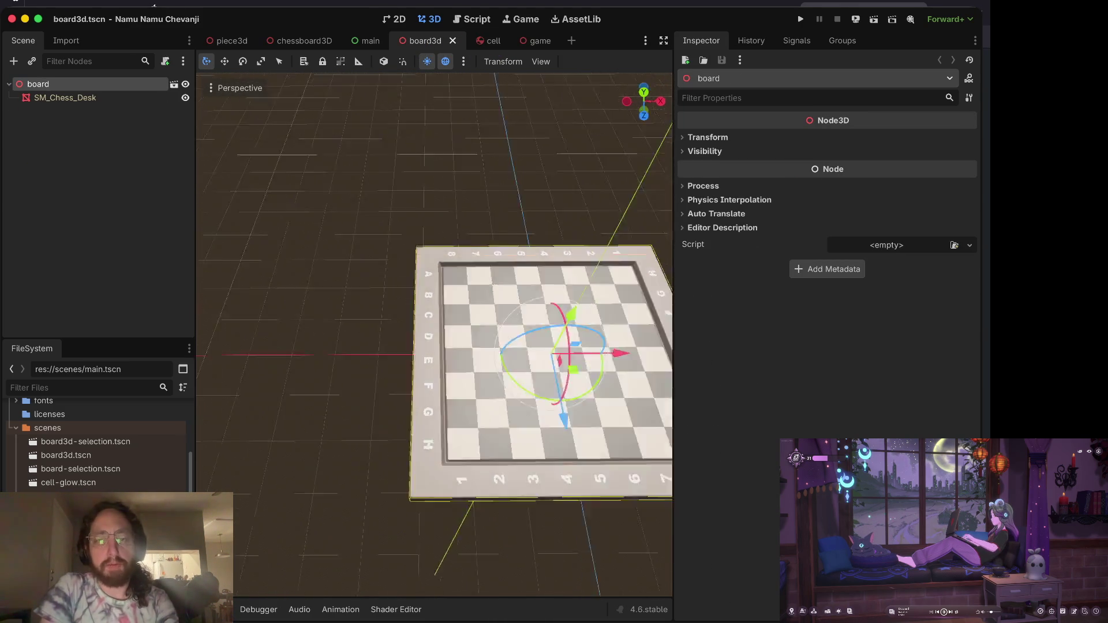
scroll(434, 335, left, 10)
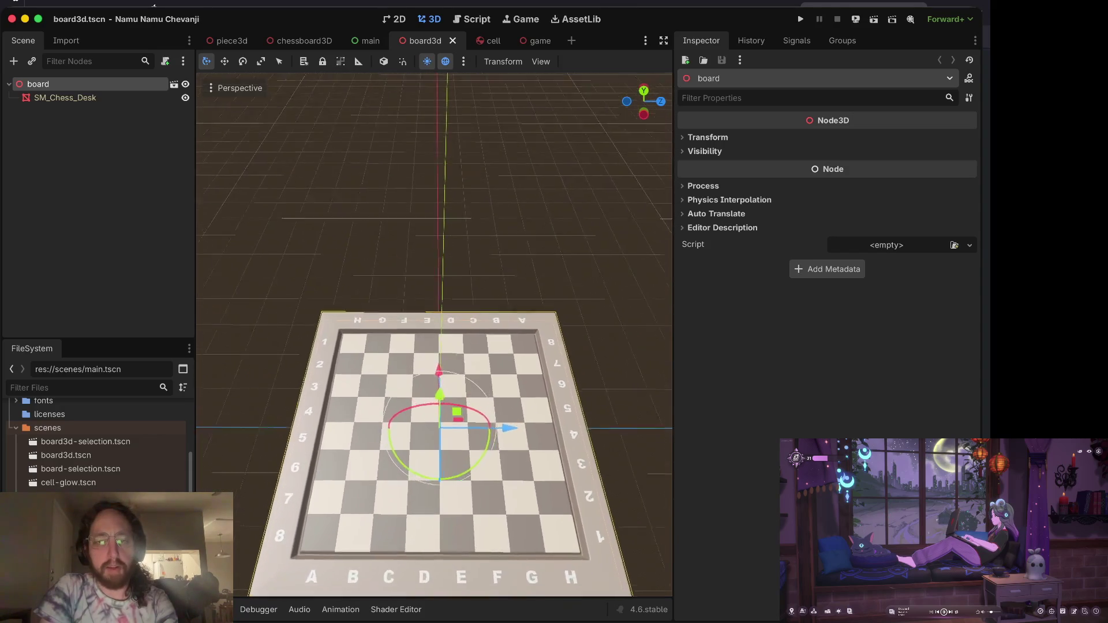
scroll(519, 235, down, 5)
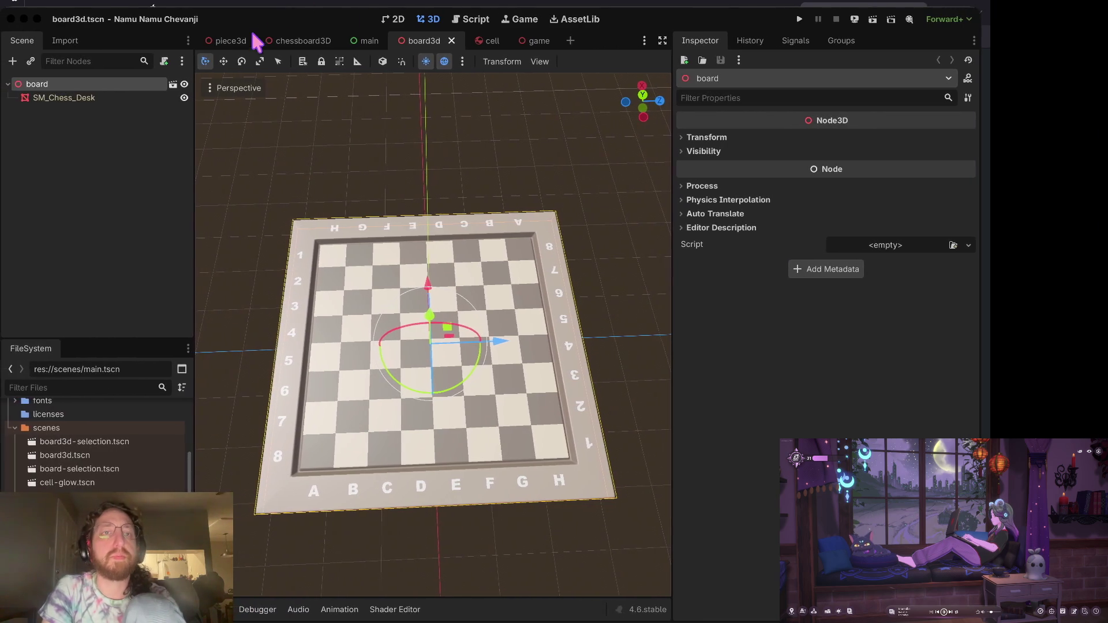
key(alt+l)
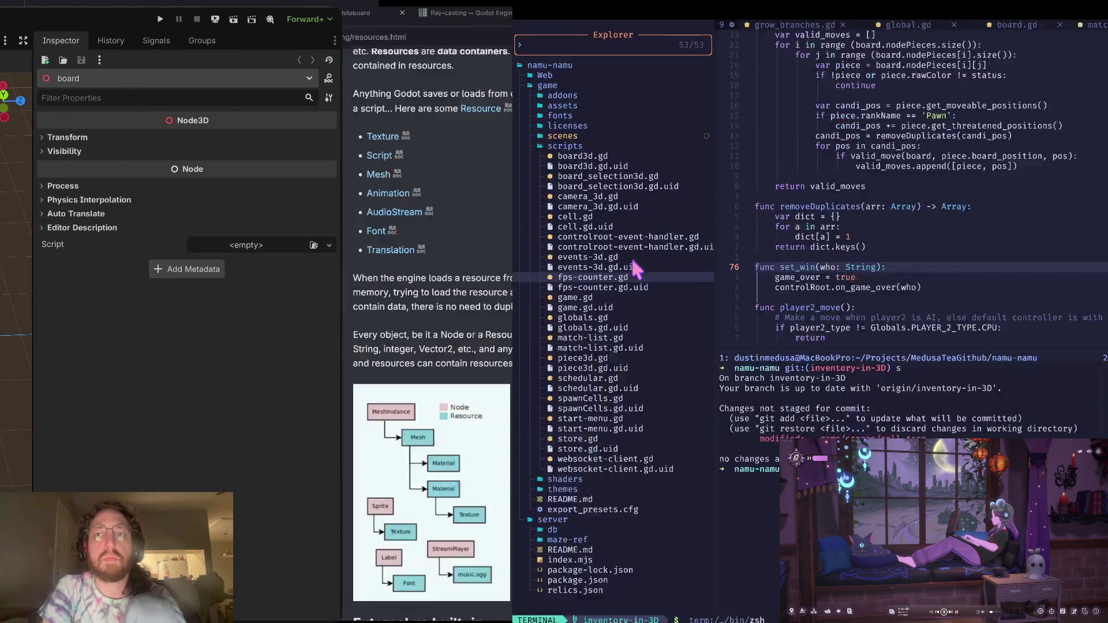
Load the Unreal Engine Angelscript website in a new tab using 'ang'.
key(super+t)
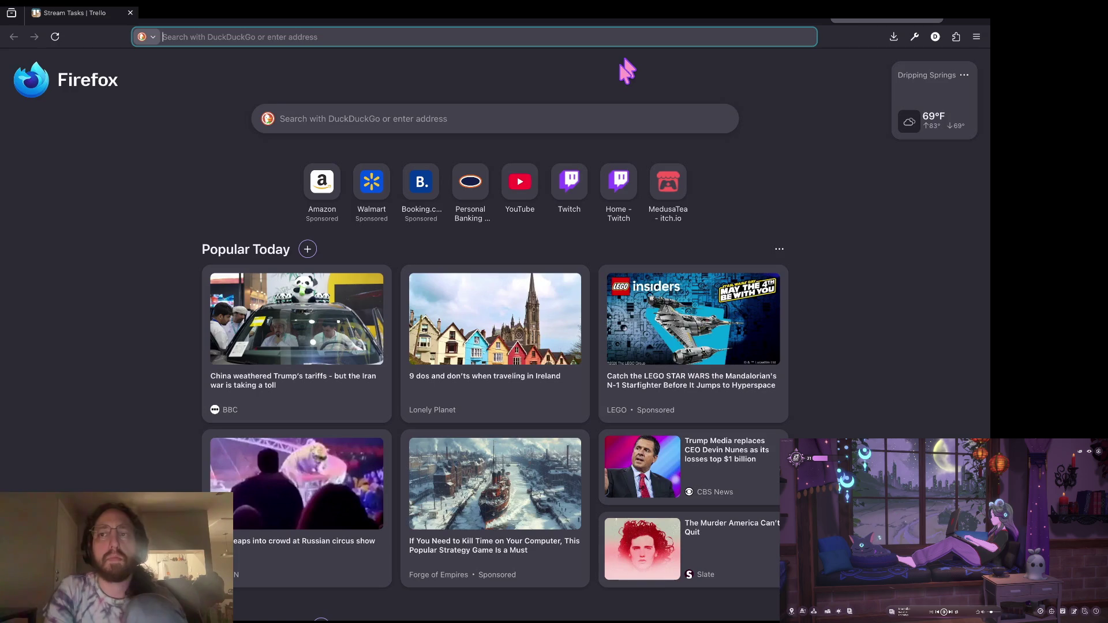
text(ang)
key(Return)
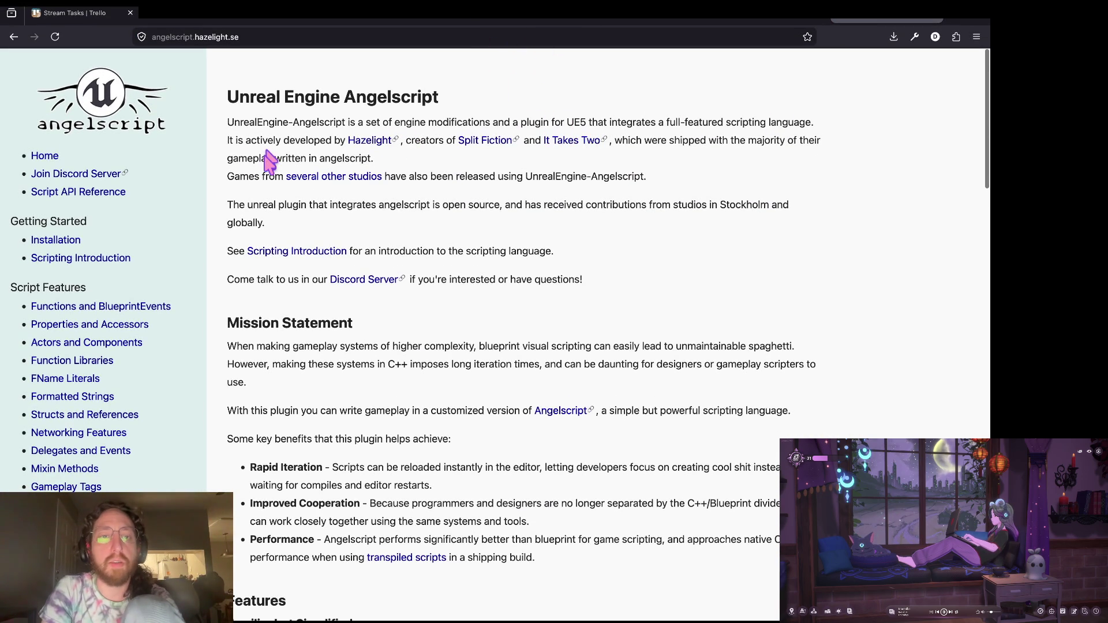
Highlight the Hazelight sentence and the intro paragraph while reading them.
drag(224, 142, 407, 140)
click(410, 139)
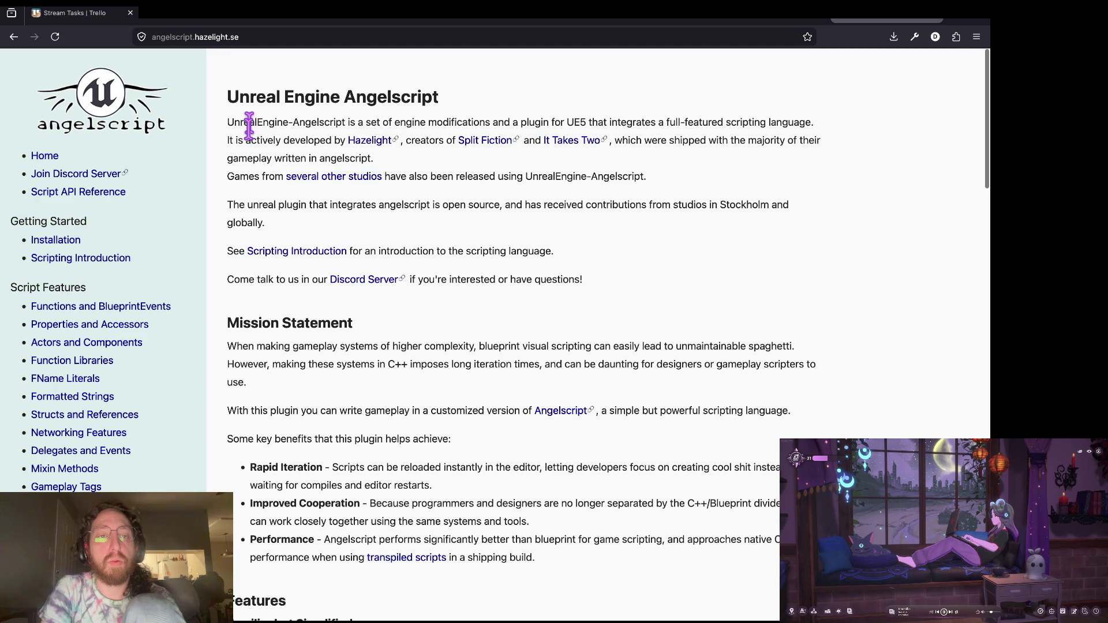
mouse_move(230, 123)
mouse_down()
mouse_move(314, 181)
mouse_move(548, 178)
mouse_up()
click(553, 177)
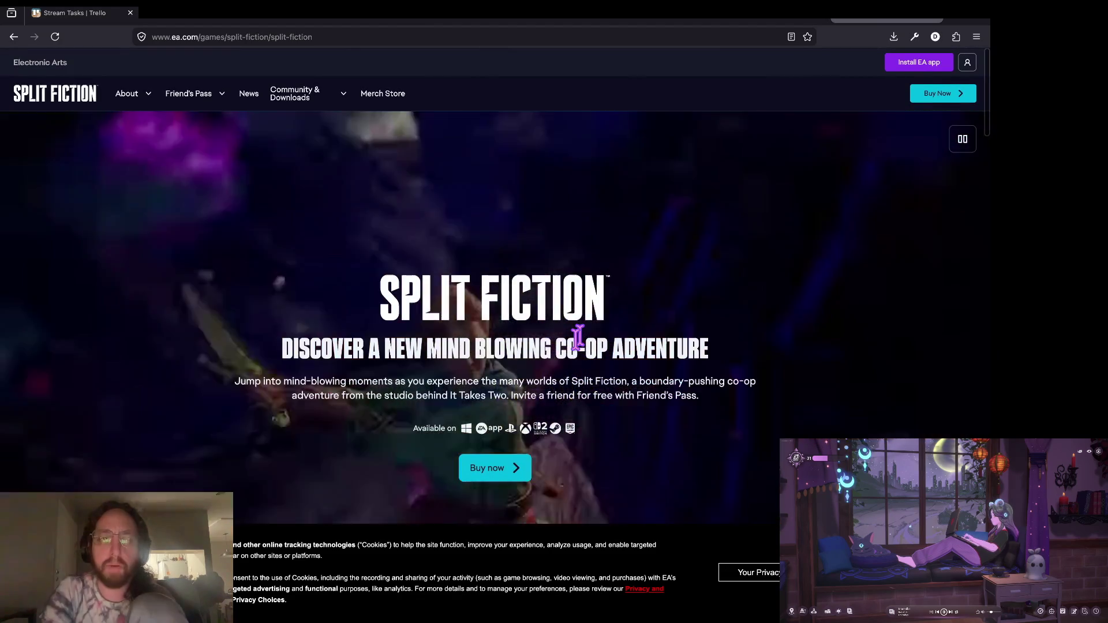
Scroll through EA's Split Fiction page, then return to the Godot Resources docs tab.
scroll(577, 338, down, 3)
scroll(582, 346, up, 2)
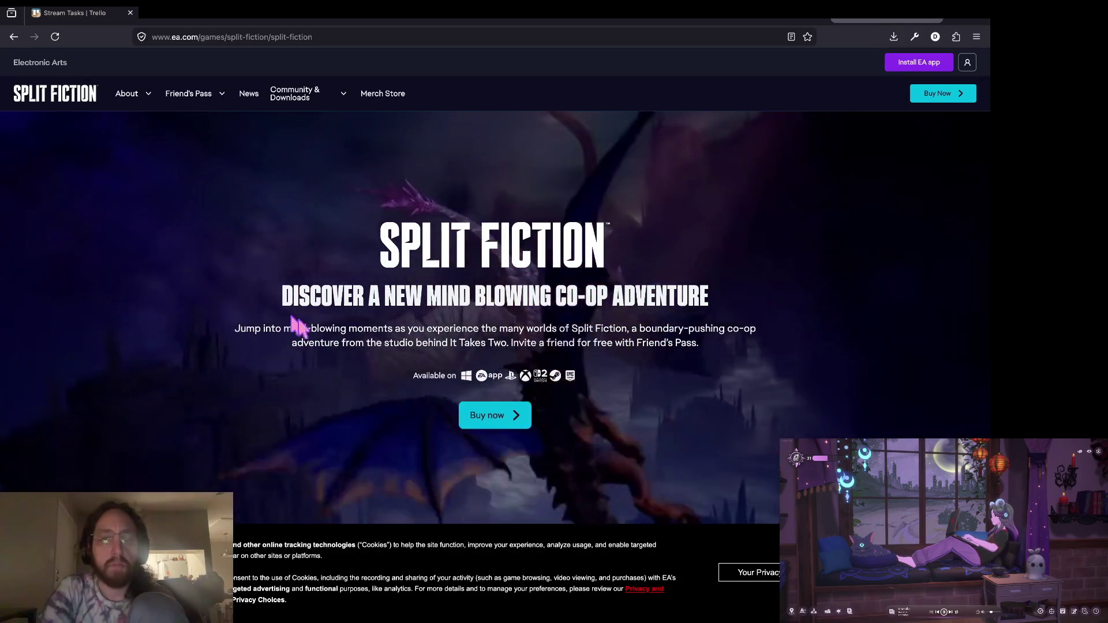
scroll(590, 332, down, 10)
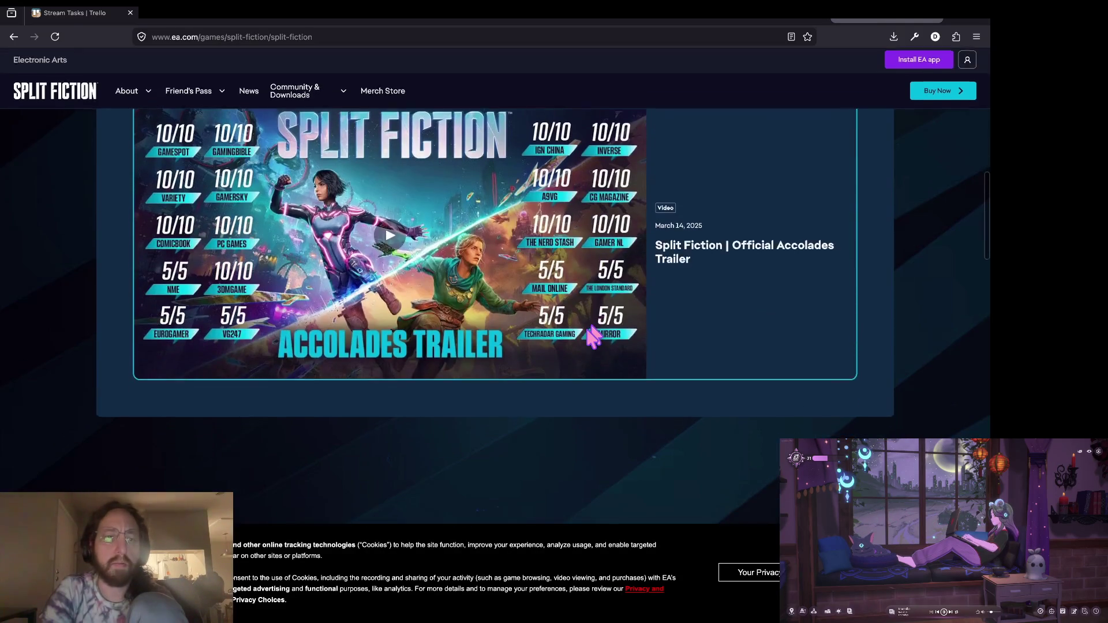
scroll(591, 335, down, 15)
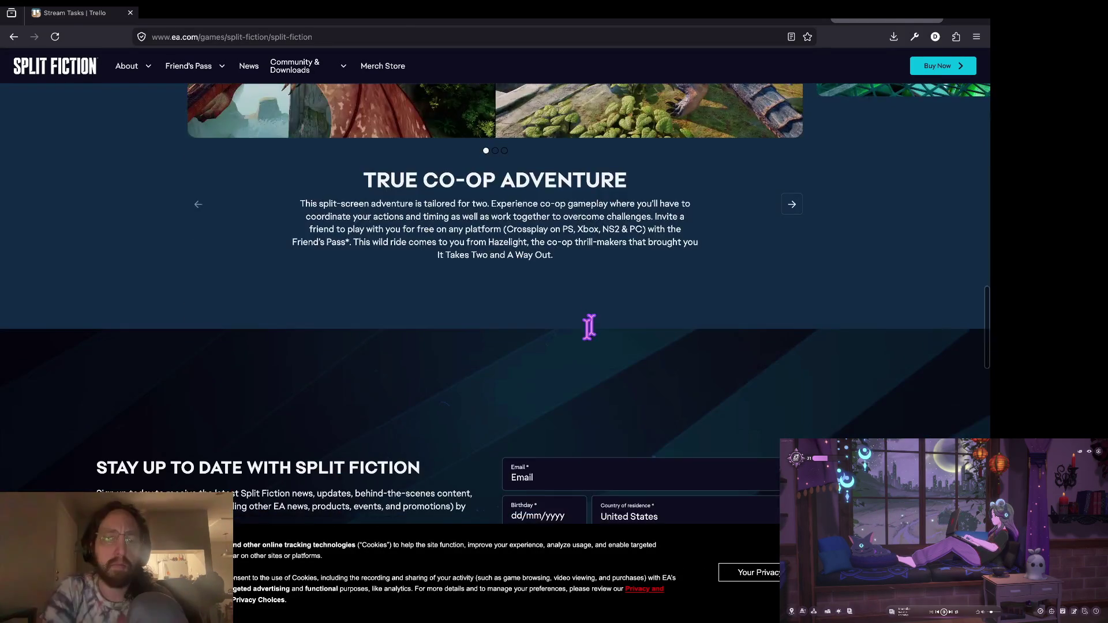
scroll(593, 338, down, 1)
scroll(594, 335, down, 10)
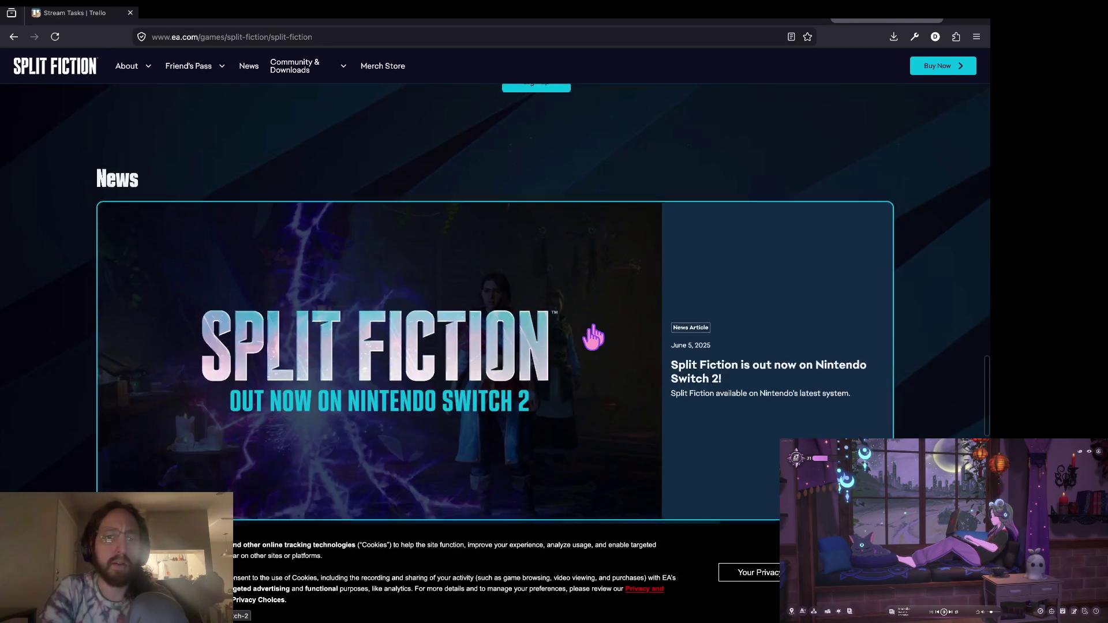
scroll(618, 335, up, 3)
scroll(618, 338, down, 6)
scroll(618, 338, down, 5)
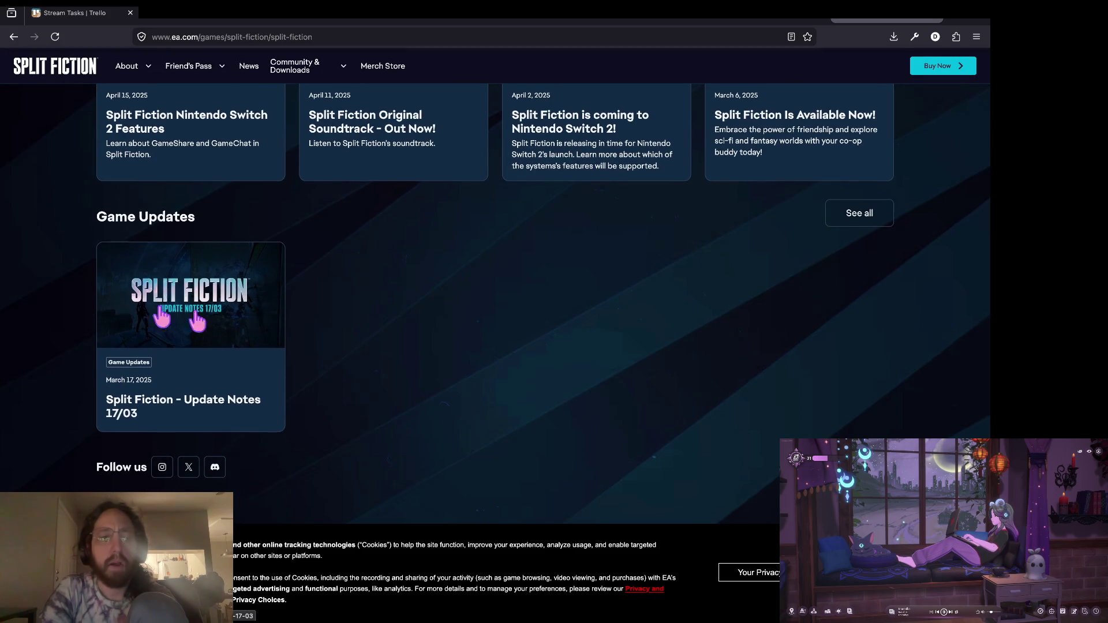
scroll(304, 252, up, 15)
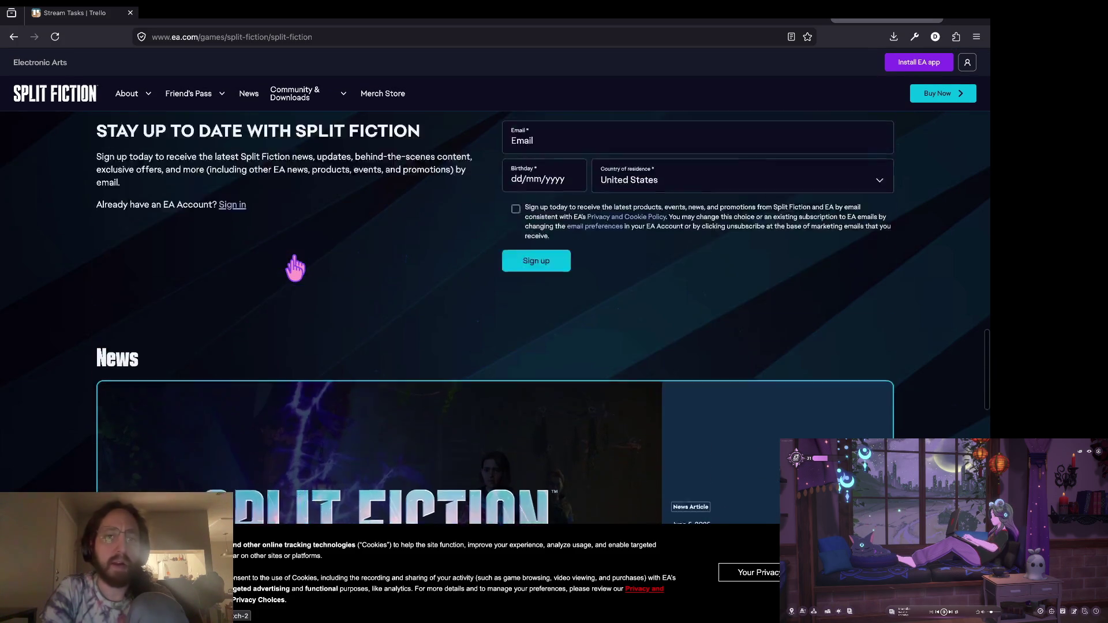
scroll(295, 266, up, 10)
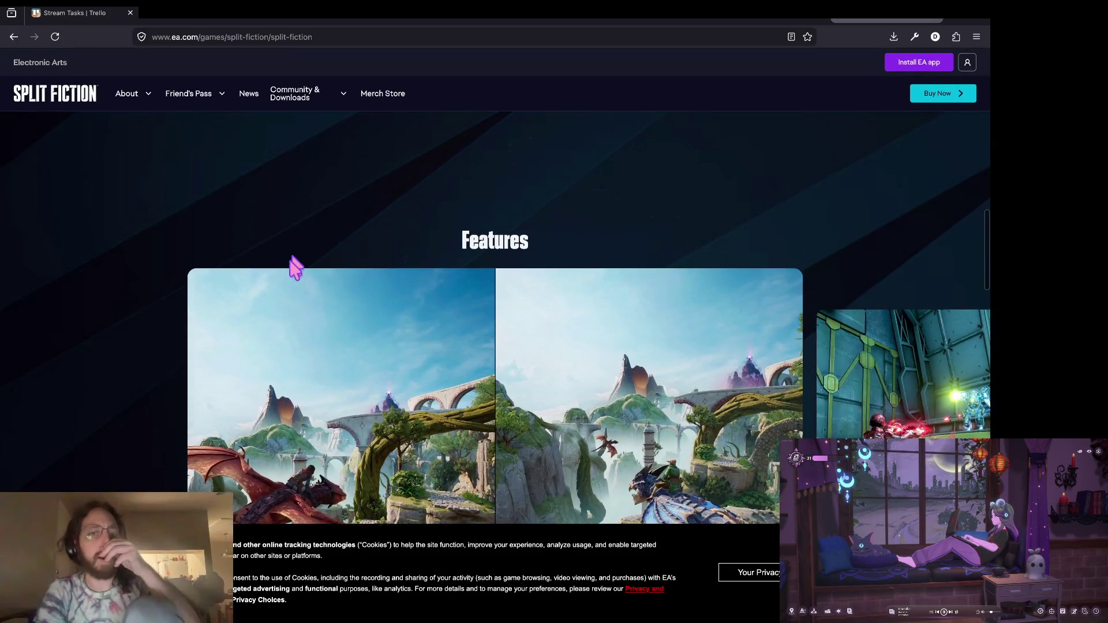
scroll(292, 264, up, 10)
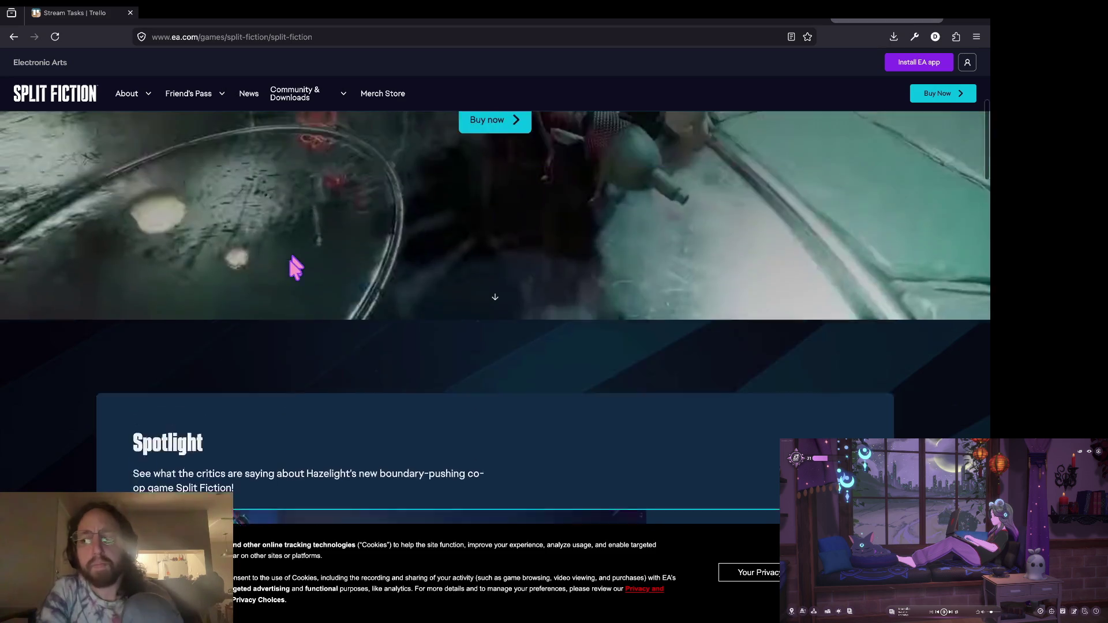
scroll(586, 278, up, 3)
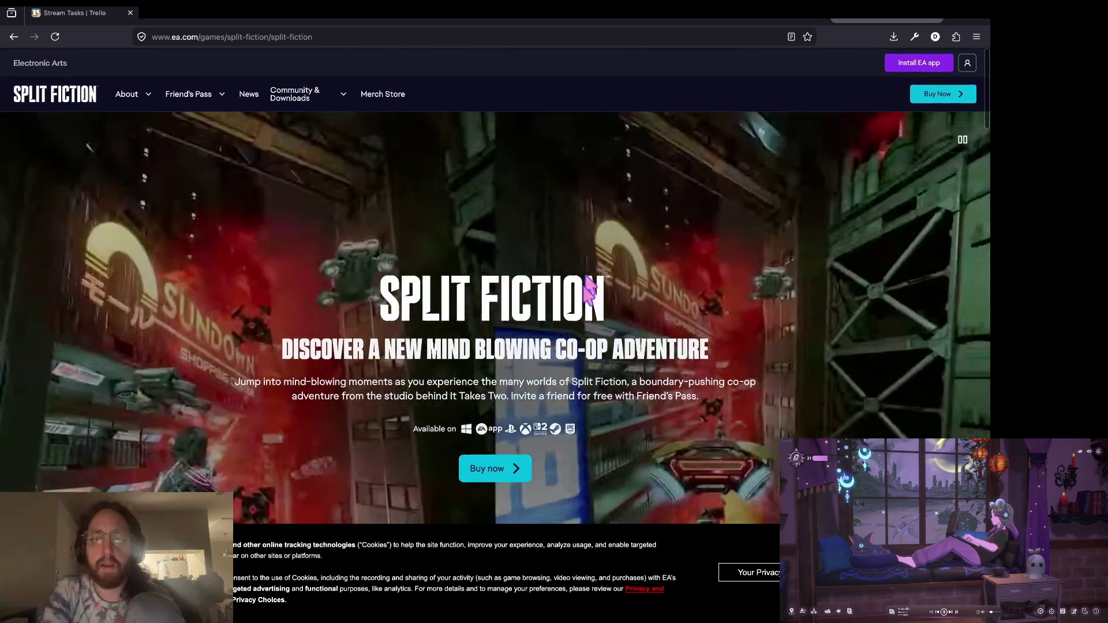
scroll(646, 323, down, 2)
key(ctrl+Tab)
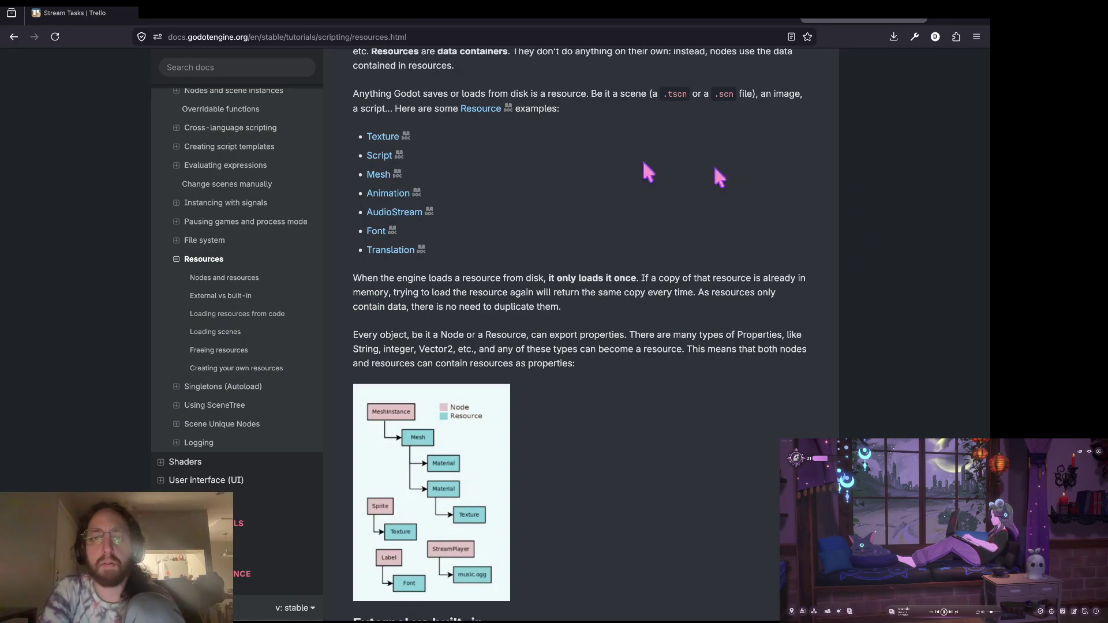
Cycle through the browser tabs, past Ludum Dare and Godot docs, to the Excalidraw raycast sketch.
key(ctrl+Tab)
key(ctrl+Tab)
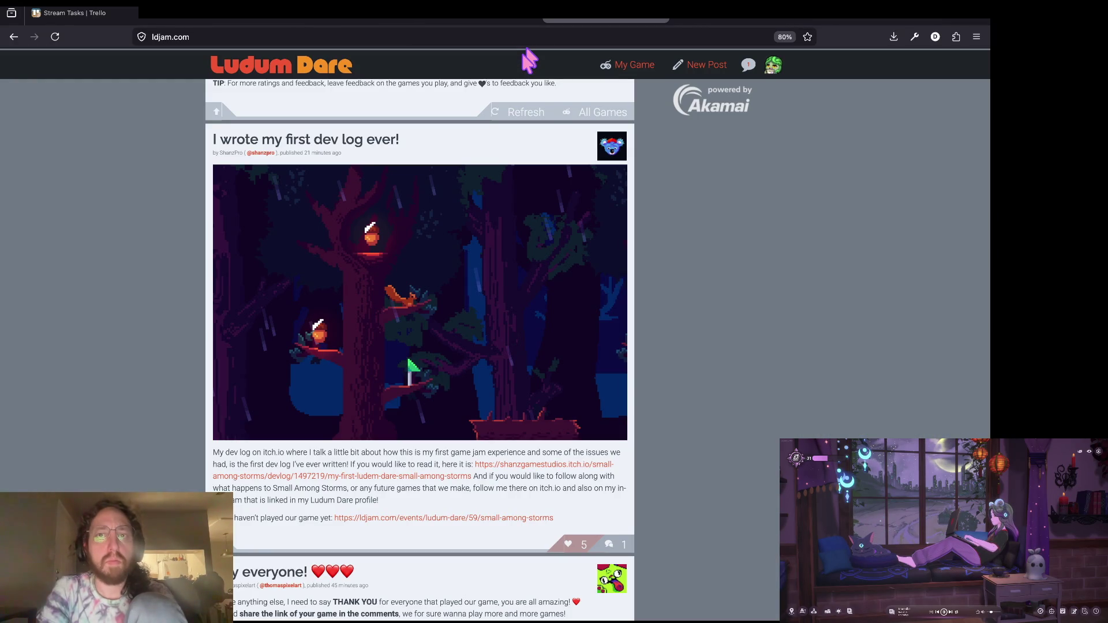
key(ctrl+Tab)
key(ctrl+Tab)
key(ctrl+Tab)
key(ctrl+Tab)
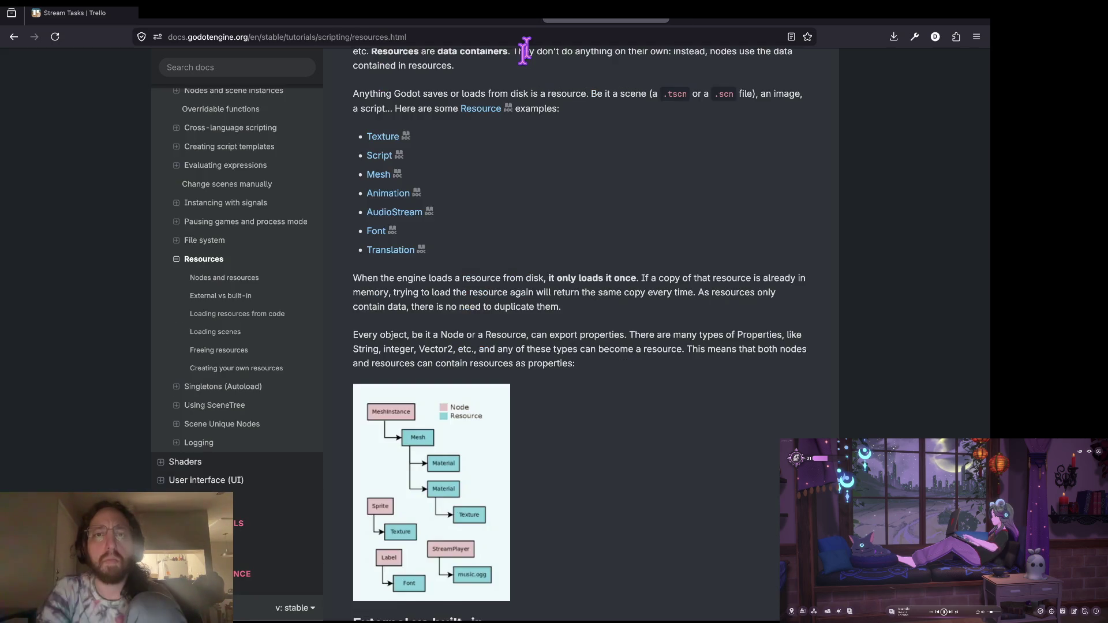
key(ctrl+shift+Tab)
key(ctrl+shift+Tab)
key(ctrl+Tab)
key(ctrl+Tab)
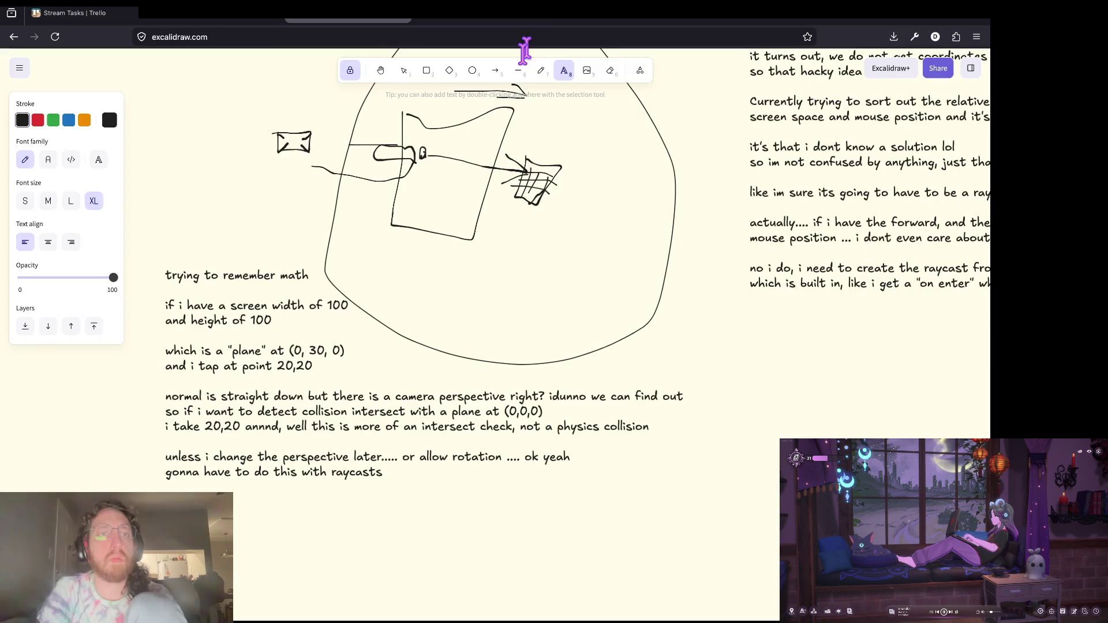
key(ctrl+Tab)
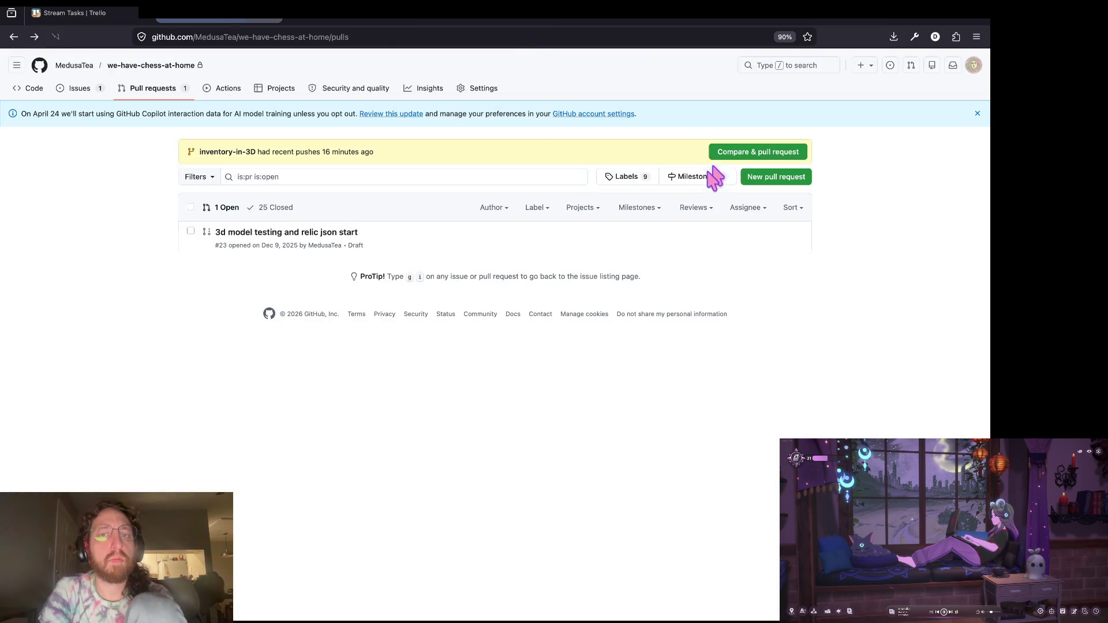
Create the inventory-in-3D pull request and jump to the board3d.gd diff under Files changed.
click(754, 156)
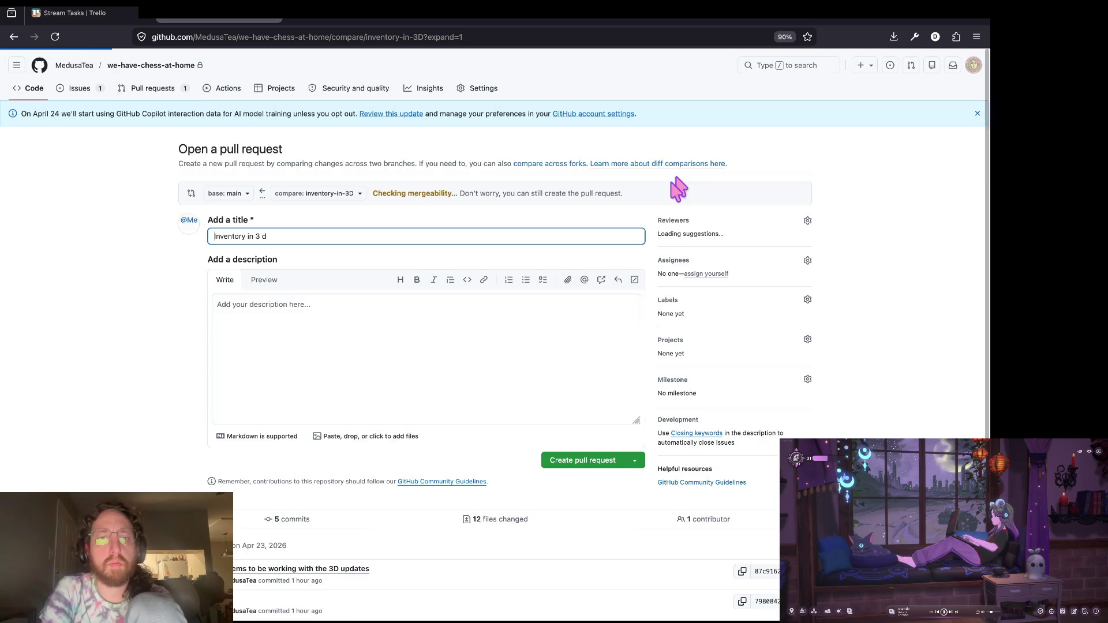
click(594, 459)
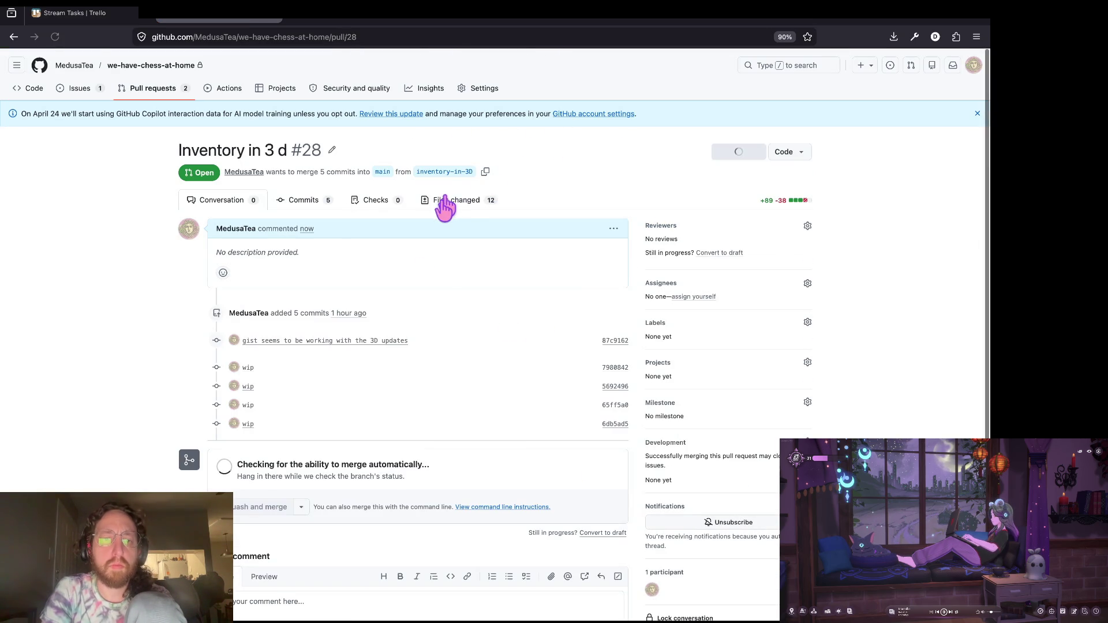
click(442, 201)
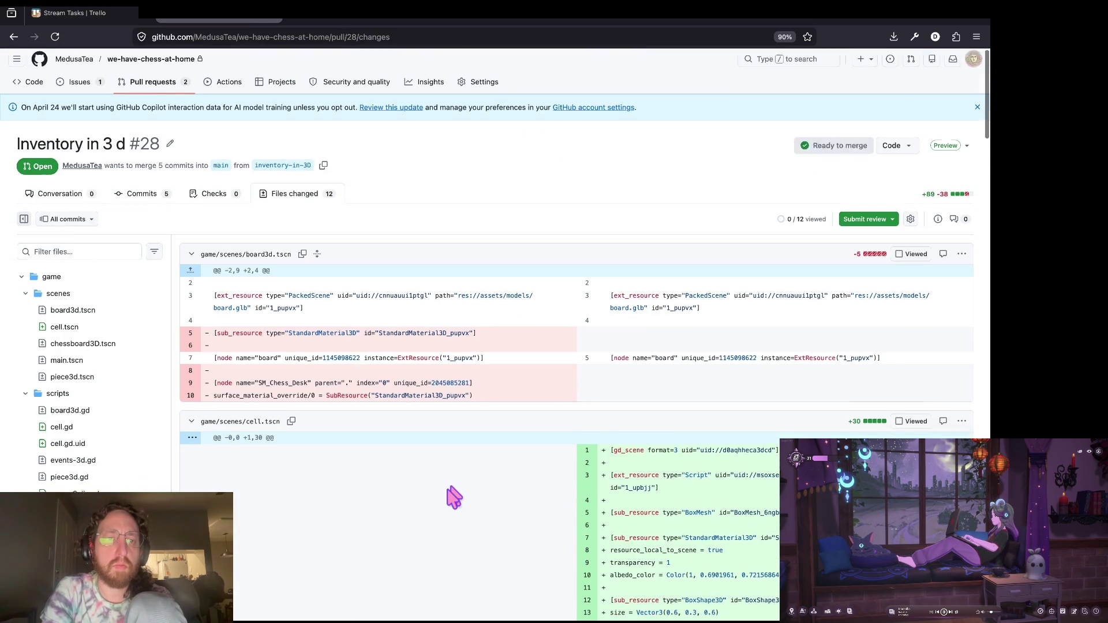
scroll(491, 421, down, 3)
scroll(490, 420, down, 10)
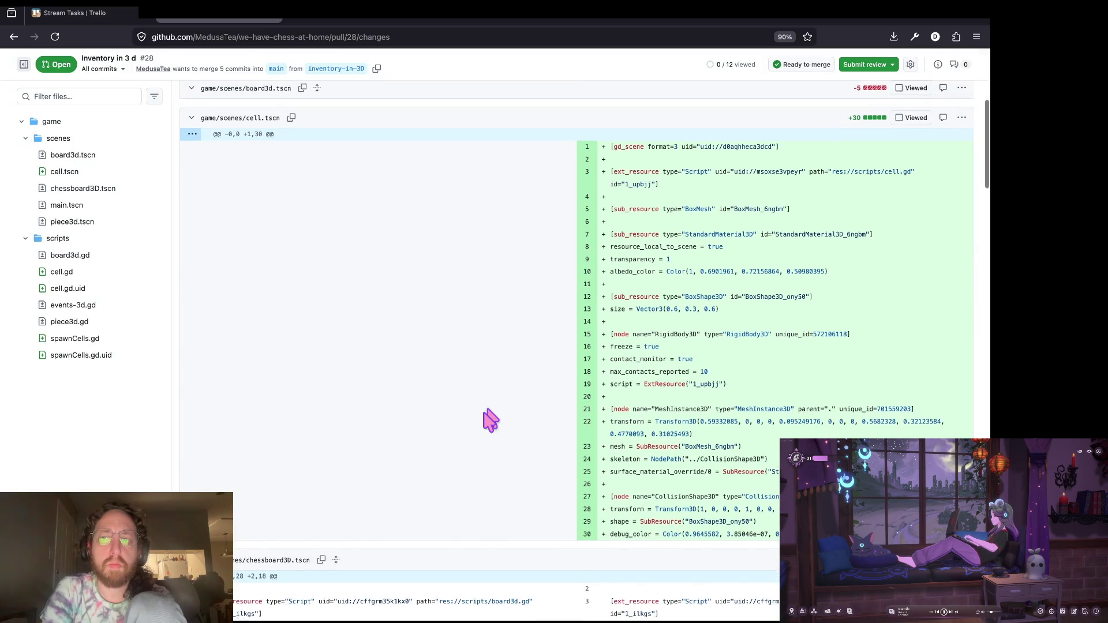
scroll(489, 420, down, 5)
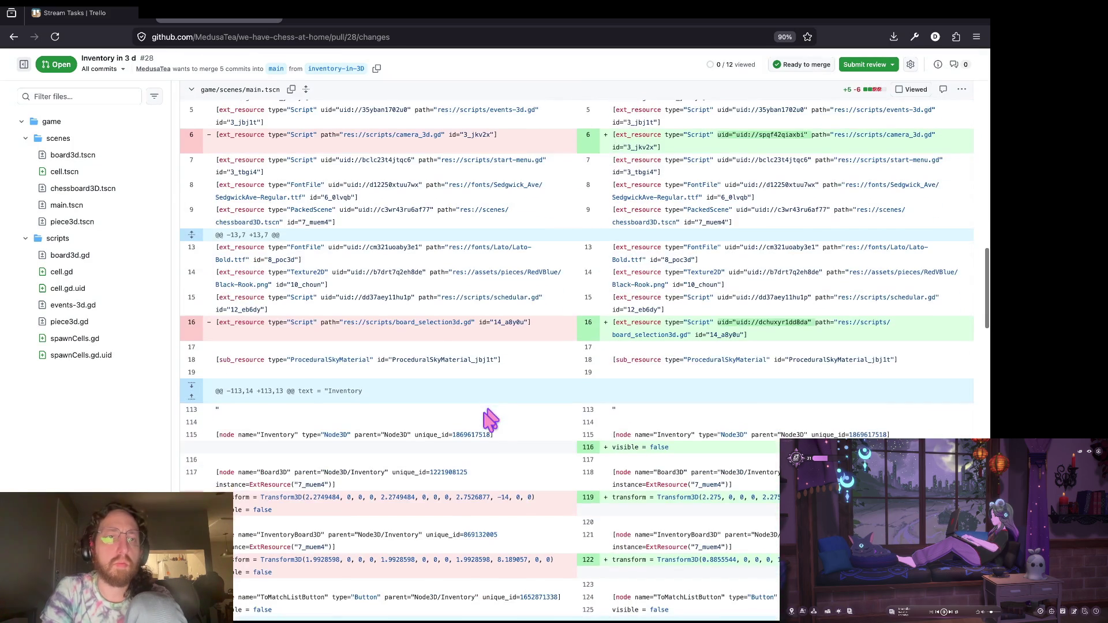
click(26, 139)
click(62, 177)
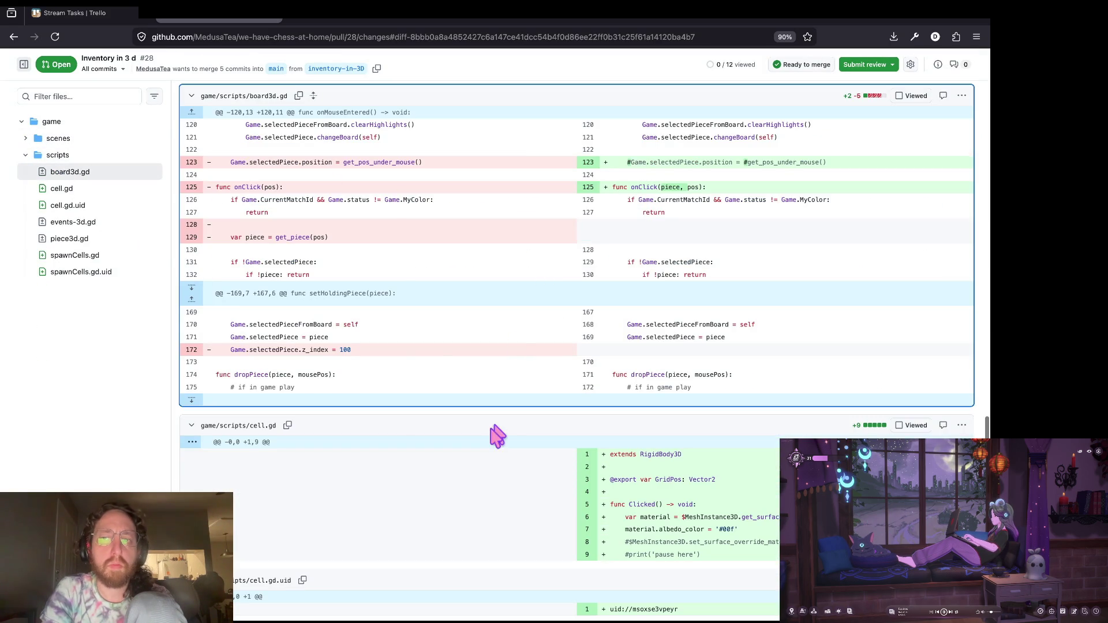
Append ?w=1 to the pull request URL to hide whitespace changes.
key(ctrl+l)
key(Down)
key(Up)
key(End)
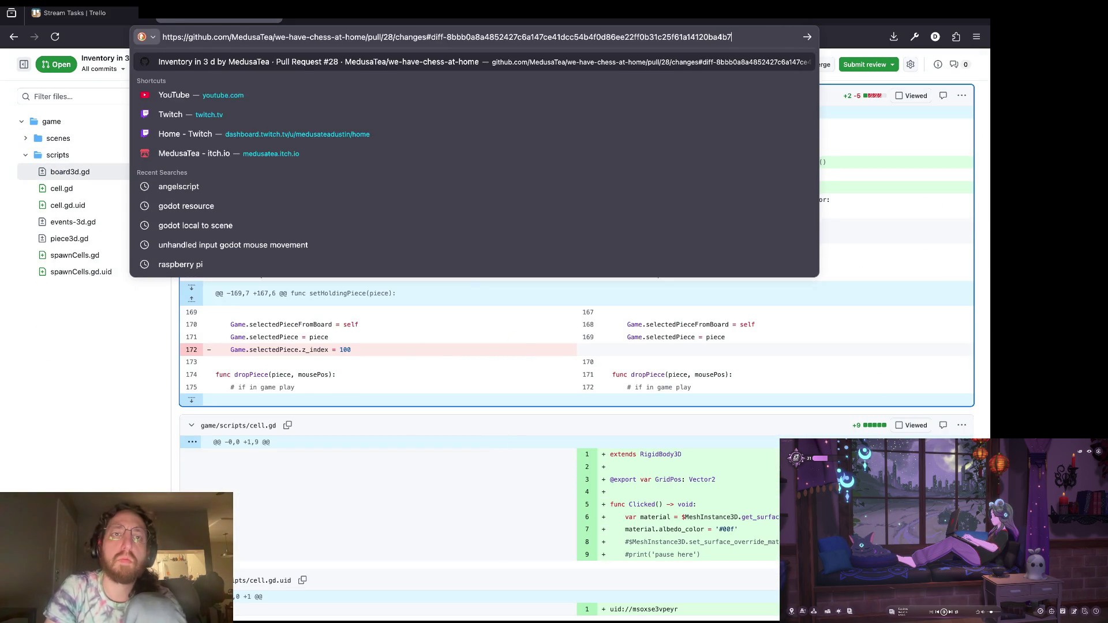
text(?w=1)
key(Return)
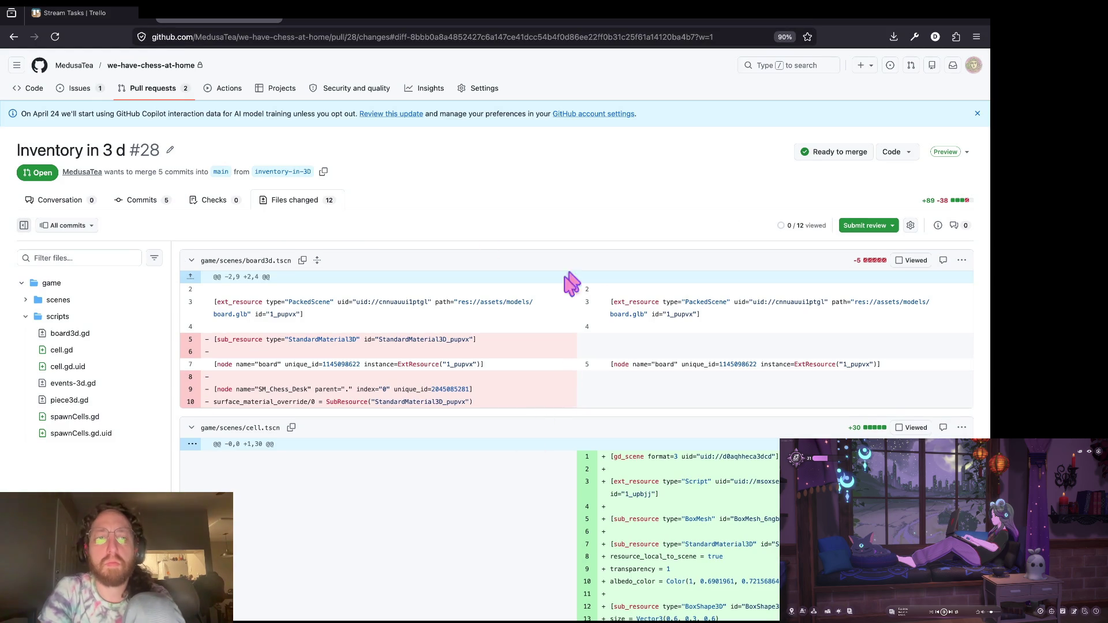
click(75, 333)
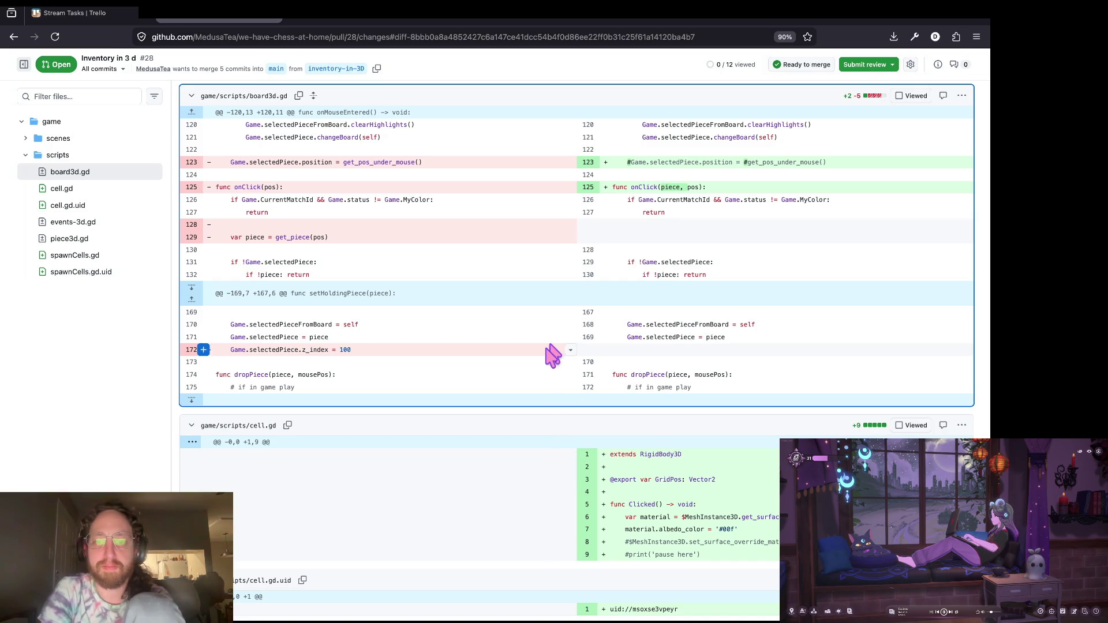
scroll(552, 355, up, 1)
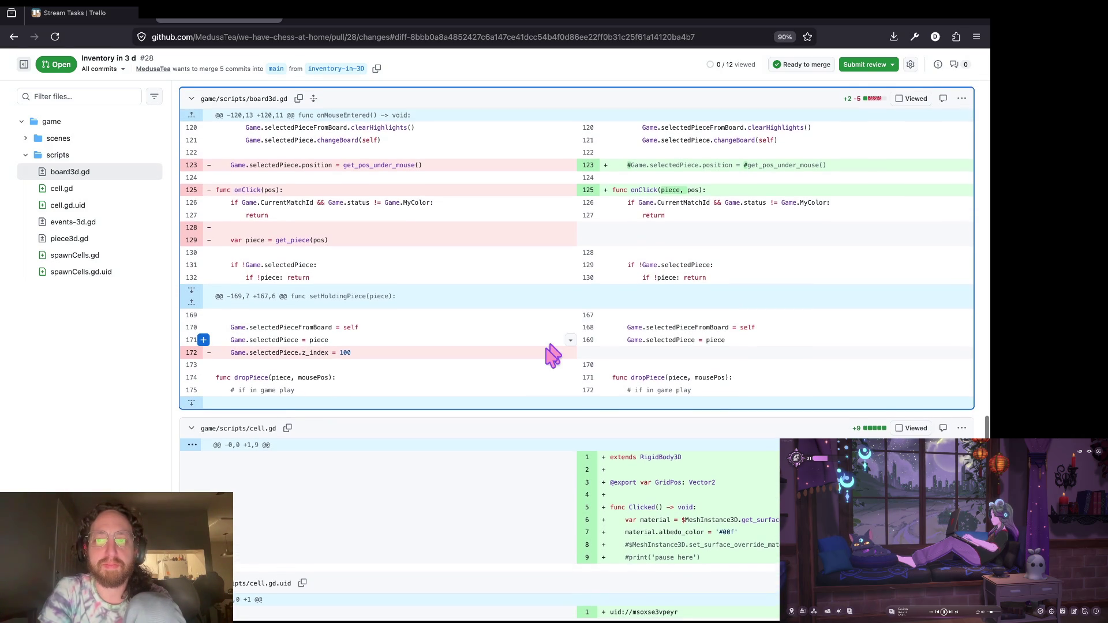
scroll(553, 354, up, 2)
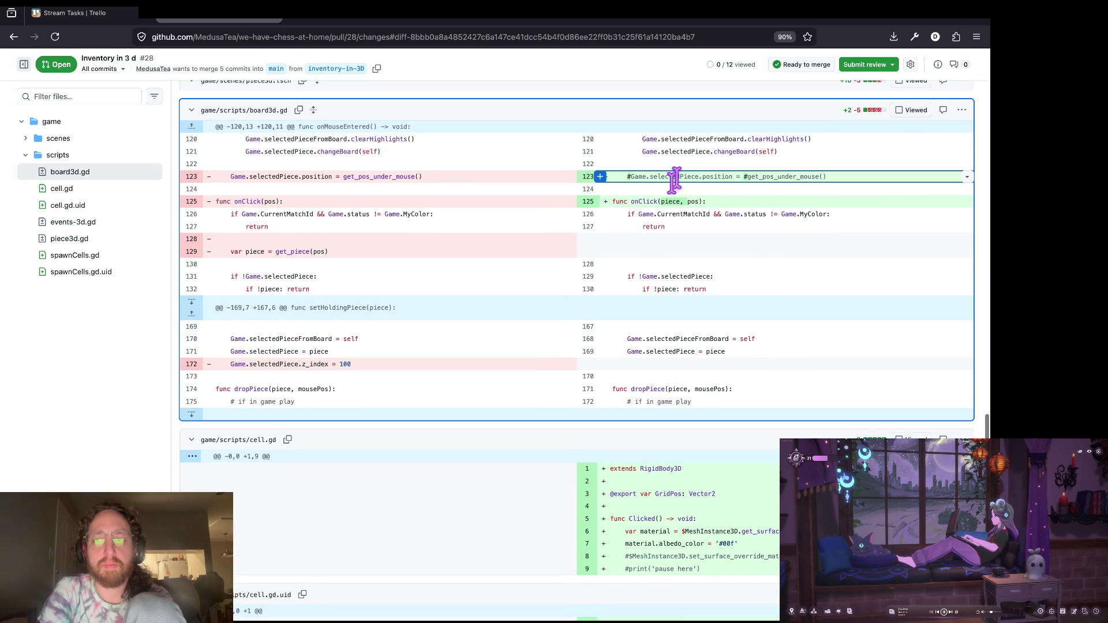
scroll(541, 264, down, 2)
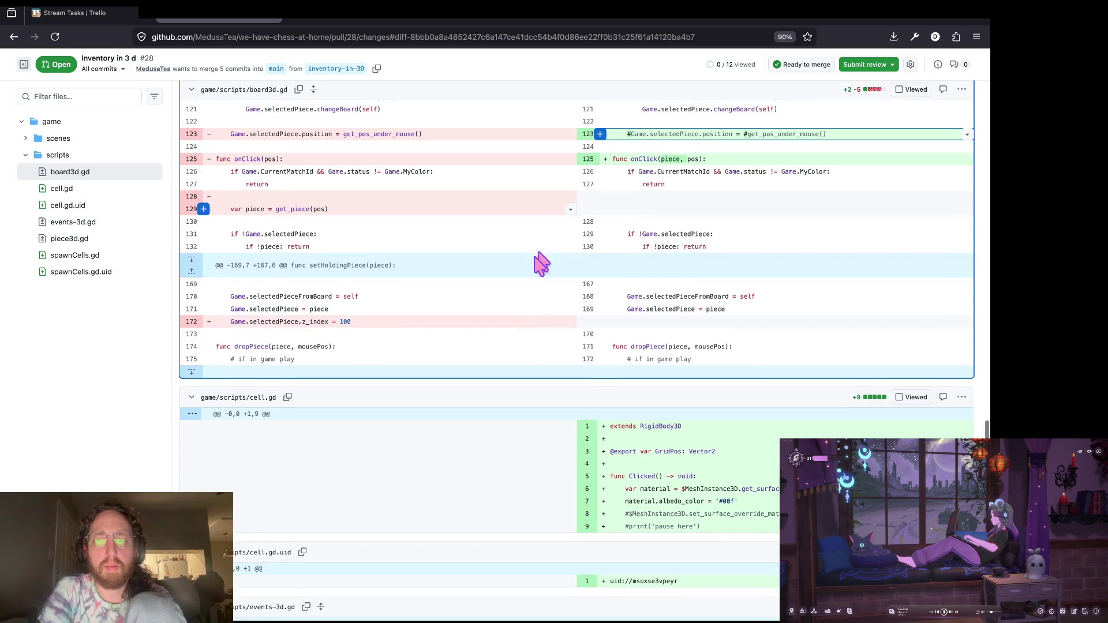
scroll(416, 288, down, 1)
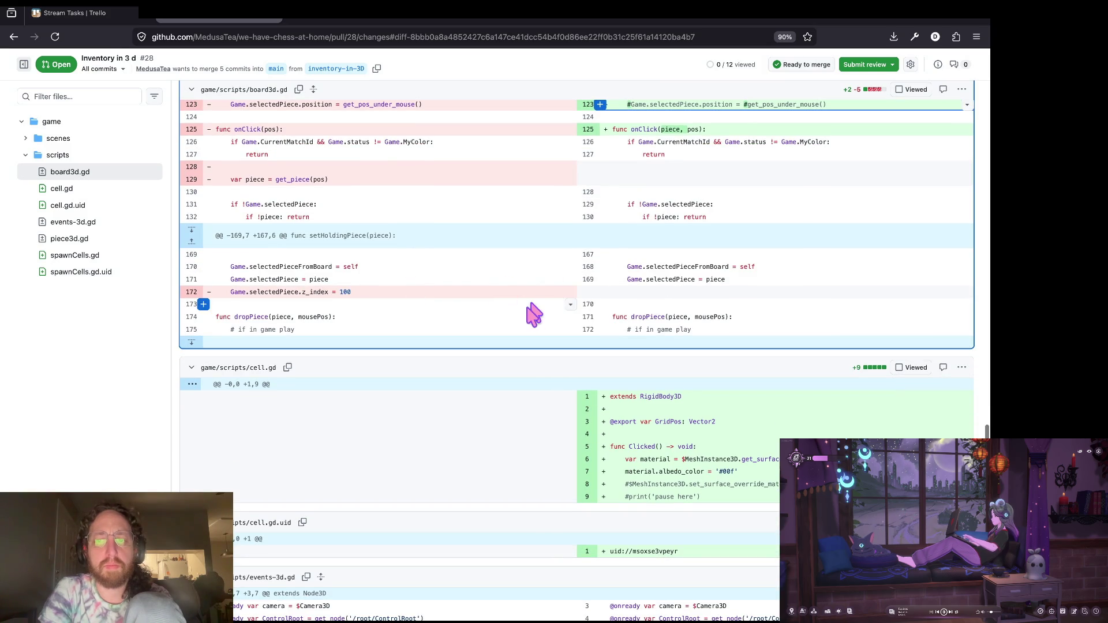
scroll(533, 315, down, 5)
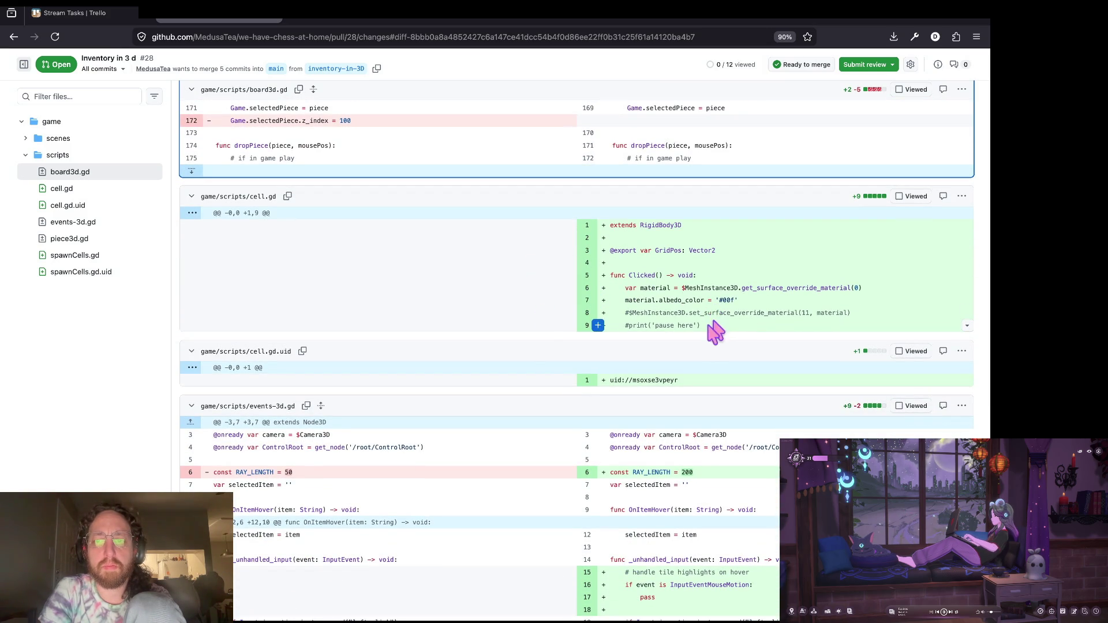
drag(709, 325, 615, 276)
click(497, 264)
scroll(498, 265, down, 2)
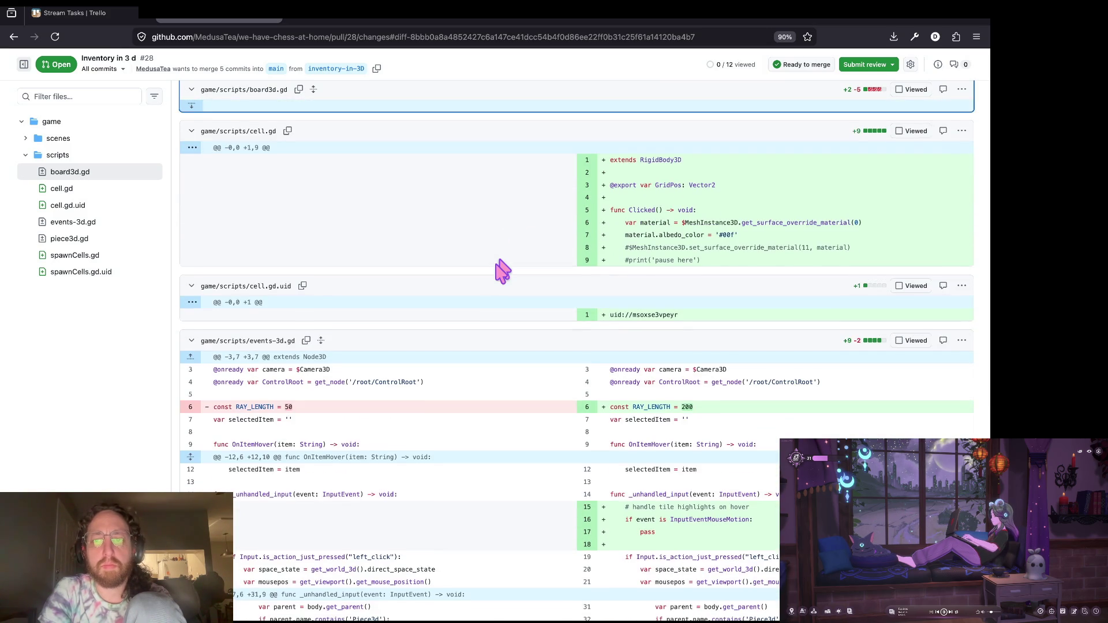
scroll(497, 262, down, 4)
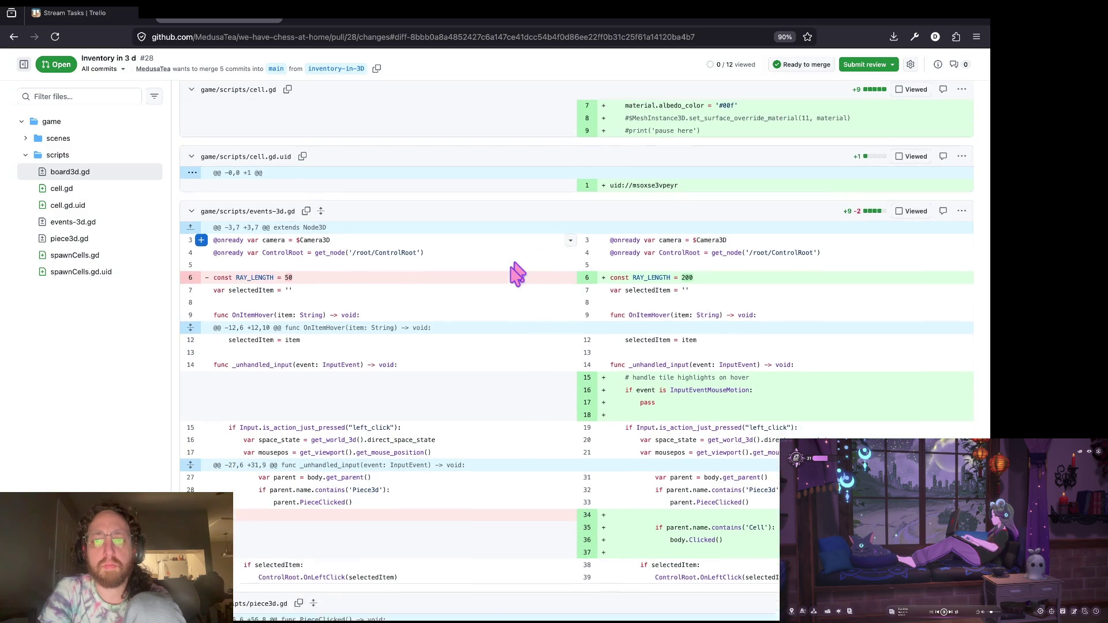
scroll(558, 353, down, 7)
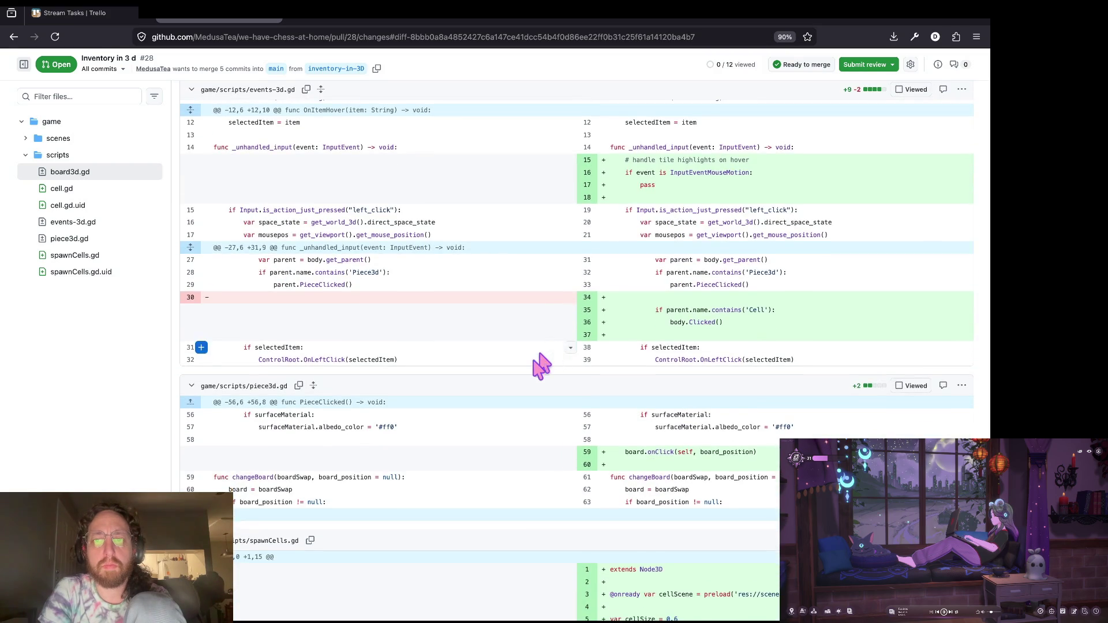
scroll(541, 364, down, 6)
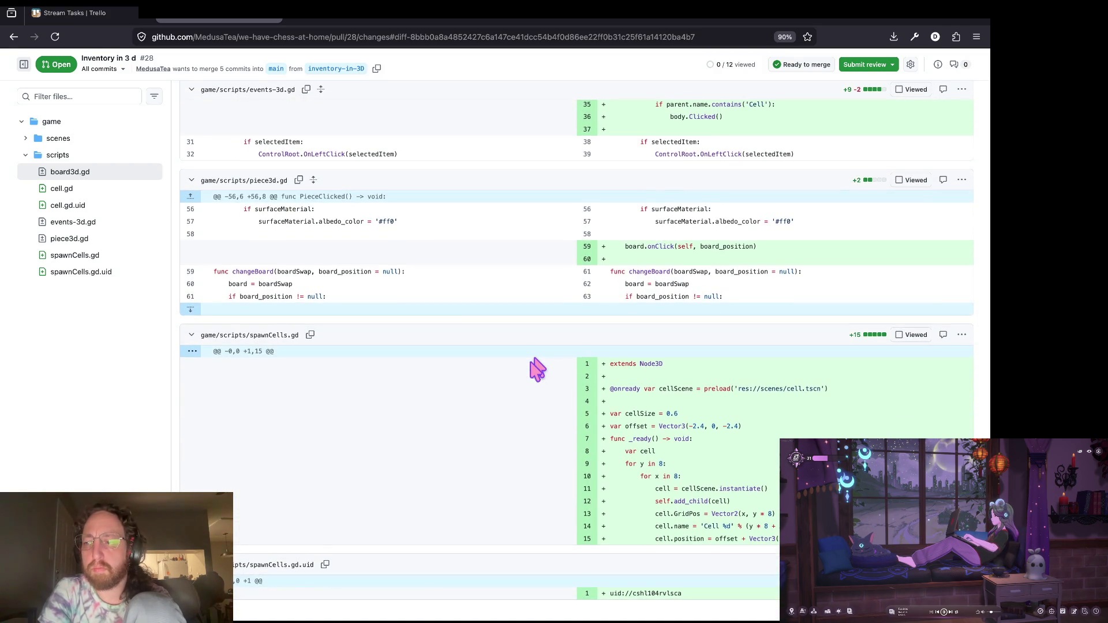
scroll(550, 334, up, 3)
scroll(554, 334, down, 3)
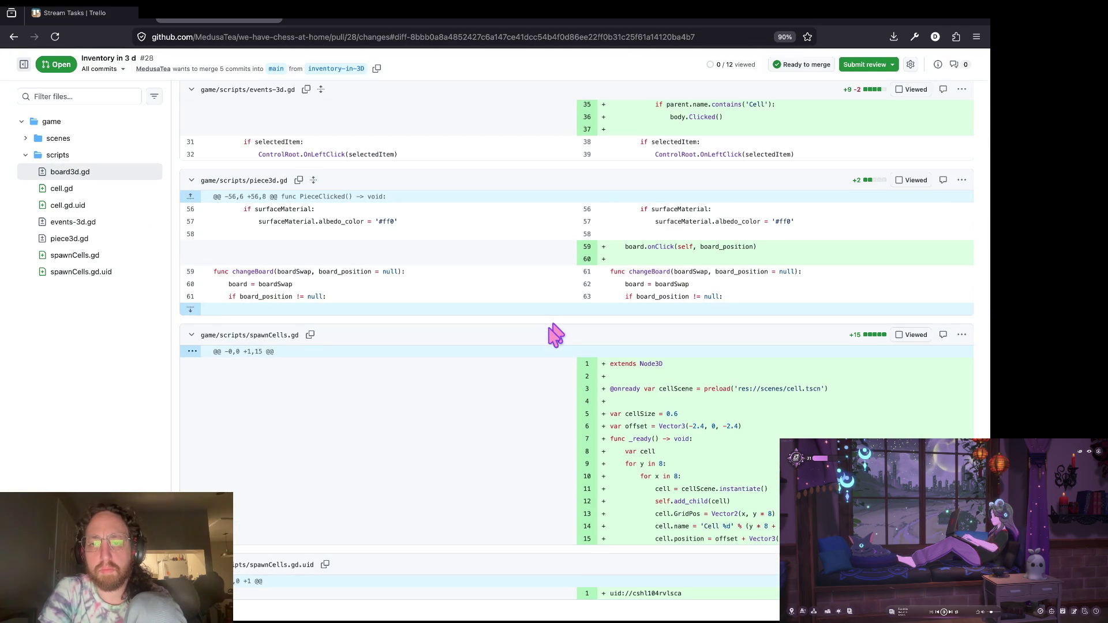
scroll(545, 424, down, 1)
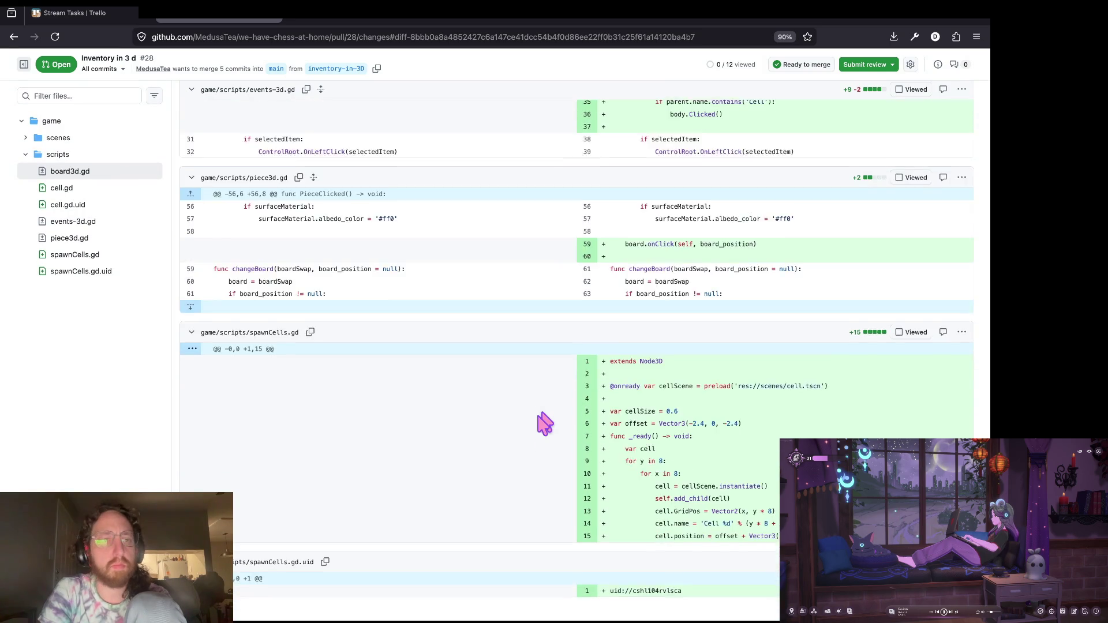
scroll(544, 424, up, 15)
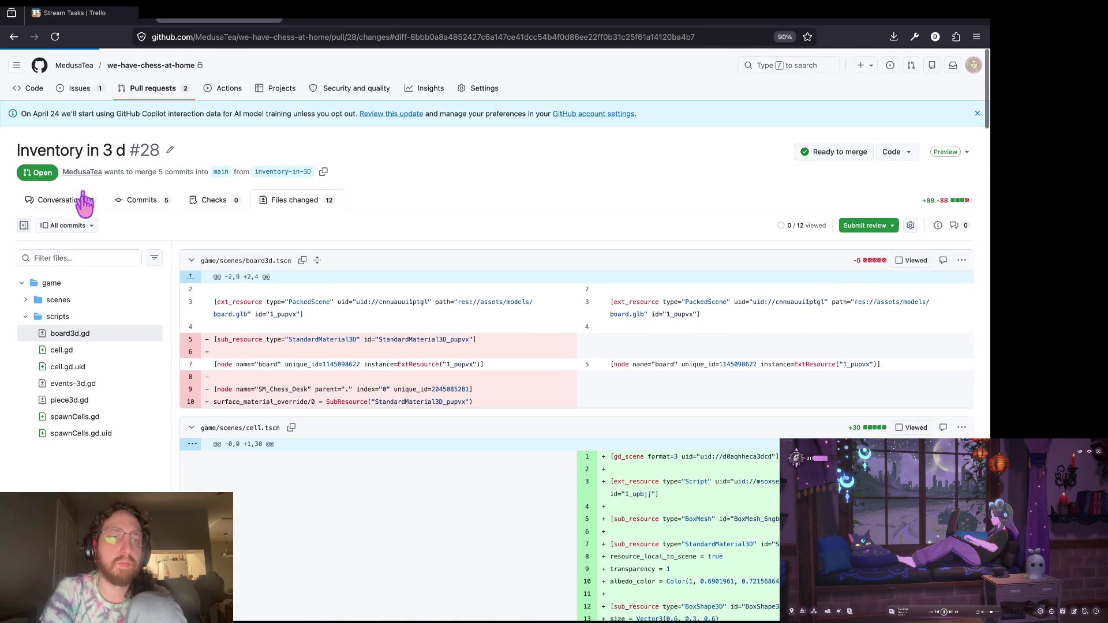
Run the project from the Godot editor and submit a username to reach the chessboards.
key(super+Tab)
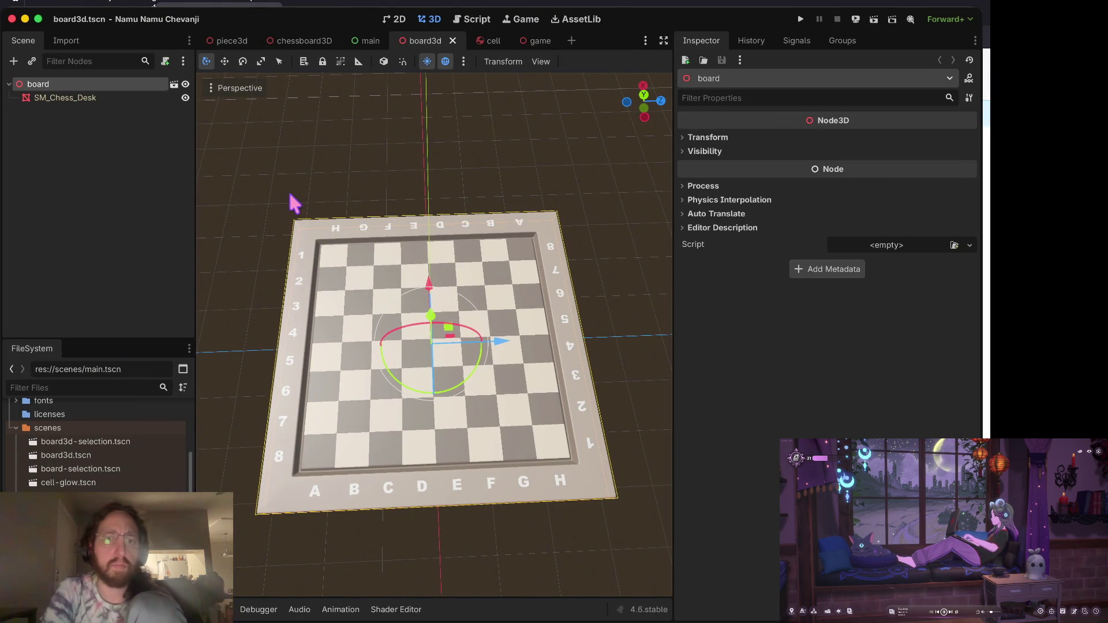
key(super+b)
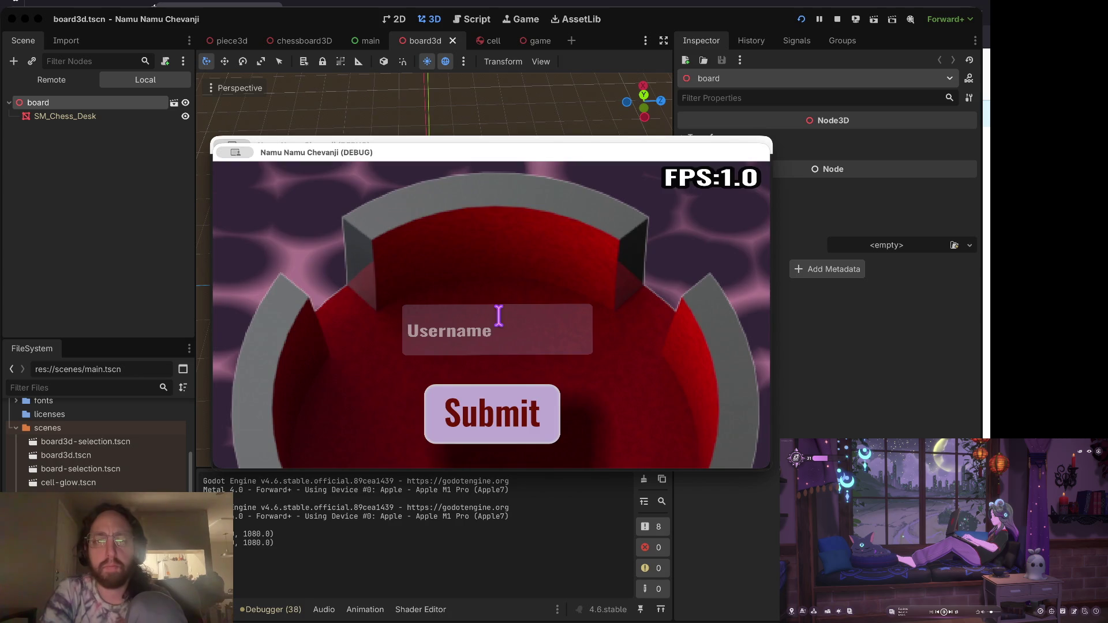
text(a)
click(487, 408)
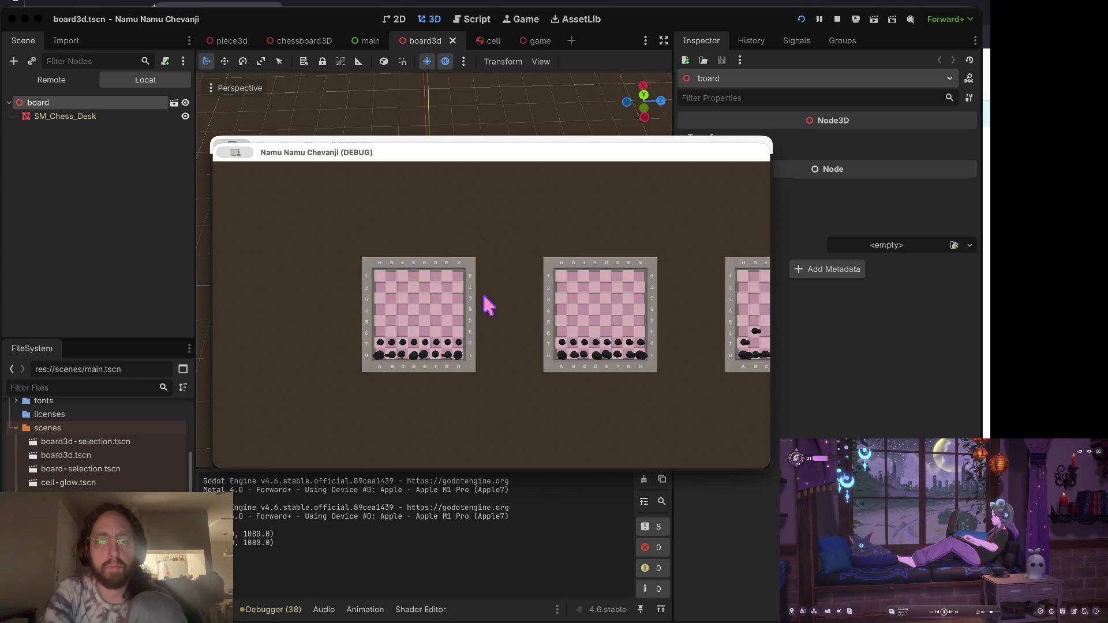
Open cell.tscn and make the MeshInstance3D's box mesh resource local to scene.
click(531, 104)
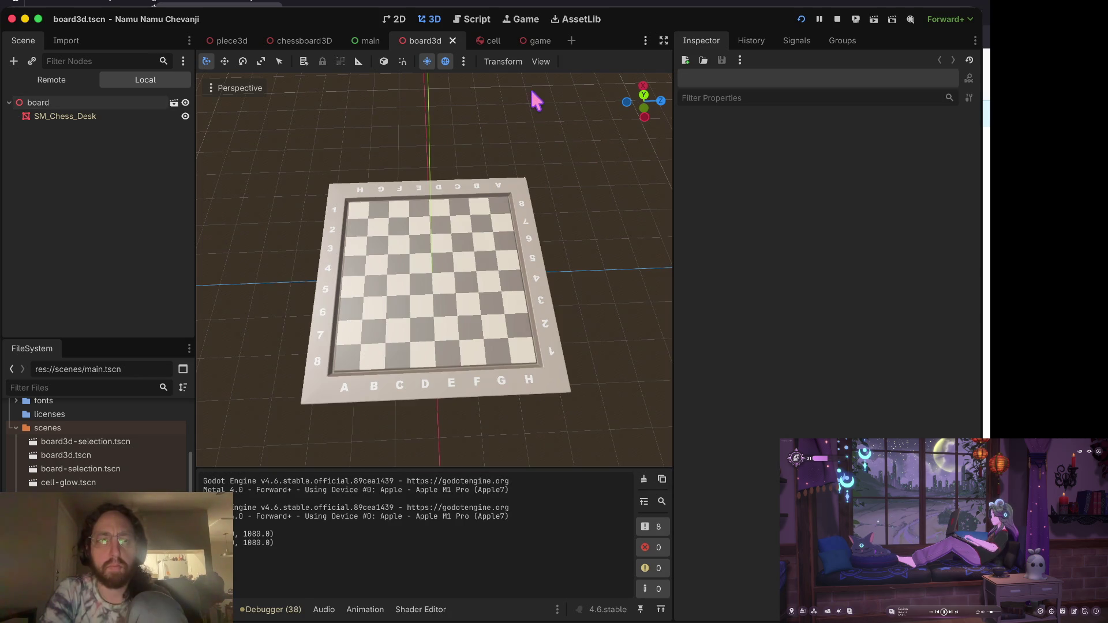
click(58, 496)
double_click(57, 496)
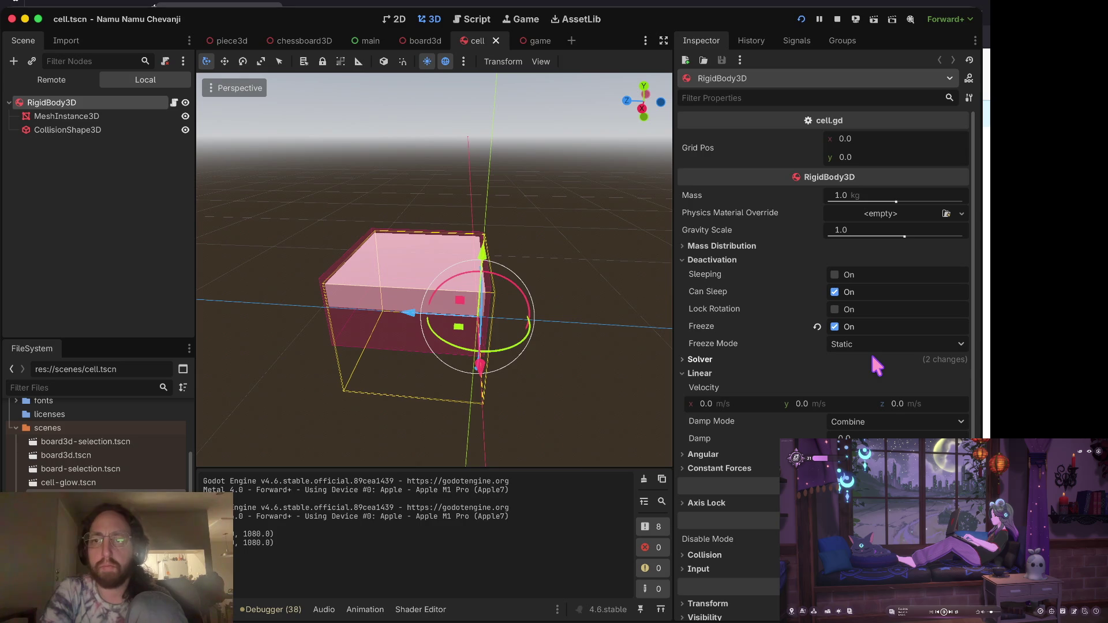
click(131, 130)
click(112, 115)
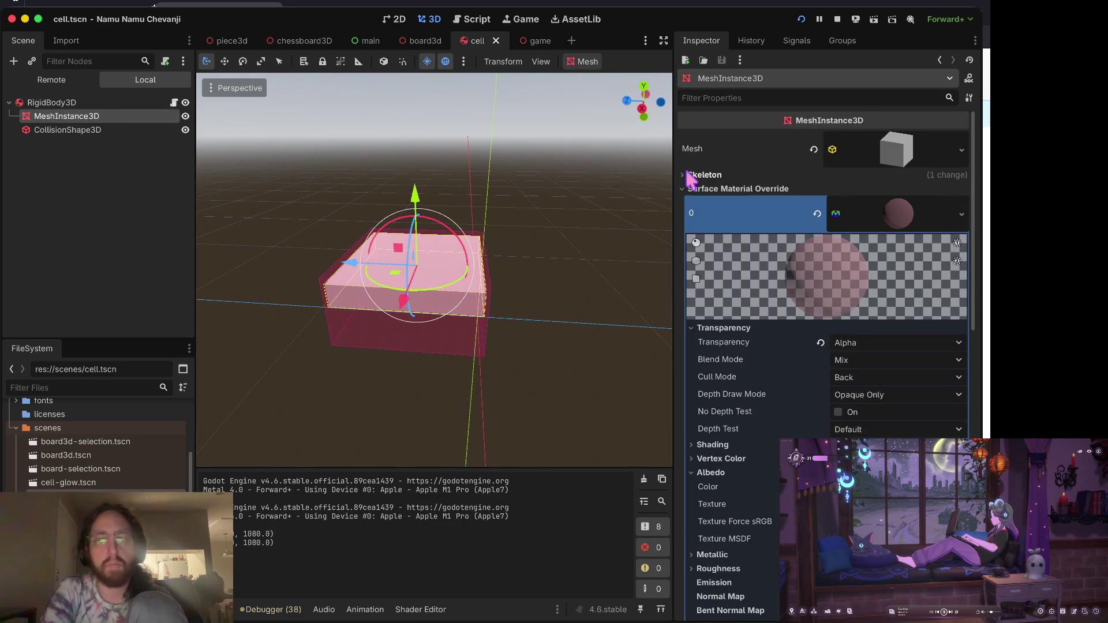
click(905, 161)
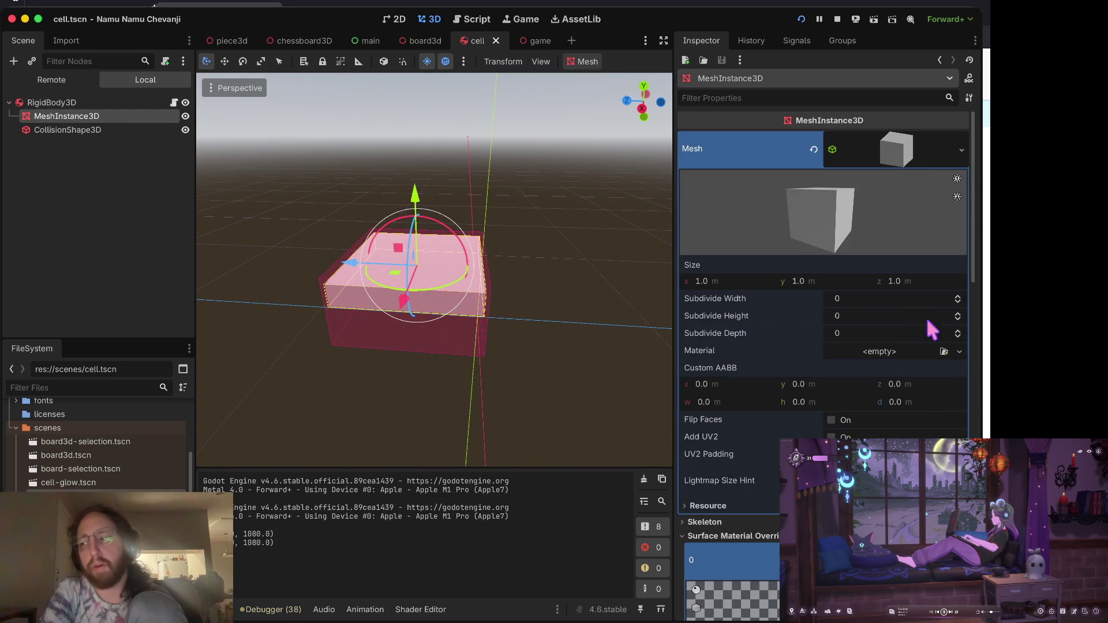
scroll(926, 317, down, 15)
scroll(892, 257, up, 15)
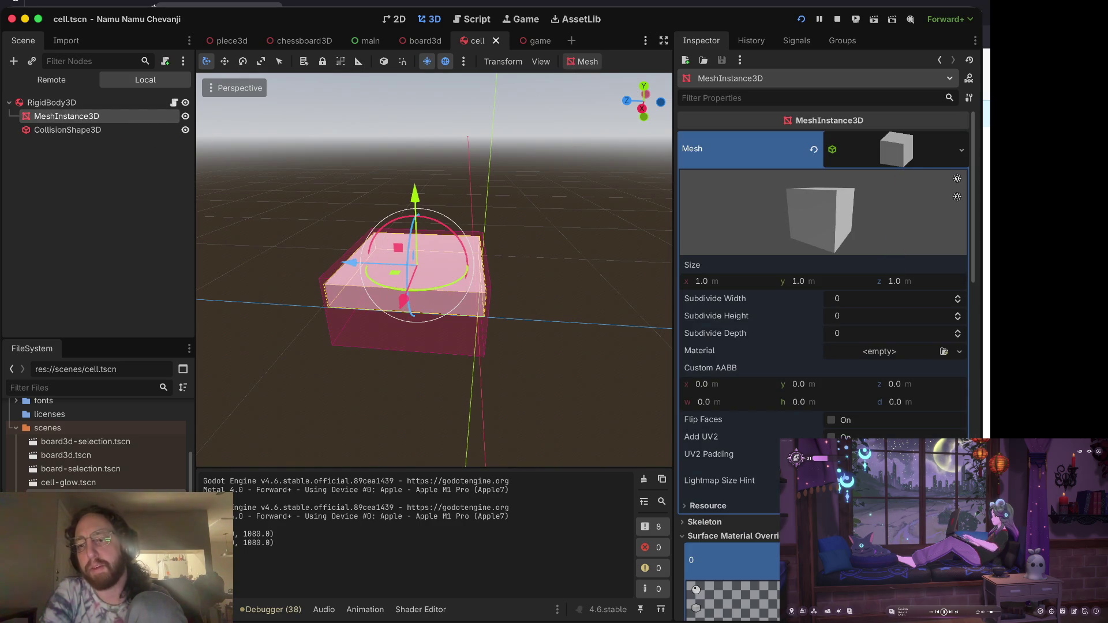
click(739, 509)
click(832, 520)
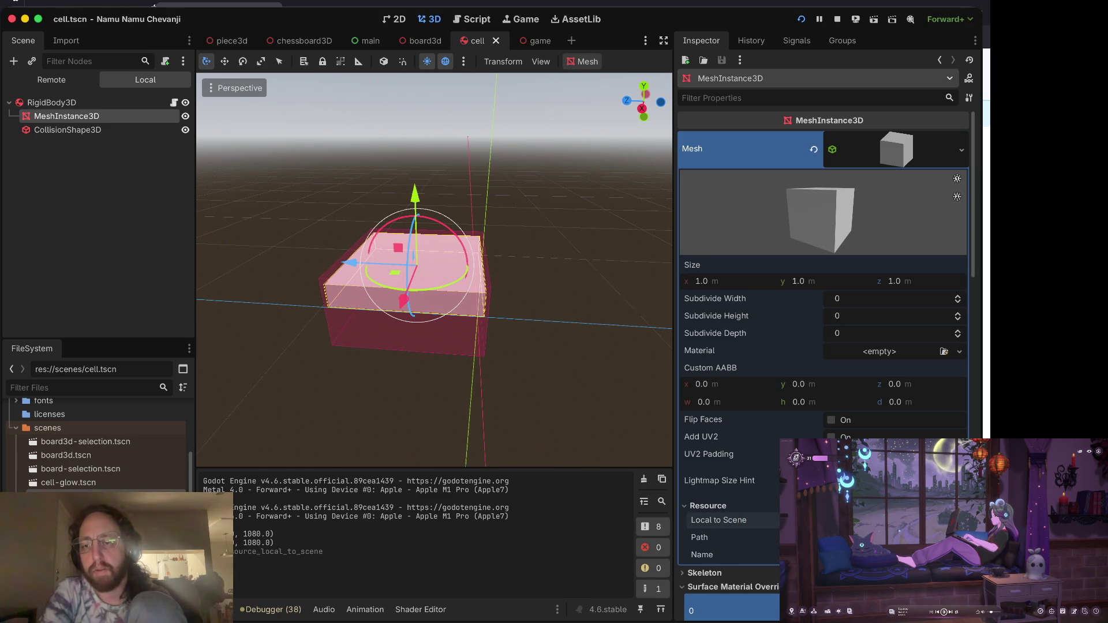
Make the cell material Local to Scene and relaunch the game to test it.
scroll(831, 520, down, 5)
scroll(832, 520, down, 10)
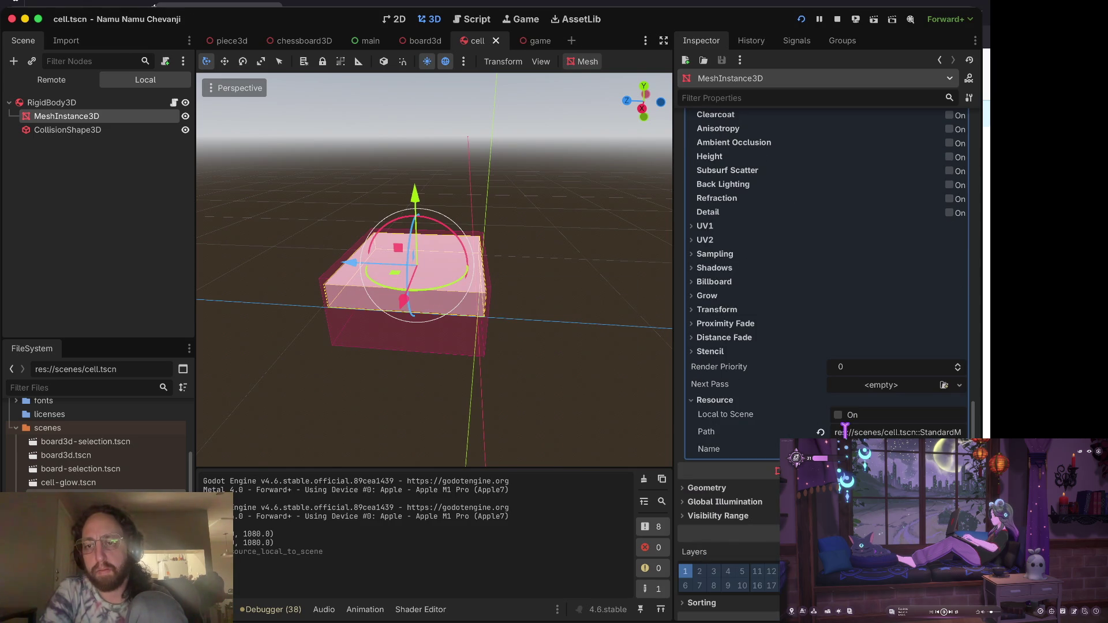
click(837, 415)
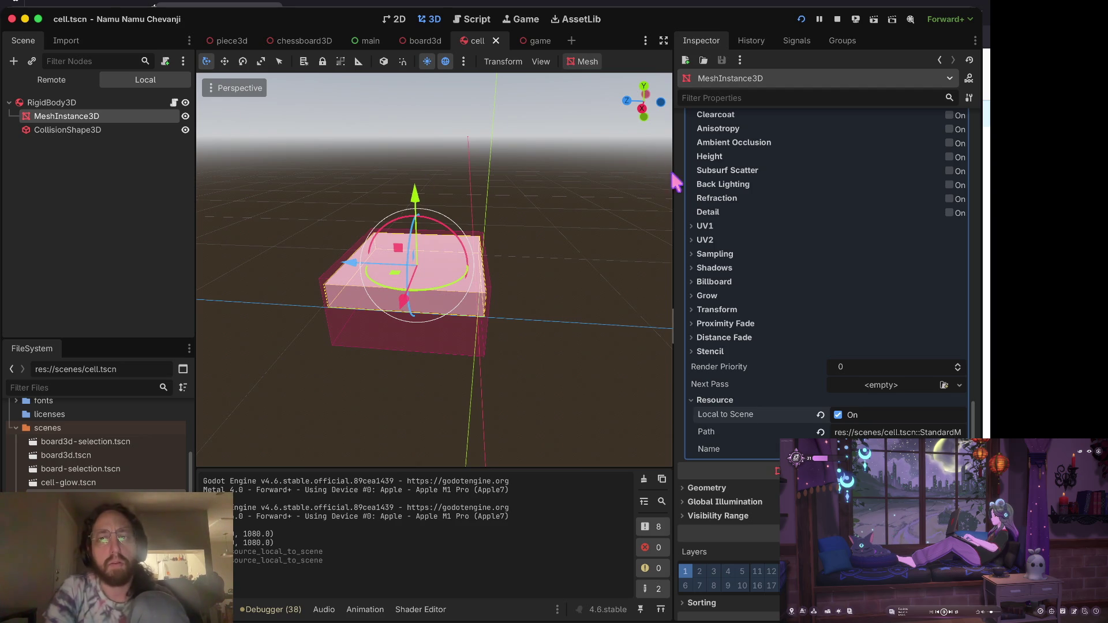
key(super+b)
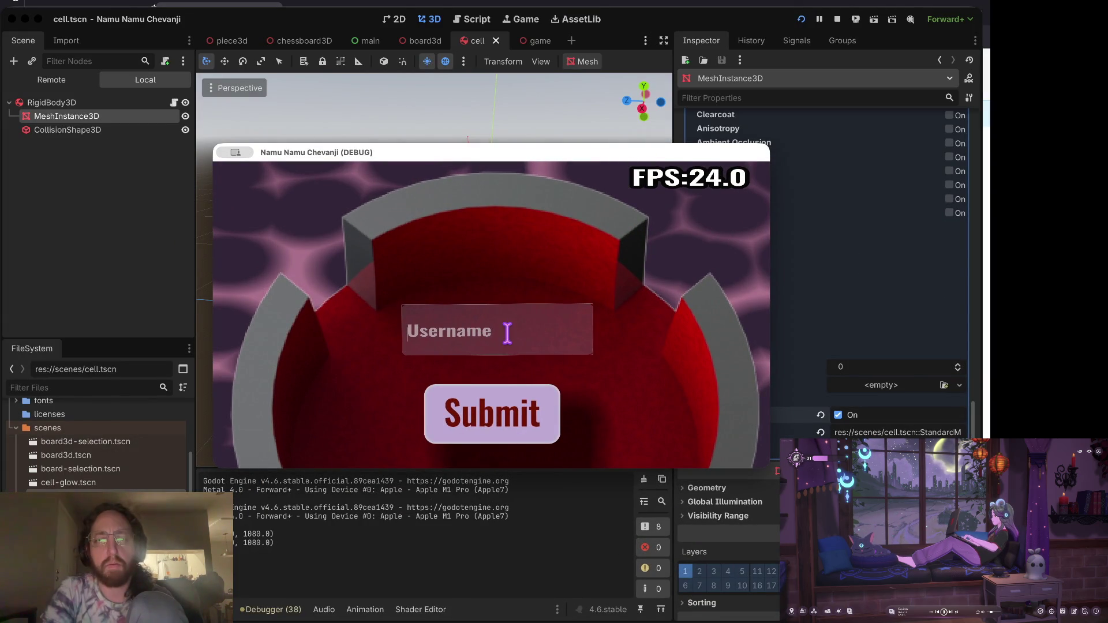
text(b)
Get past login, select a piece on the middle board, switch boards, then stop the game.
click(484, 398)
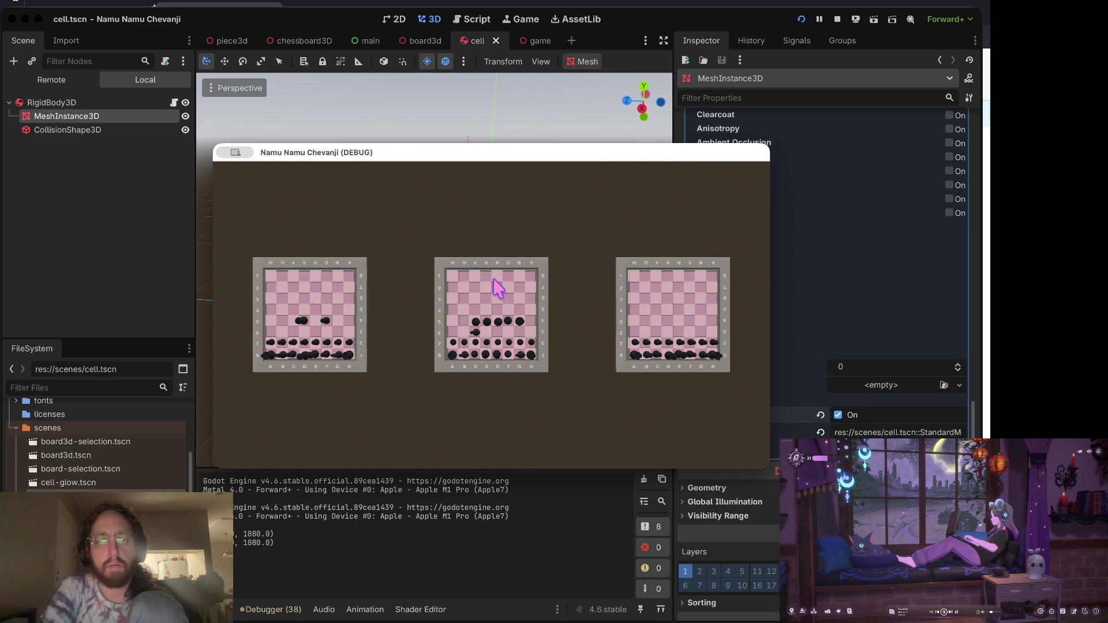
click(519, 331)
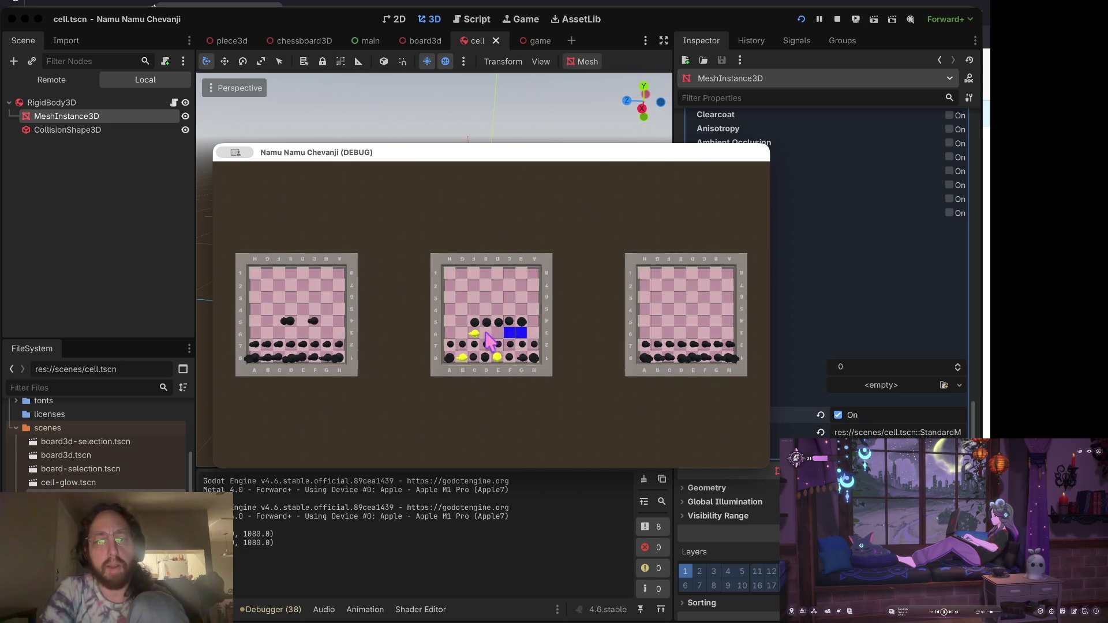
scroll(490, 342, up, 2)
scroll(502, 279, up, 3)
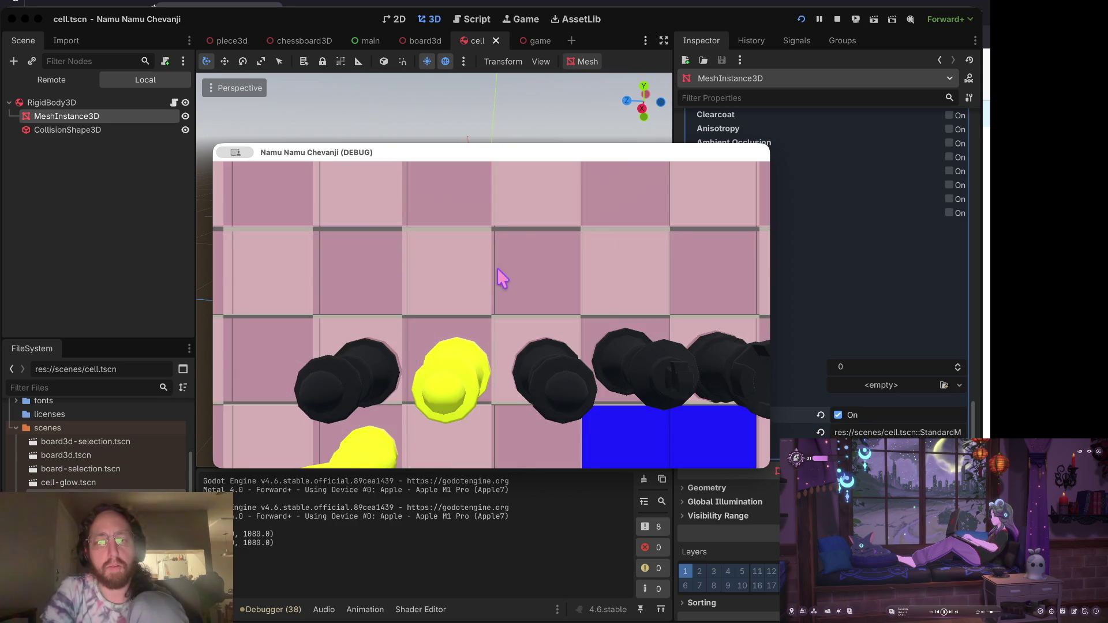
scroll(500, 274, down, 5)
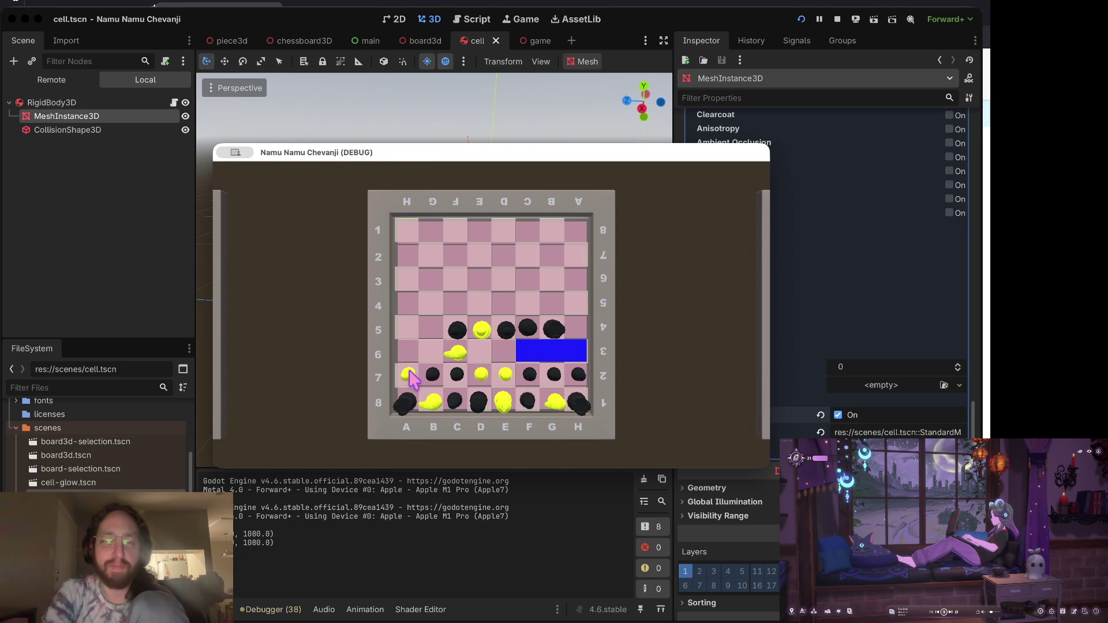
click(460, 304)
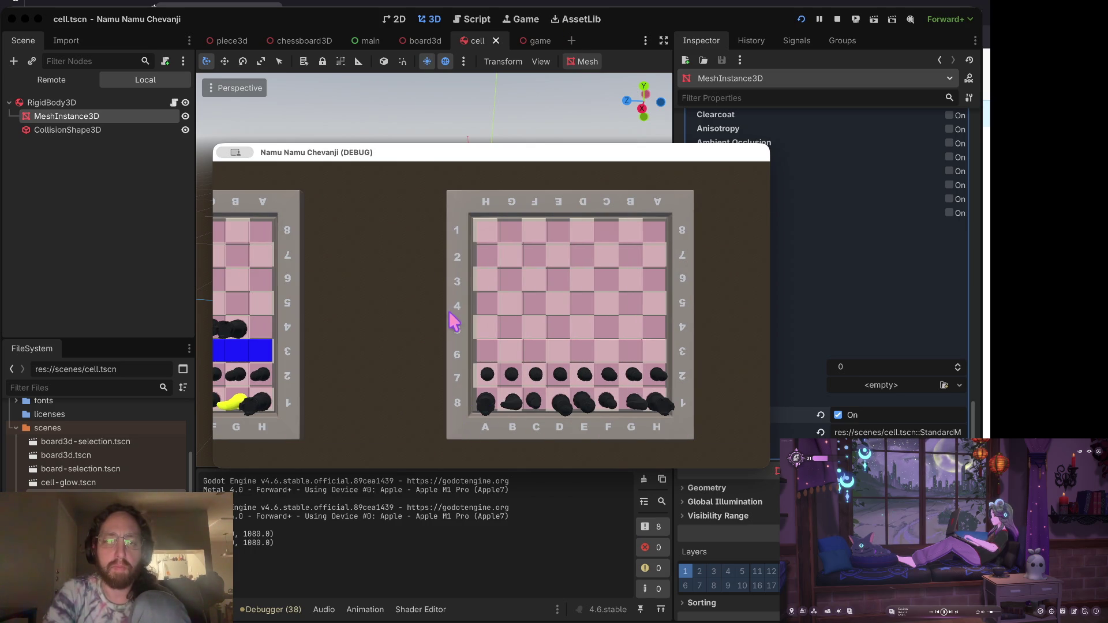
click(834, 16)
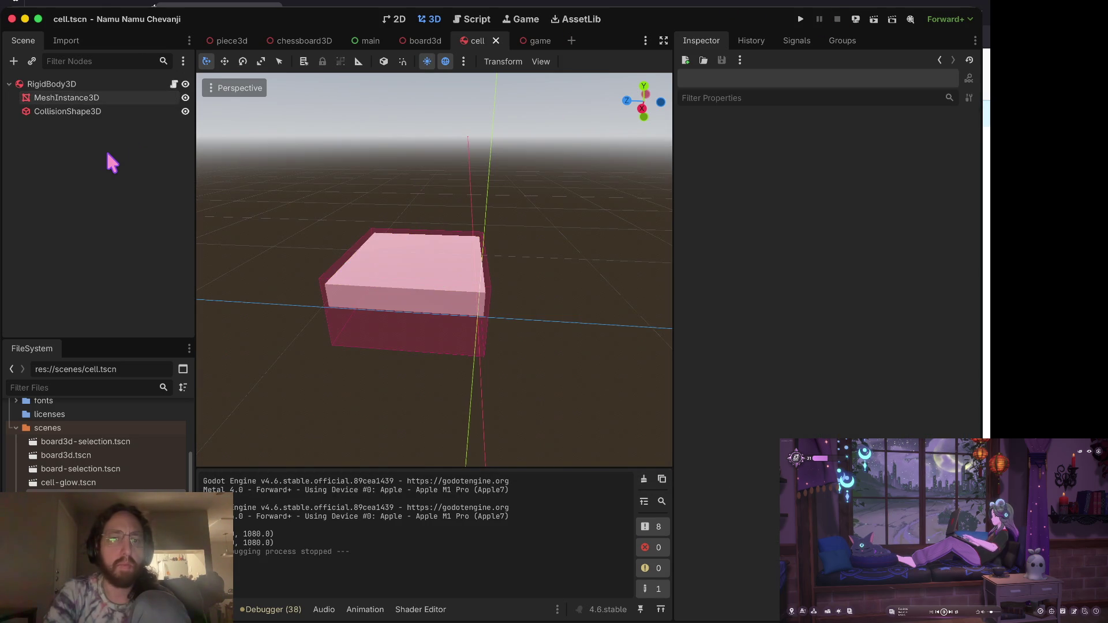
Check git status and diff in the terminal, start a checkout from origin/main, then return to Godot.
key(super+Tab)
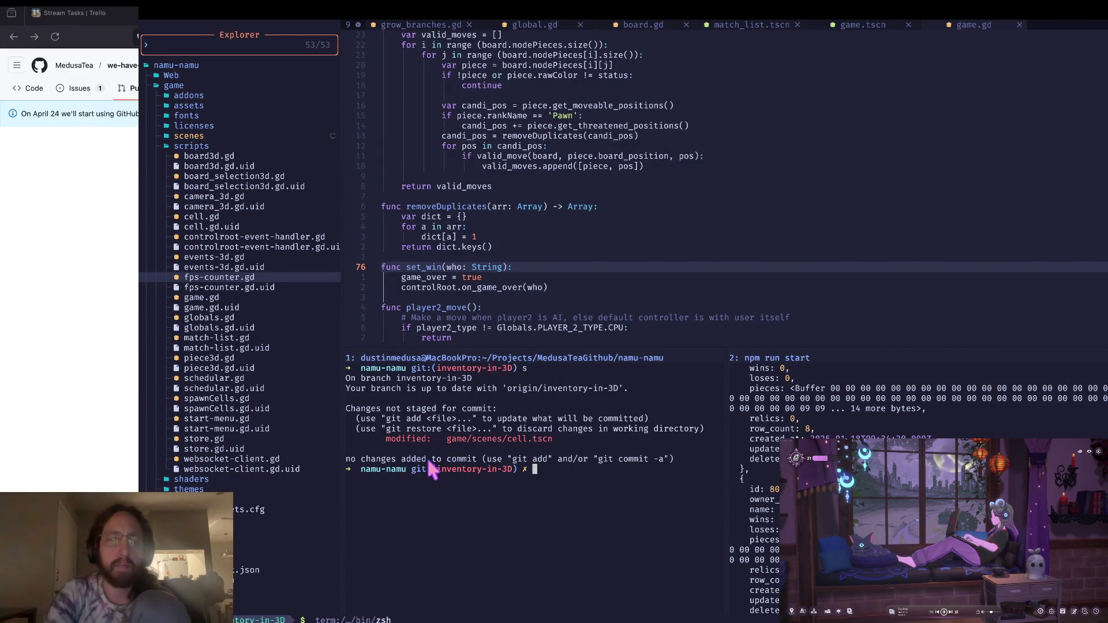
key(Return)
key(Return)
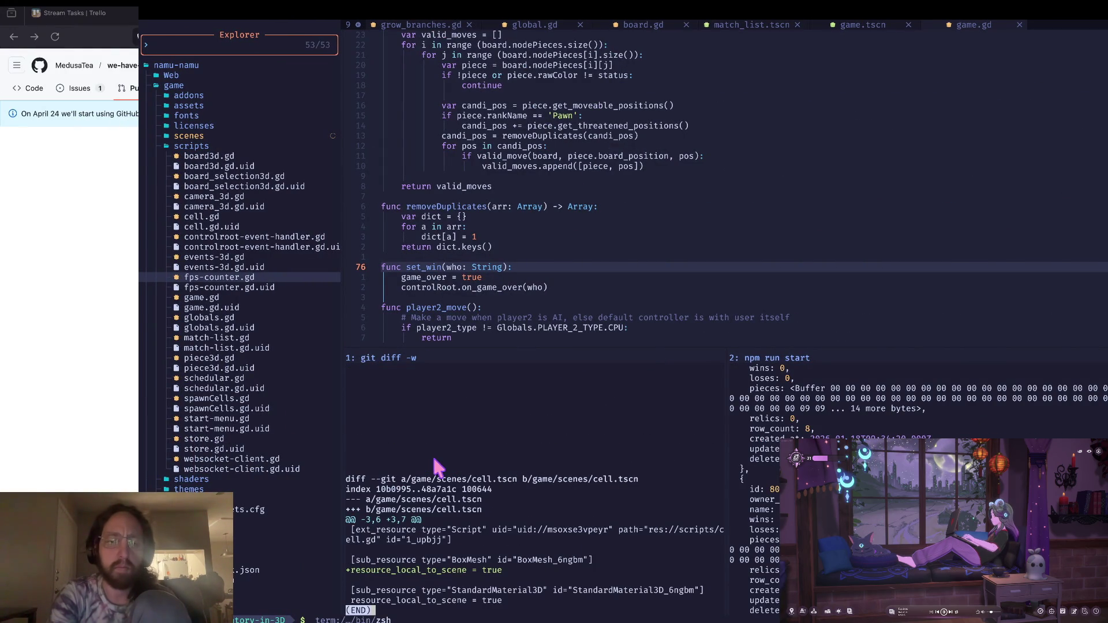
key(q)
key(ctrl+l)
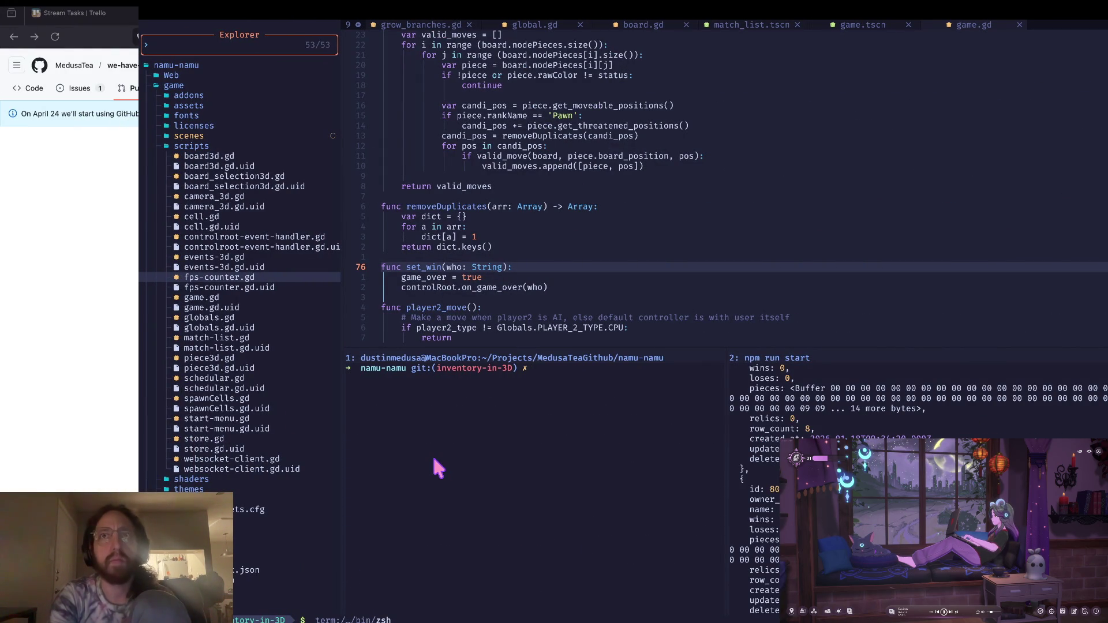
text(co origin/main -- game/scenes/)
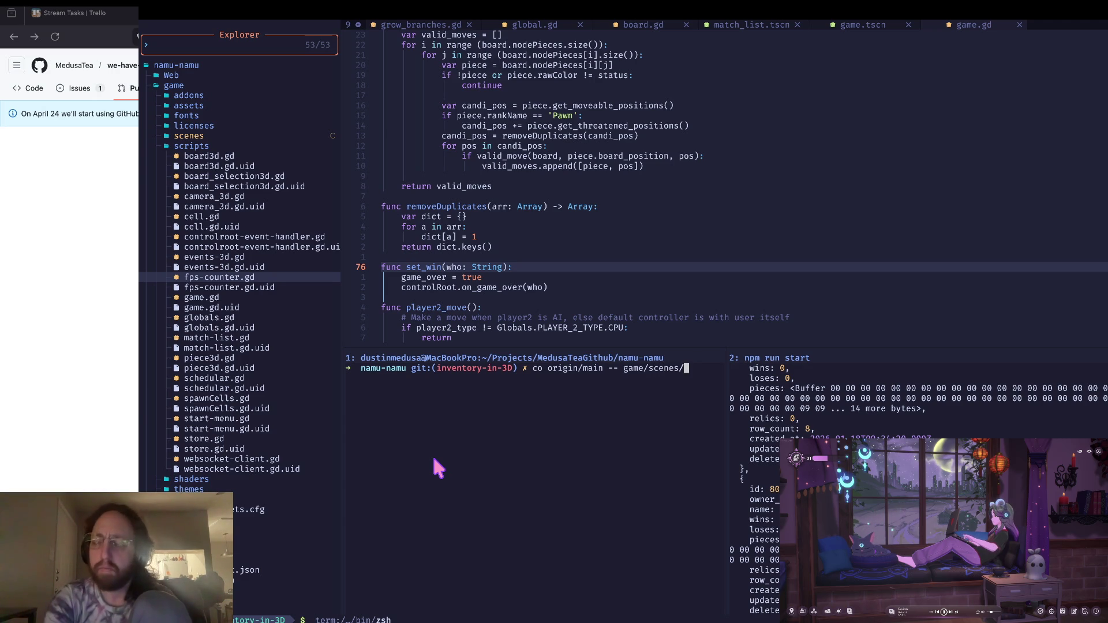
key(ctrl+Left)
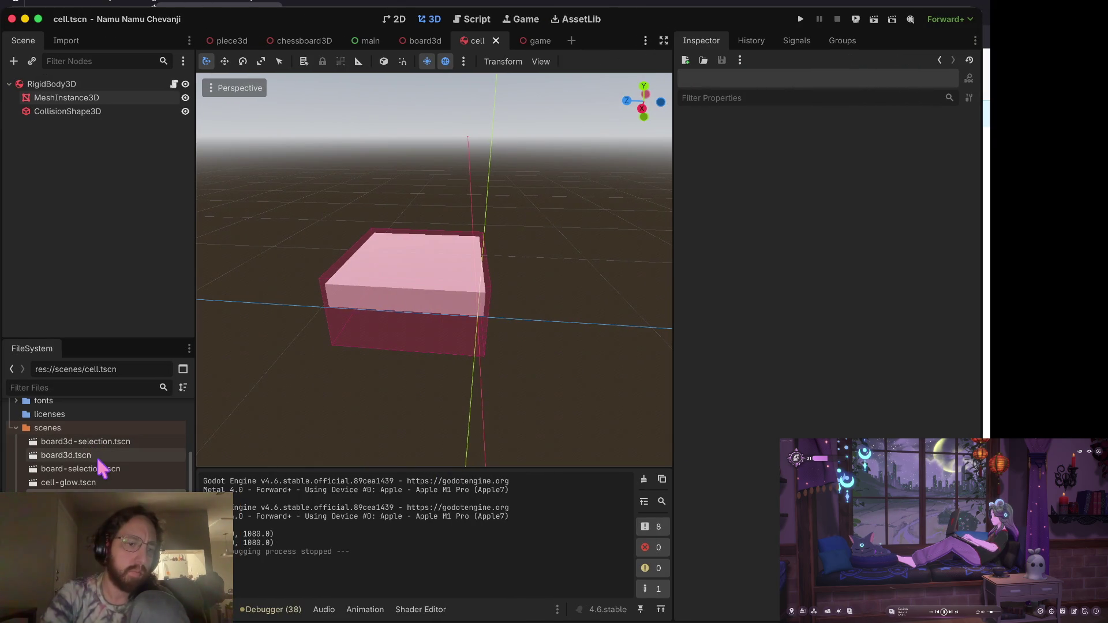
Open chessboard3D.tscn in Godot, then restore it from origin/main and check git status.
double_click(92, 489)
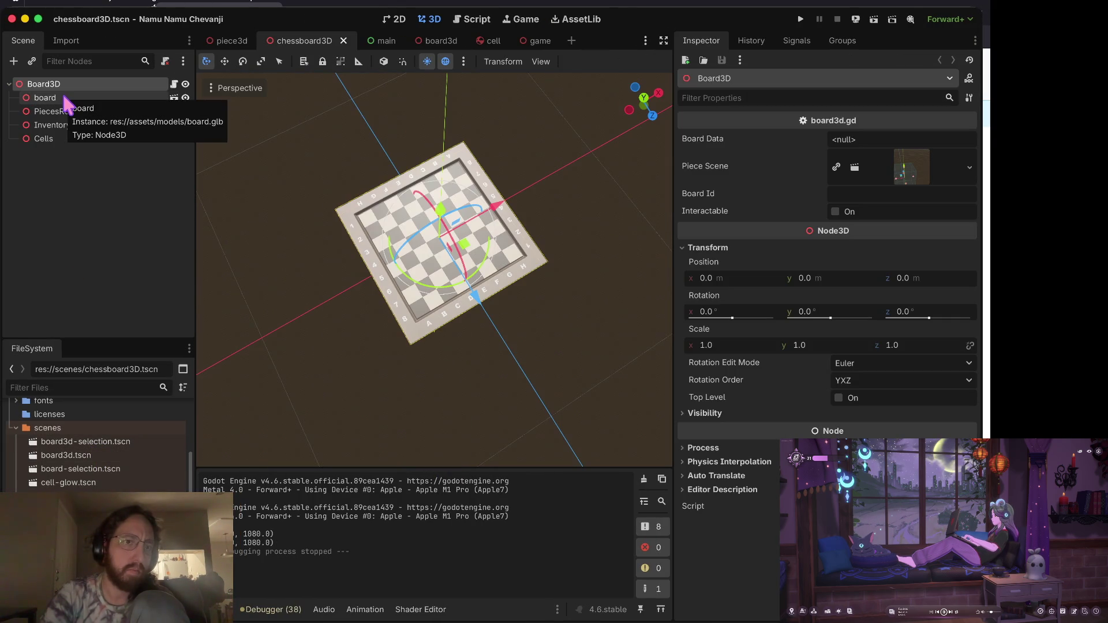
key(ctrl+Right)
text(ch)
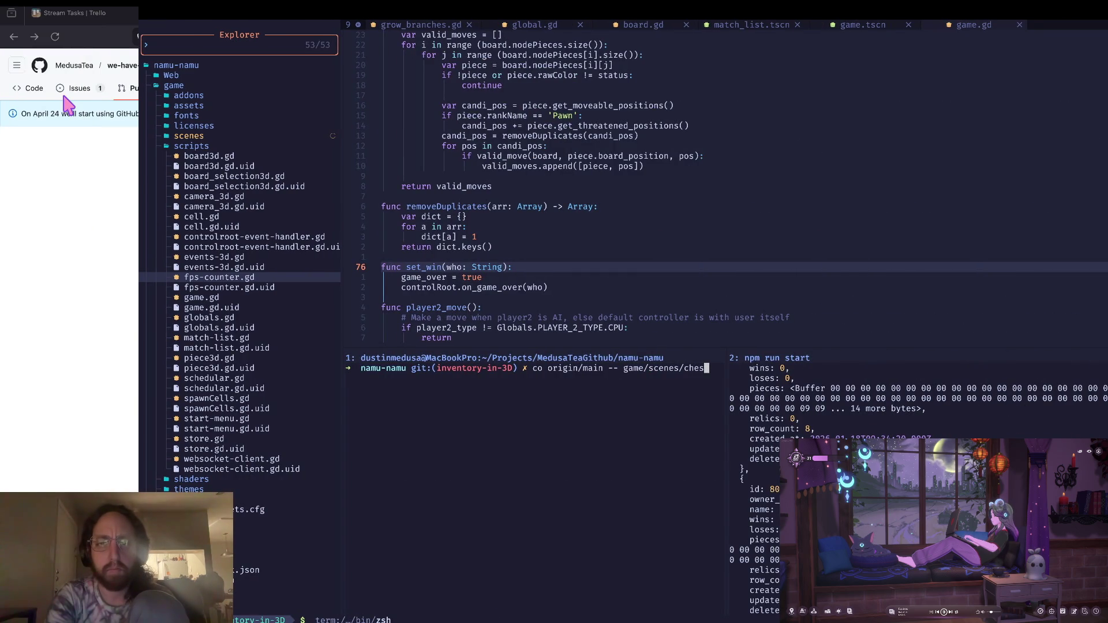
key(Tab)
key(Return)
text(sboard3D.tscn)
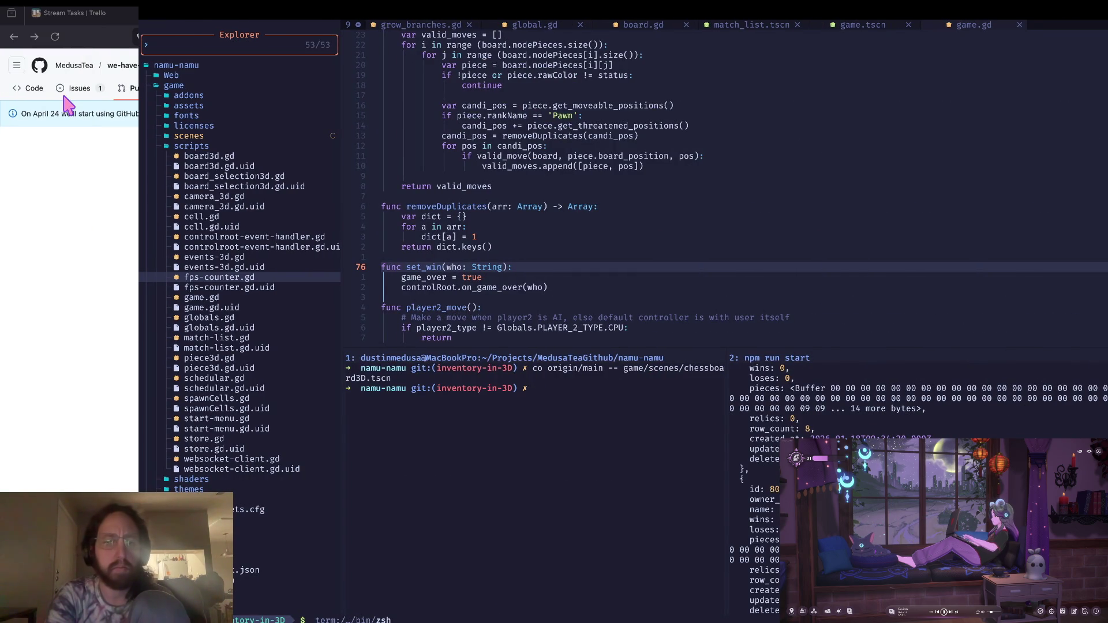
key(Return)
Unstage the restored scene, clear the terminal, and read the whitespace-insensitive diff.
text(reset)
key(Return)
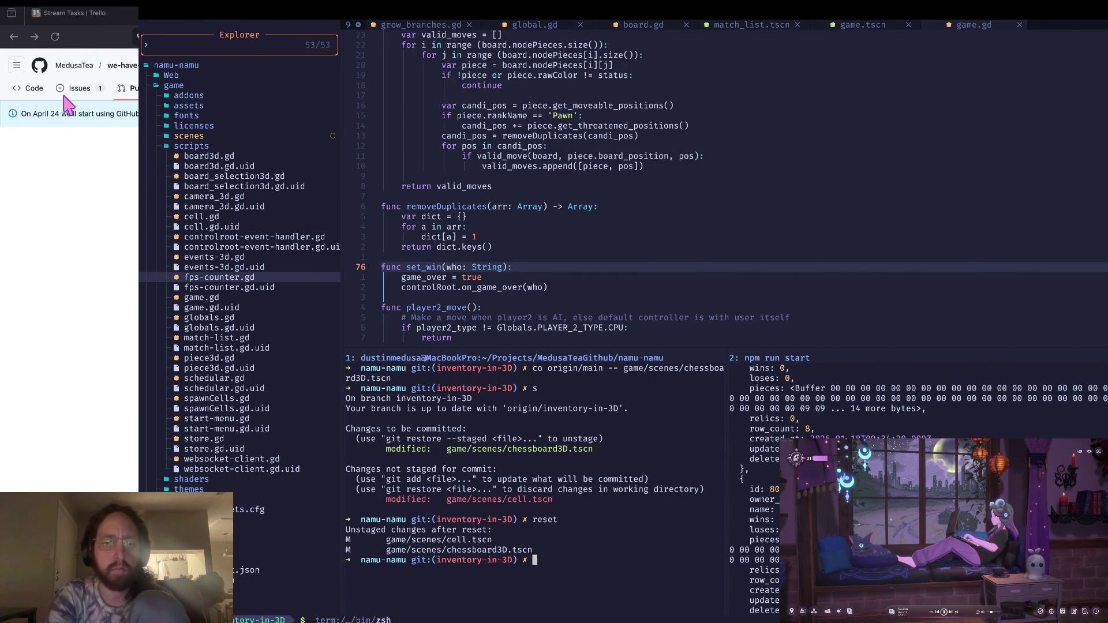
text(cll)
key(Return)
text(cll)
key(Return)
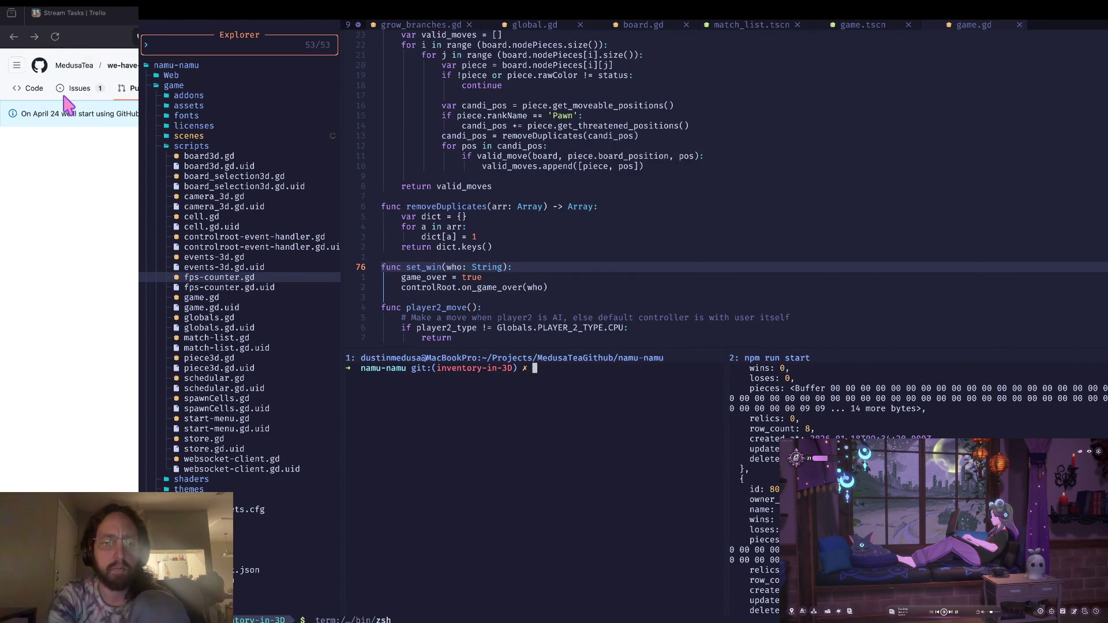
text(gd)
key(Return)
key(d)
key(d)
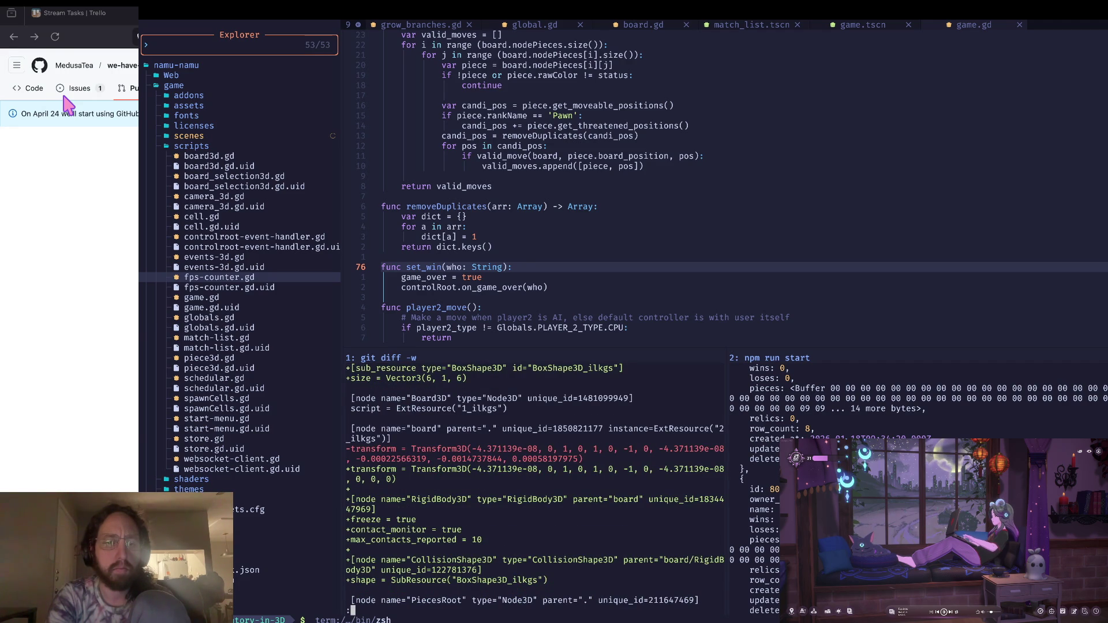
key(d)
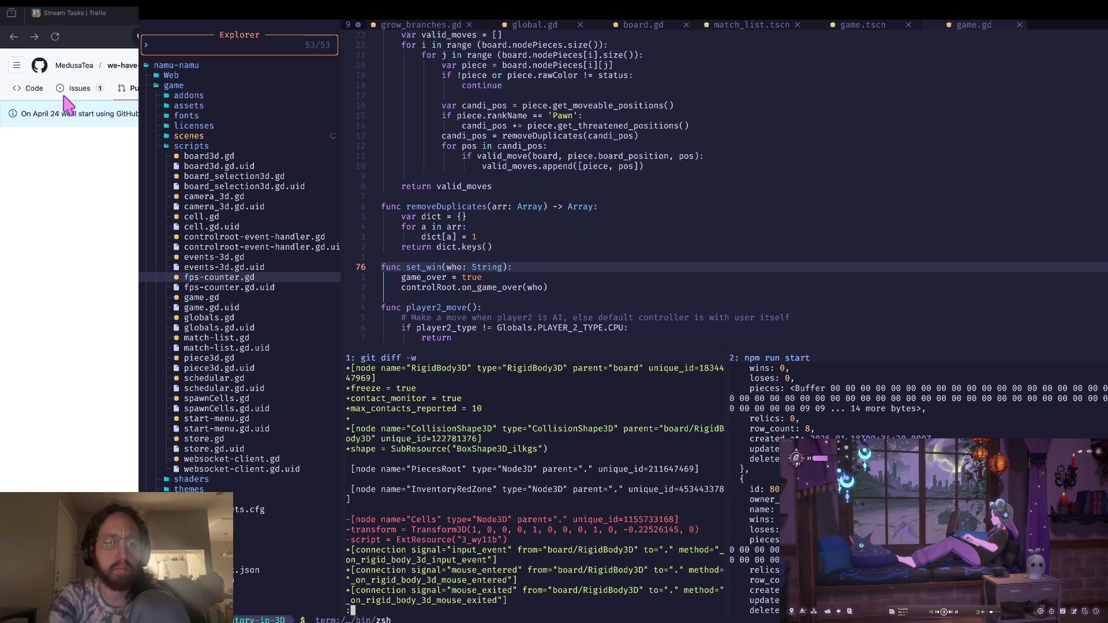
key(q)
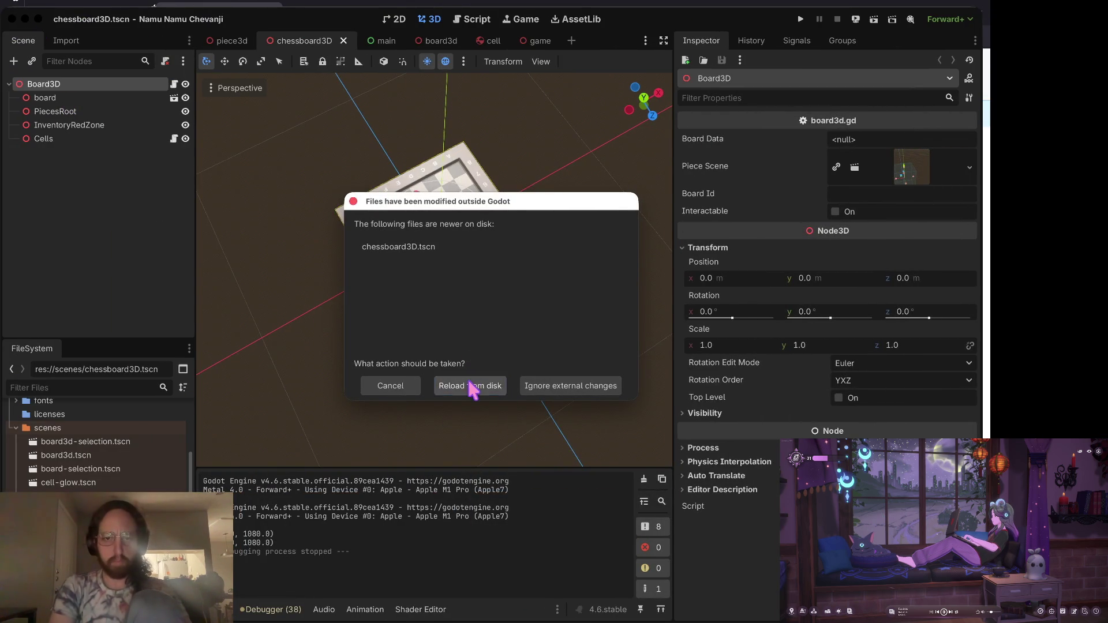
Reload chessboard3D from disk and run the game on the middle board.
click(471, 386)
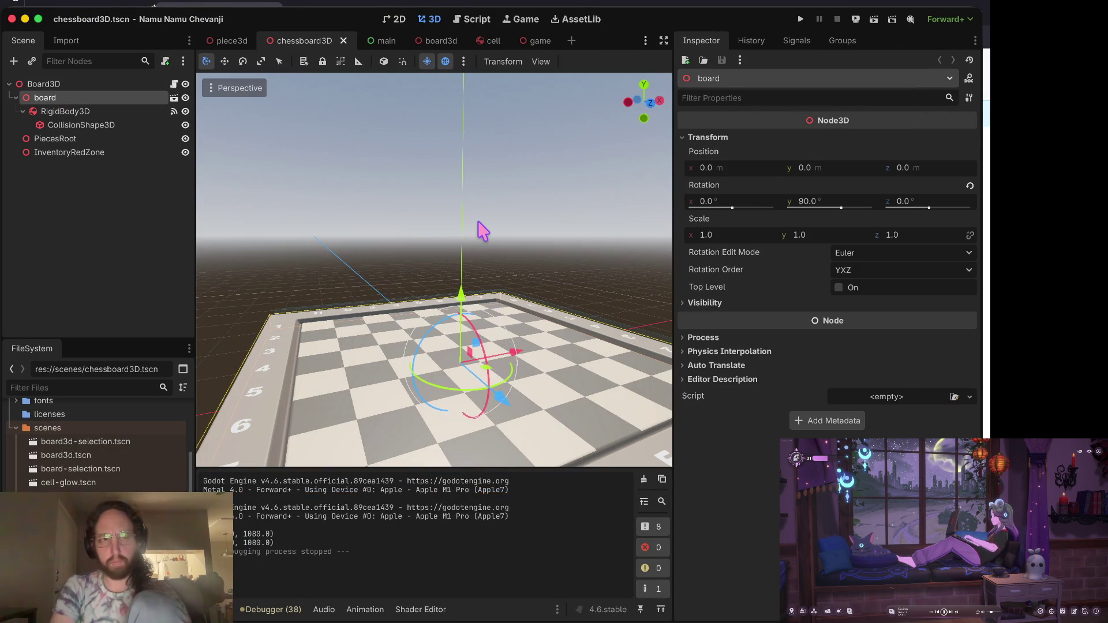
key(super+b)
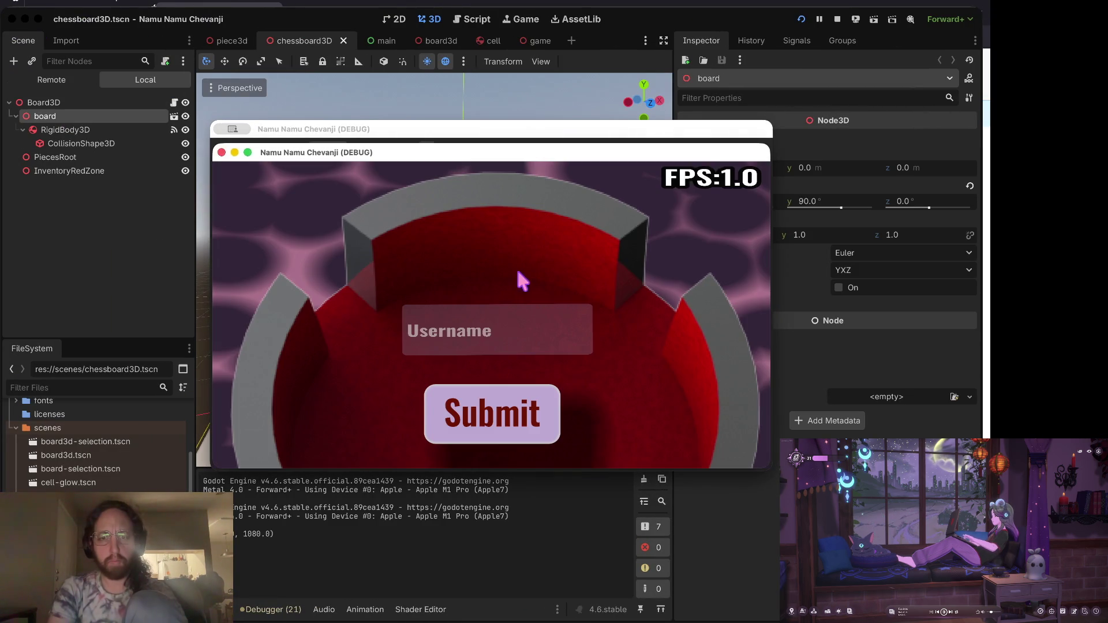
click(462, 316)
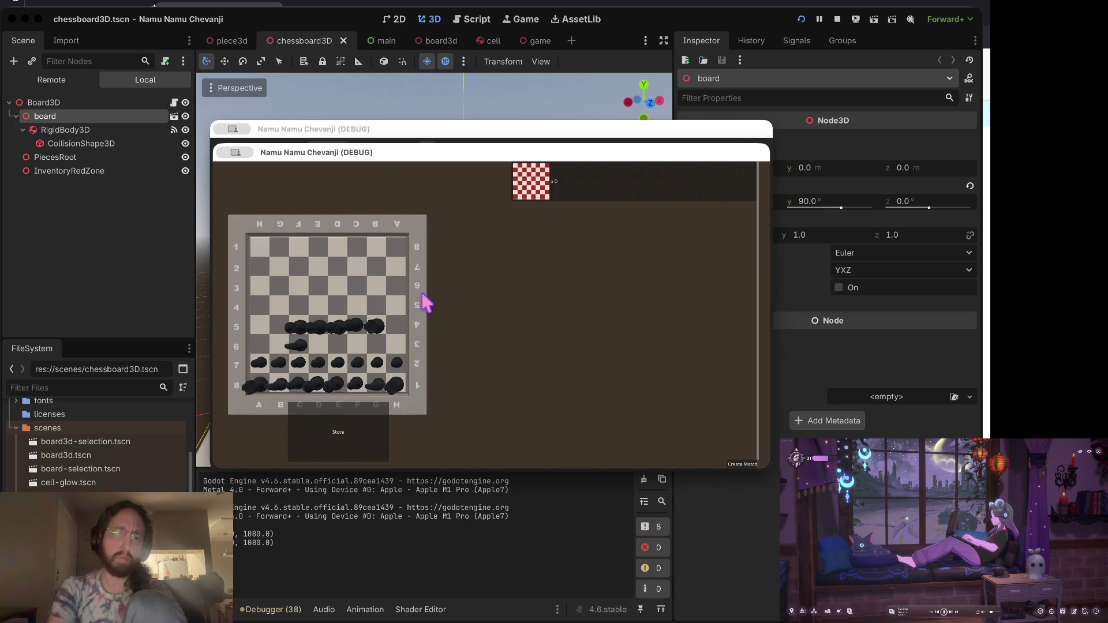
Visit the store, place a yellow piece on E5, turn E7's black piece yellow, then stop.
click(371, 452)
click(680, 419)
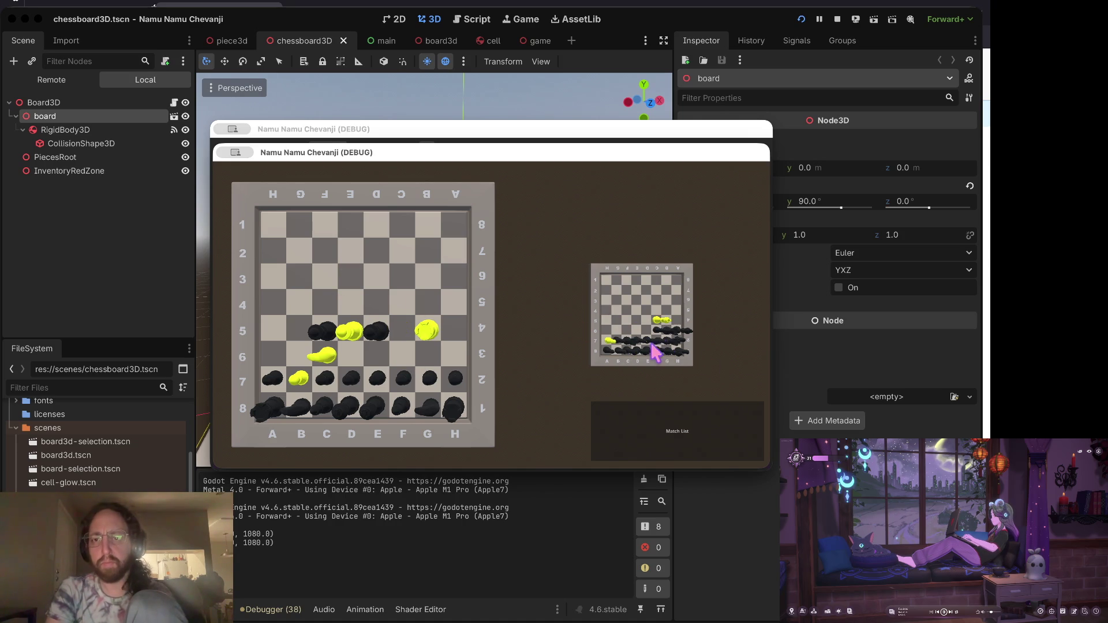
mouse_move(661, 317)
mouse_down()
mouse_move(563, 285)
mouse_move(385, 311)
mouse_up()
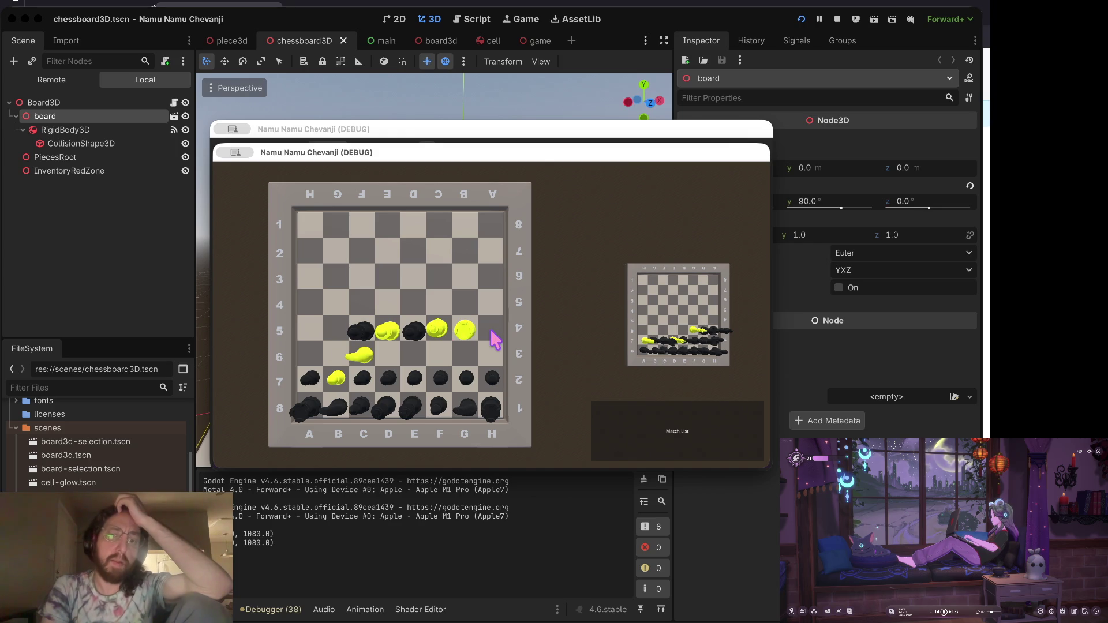
click(415, 378)
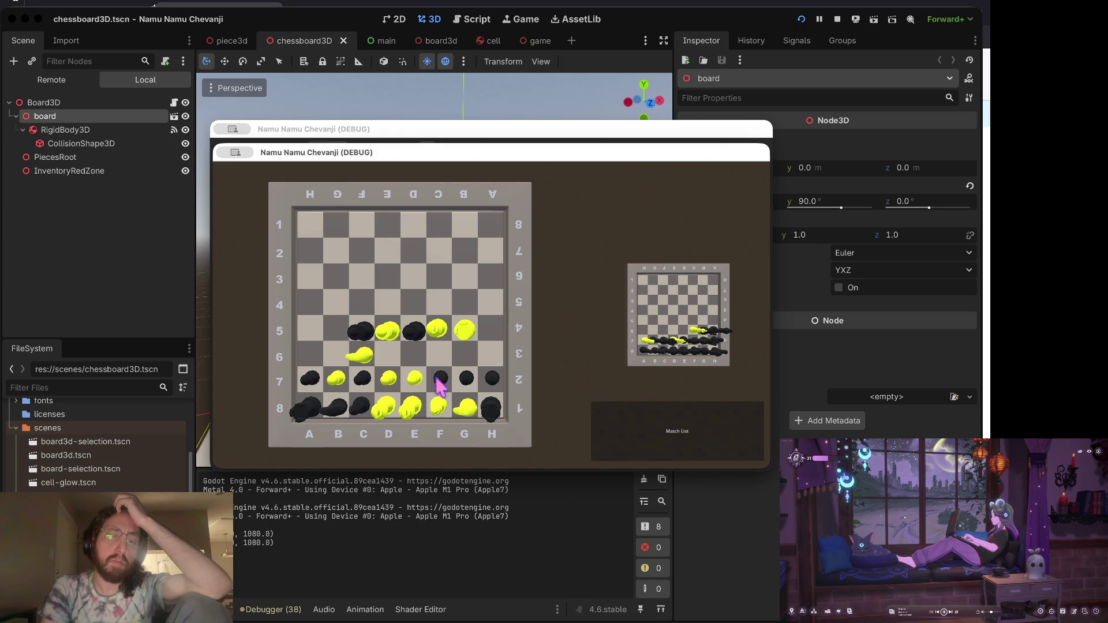
click(836, 19)
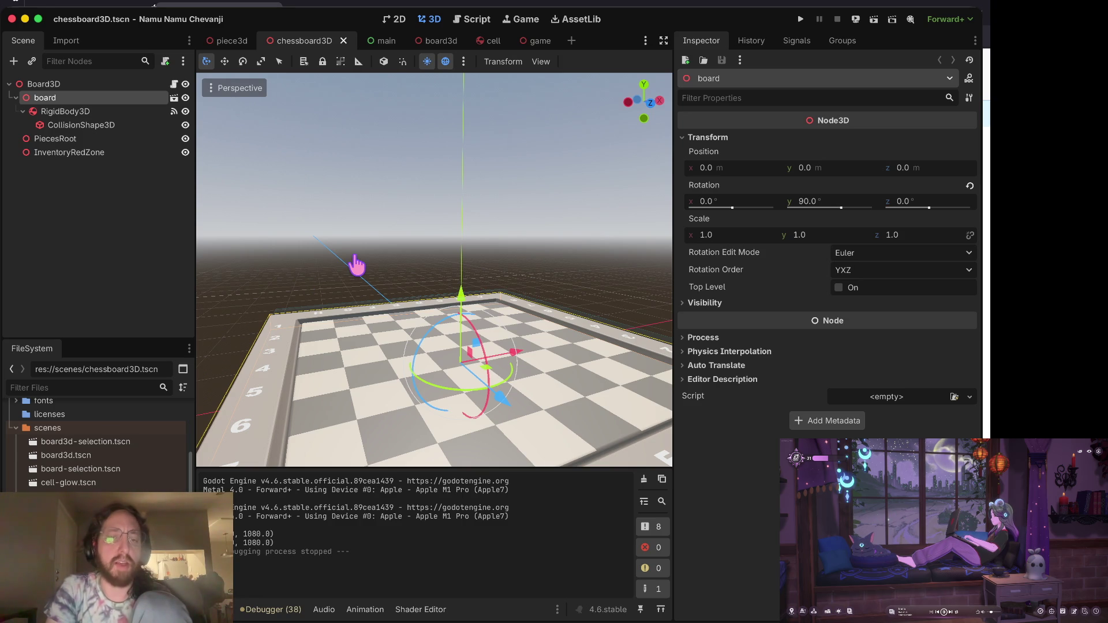
Check git status and page through the pending scene-file diff in the terminal.
key(super+Tab)
text(s)
key(Return)
text(d)
key(Return)
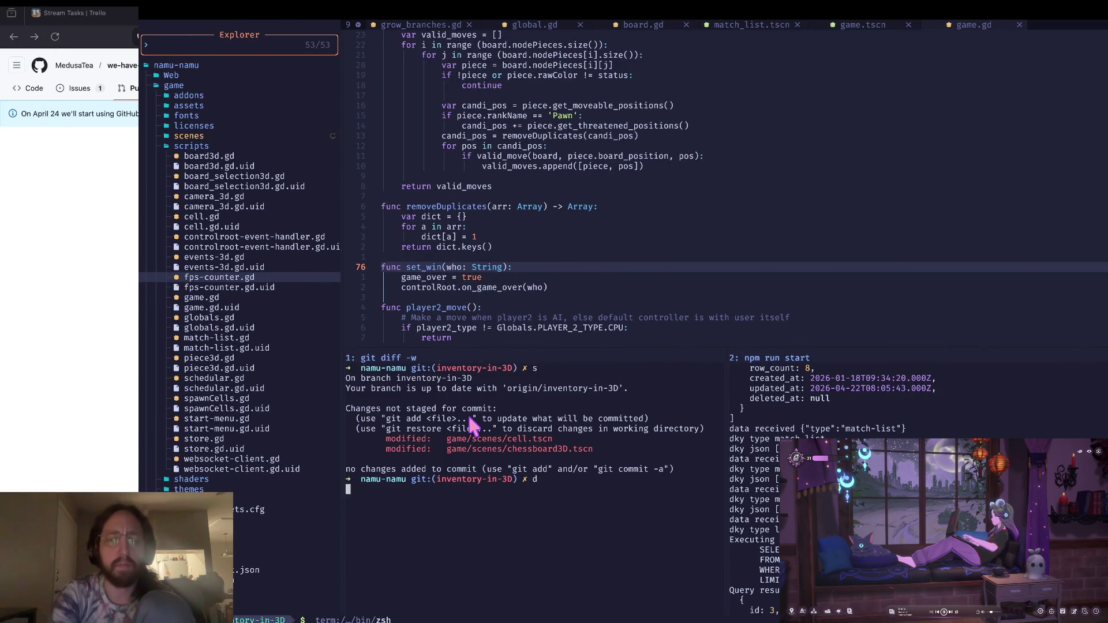
key(space)
Stage both scene files, commit them as wip, git push, and clear the pane.
text(qa)
key(Return)
text(s)
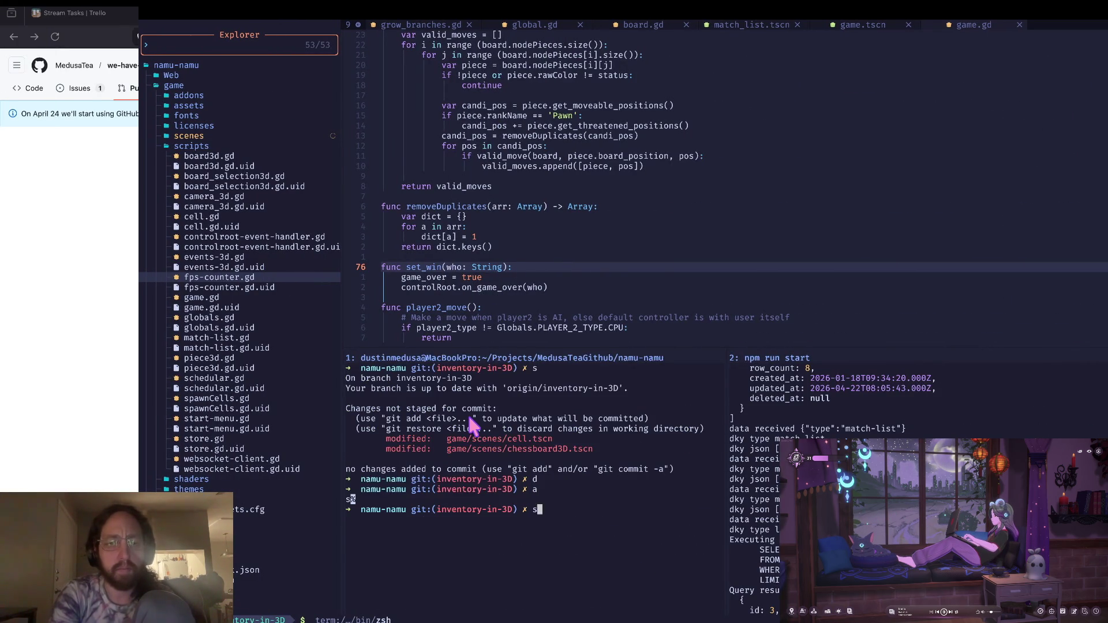
key(Return)
text(x)
key(Return)
text(git push)
key(Return)
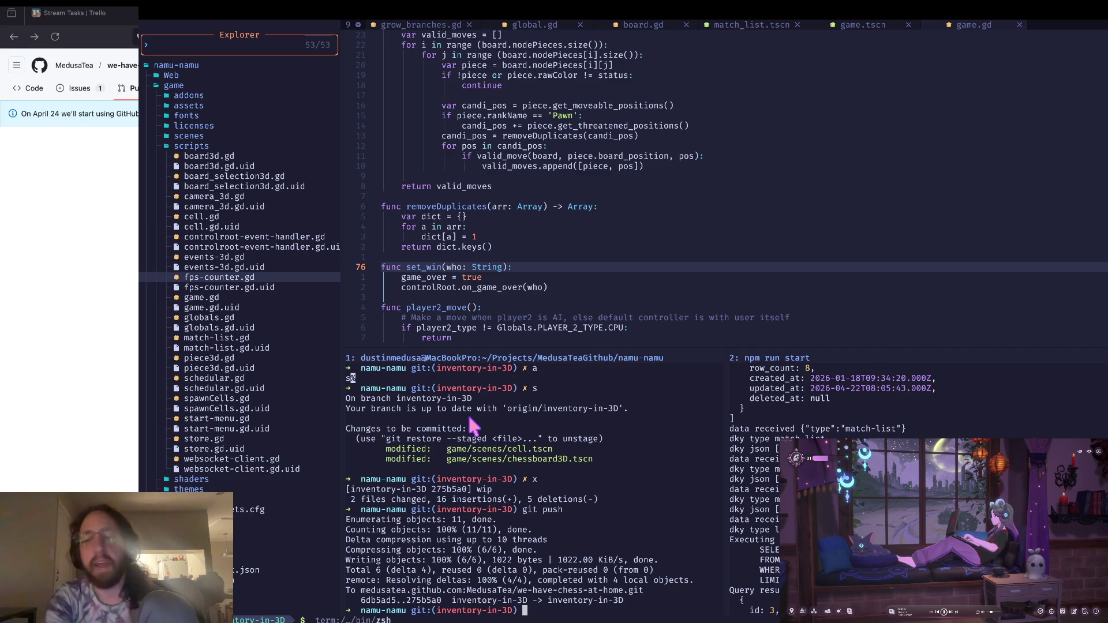
text(cl)
key(Return)
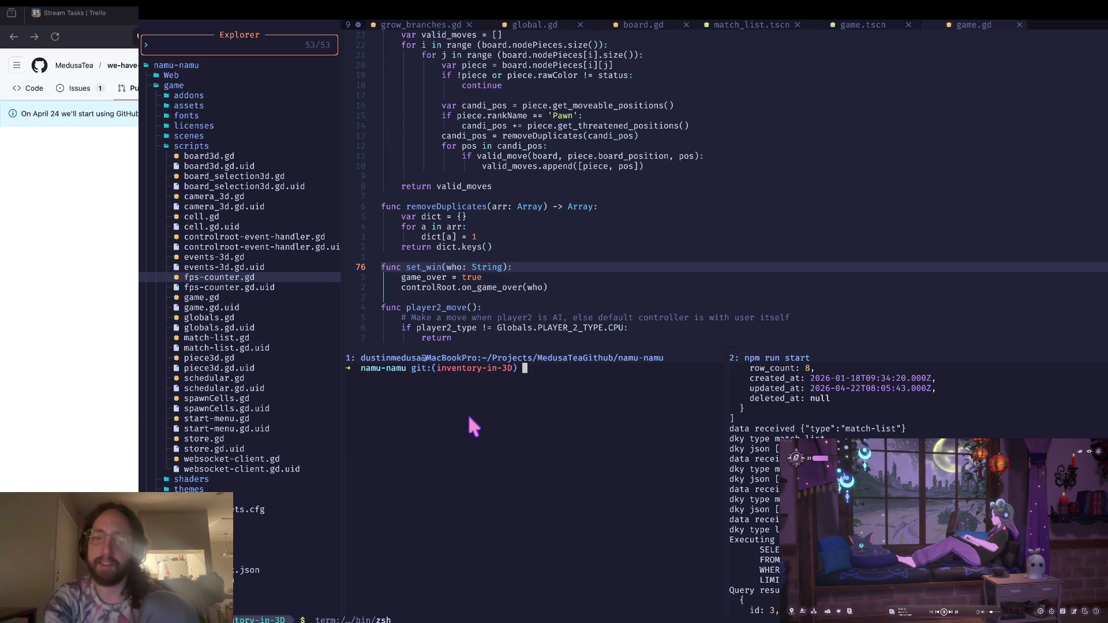
Toggle focus between the server log and git panes, then bring up GitHub pull request #28.
text(s)
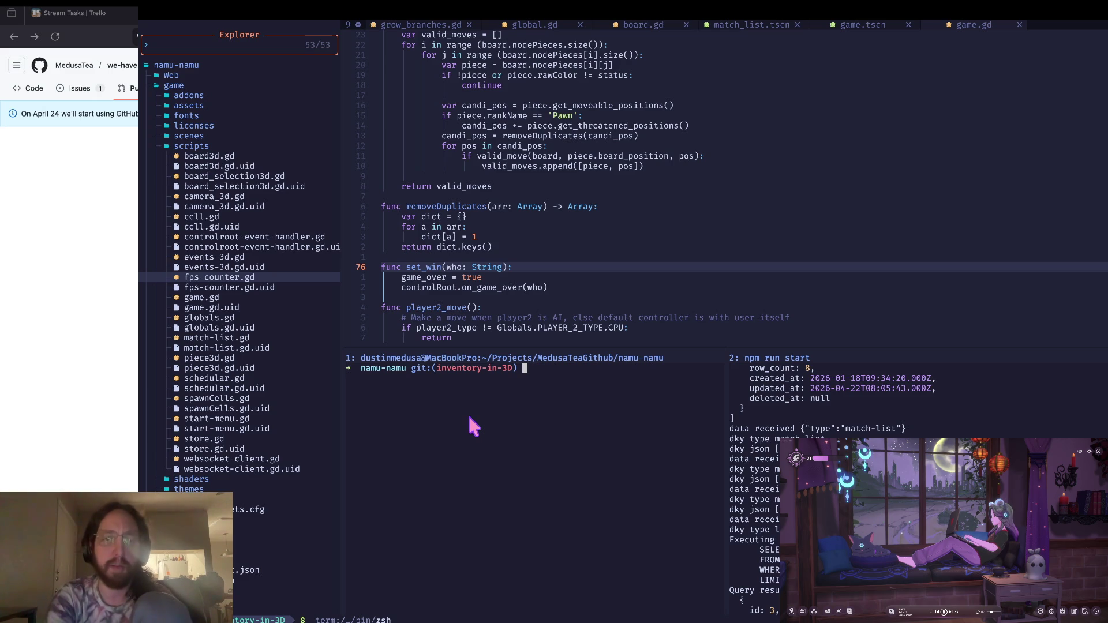
key(BackSpace)
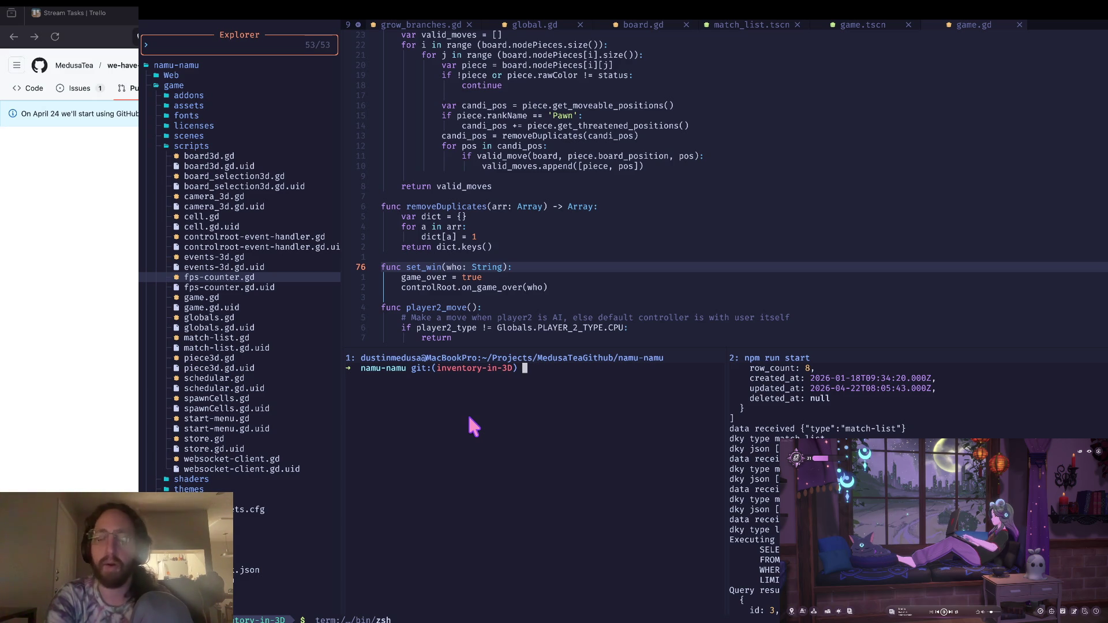
click(769, 473)
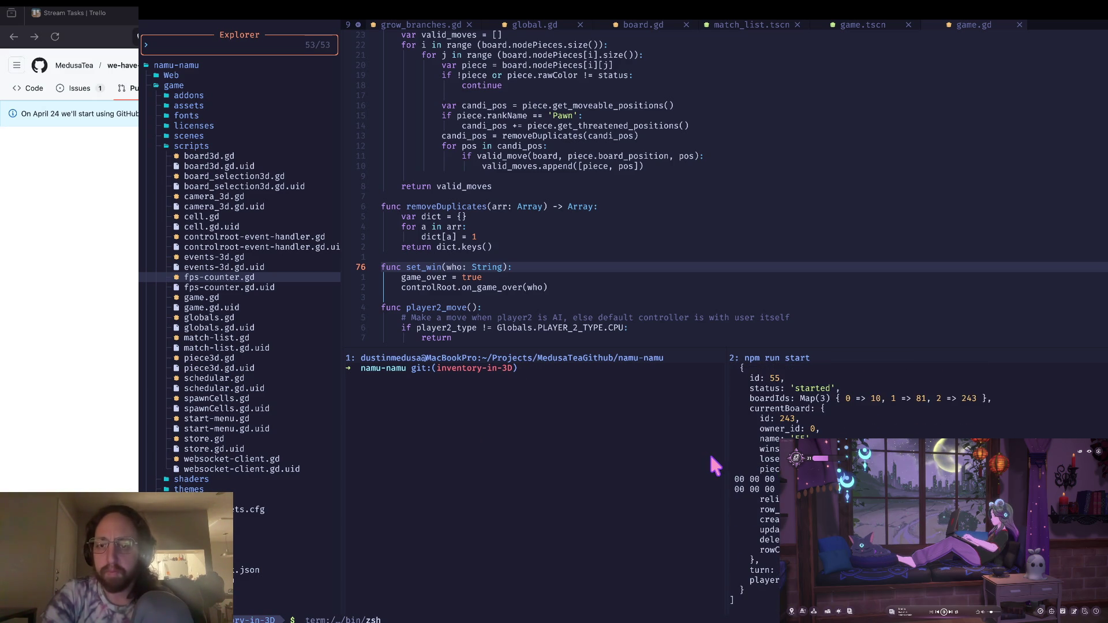
click(522, 442)
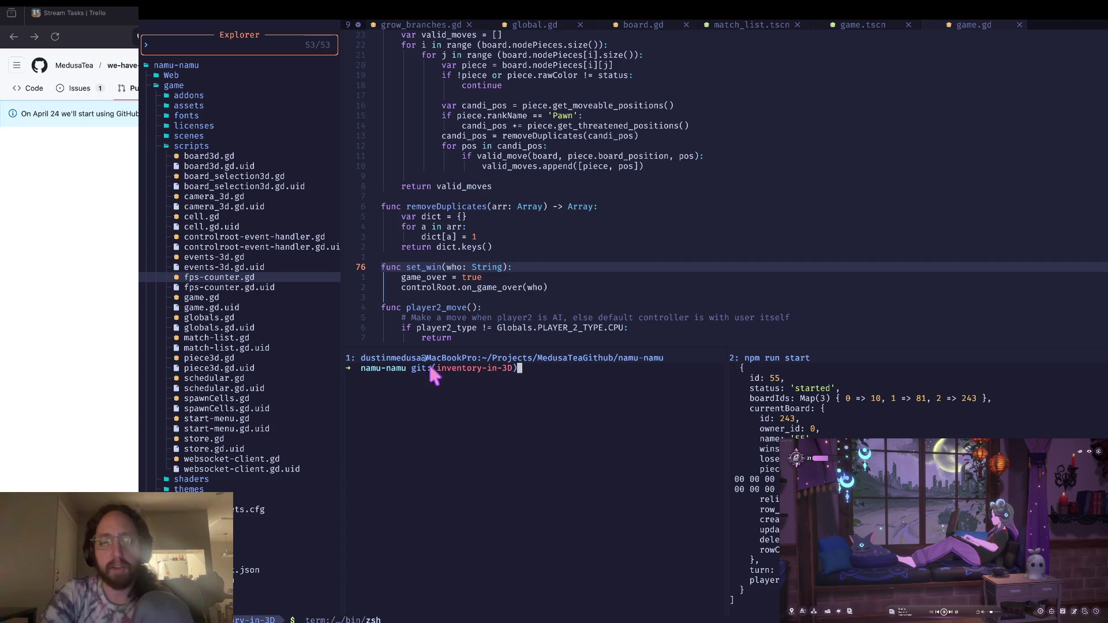
text(s)
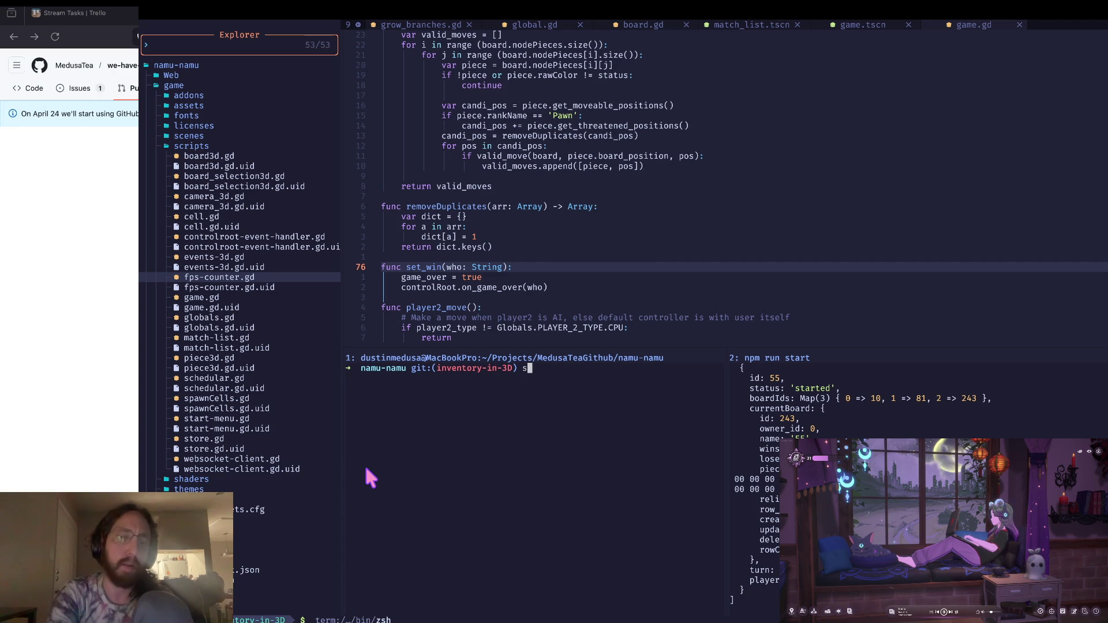
key(BackSpace)
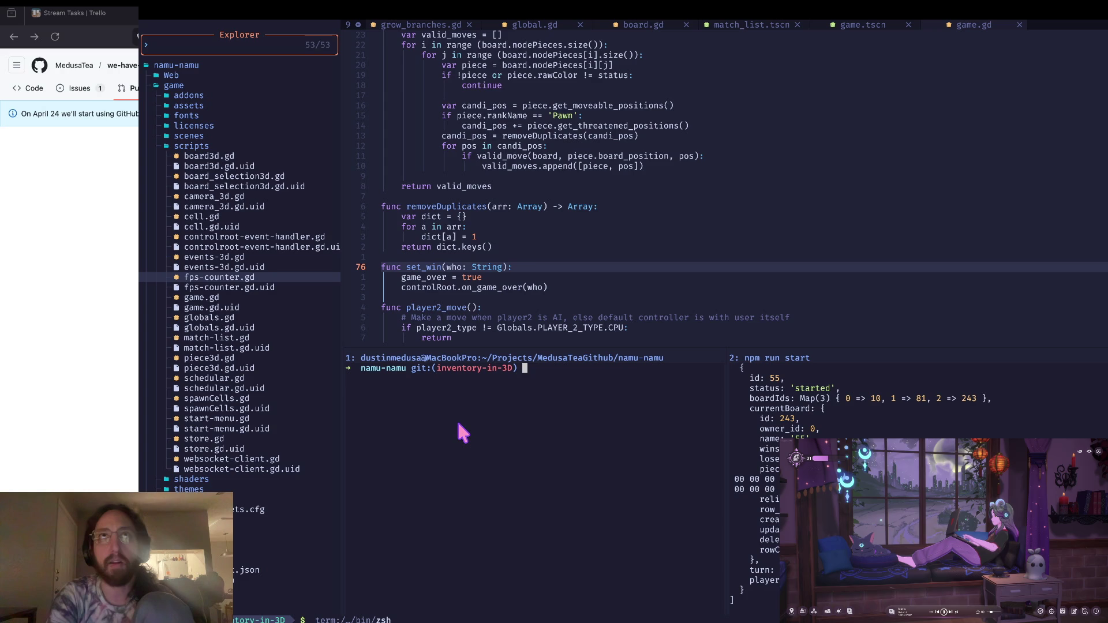
text(s)
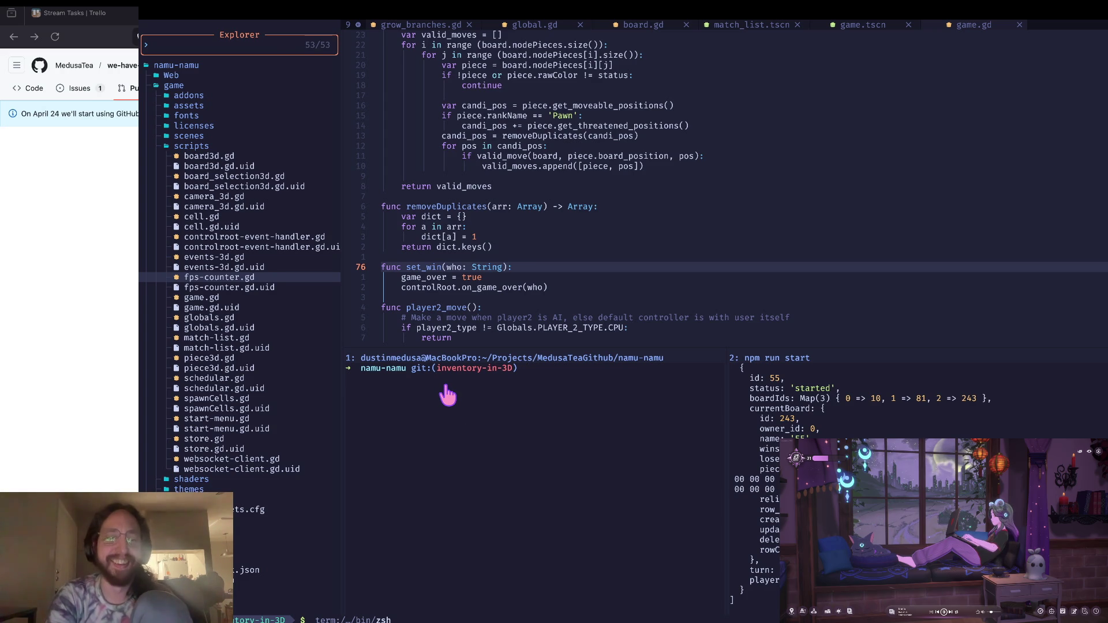
key(super+Tab)
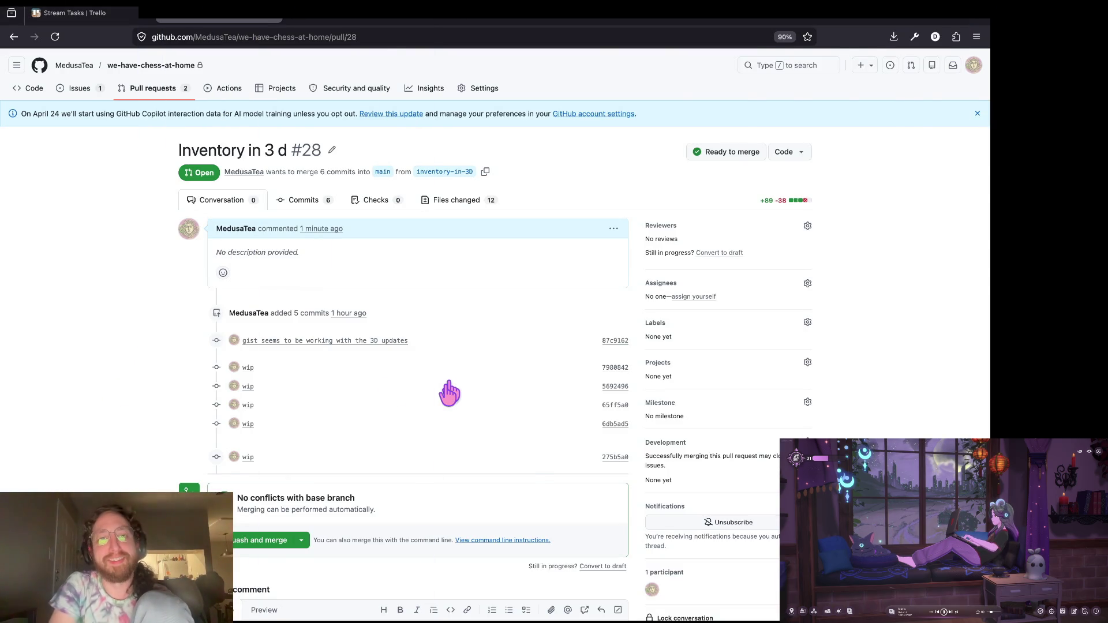
Cycle past the Trello board and terminal to the Godot editor showing chessboard3D.tscn.
key(super+Tab)
key(super+Tab)
key(super+Tab)
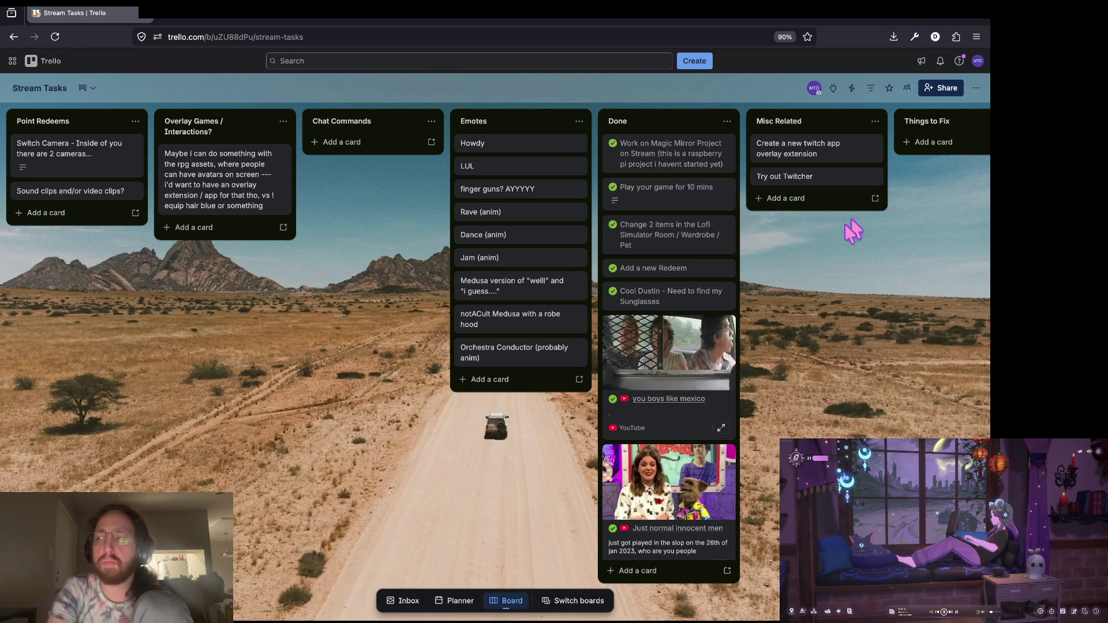
key(super+Tab)
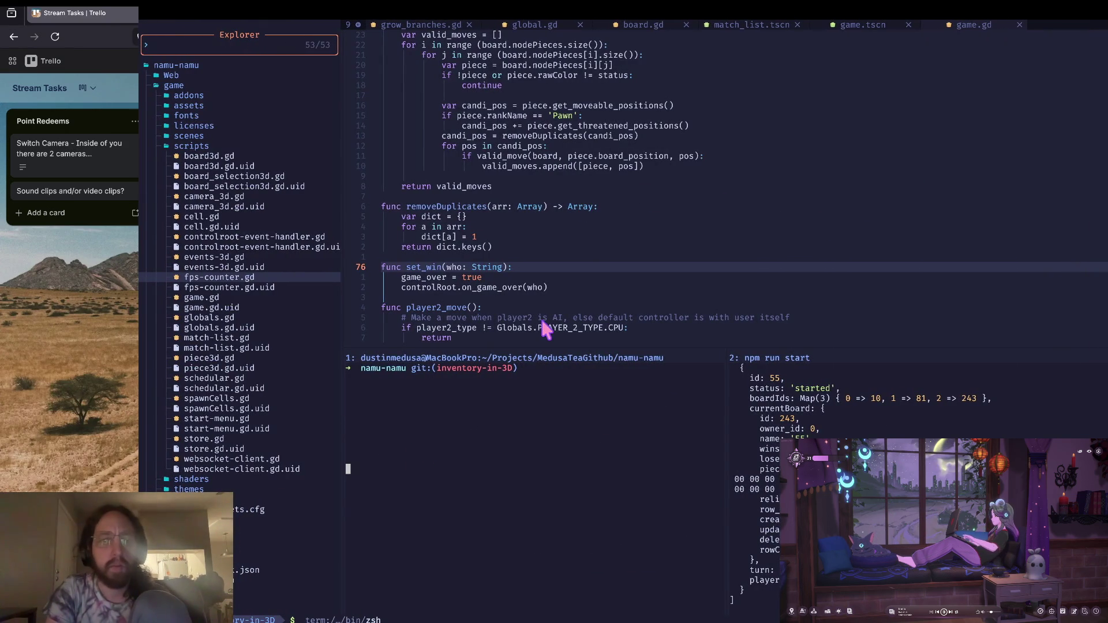
key(super+Tab)
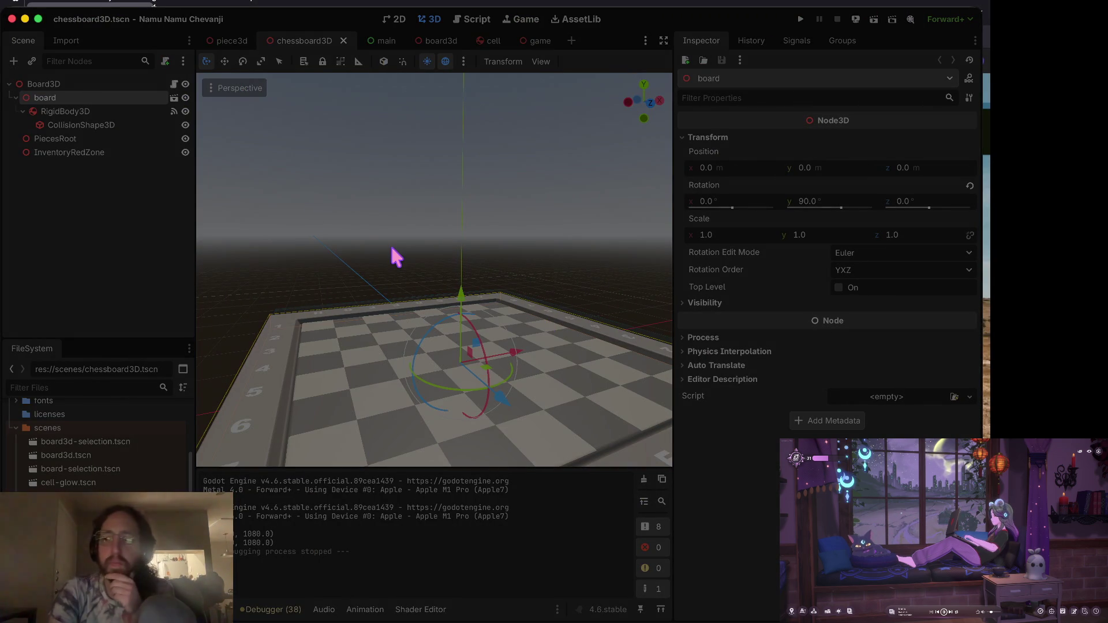
Close the chess project's editor and return to the project list, Namu Namu Chevanji first.
key(super+Tab)
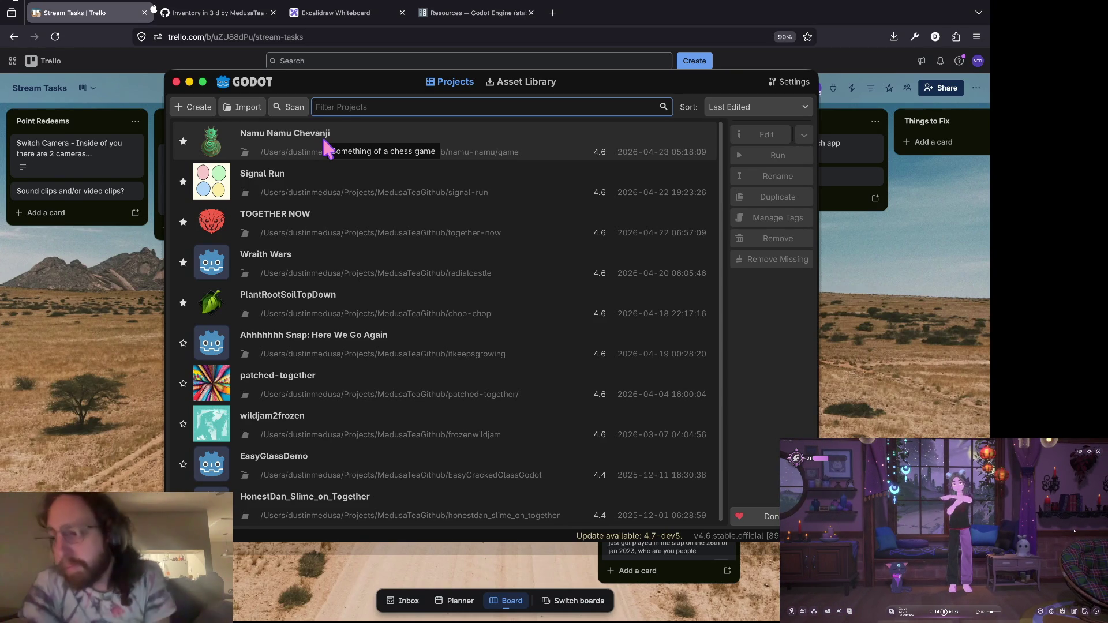
key(Tab)
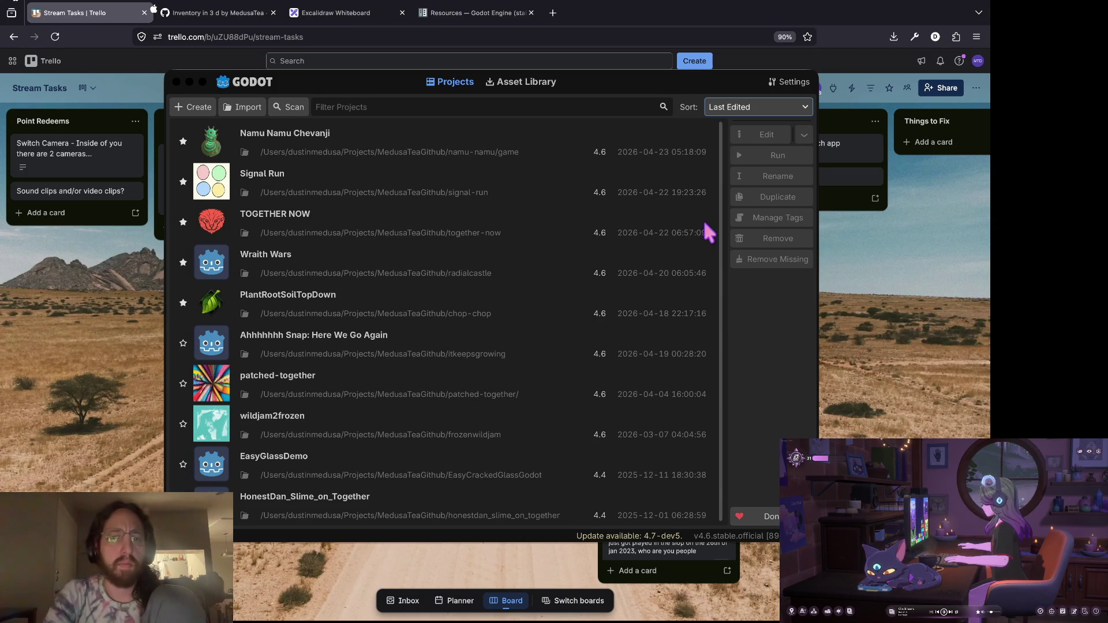
click(564, 75)
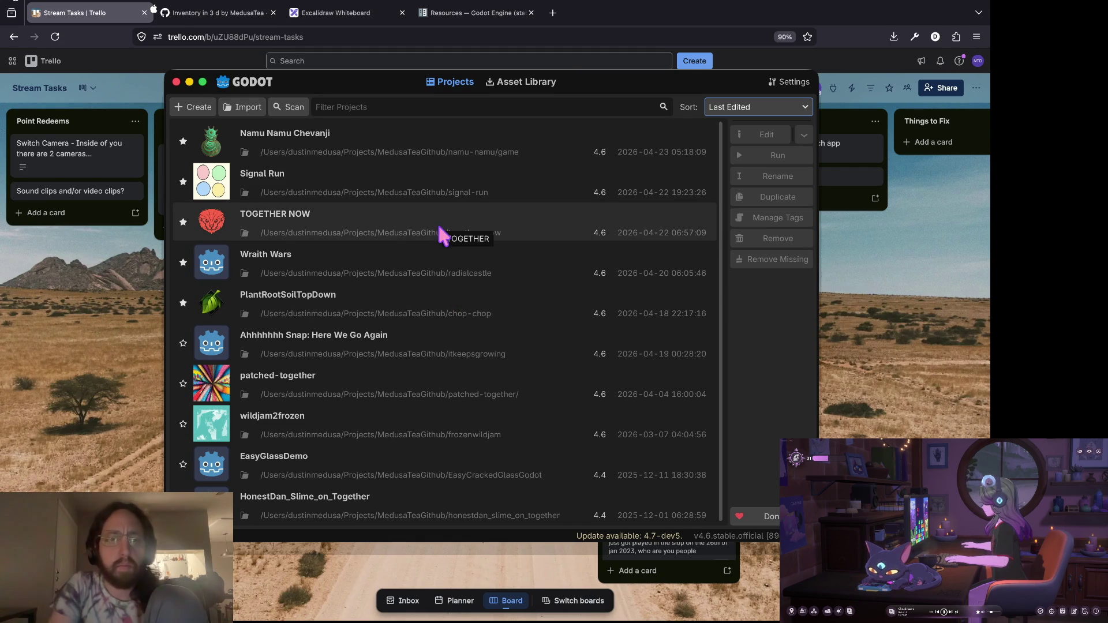
Open PlantRootSoilTopDown, run the game, and plant the first few seeds.
double_click(432, 289)
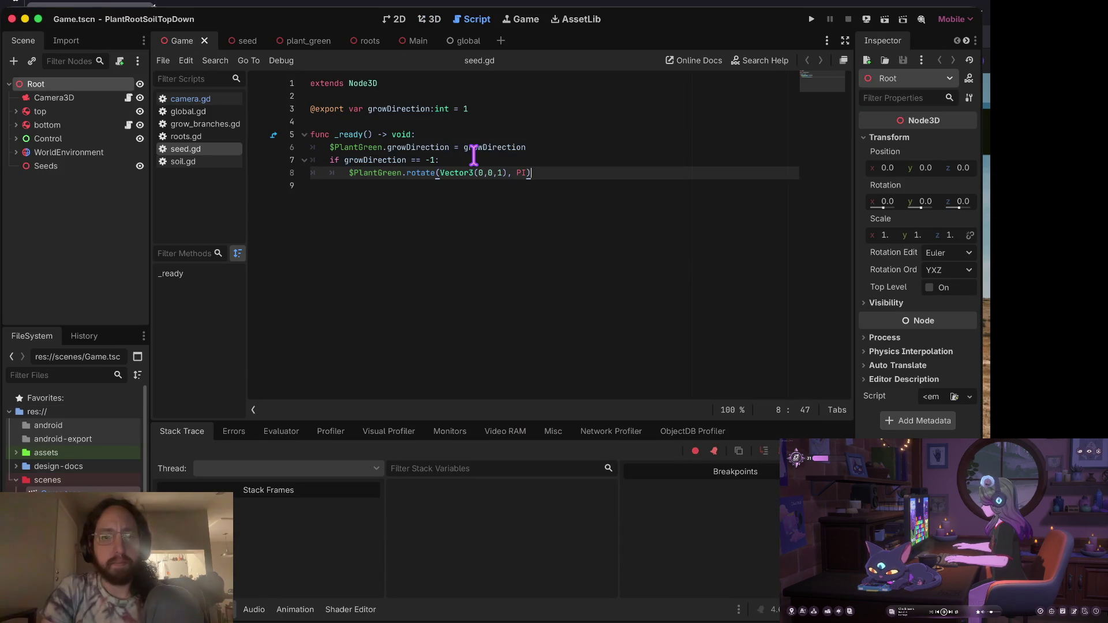
key(super+b)
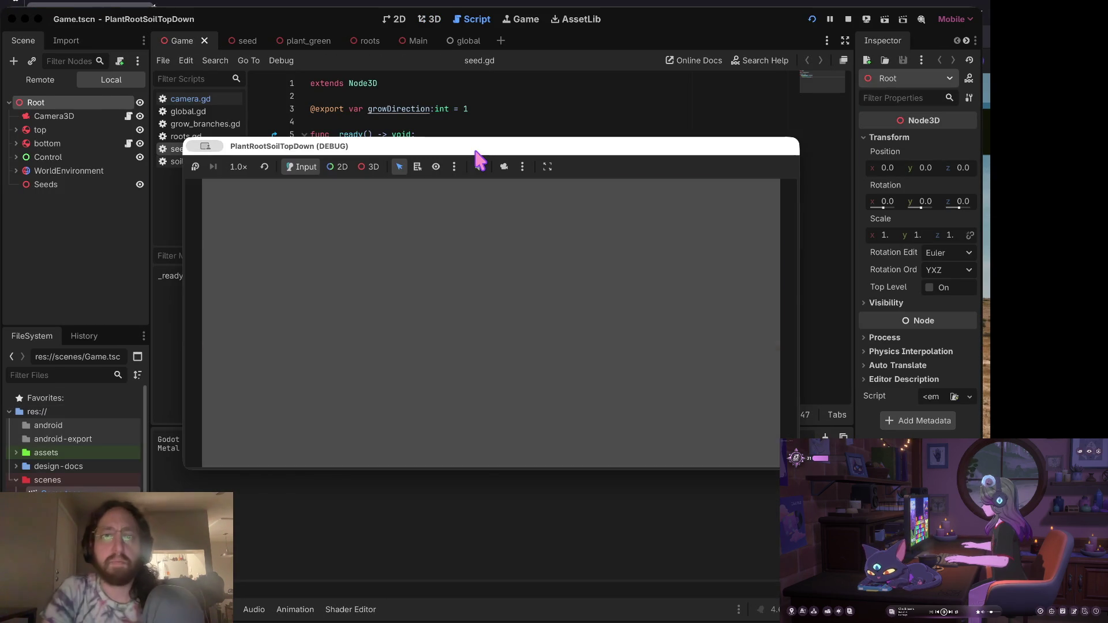
click(541, 344)
click(345, 376)
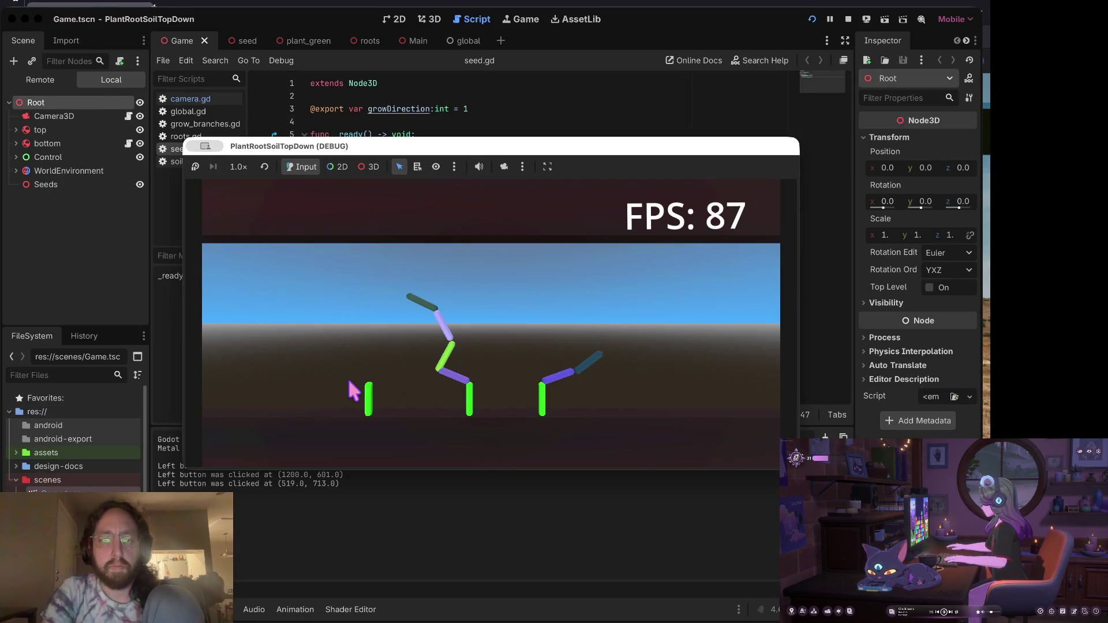
click(491, 354)
click(319, 384)
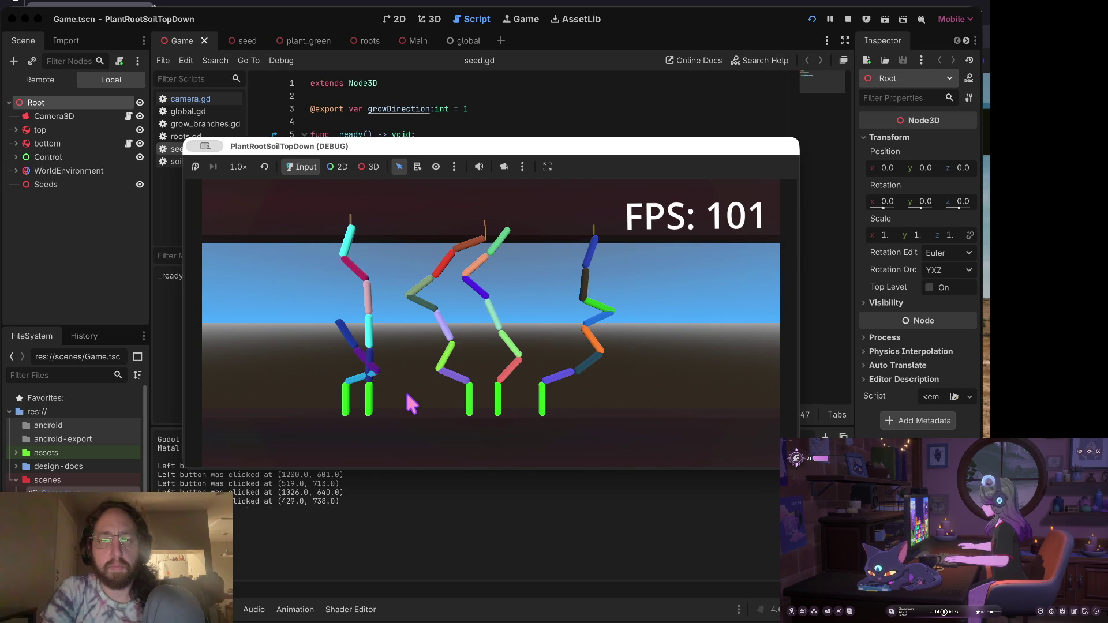
Plant more seeds across the field, then stop the running game.
click(404, 389)
click(296, 394)
click(262, 397)
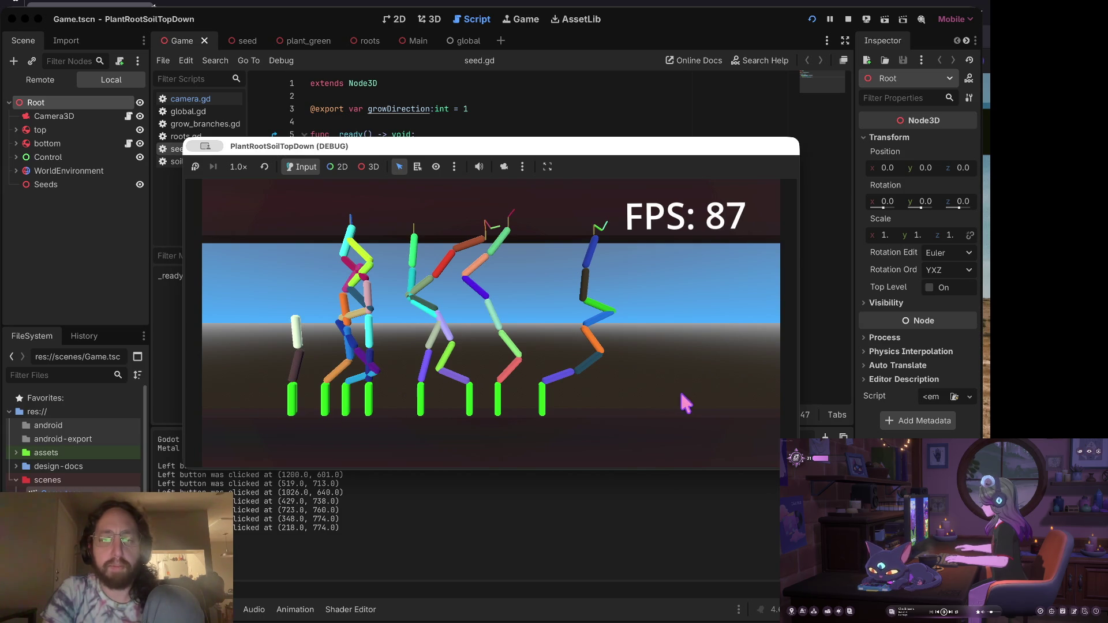
click(681, 395)
click(594, 404)
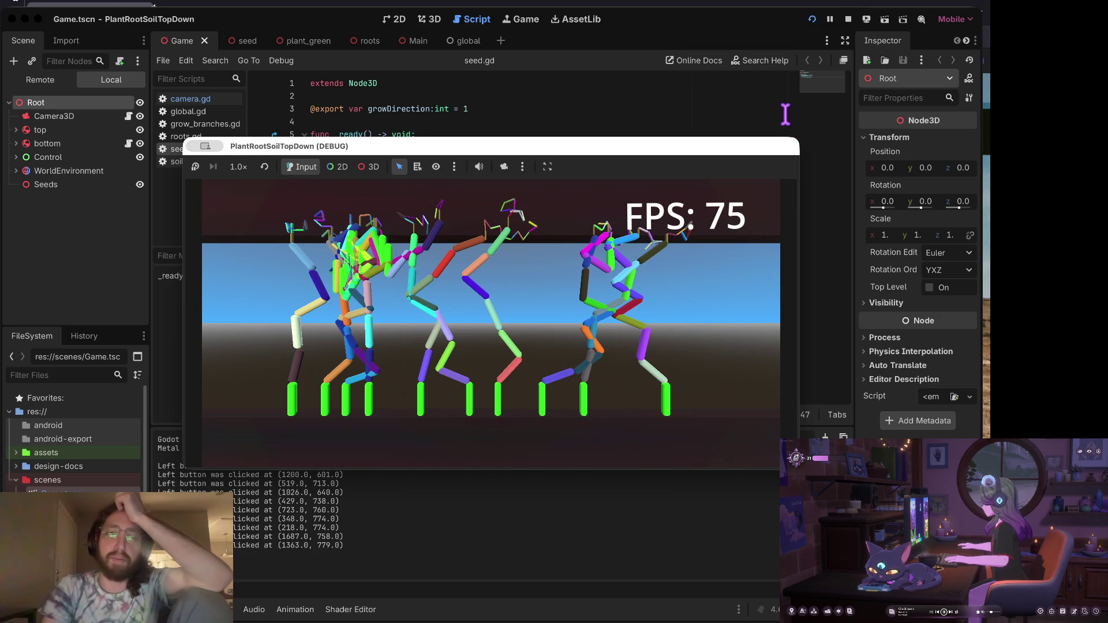
click(826, 33)
click(848, 19)
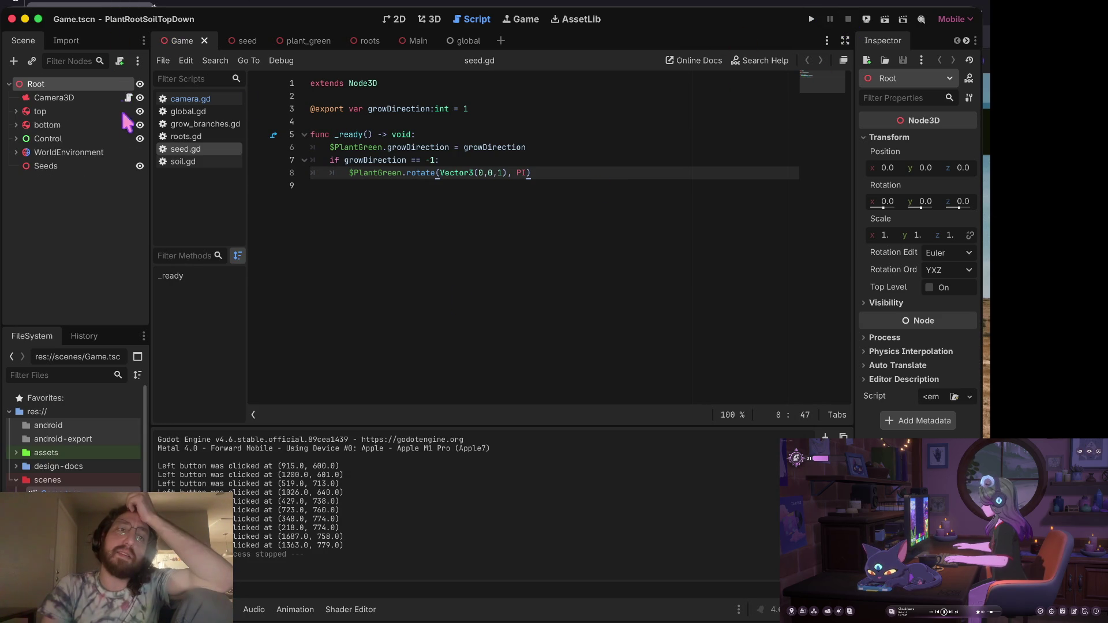
Leave the PlantRootSoilTopDown editor and return past Trello to the Project Manager list.
key(super+Tab)
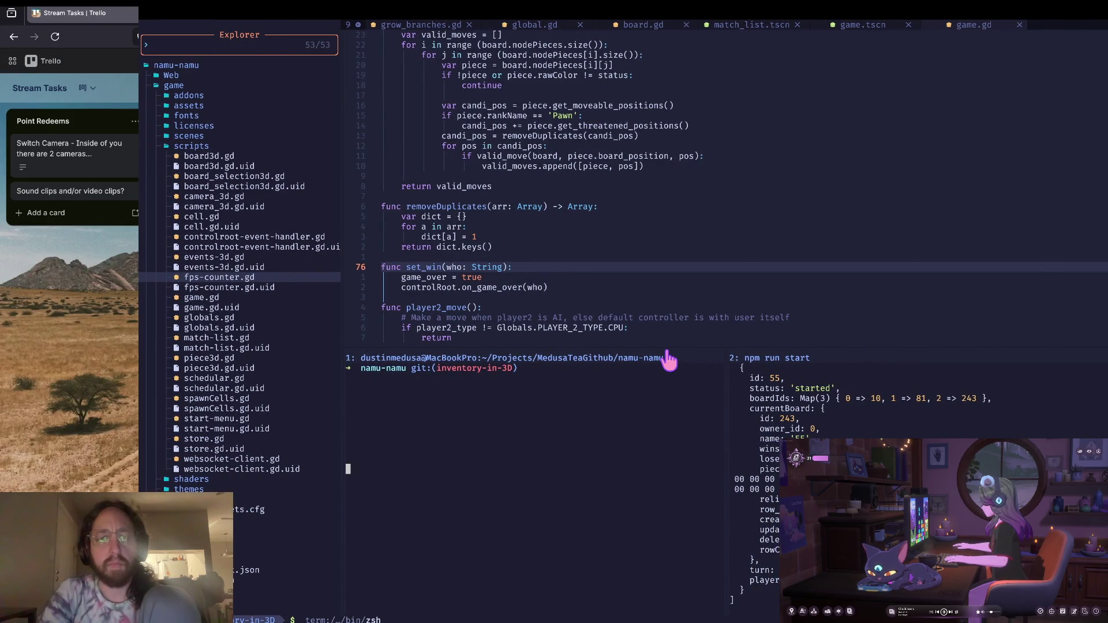
key(super+Tab)
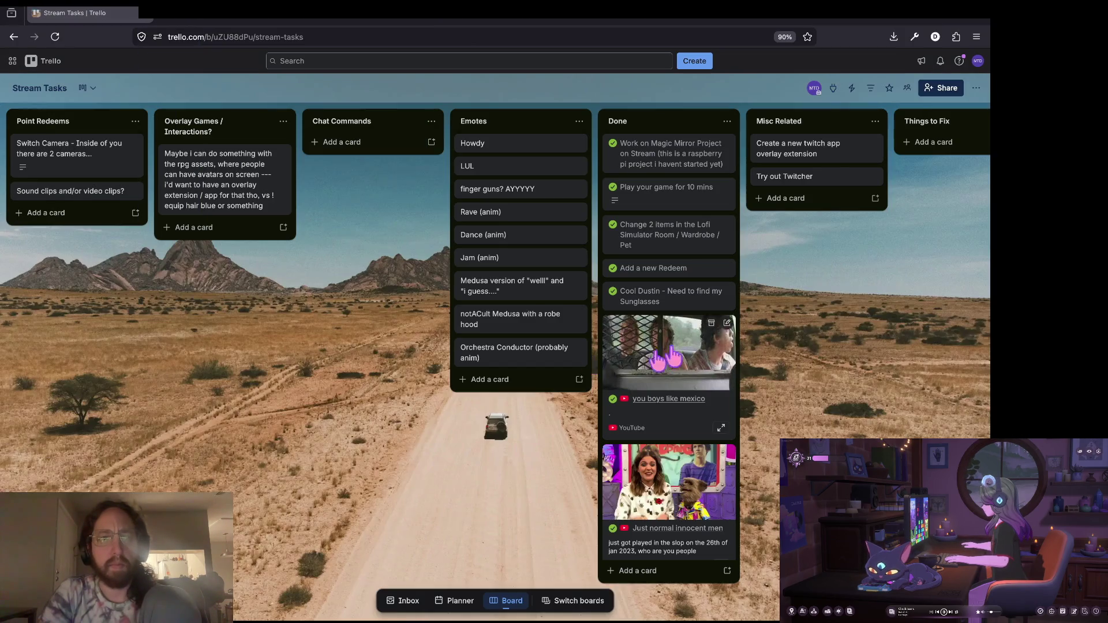
key(super+Tab)
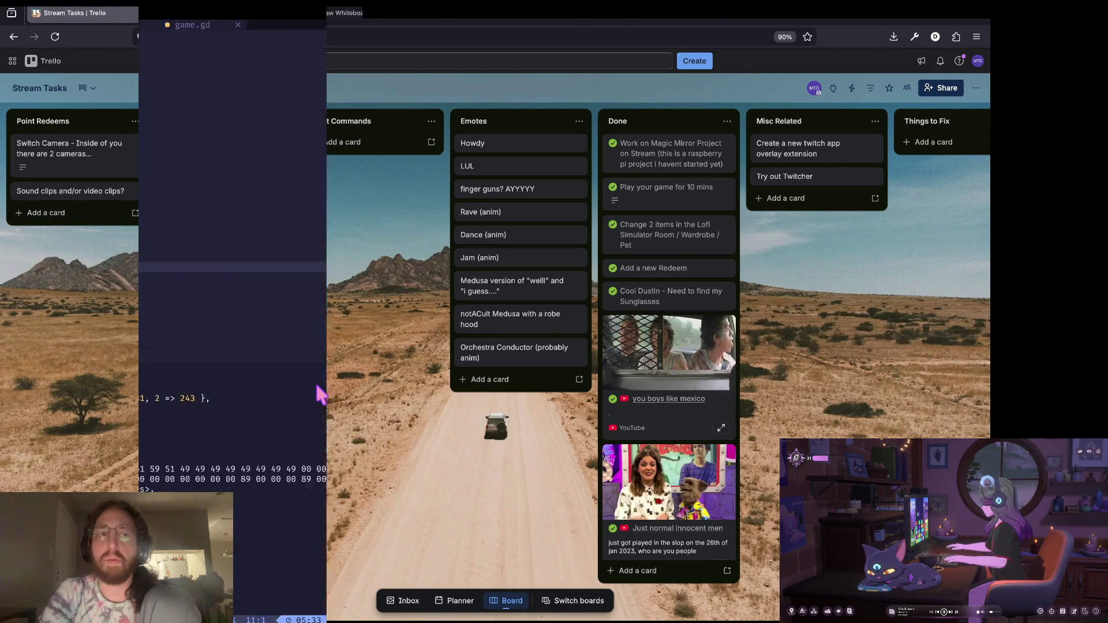
key(super+Tab)
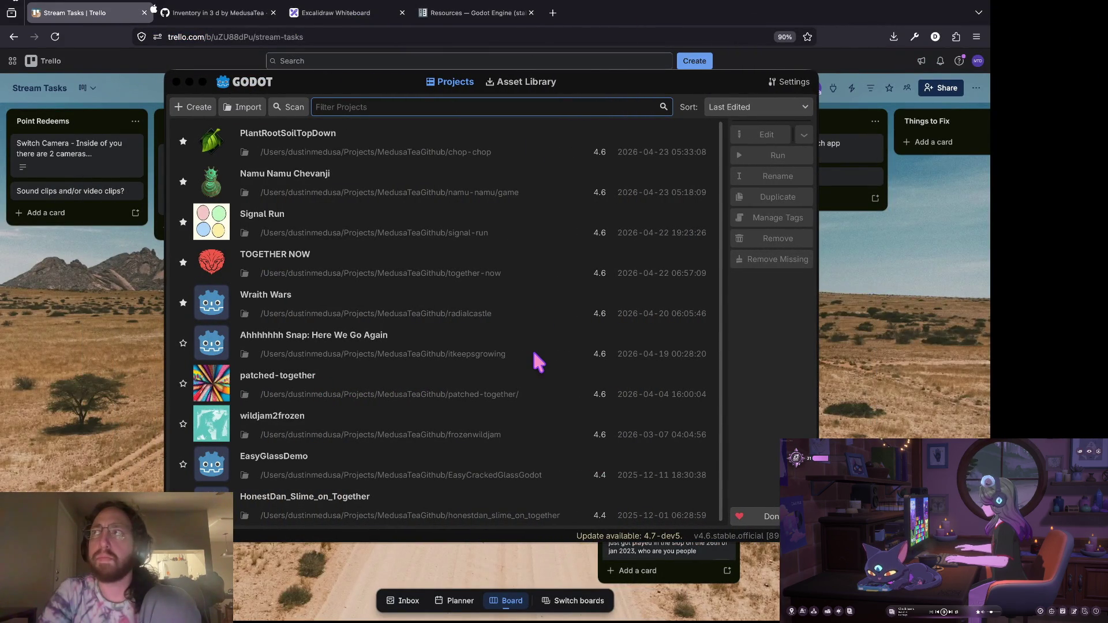
key(super+Tab)
key(super+Tab)
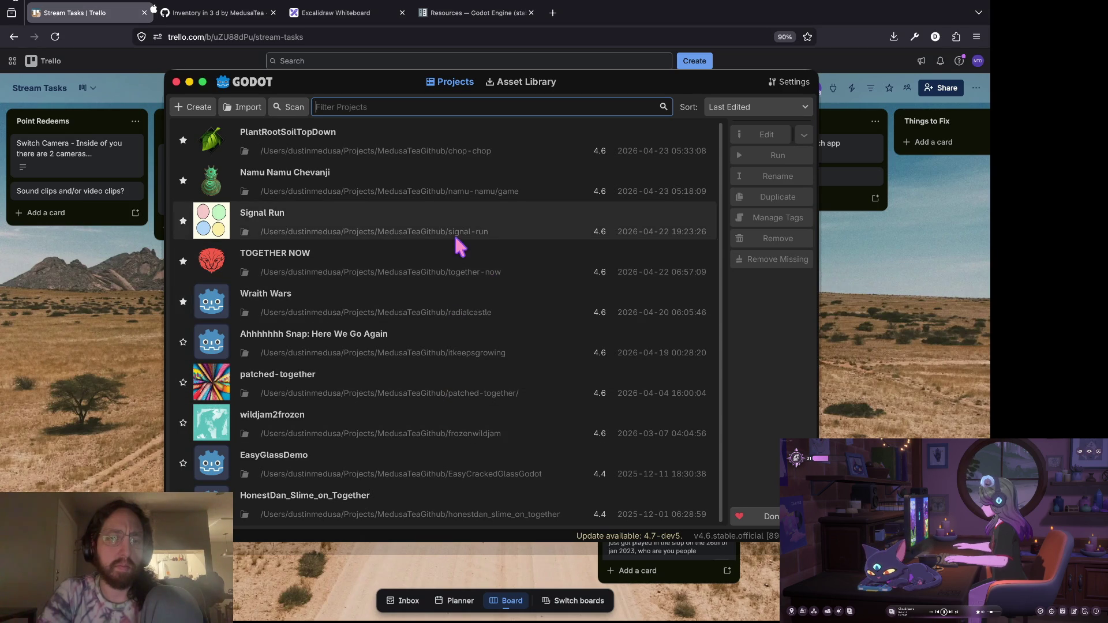
Open the TOGETHER NOW project and go to the gridPosition line 63 in player.gd.
double_click(425, 254)
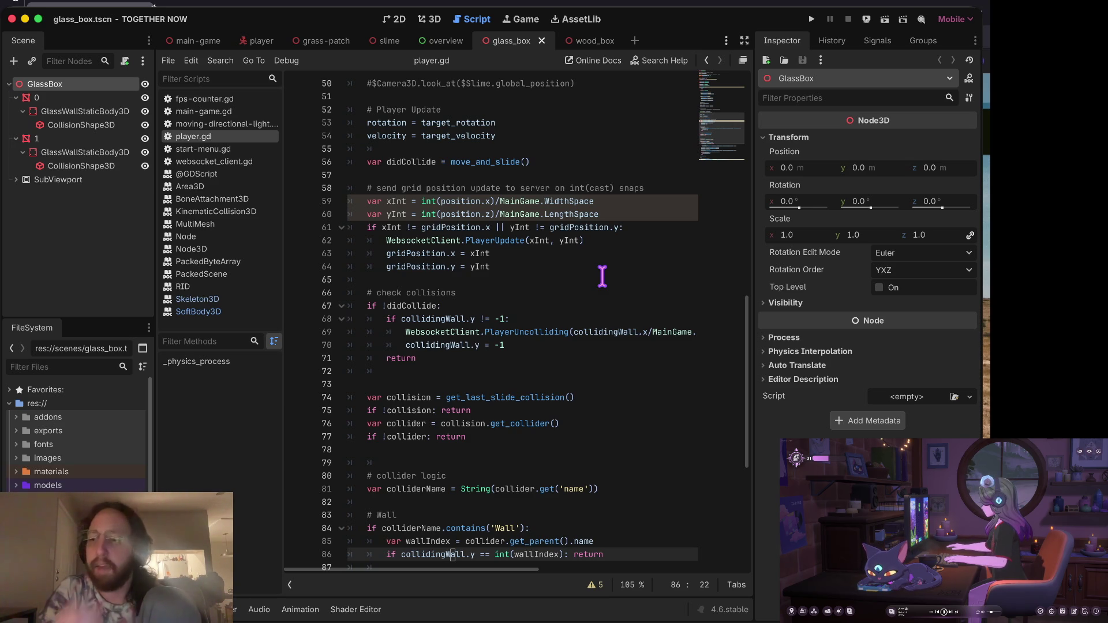
click(563, 293)
key(Up)
click(562, 293)
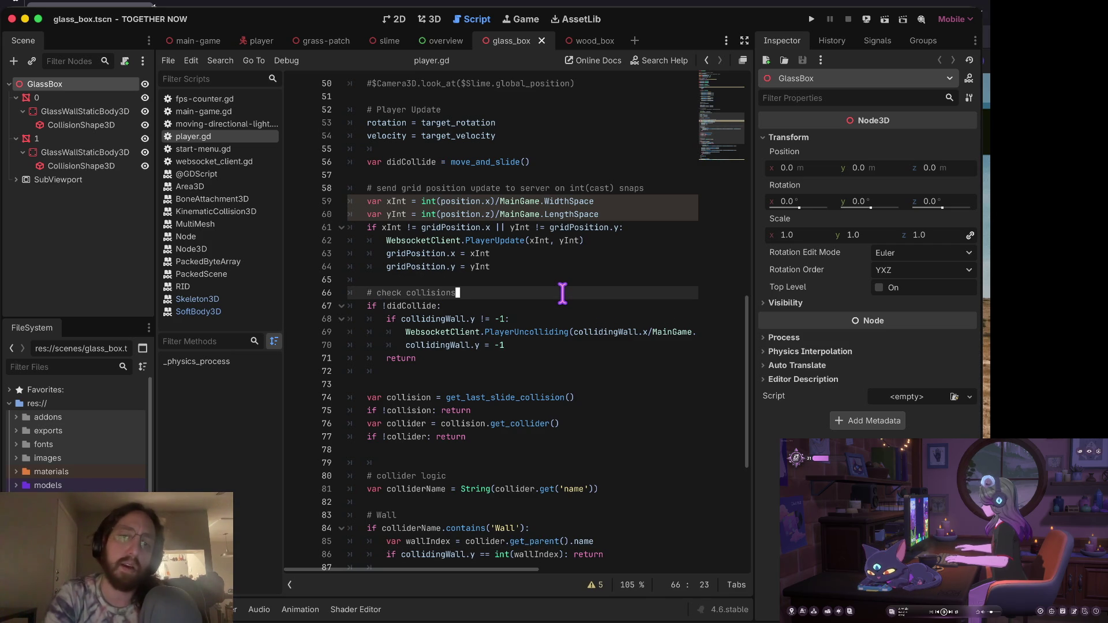
key(Up)
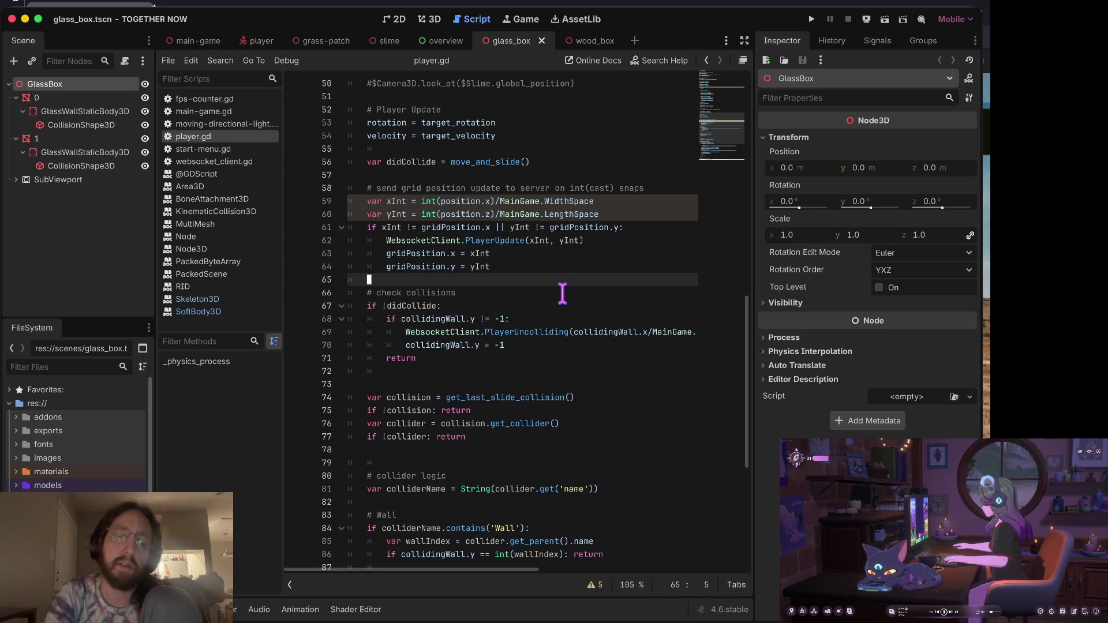
key(Up)
key(Up)
key(Up)
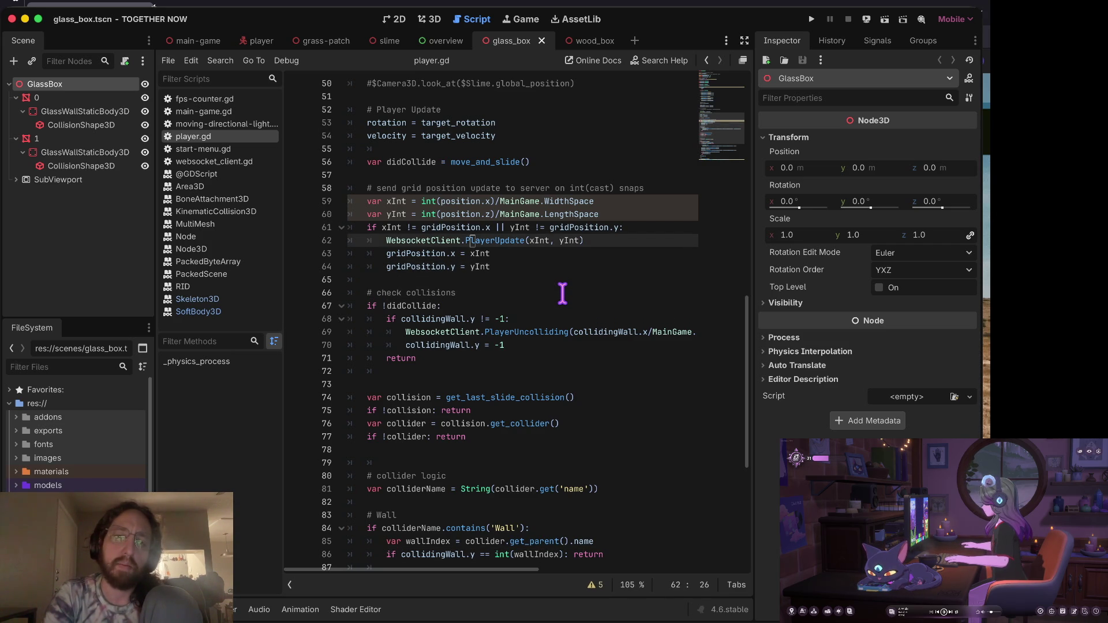
key(Right)
key(Right)
key(Right)
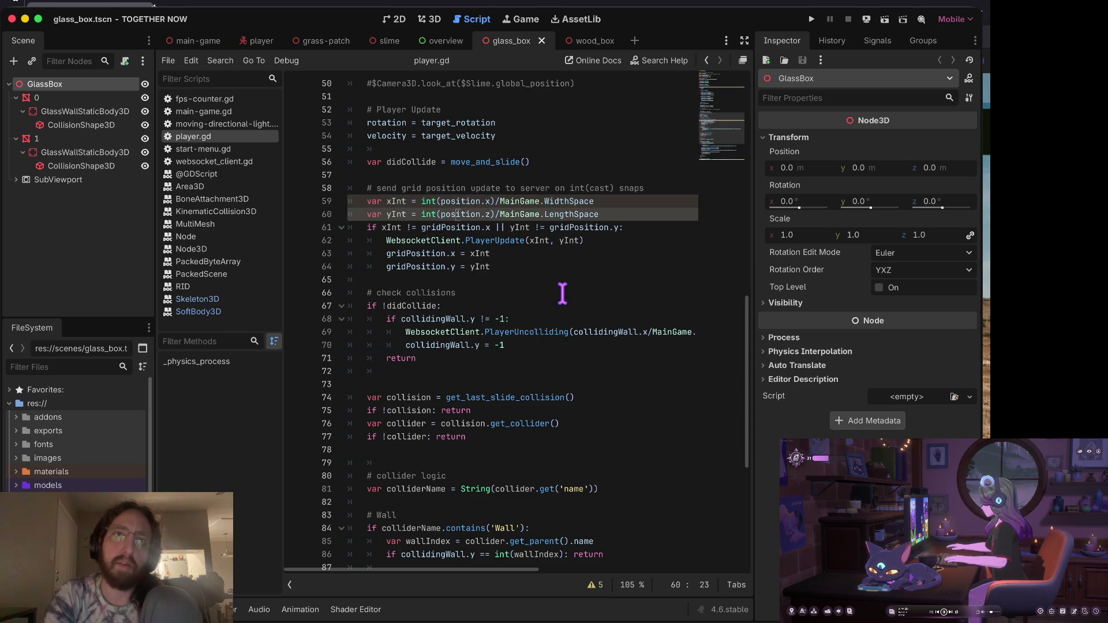
key(Down)
key(Left)
key(Left)
key(Left)
key(Down)
key(Down)
key(Home)
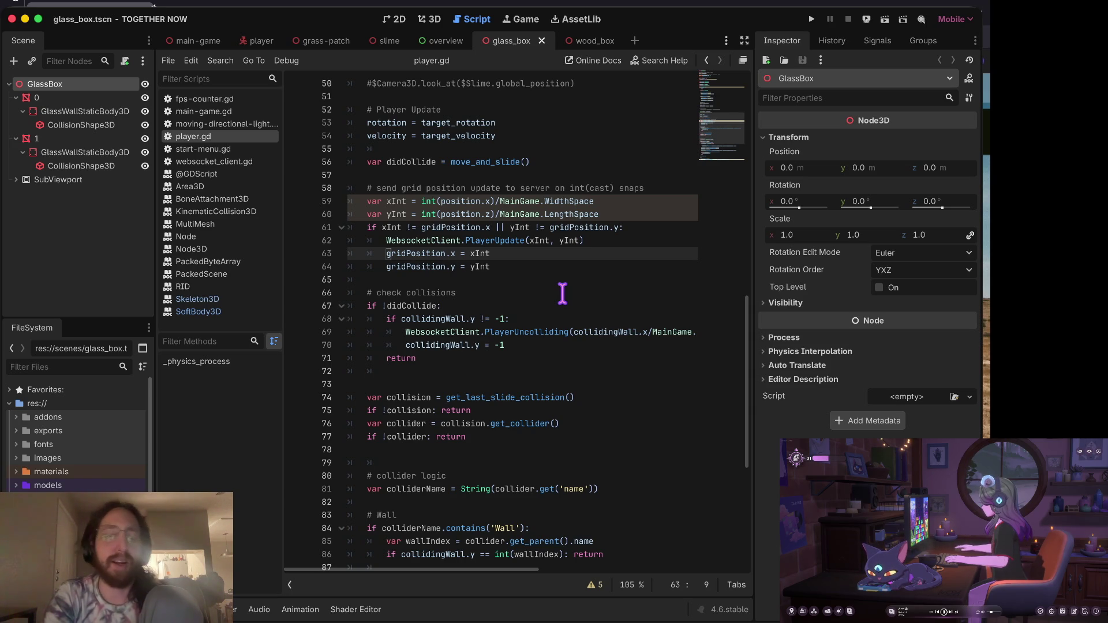
Step through player.gd lines 61–65, reading the grid position and collision checks.
key(Down)
key(Down)
key(Up)
key(Up)
key(Up)
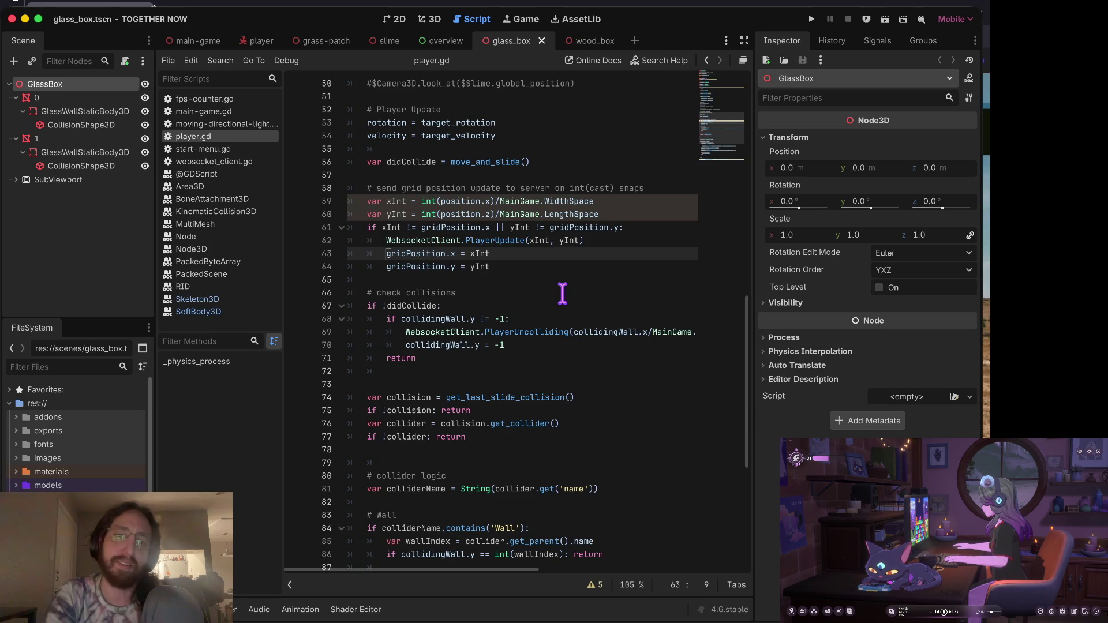
key(Down)
key(Down)
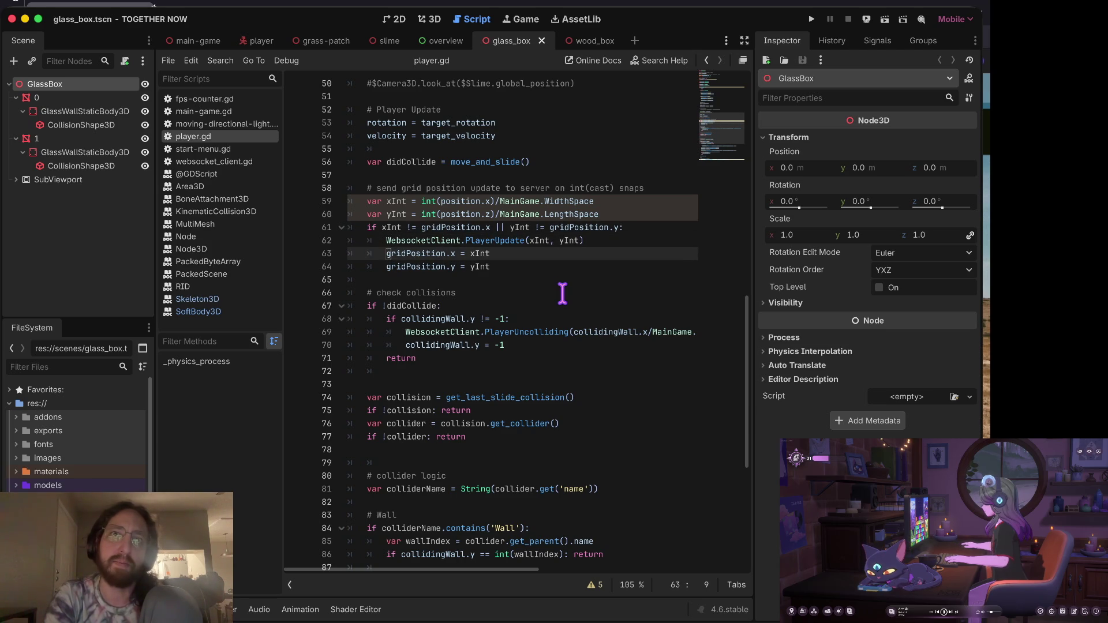
key(Down)
key(Up)
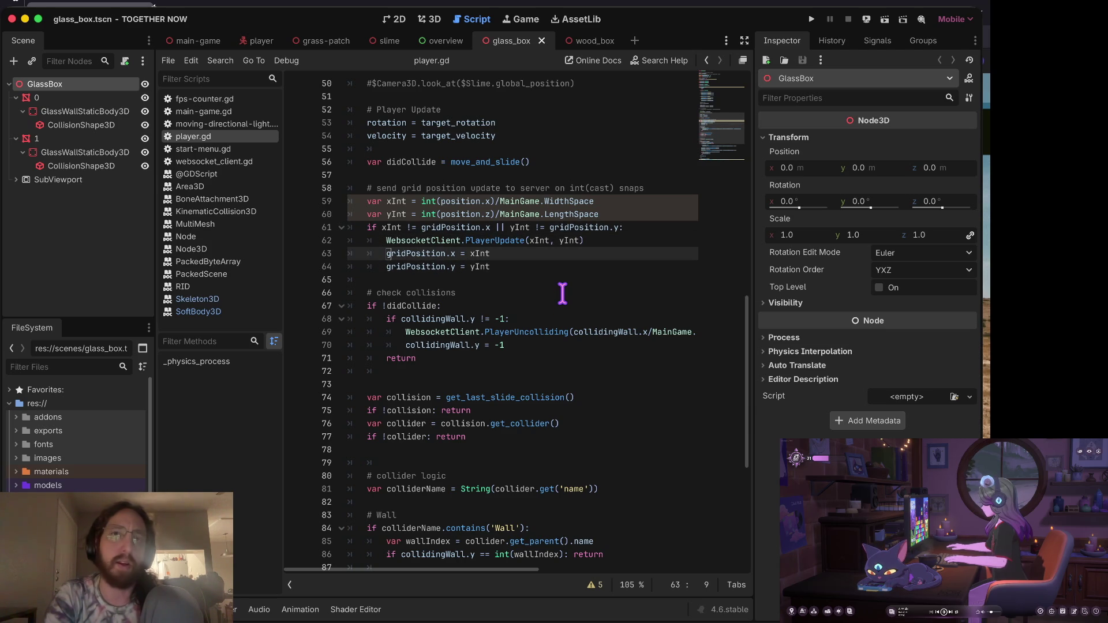
key(Down)
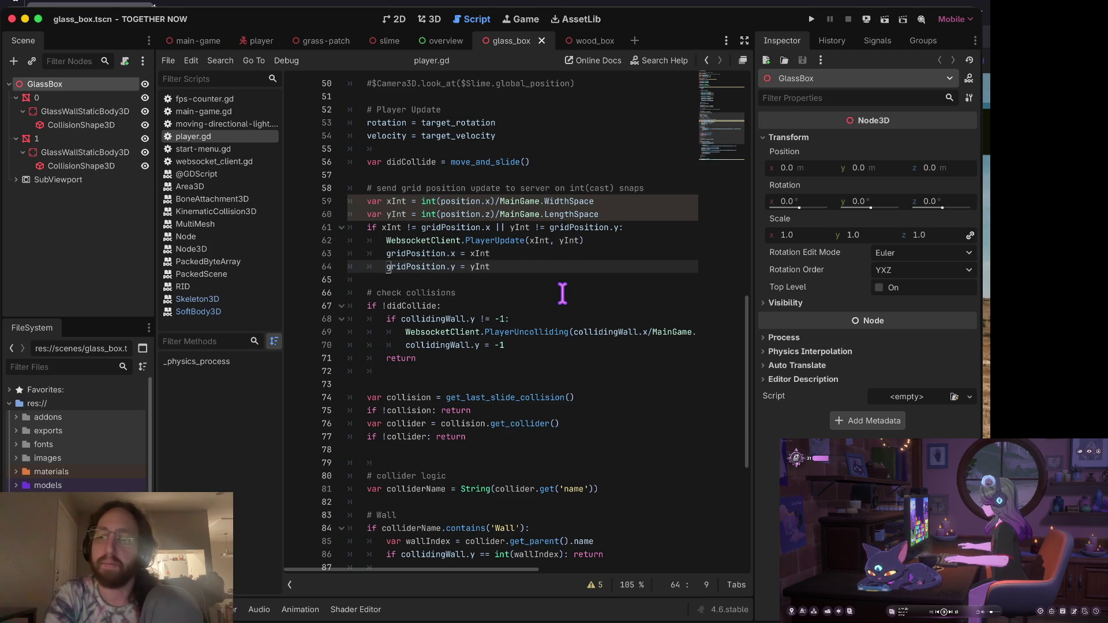
key(Down)
key(Up)
key(Up)
key(Up)
key(Home)
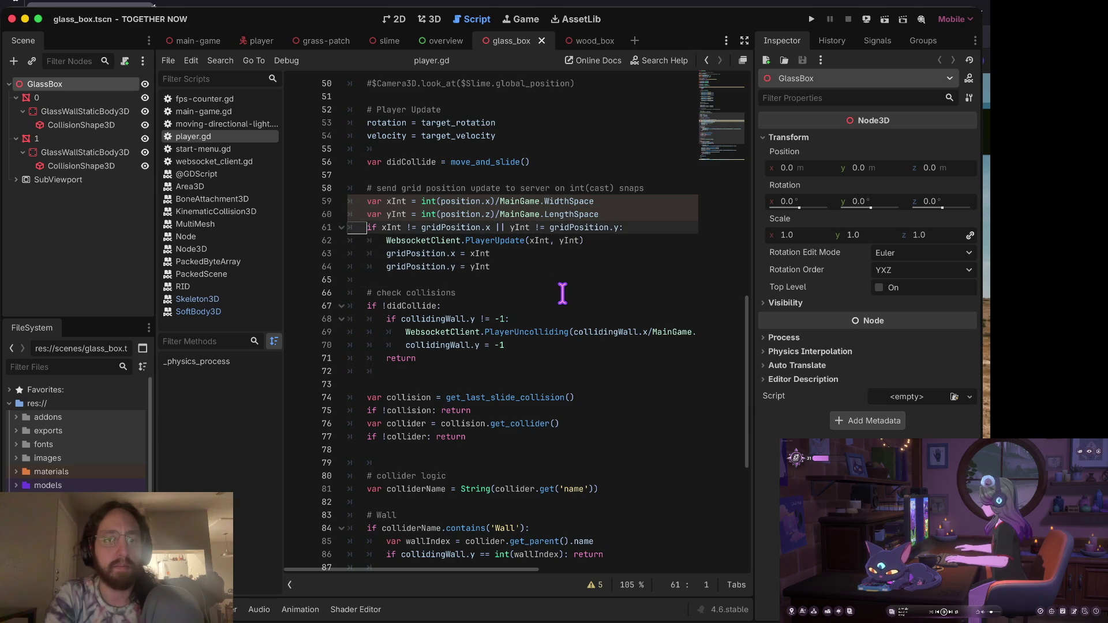
key(Right)
key(Right)
key(Right)
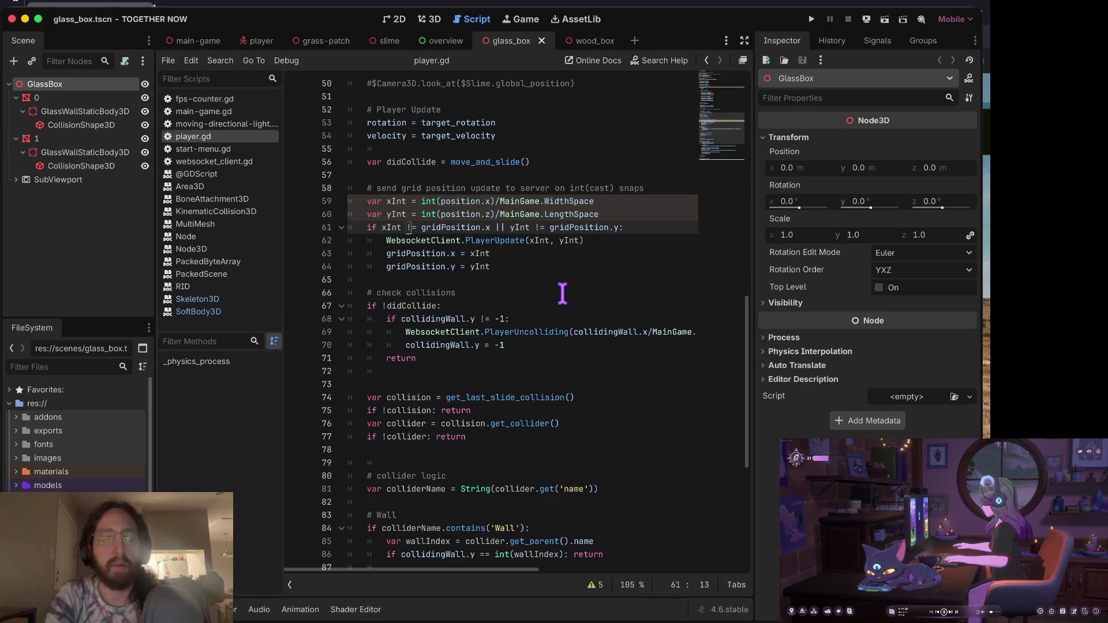
key(Home)
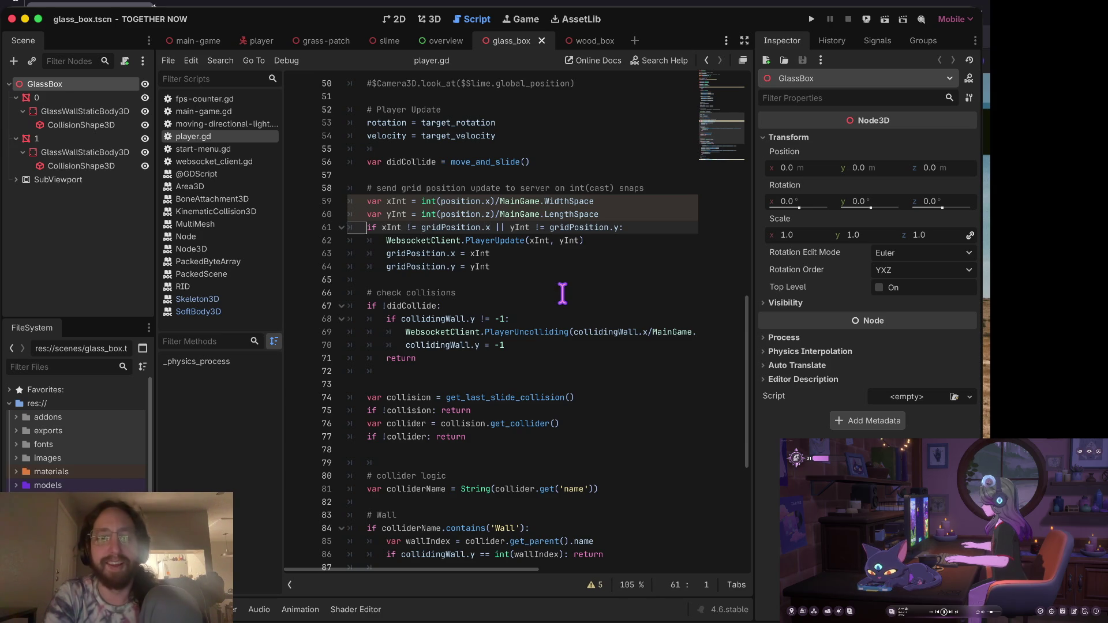
key(Down)
key(Down)
key(Down)
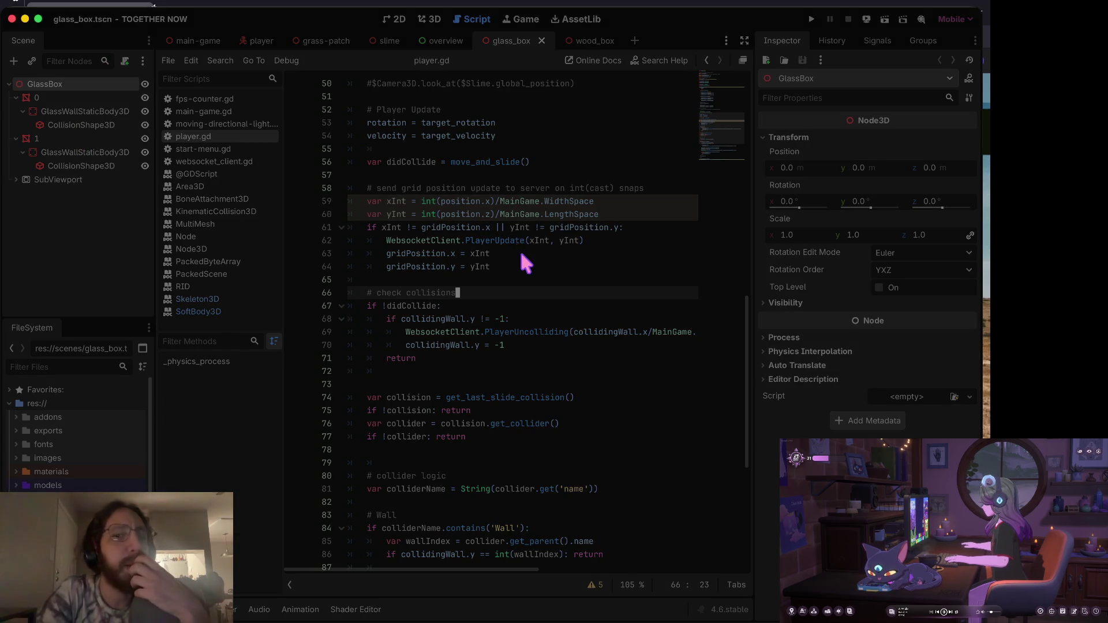
Cycle windows to Firefox's Trello board, then go to the Excalidraw whiteboard tab.
key(super+Tab)
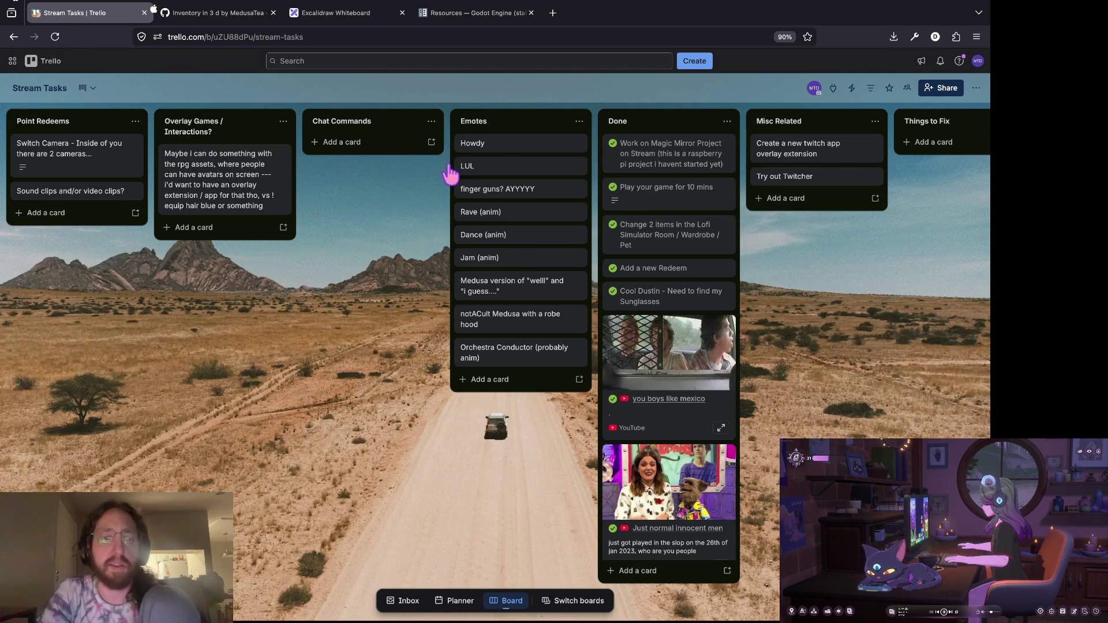
key(super+Tab)
key(super+Tab)
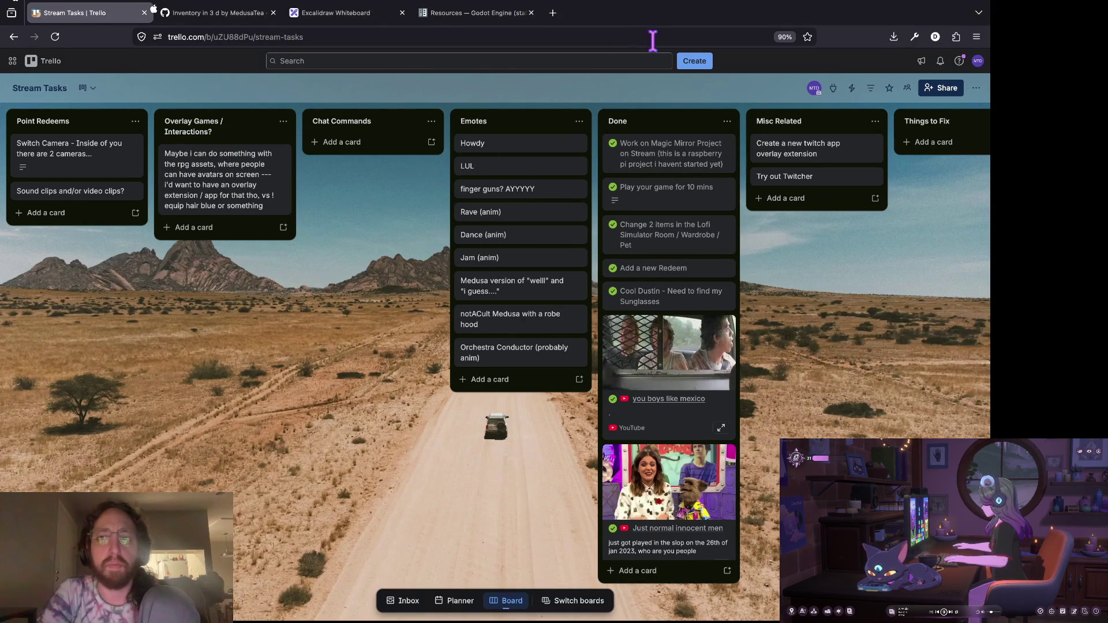
key(super+Tab)
key(super+Tab)
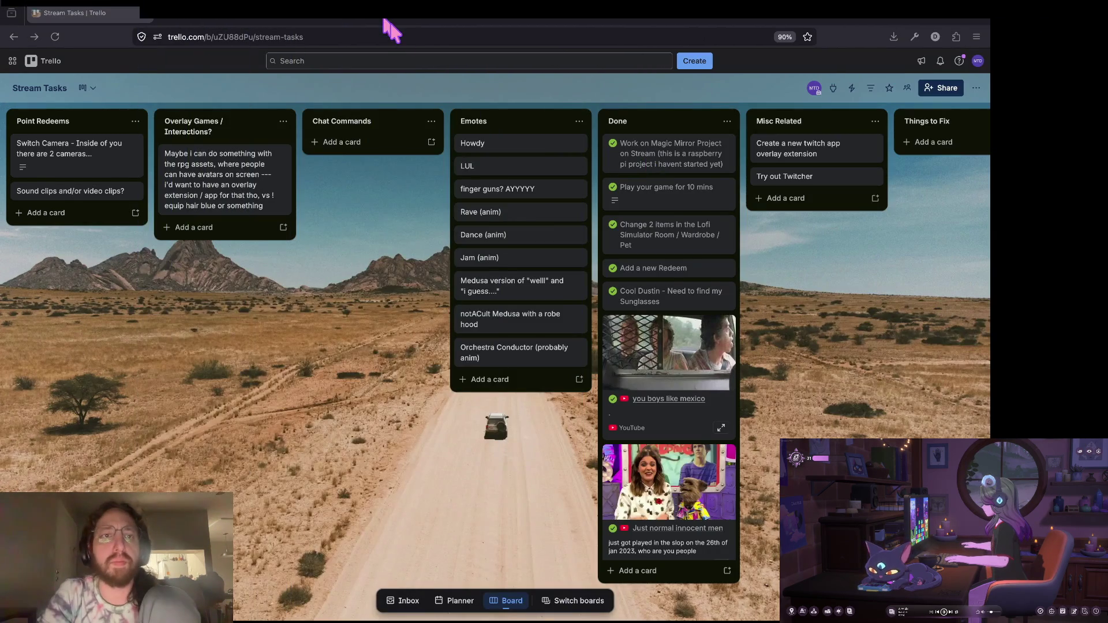
click(385, 26)
Scroll around the Excalidraw whiteboard to view the notes, chessboard images and raycast sketches.
click(395, 29)
scroll(493, 249, down, 5)
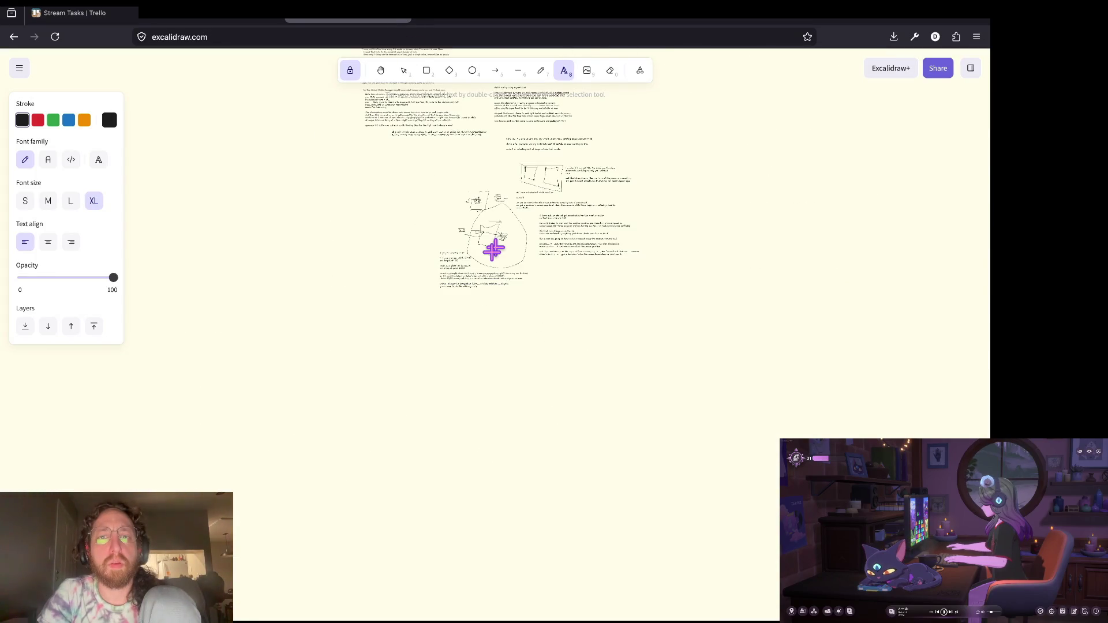
scroll(494, 249, up, 4)
scroll(494, 250, up, 10)
scroll(493, 252, up, 10)
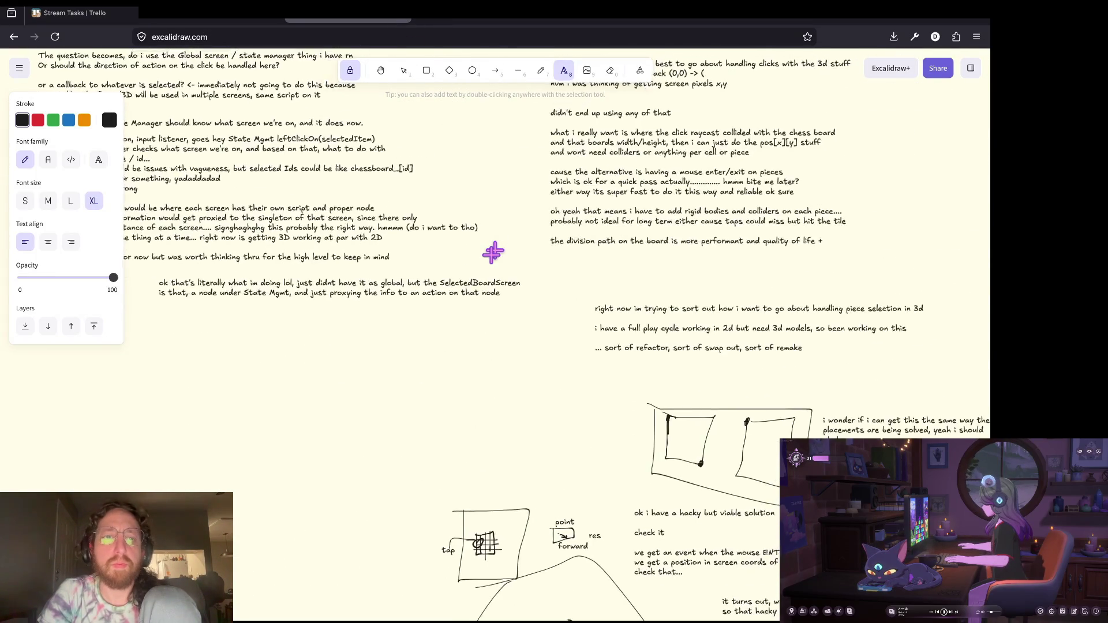
scroll(615, 195, up, 15)
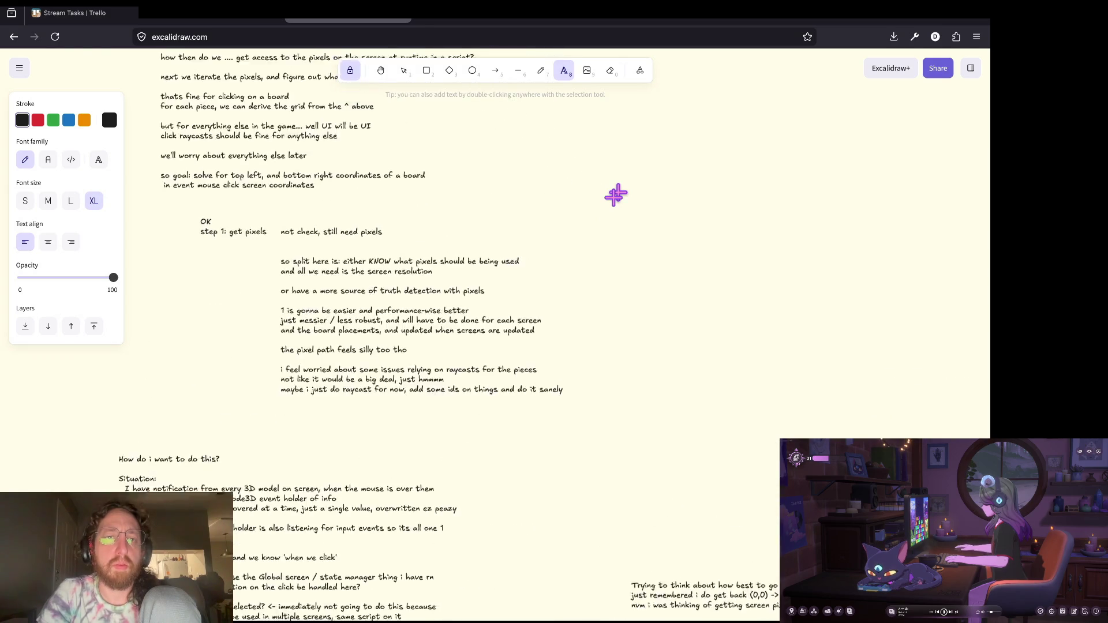
scroll(615, 195, left, 5)
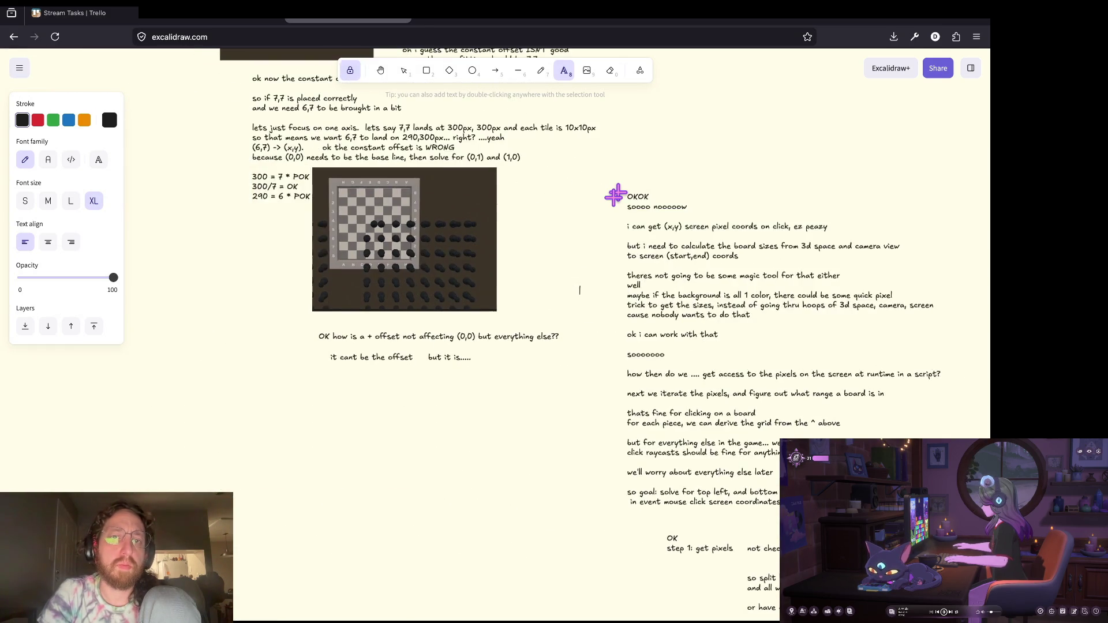
scroll(615, 196, down, 10)
scroll(614, 201, right, 6)
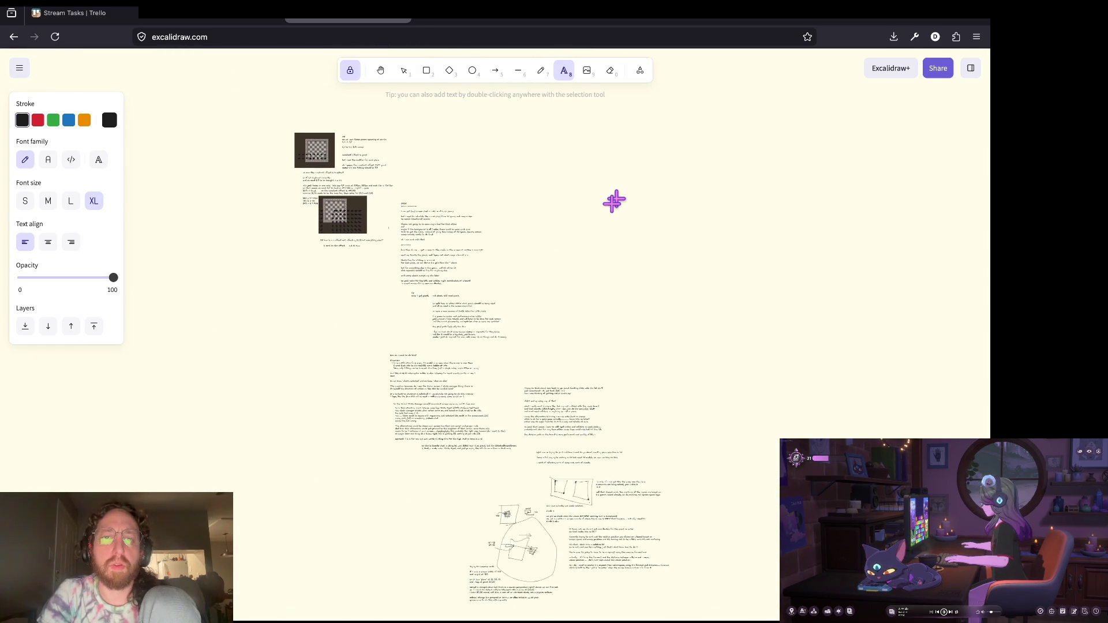
scroll(530, 208, right, 15)
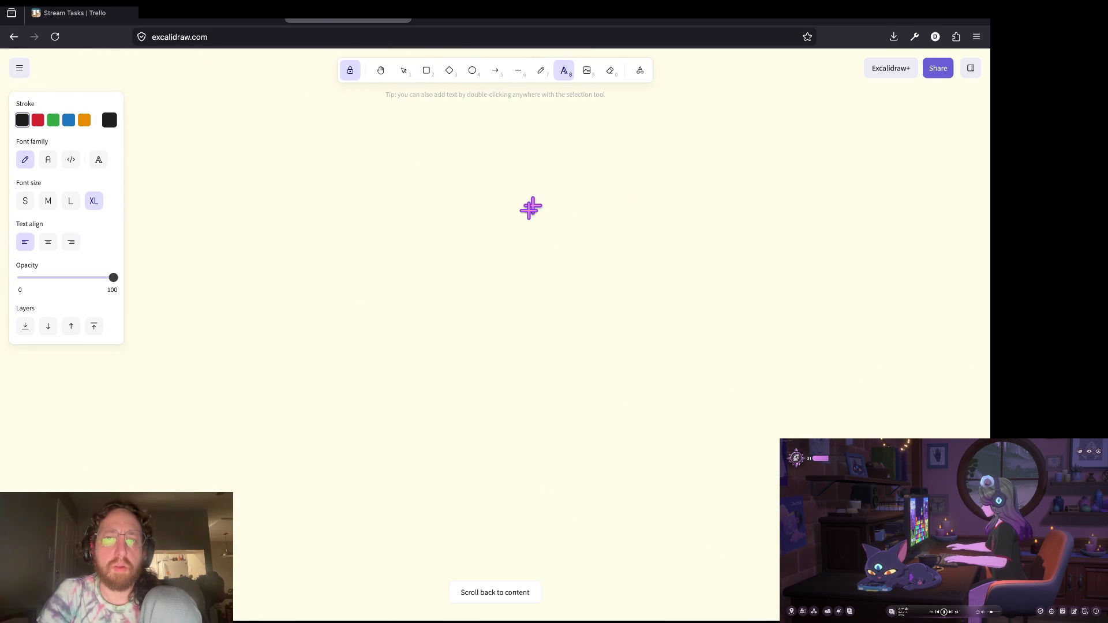
scroll(530, 207, left, 15)
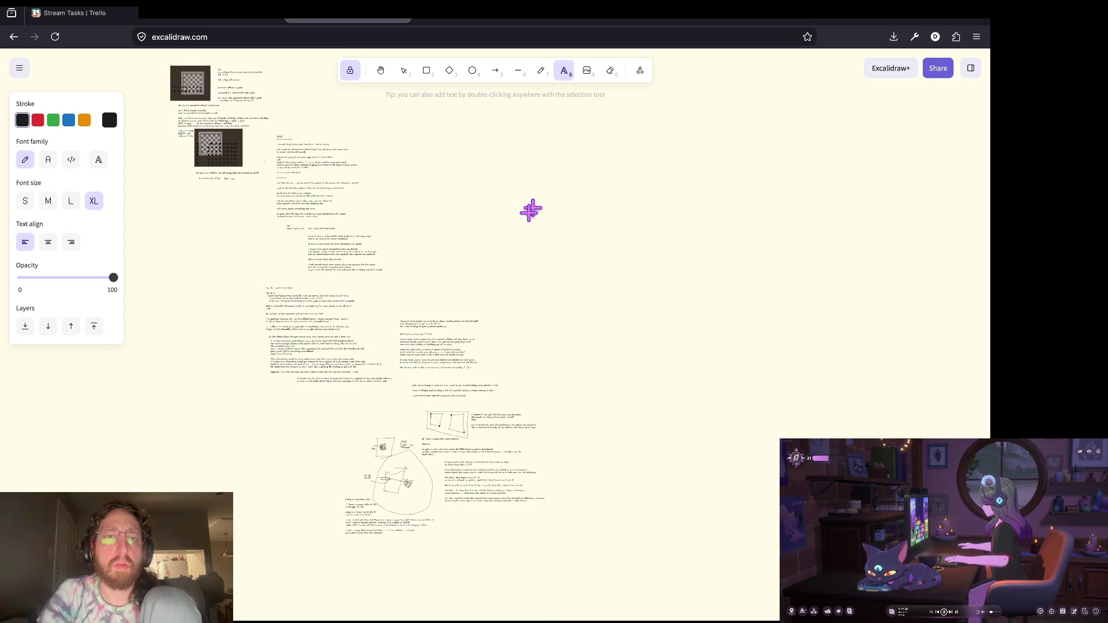
mouse_move(461, 6)
mouse_move(247, 20)
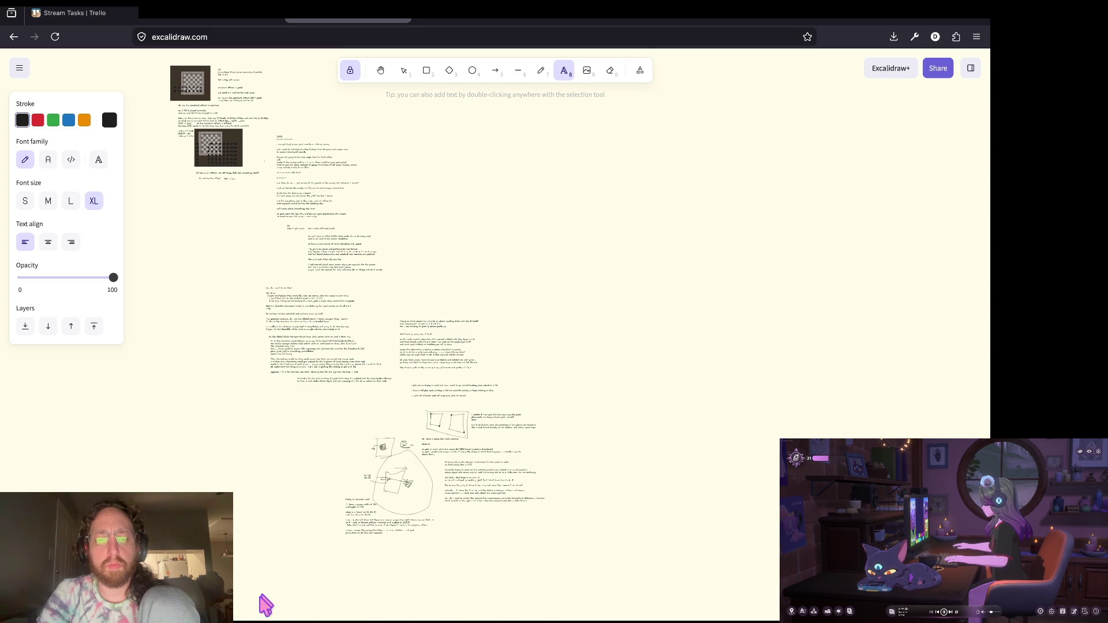
Reopen PlantRootSoilTopDown from the Project Manager, then bring the browser back in front.
key(super+Tab)
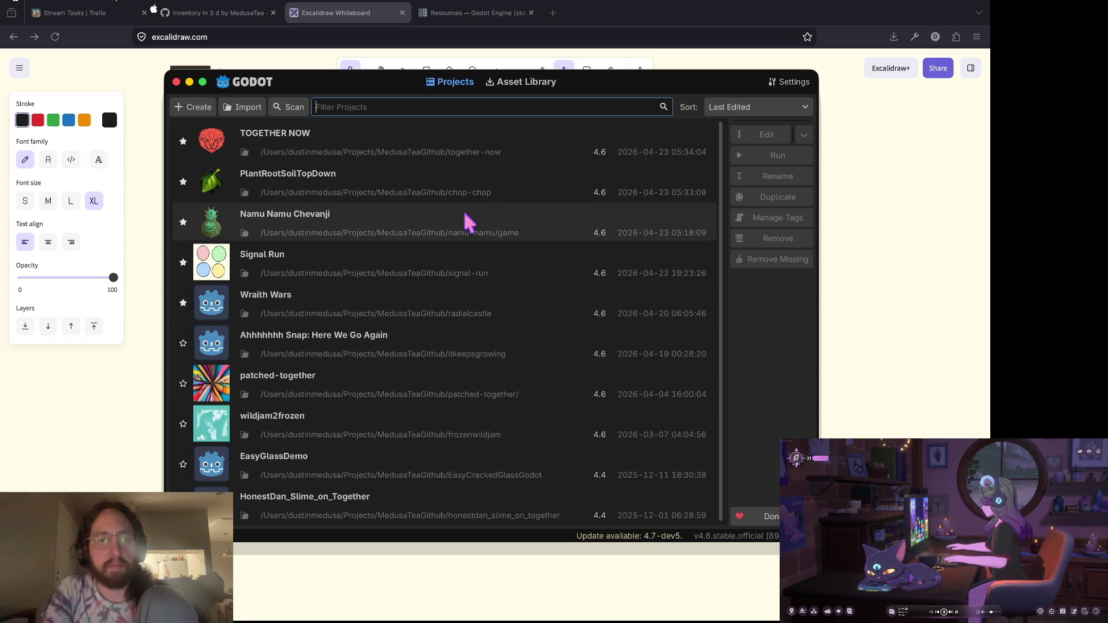
mouse_move(467, 220)
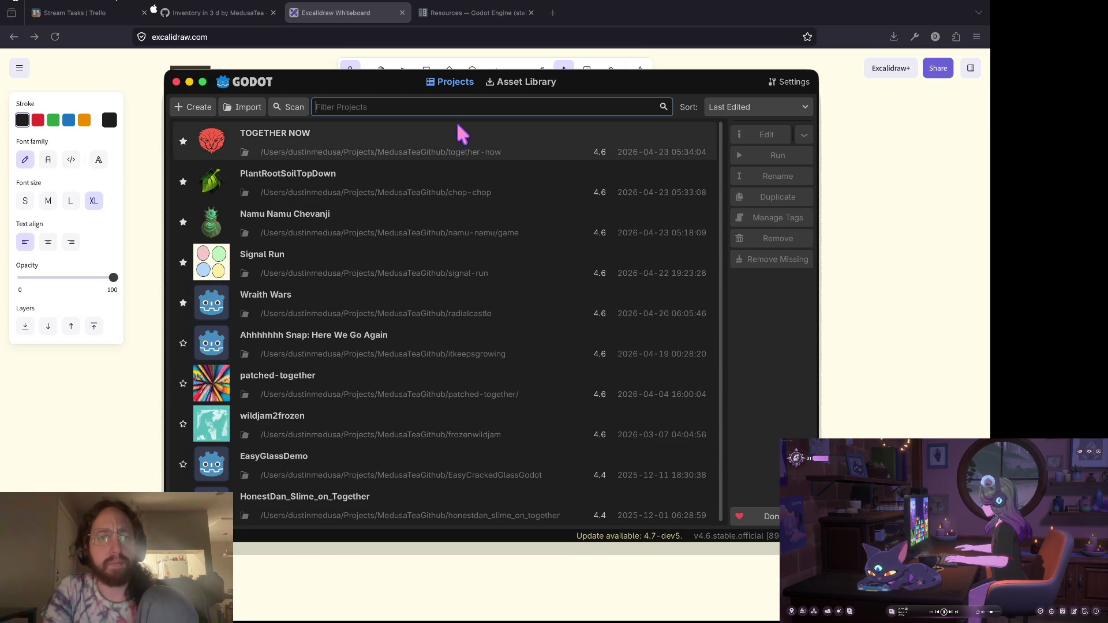
double_click(408, 173)
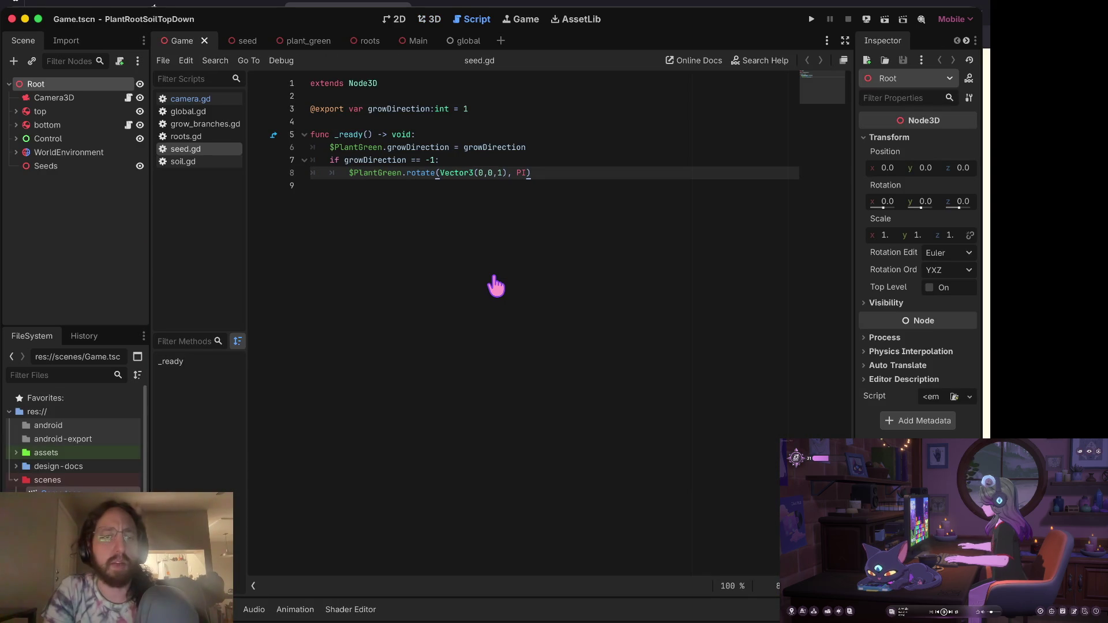
key(super+Tab)
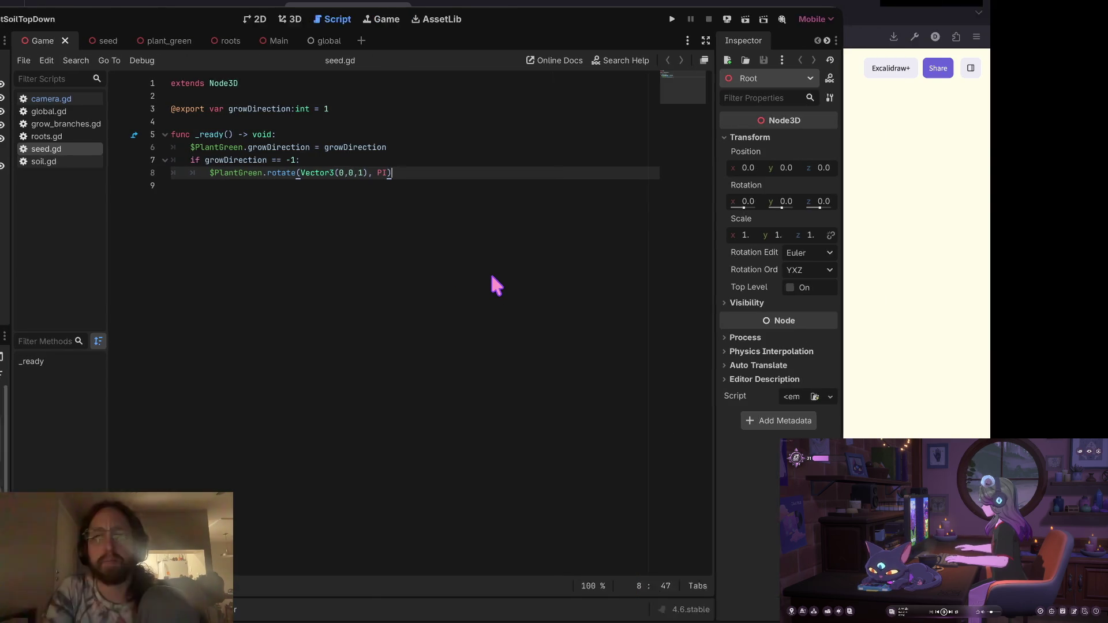
Go from the Stream Tasks board to the ChopChopPlantPlant board via the board list.
click(89, 13)
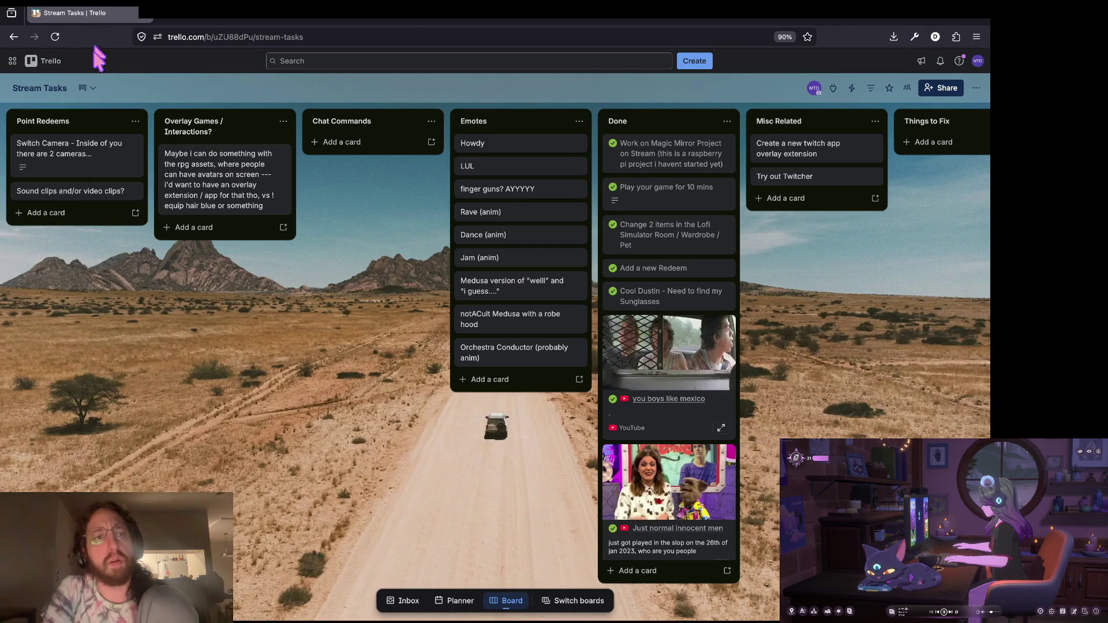
click(100, 92)
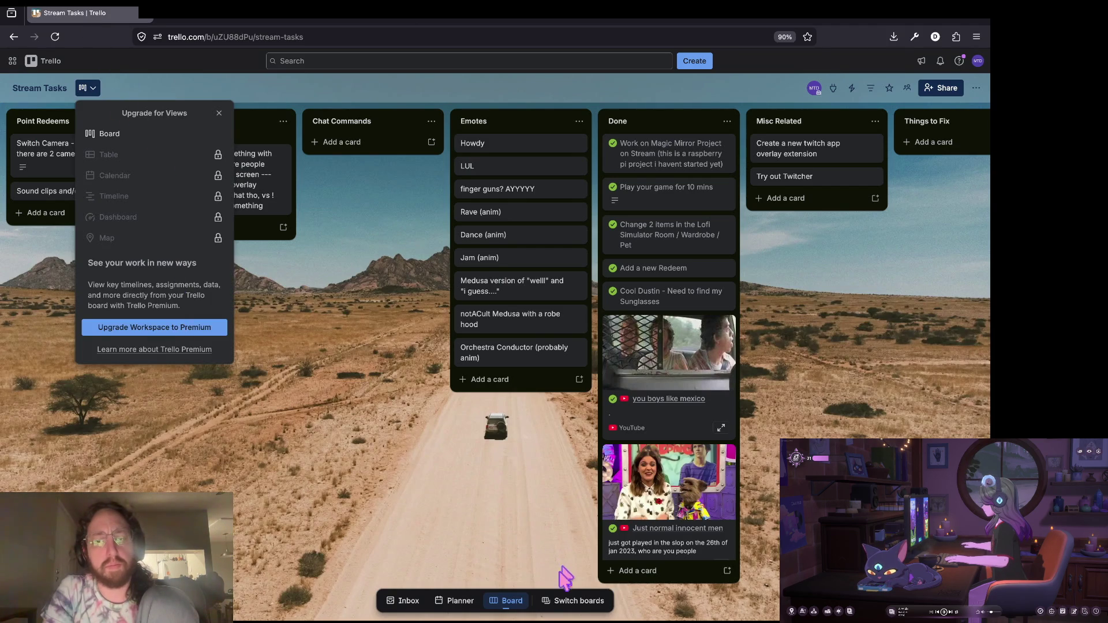
click(568, 587)
click(568, 588)
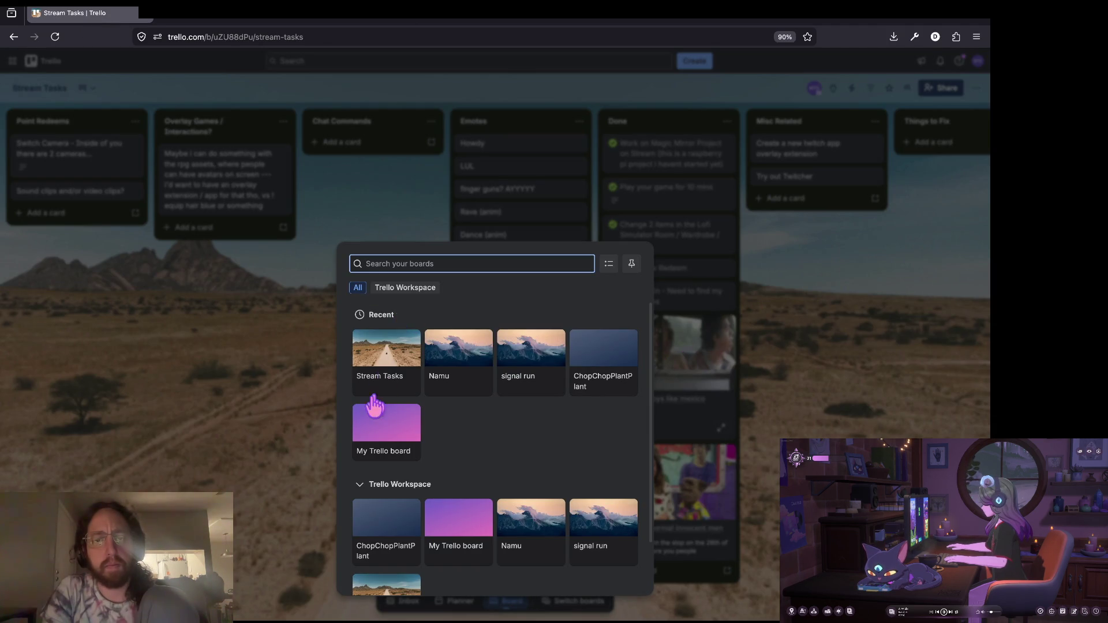
click(620, 355)
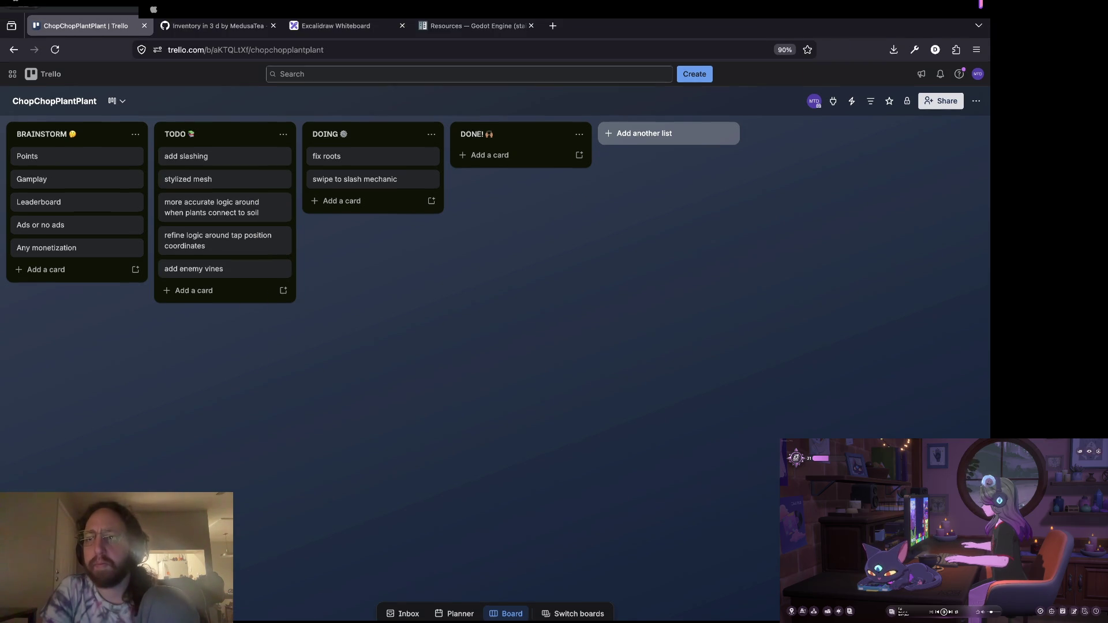
Set the board background to the aerial forest road photo.
click(975, 90)
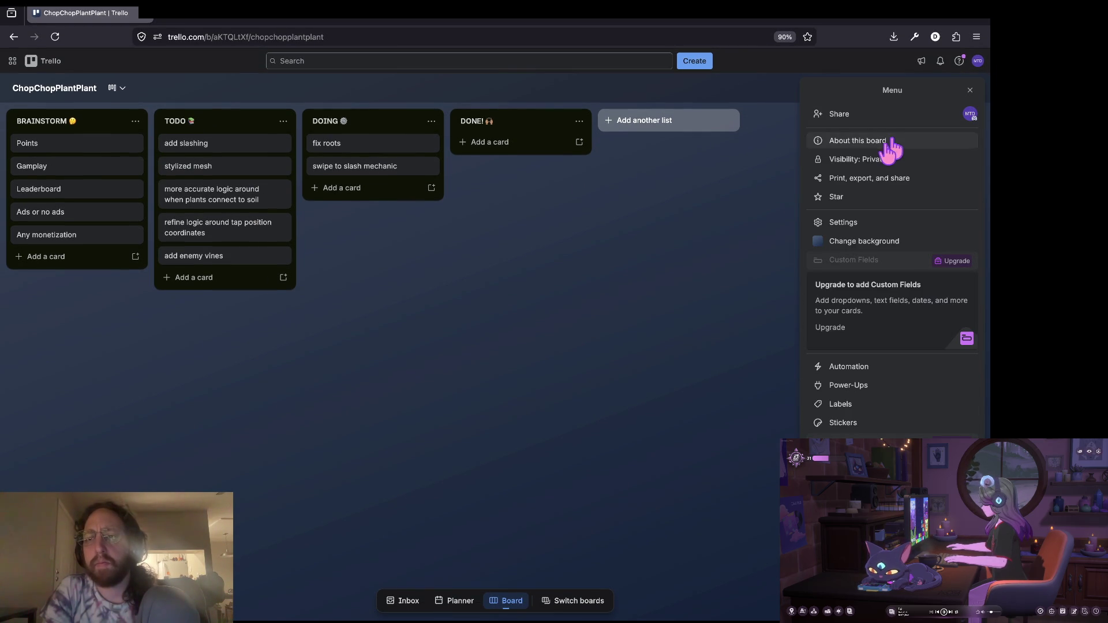
click(846, 239)
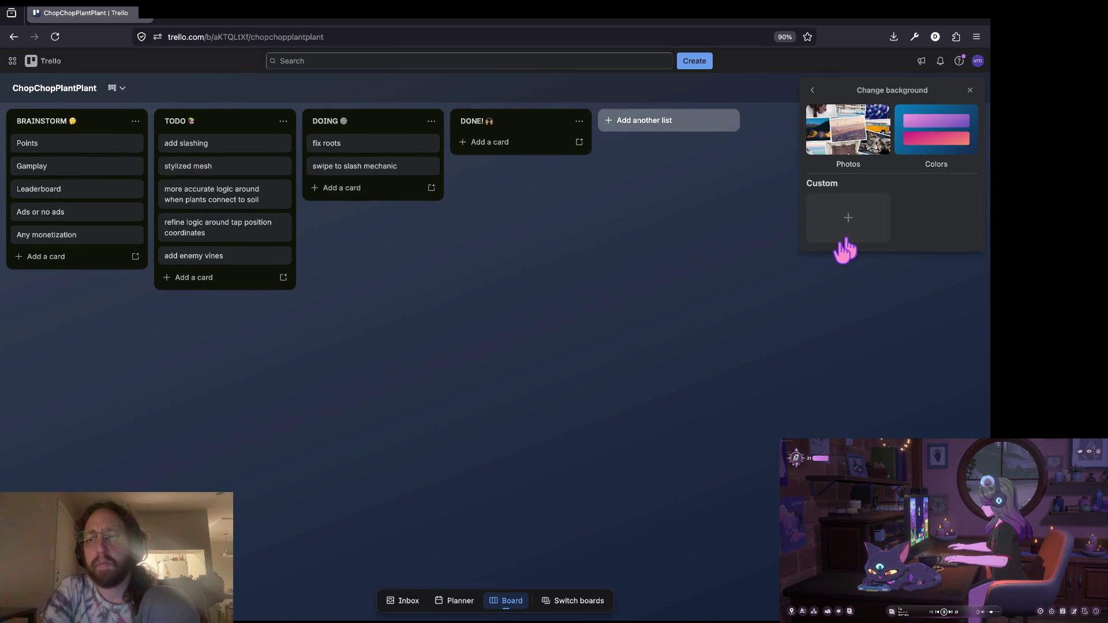
click(855, 139)
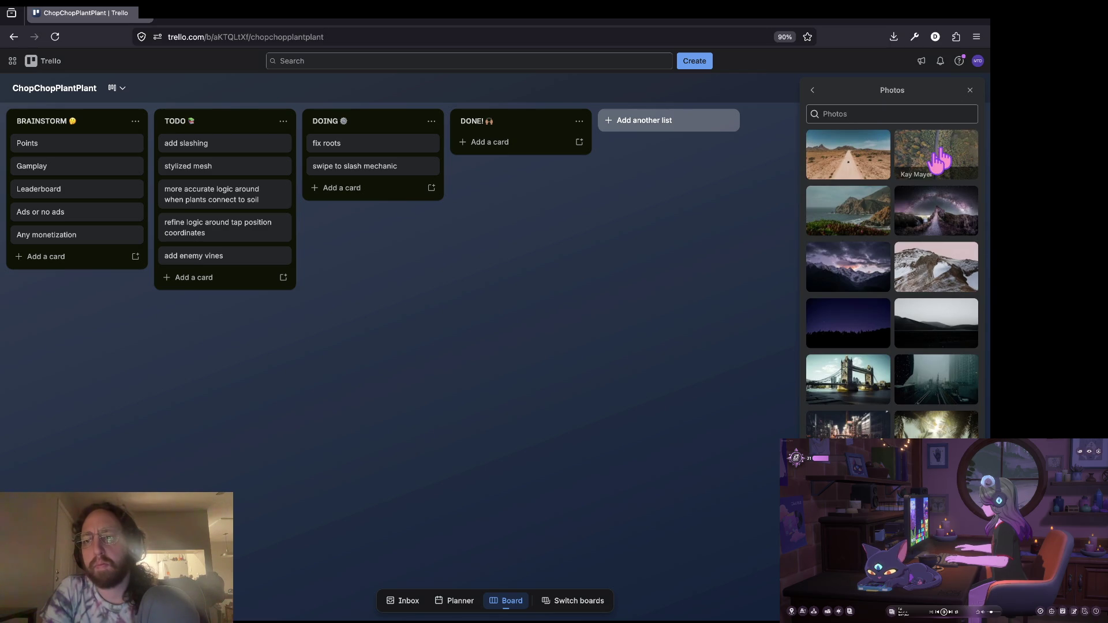
click(919, 155)
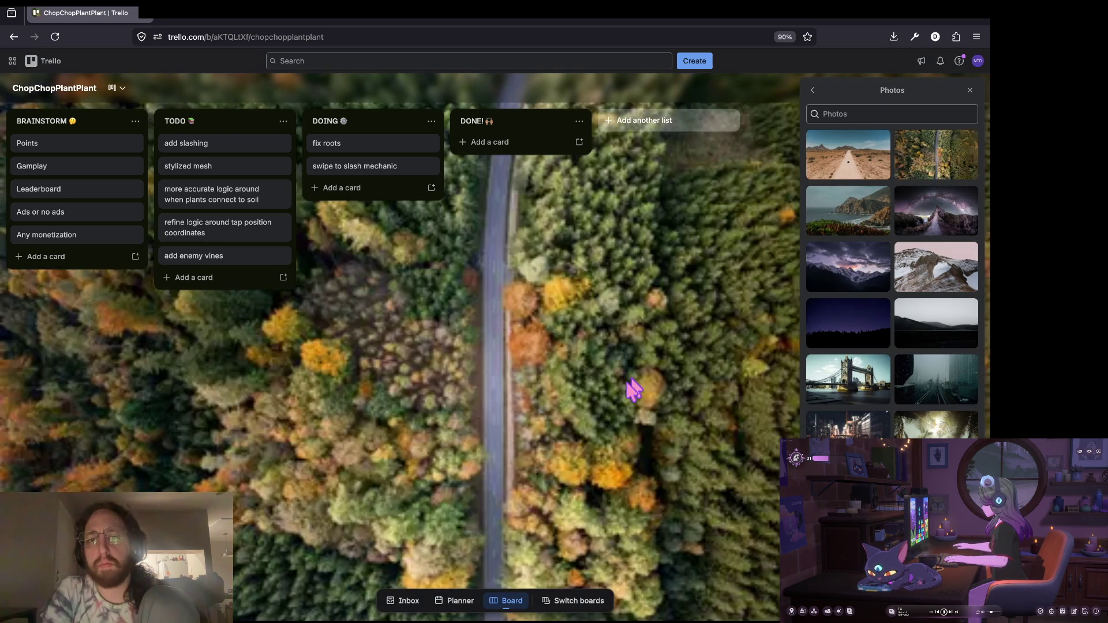
click(732, 277)
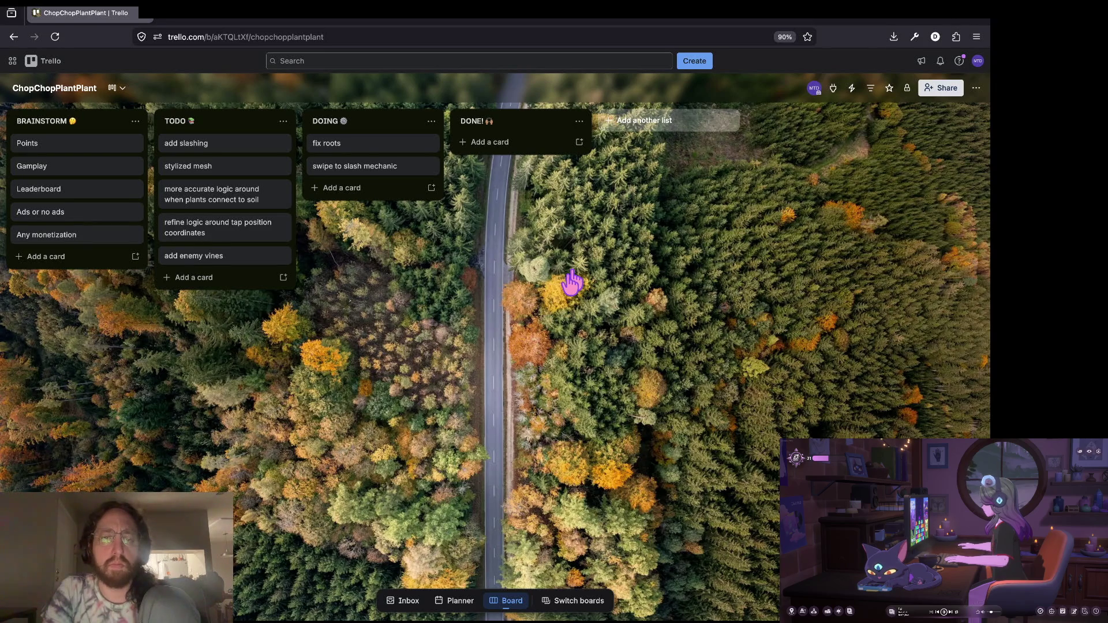
key(super+Tab)
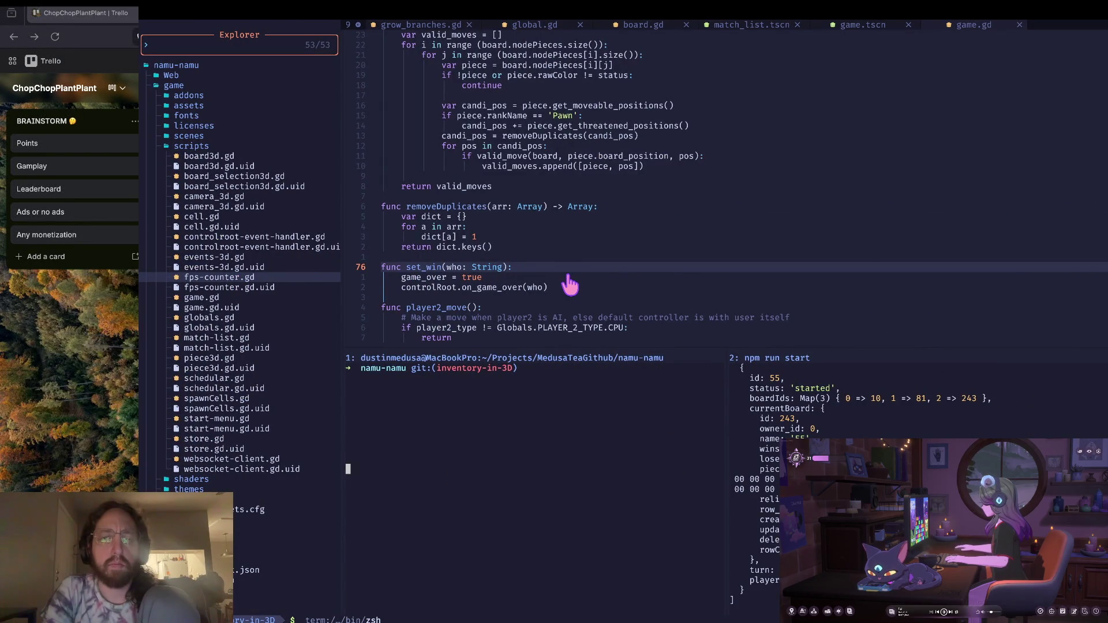
In Godot, select seed.gd's growDirection == -1 line, glance at 3D, then move to Trello.
key(super+Tab)
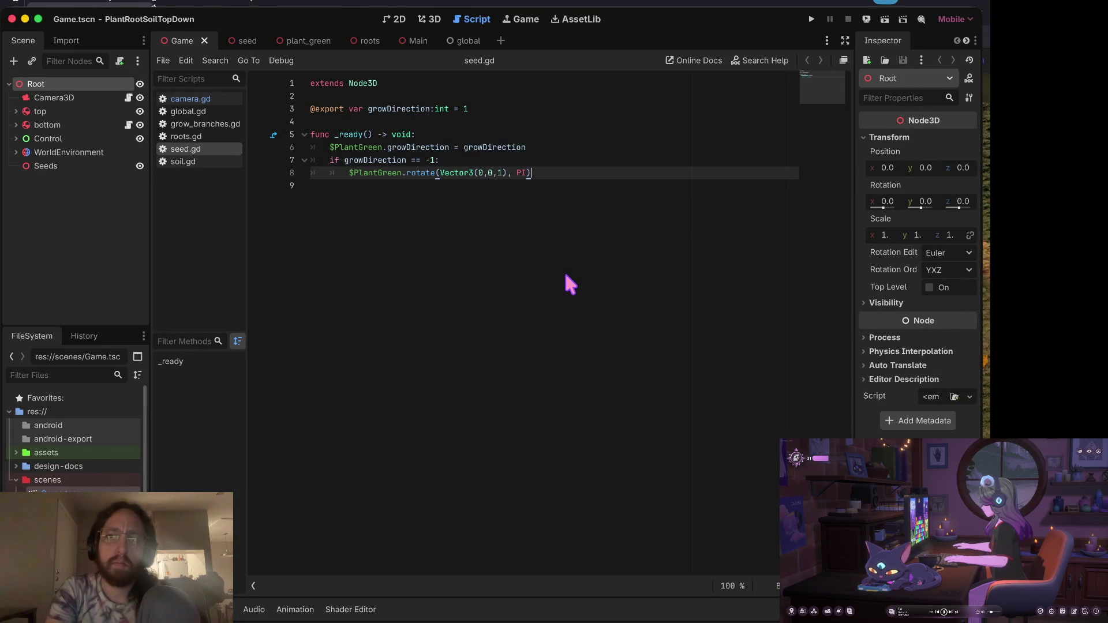
click(455, 159)
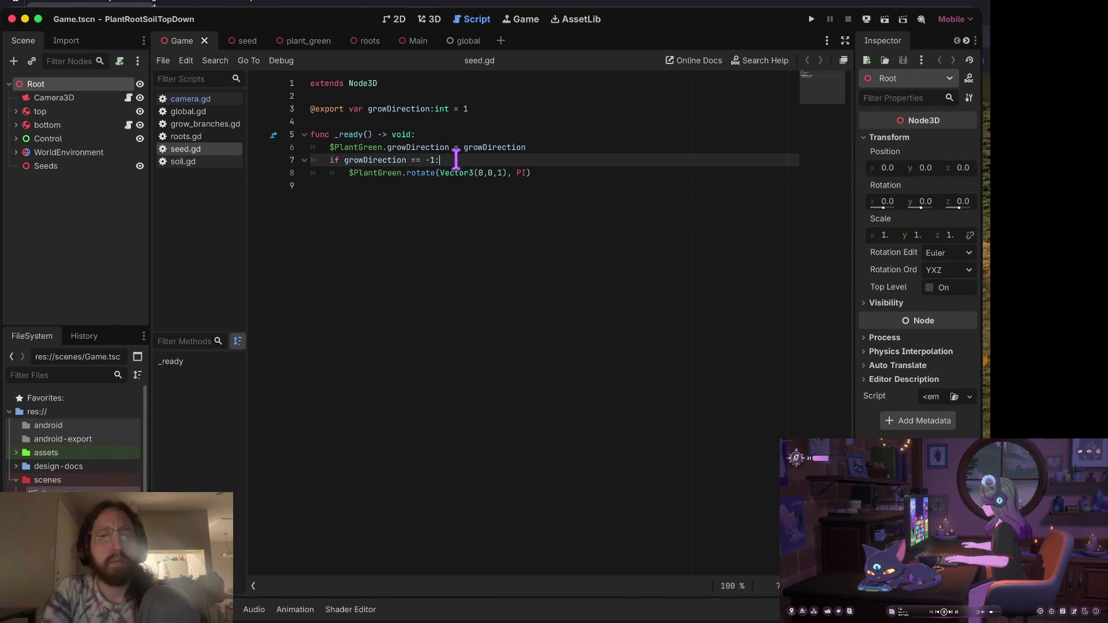
click(427, 21)
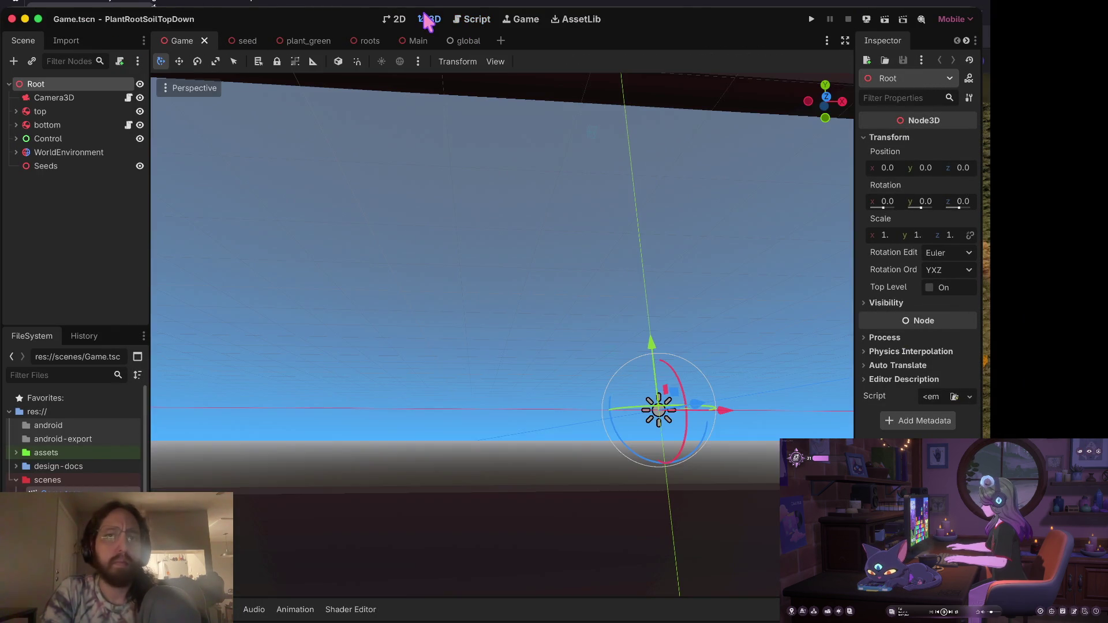
click(471, 19)
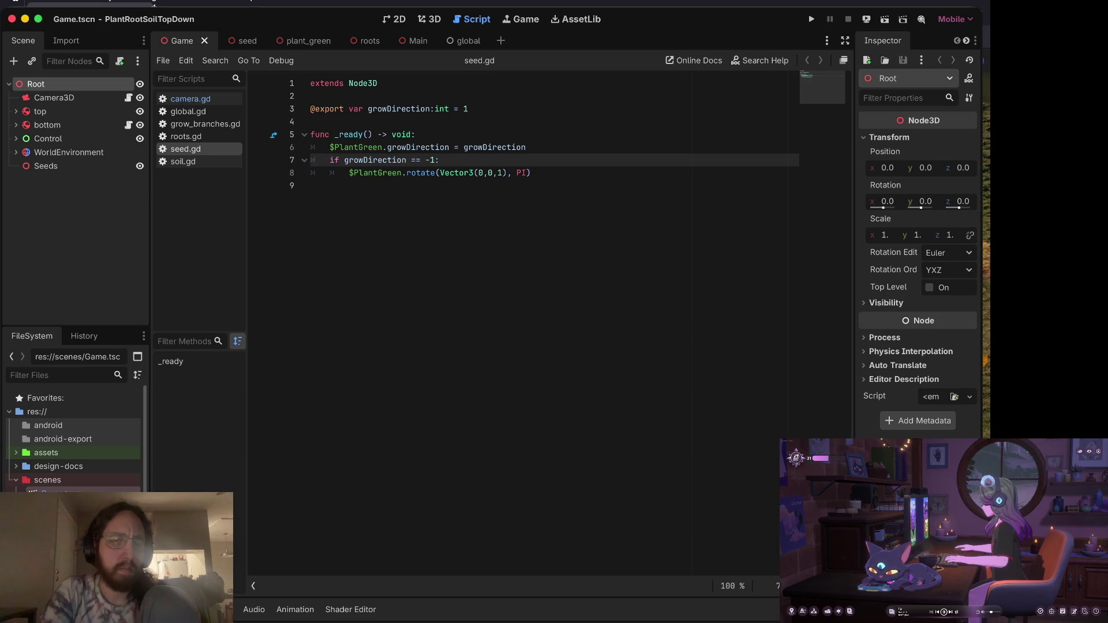
key(ctrl+Right)
key(ctrl+Right)
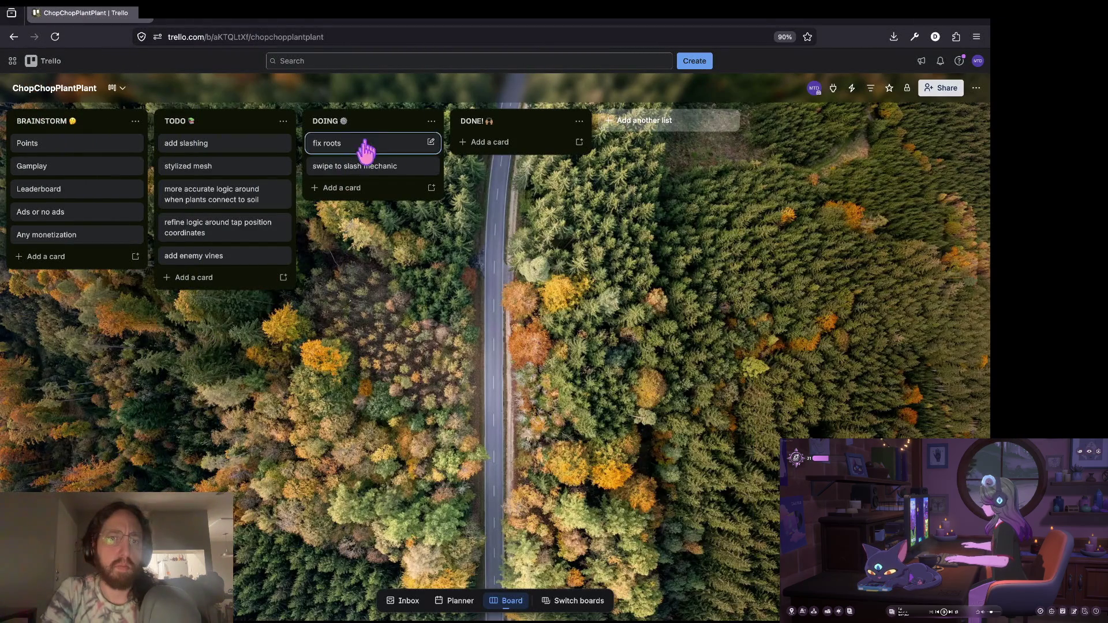
Reorder the lists to DOING, TODO, DONE!, BRAINSTORM, then return to seed.gd in Godot.
mouse_move(377, 130)
mouse_down()
mouse_move(67, 141)
mouse_move(111, 122)
mouse_up()
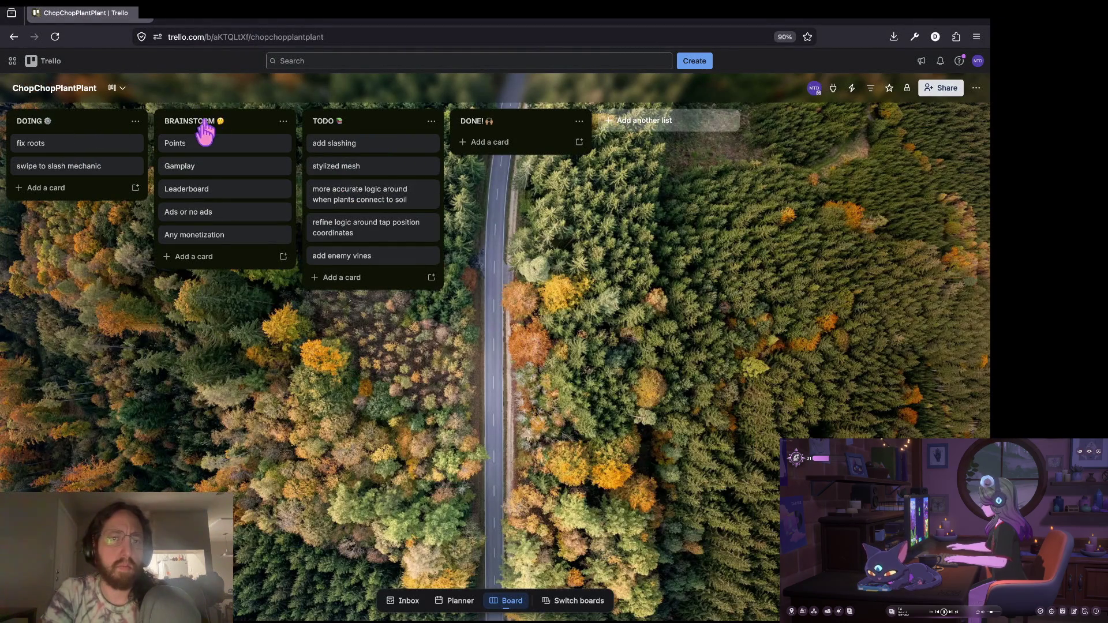
mouse_move(208, 123)
mouse_down()
mouse_move(549, 141)
mouse_move(537, 141)
mouse_up()
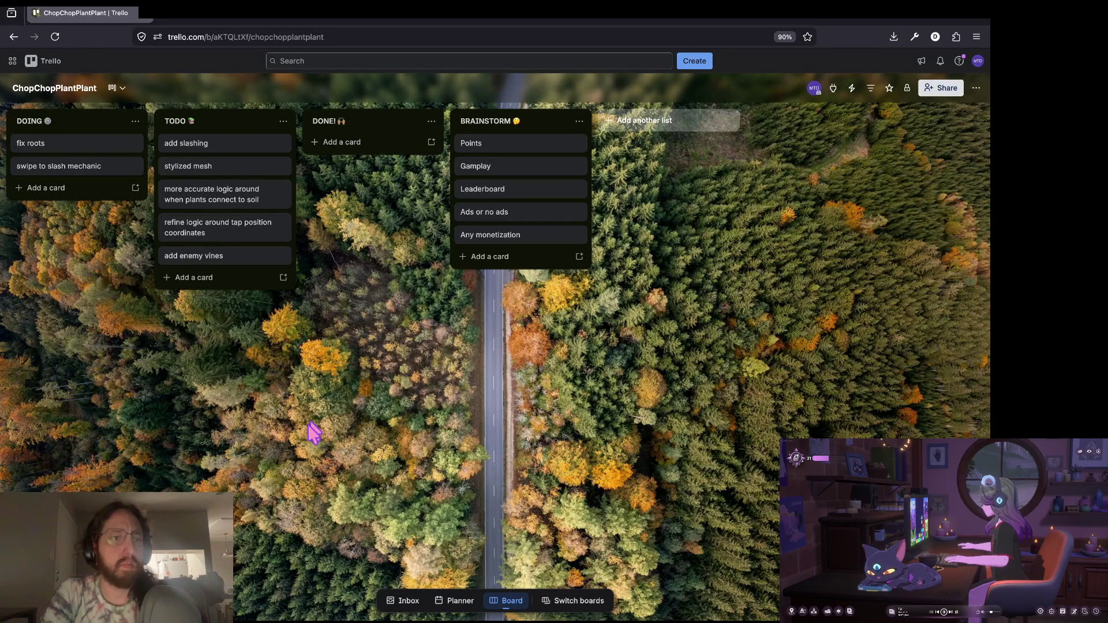
key(ctrl+Left)
click(444, 216)
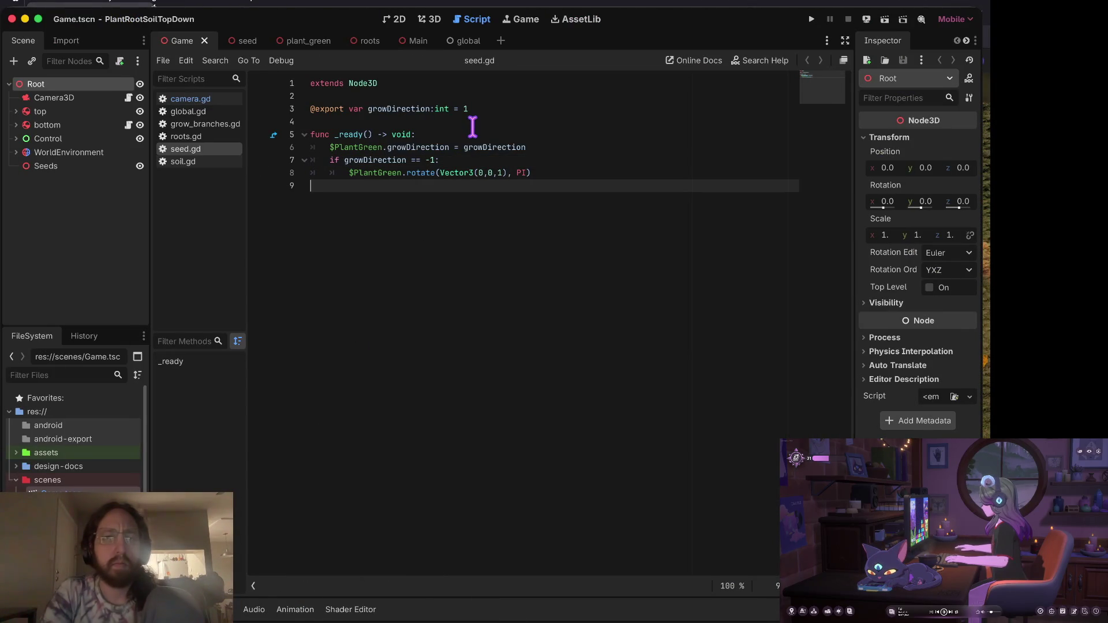
key(ctrl+Right)
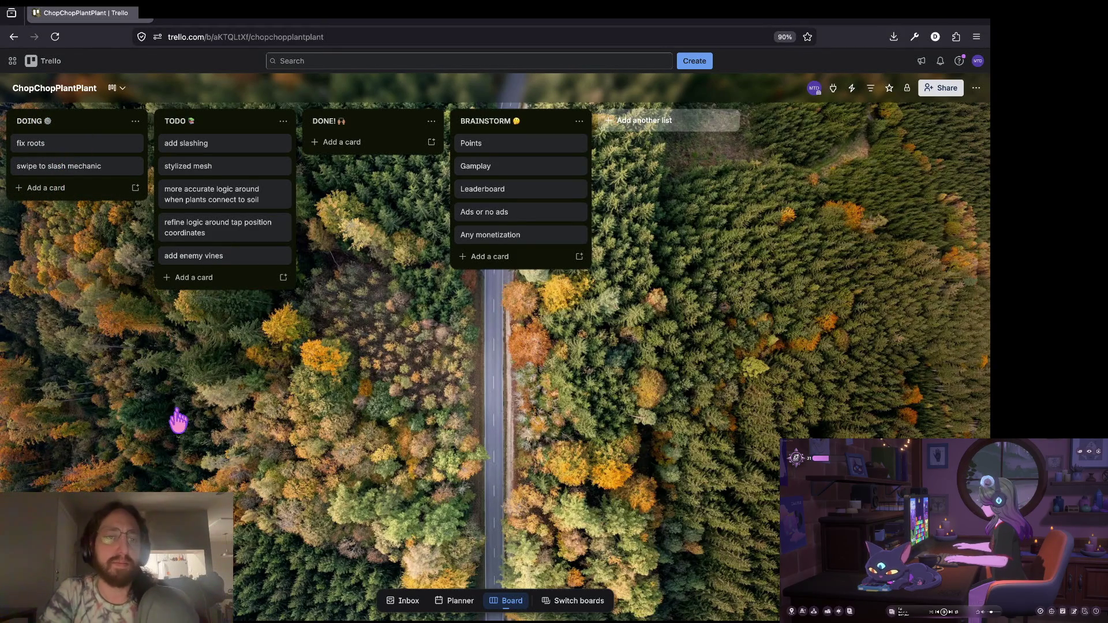
key(super+Tab)
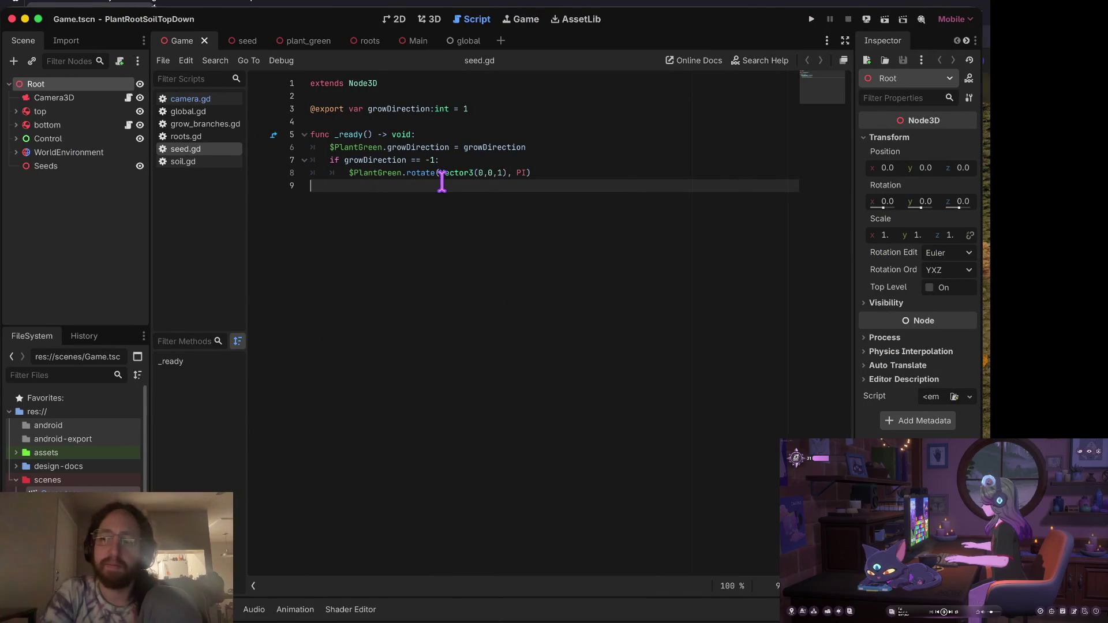
Run the PlantRootSoilTopDown project from seed.gd and watch a plant grow.
click(359, 121)
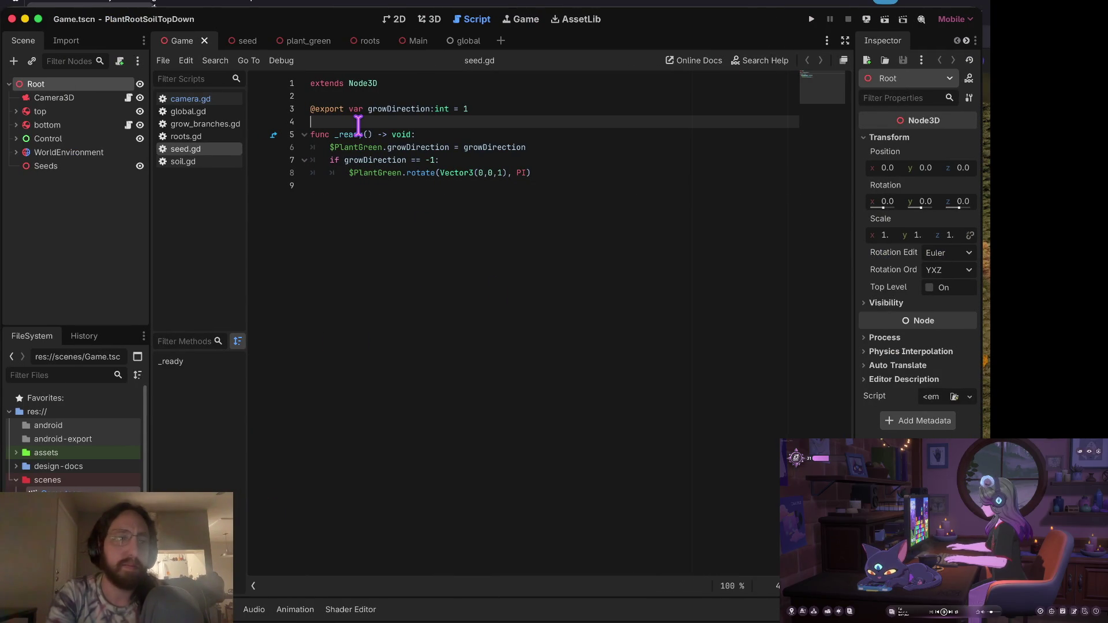
scroll(92, 463, down, 3)
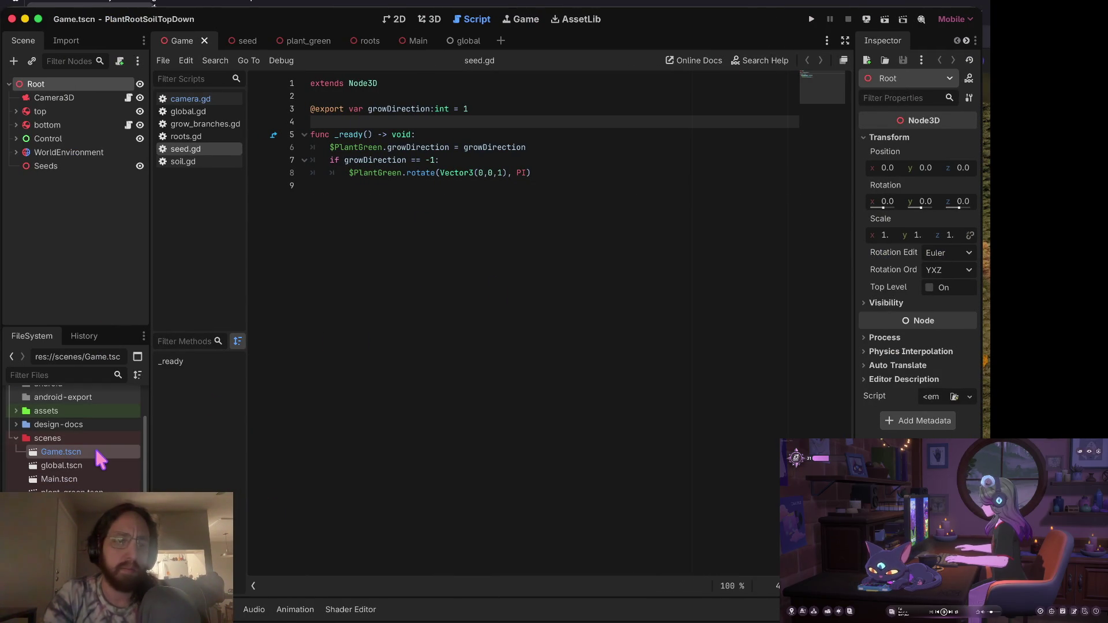
key(super+b)
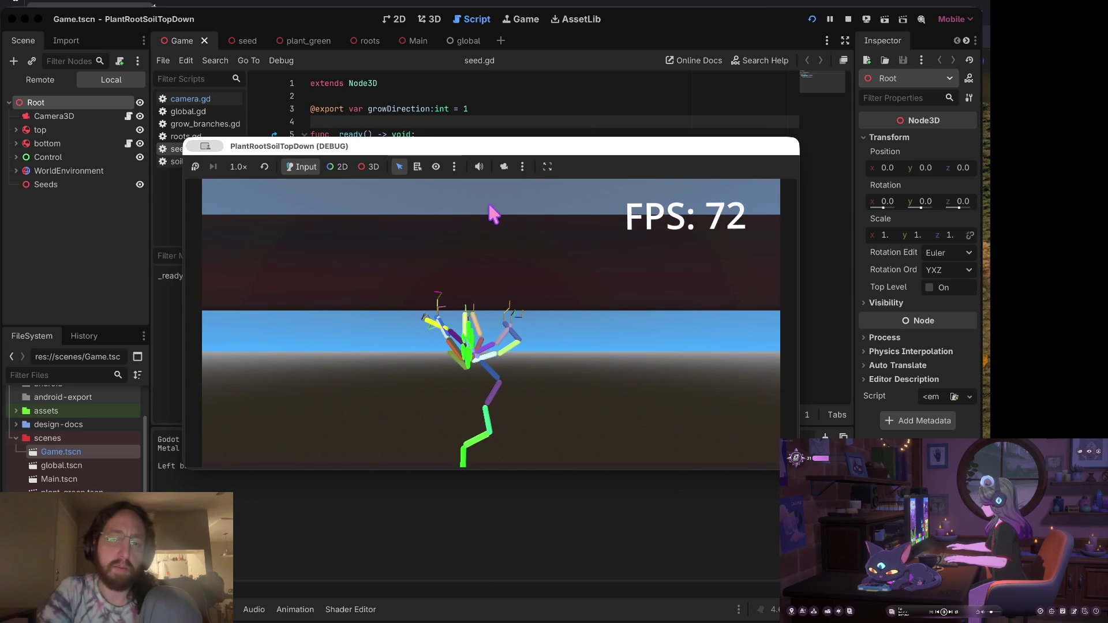
Stop the running game and relaunch the project from the last line of seed.gd.
click(848, 19)
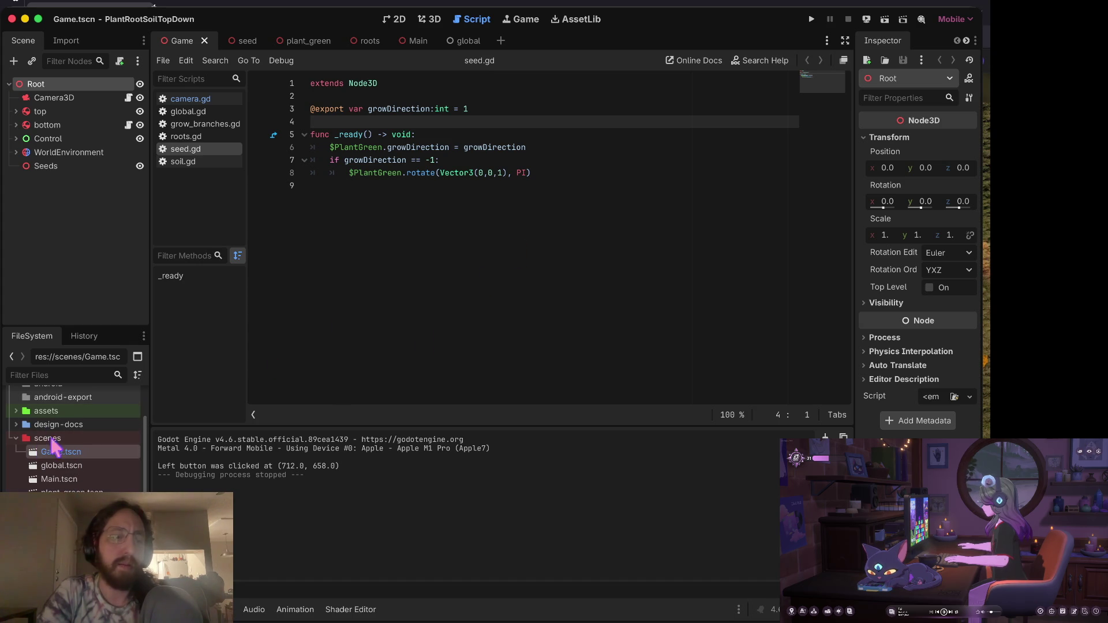
click(529, 301)
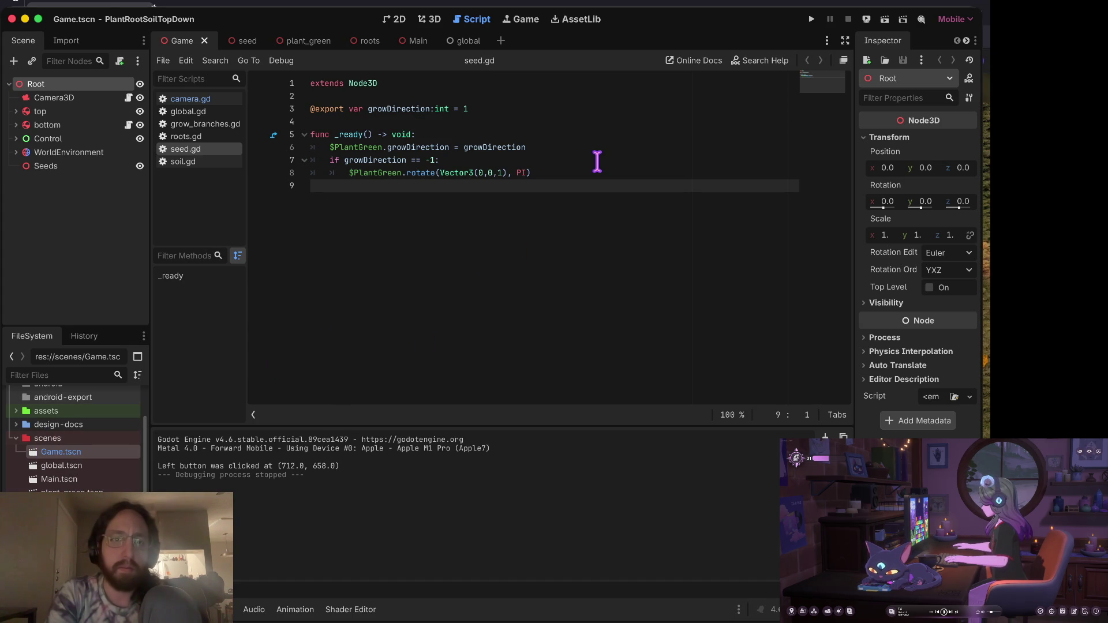
key(super+b)
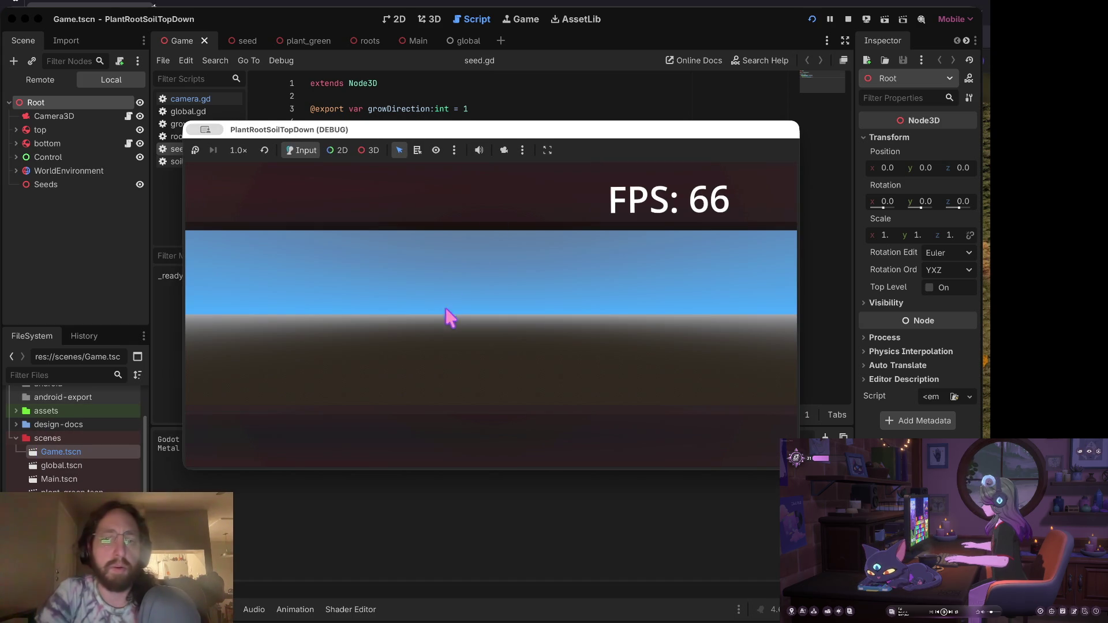
Spawn ten plants across the ground from left to right in the running game.
click(443, 327)
click(604, 336)
click(342, 366)
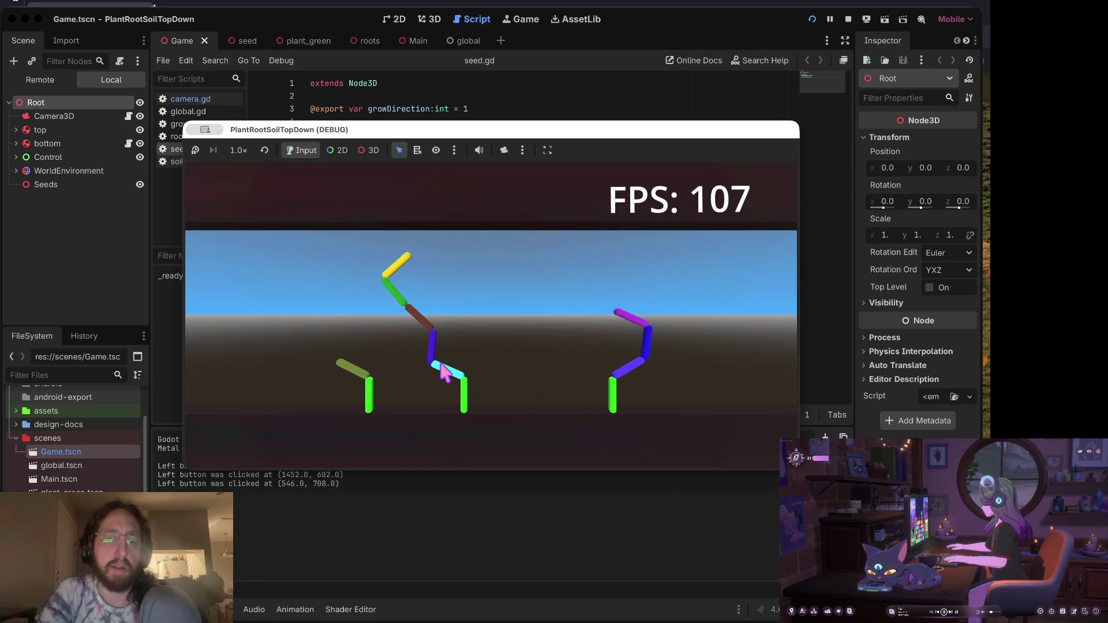
click(540, 366)
click(262, 386)
click(235, 385)
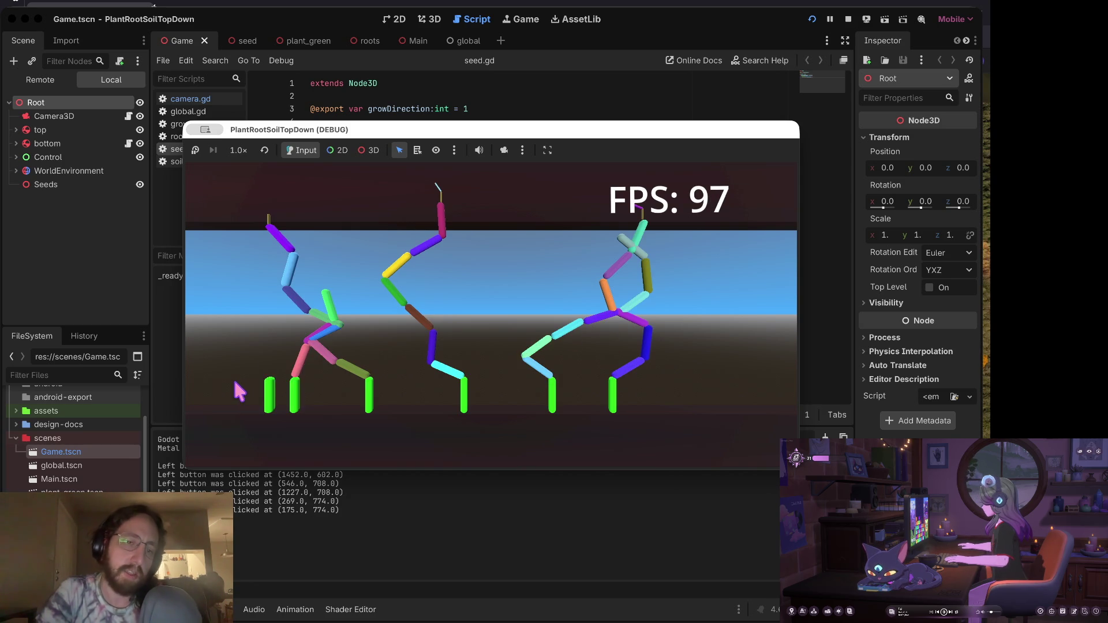
click(399, 407)
click(515, 397)
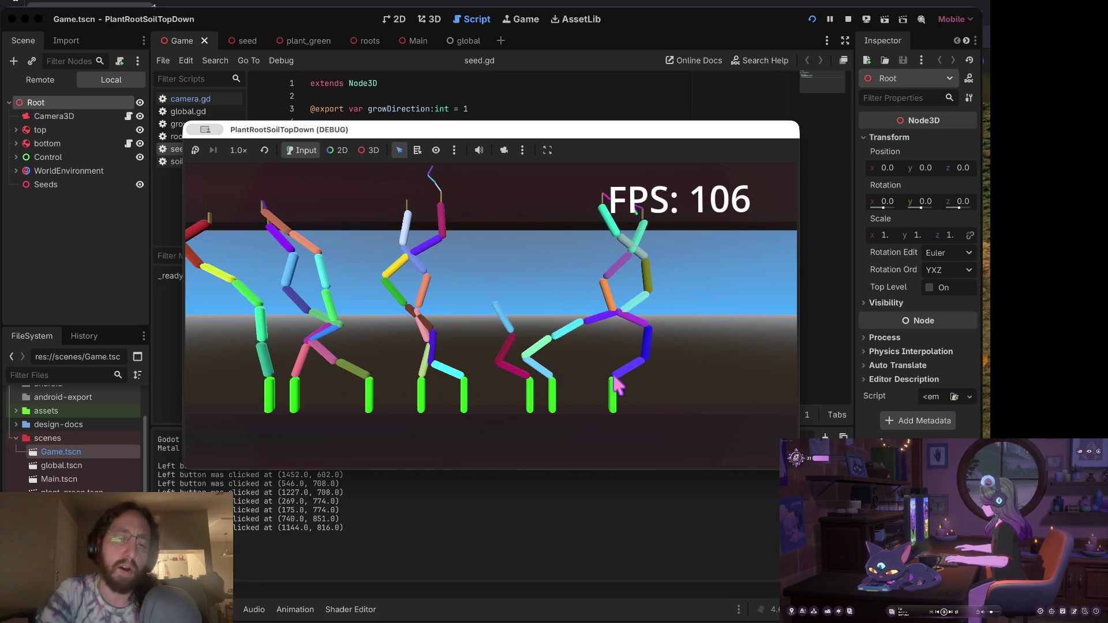
click(673, 372)
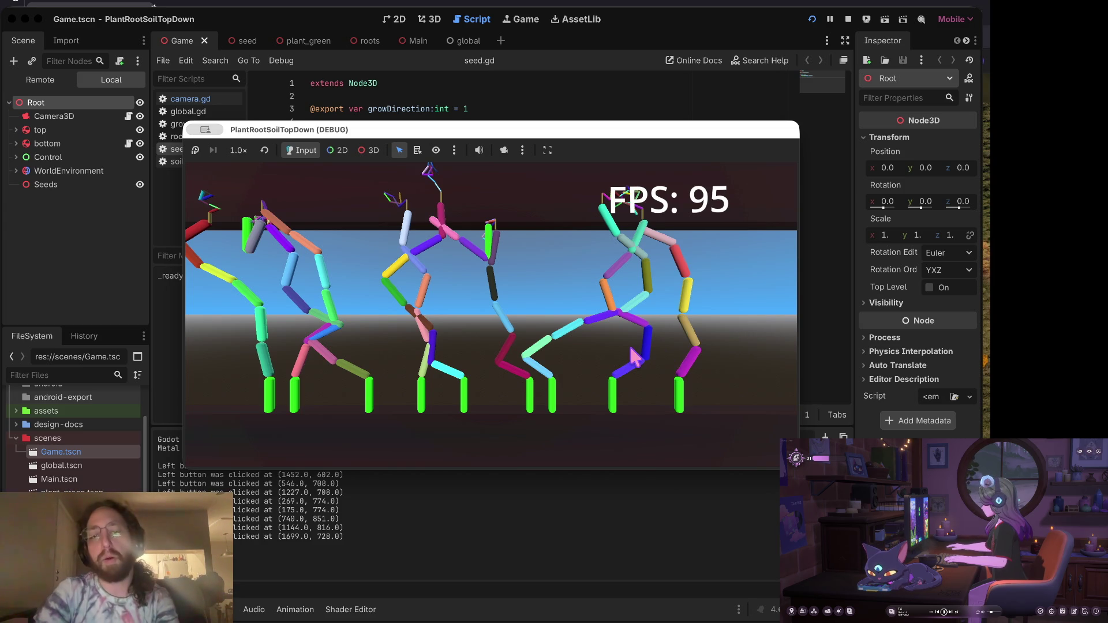
click(444, 330)
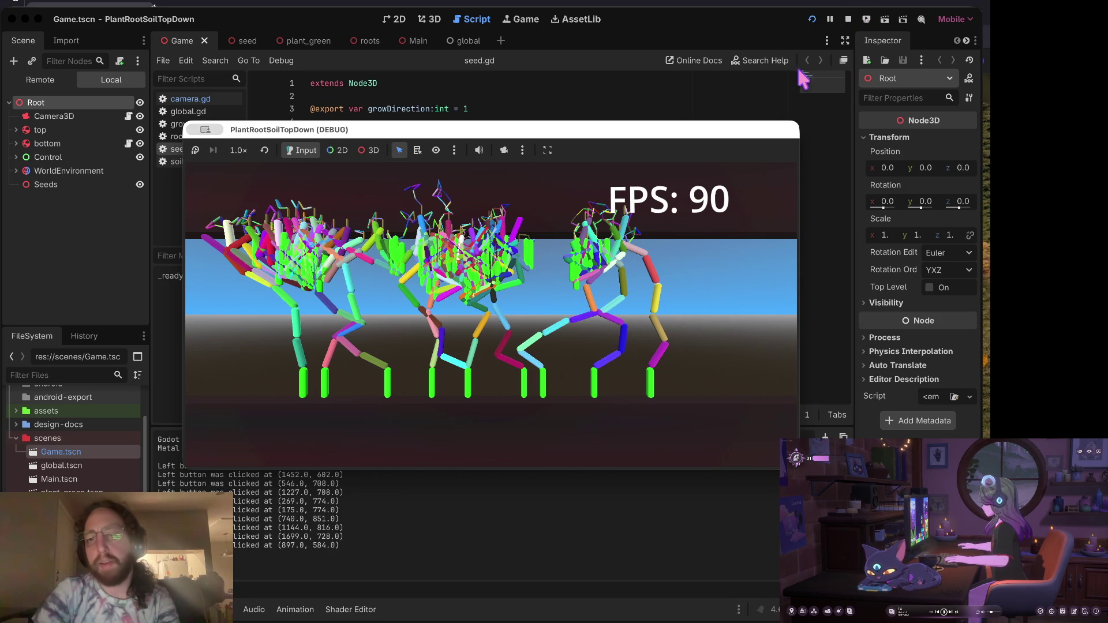
Stop the game and put focus back in the seed.gd script.
click(849, 19)
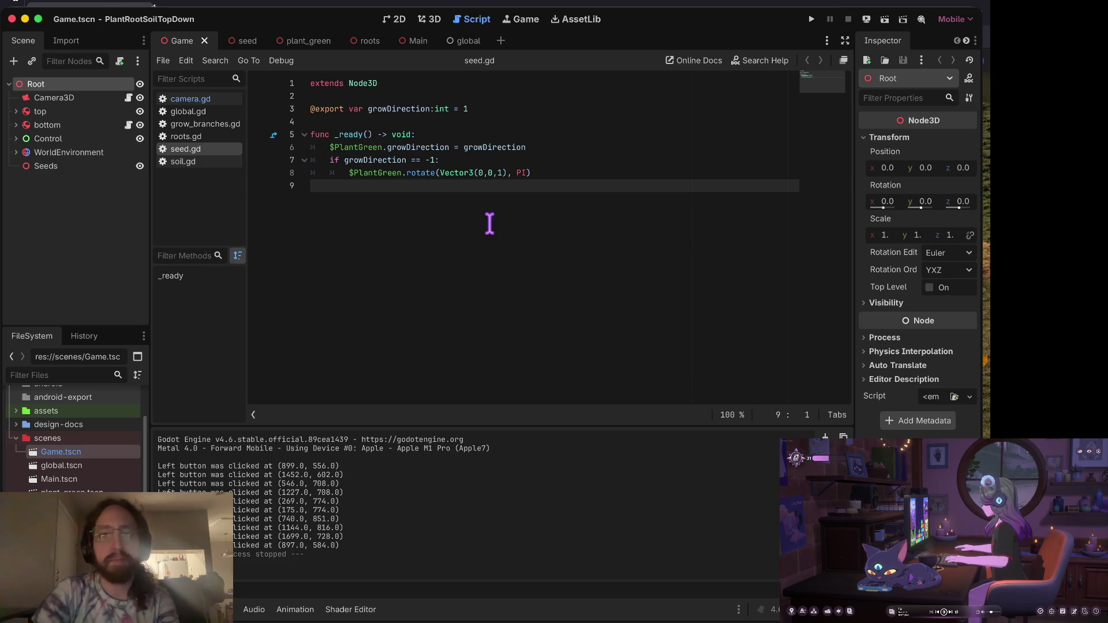
click(527, 174)
click(495, 195)
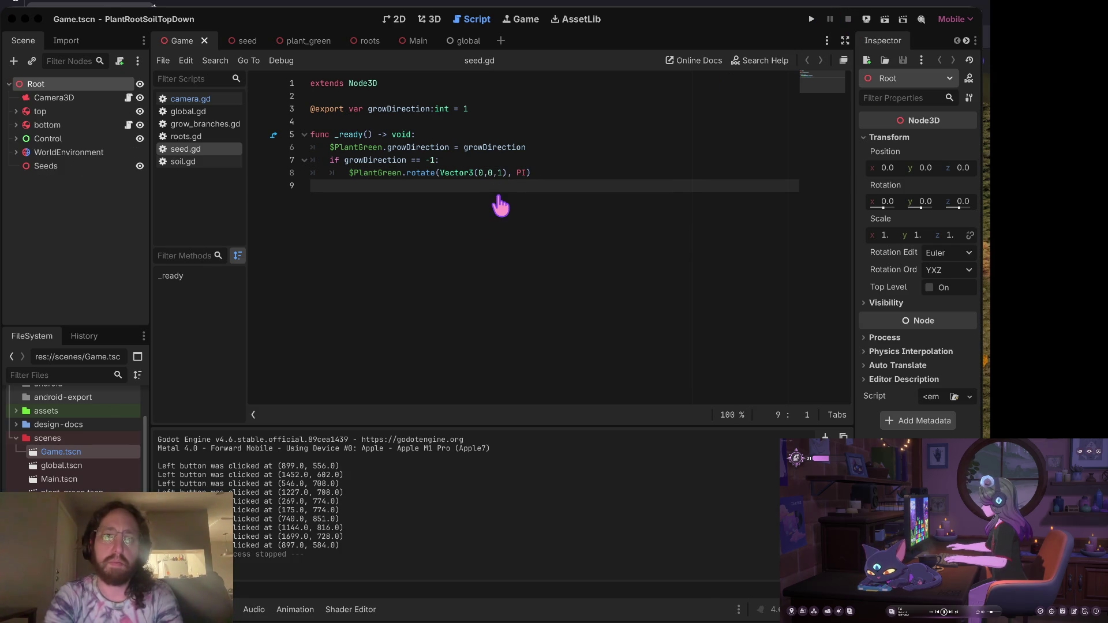
Select the top node, open roots.gd at line 16, then move to the terminal workspace.
click(430, 21)
click(477, 19)
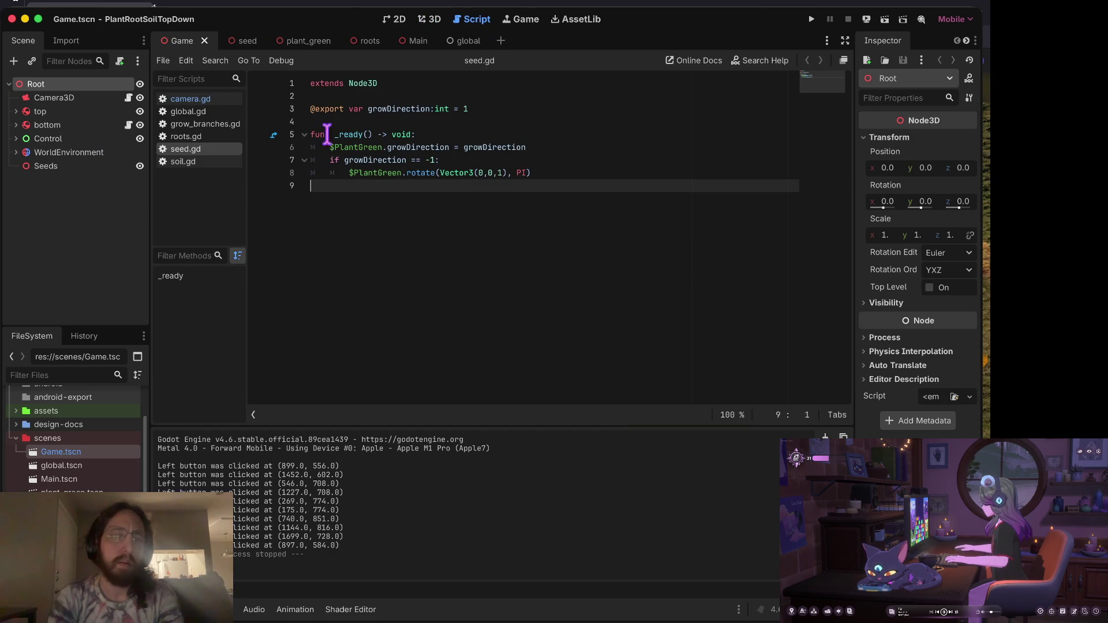
click(45, 112)
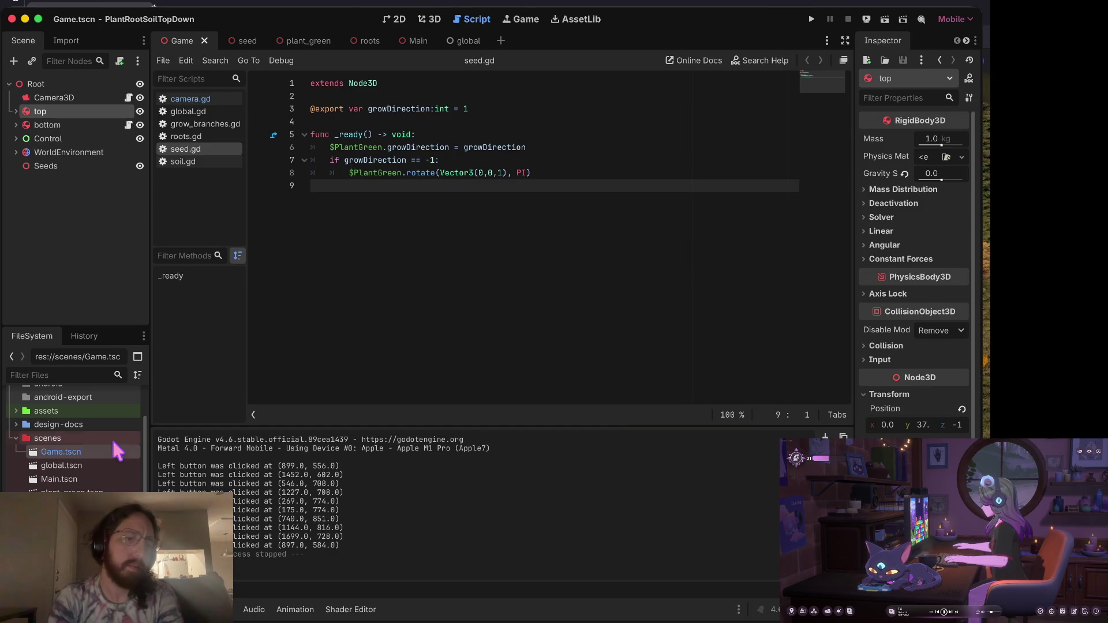
scroll(41, 491, down, 3)
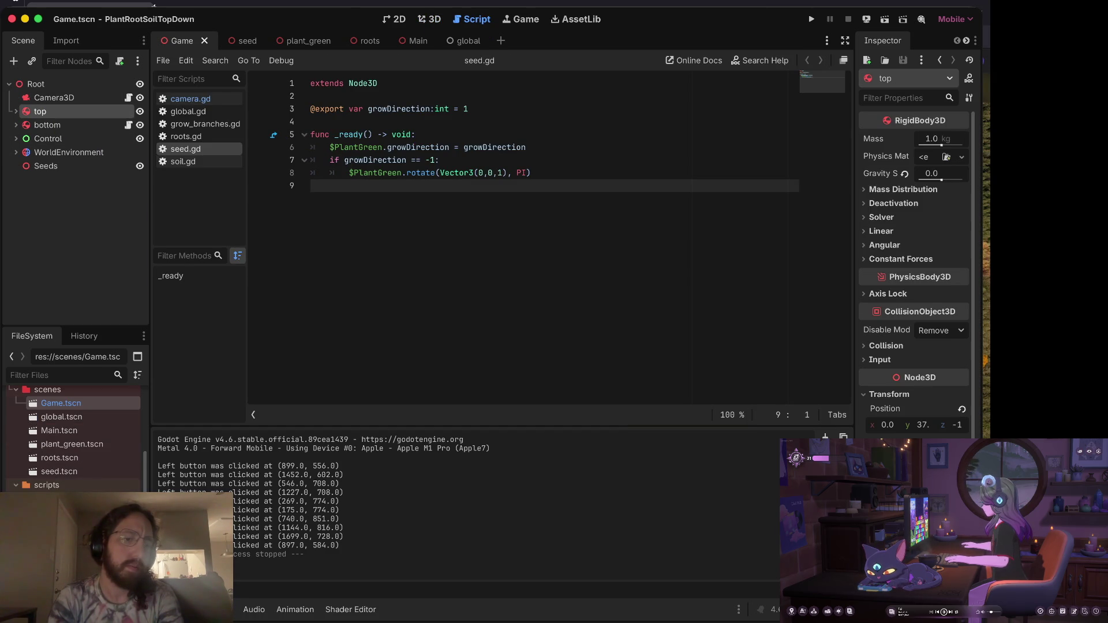
double_click(59, 540)
click(465, 275)
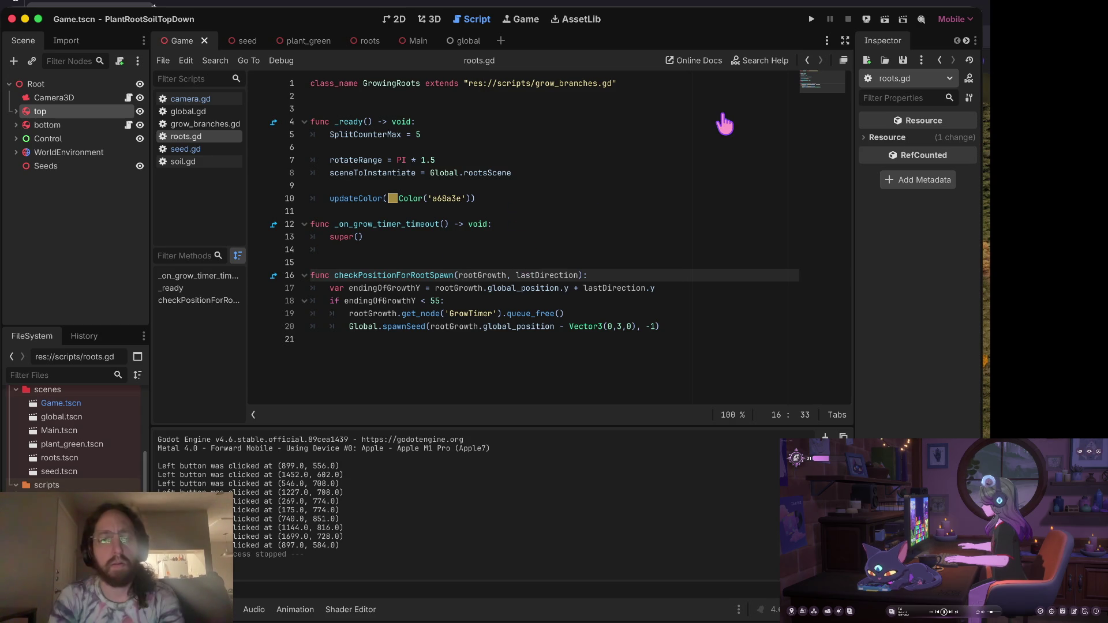
key(ctrl+Right)
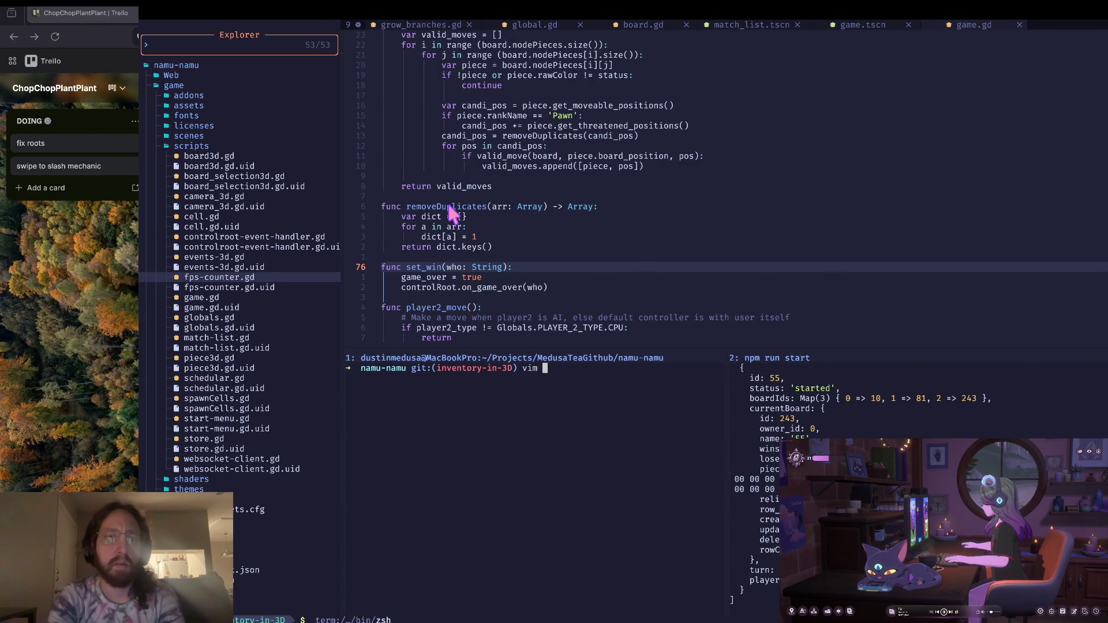
Try copying game/addons to ../chop-chop/ with cp.
key(ctrl+c)
text(open .)
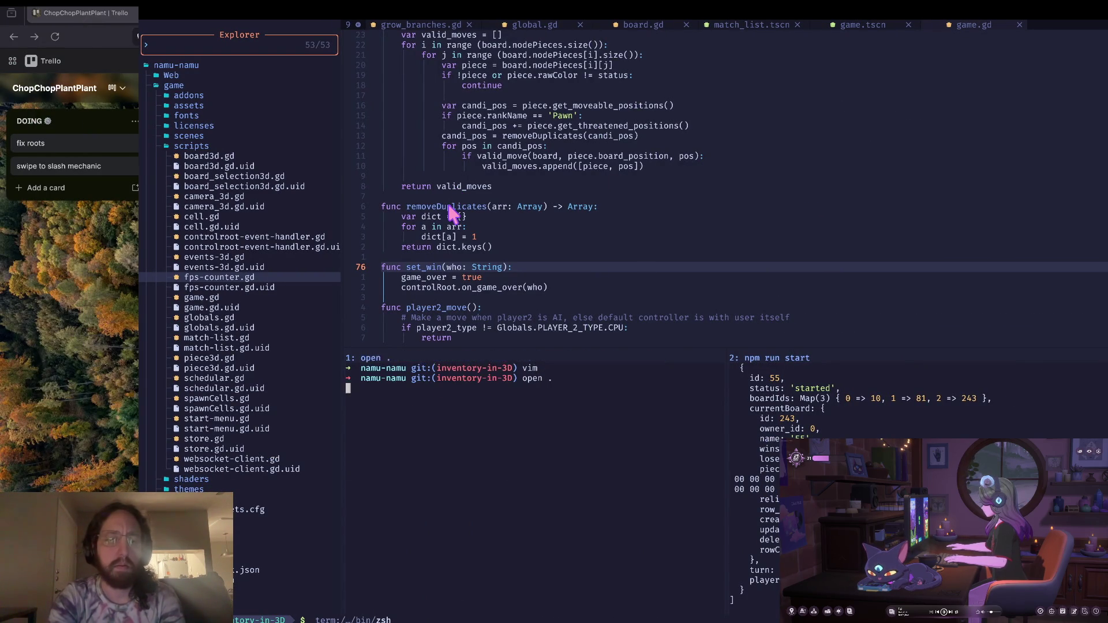
key(ctrl+Left)
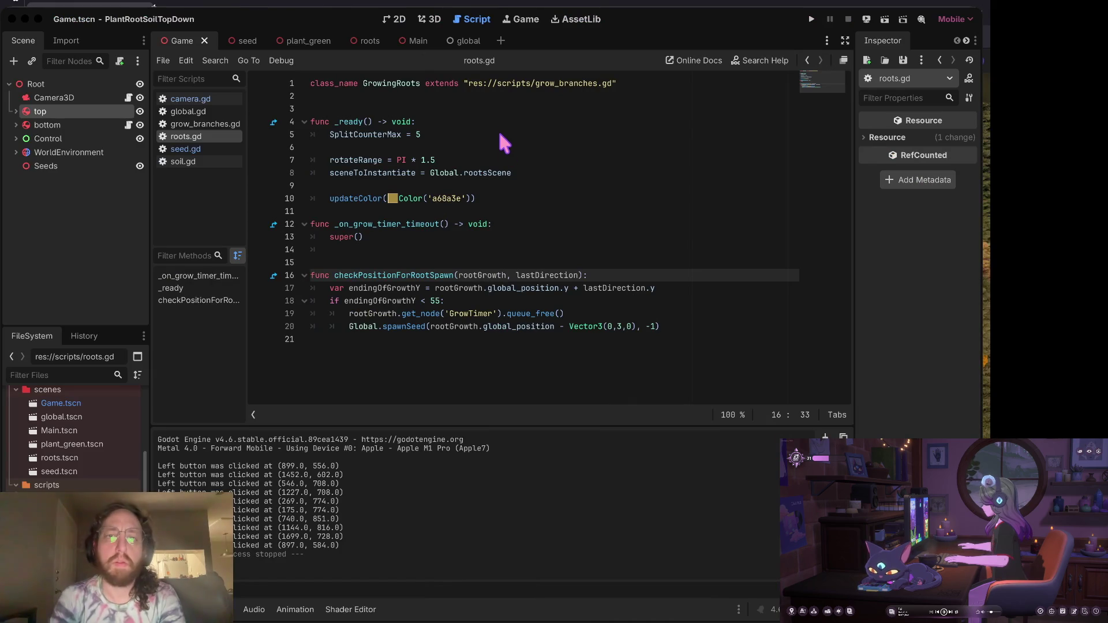
key(ctrl+Right)
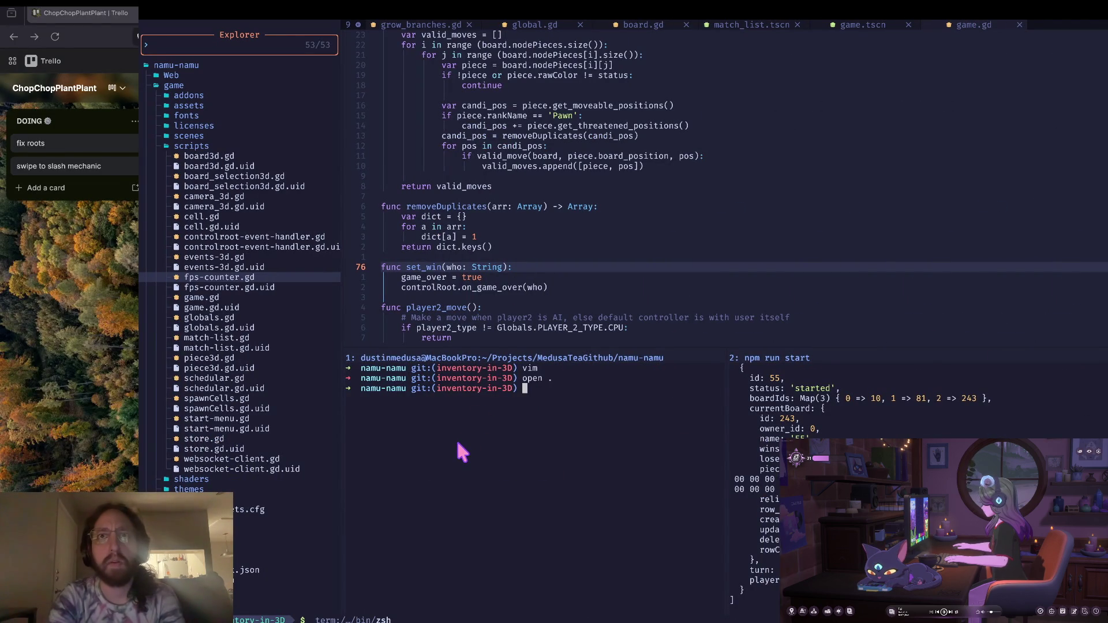
text(cp a)
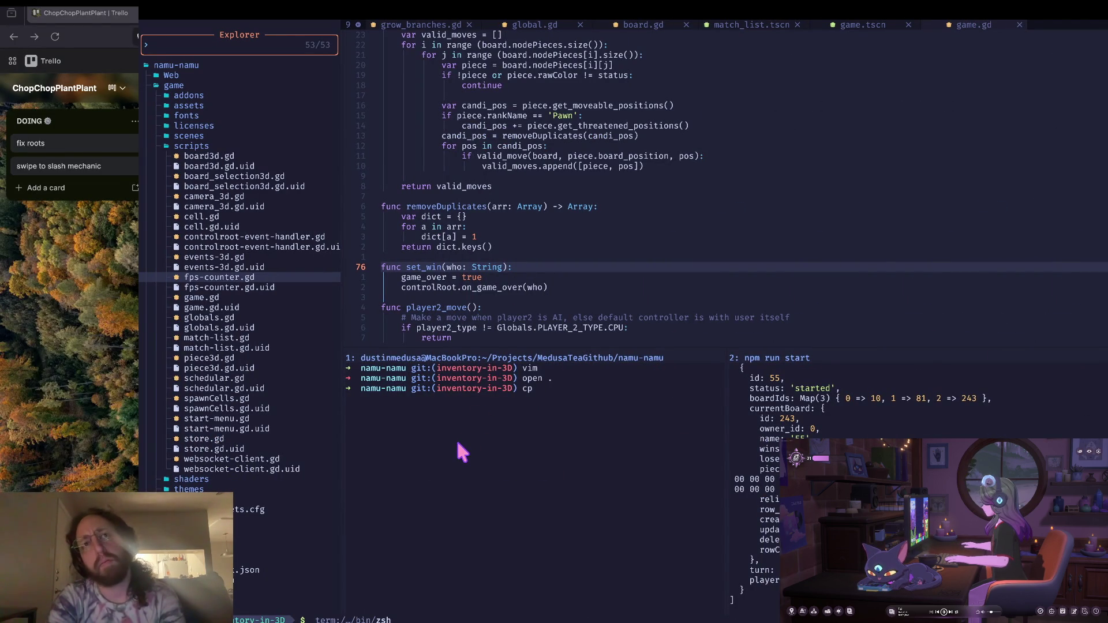
key(Tab)
key(Tab)
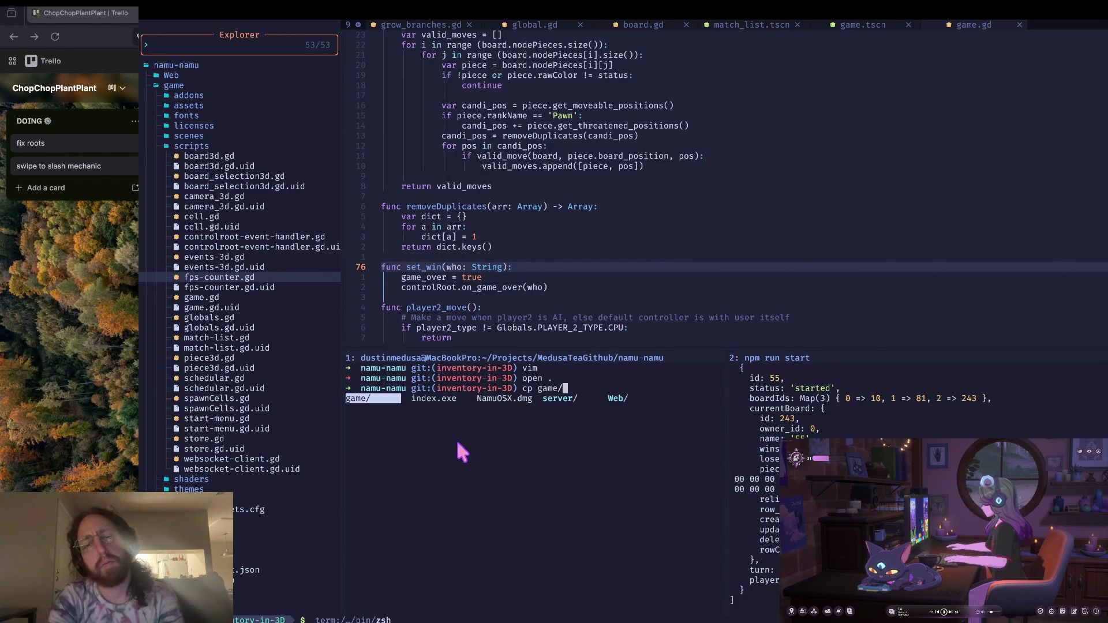
key(Tab)
key(Tab)
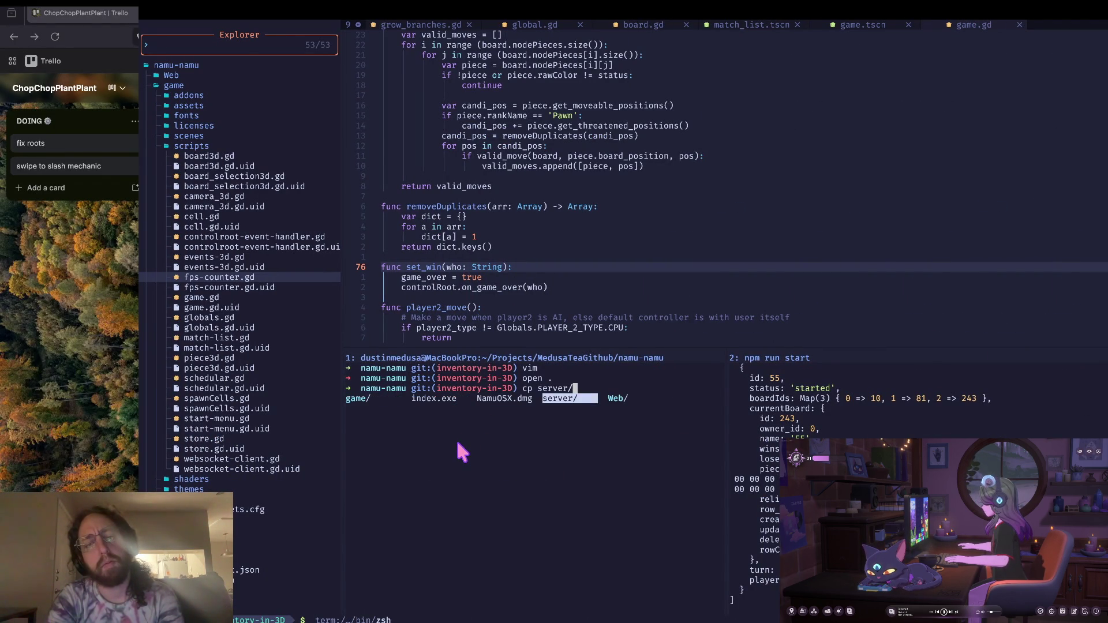
key(shift+Tab)
key(shift+Tab)
key(shift+Tab)
key(Tab)
key(Return)
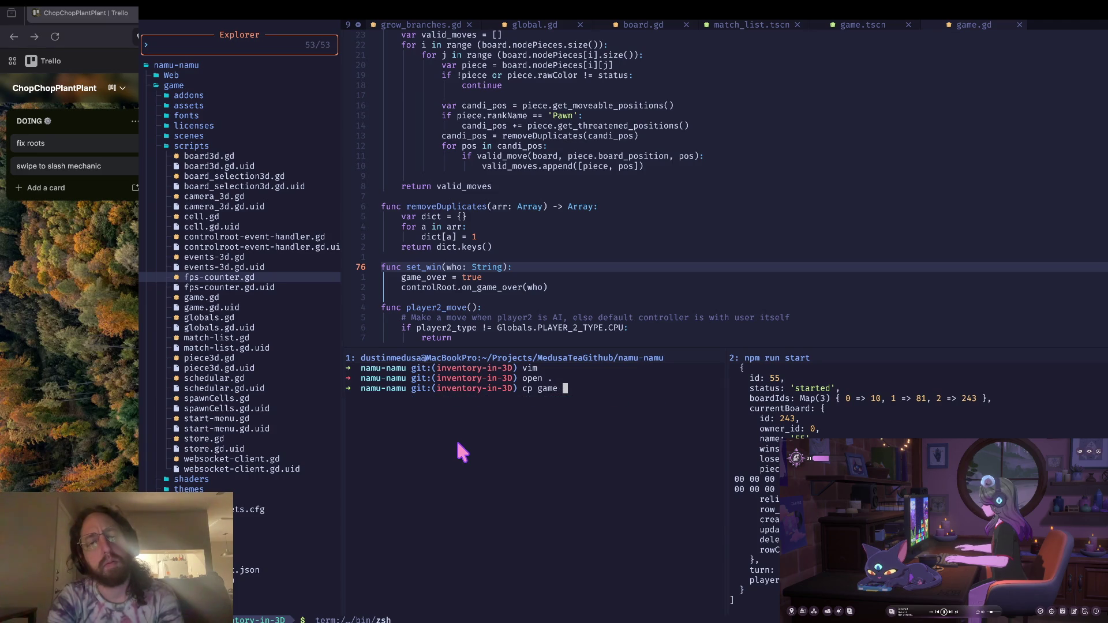
key(Tab)
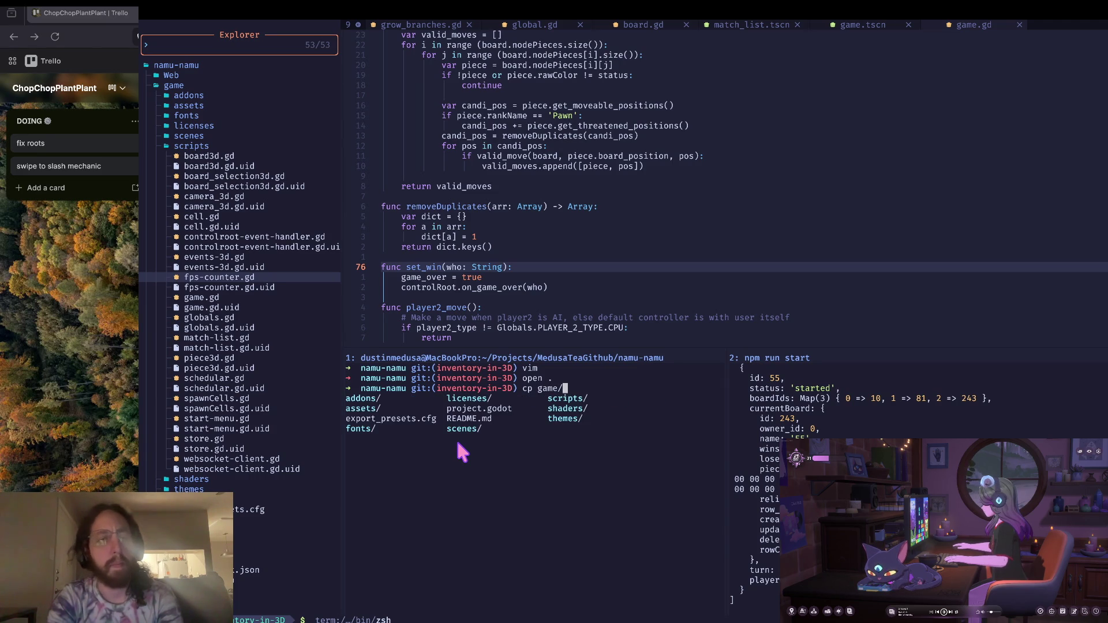
text(ad)
key(Tab)
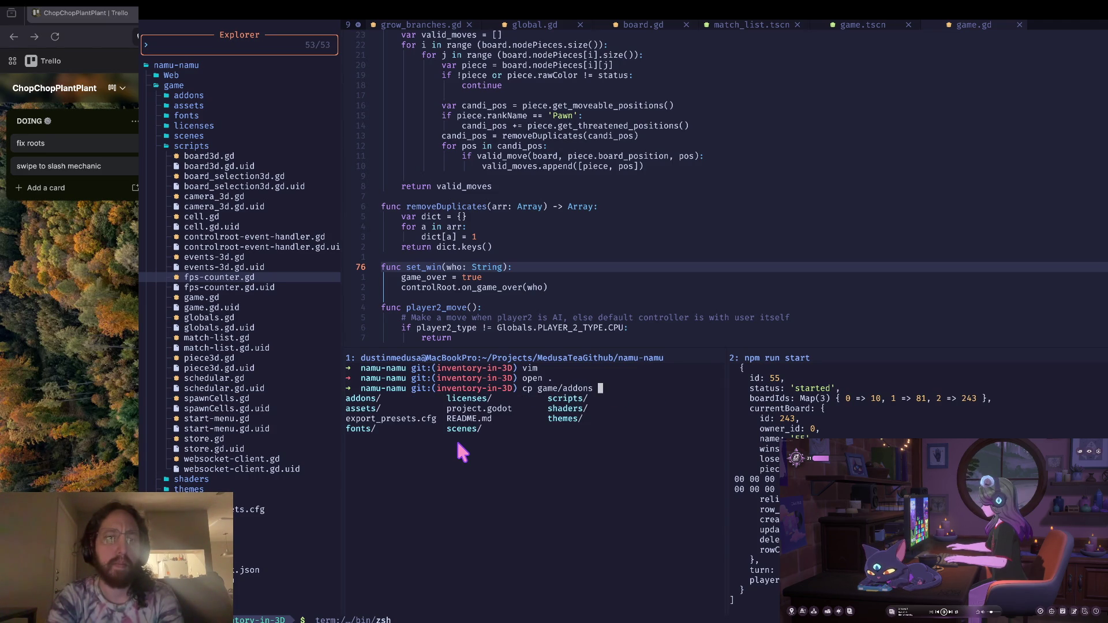
text(../)
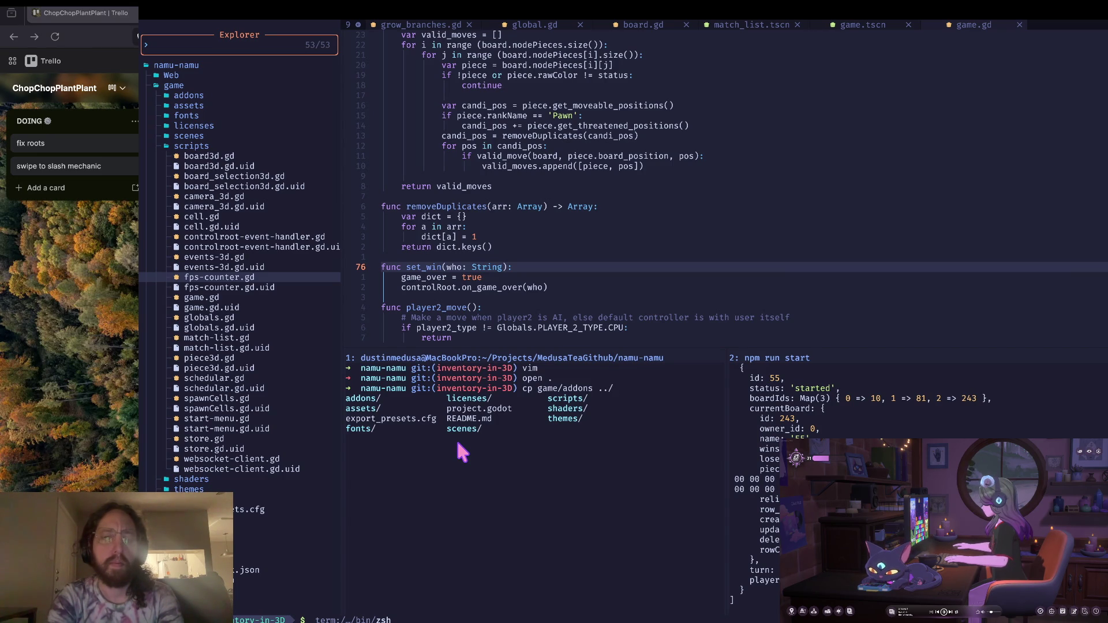
text(chop-chop/)
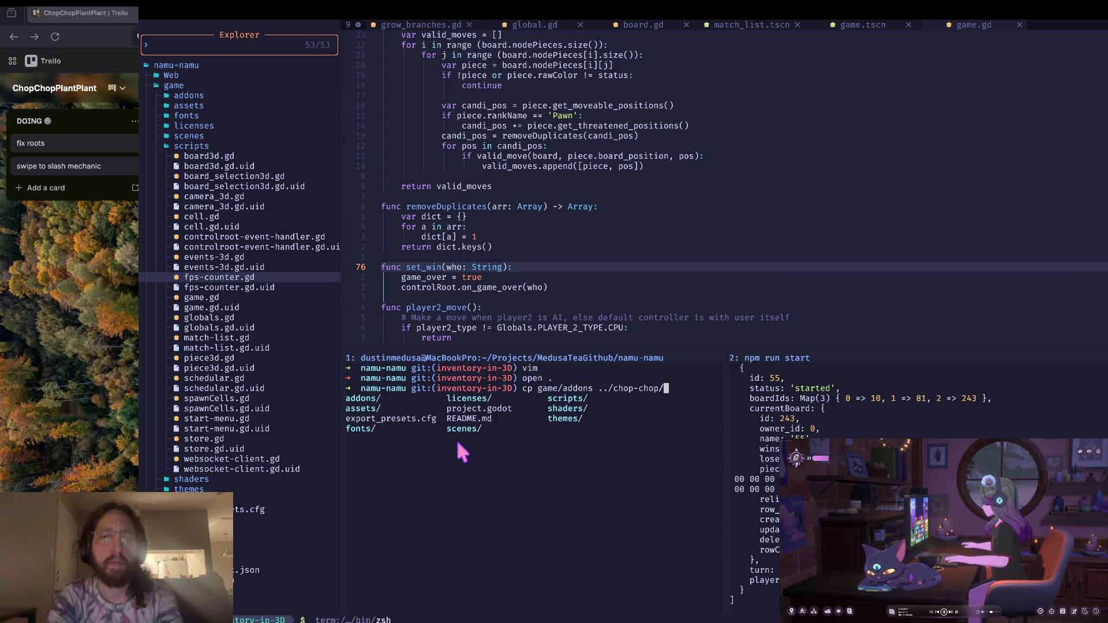
key(Return)
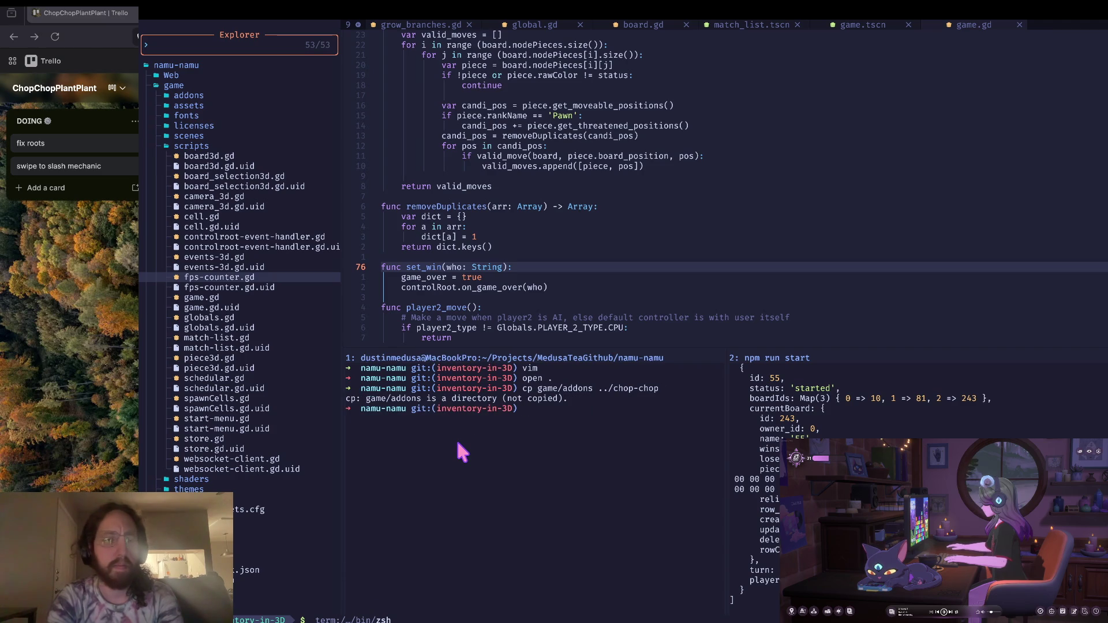
text(open .)
Rerun the copy with the -r flag to copy the addons folder recursively.
key(Up)
key(ctrl+a)
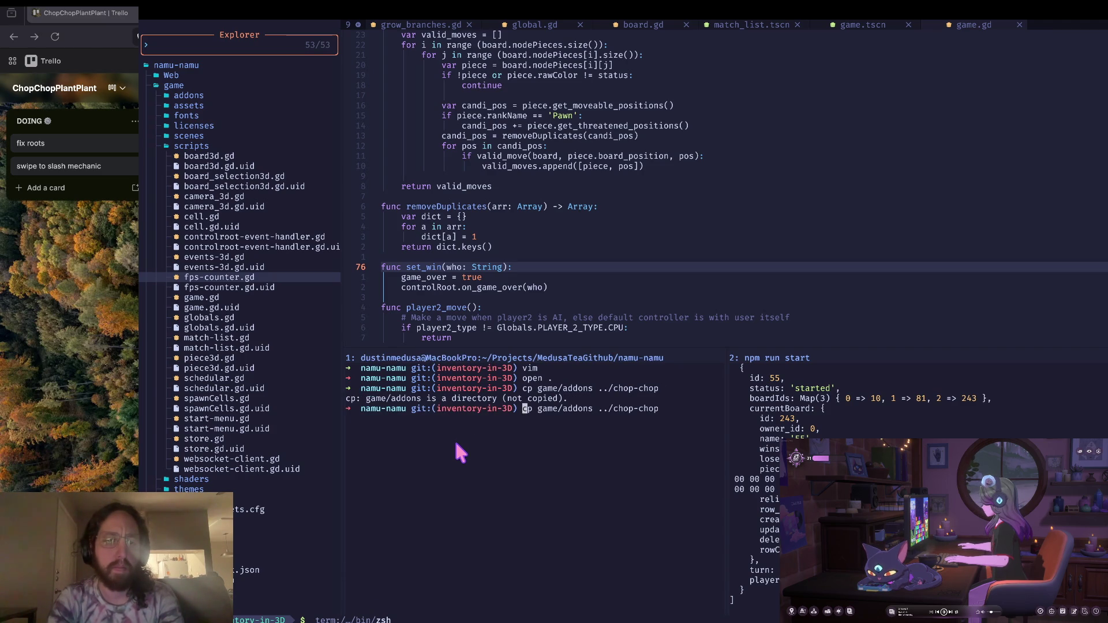
key(Right)
key(Right)
key(Right)
text(-r)
key(Return)
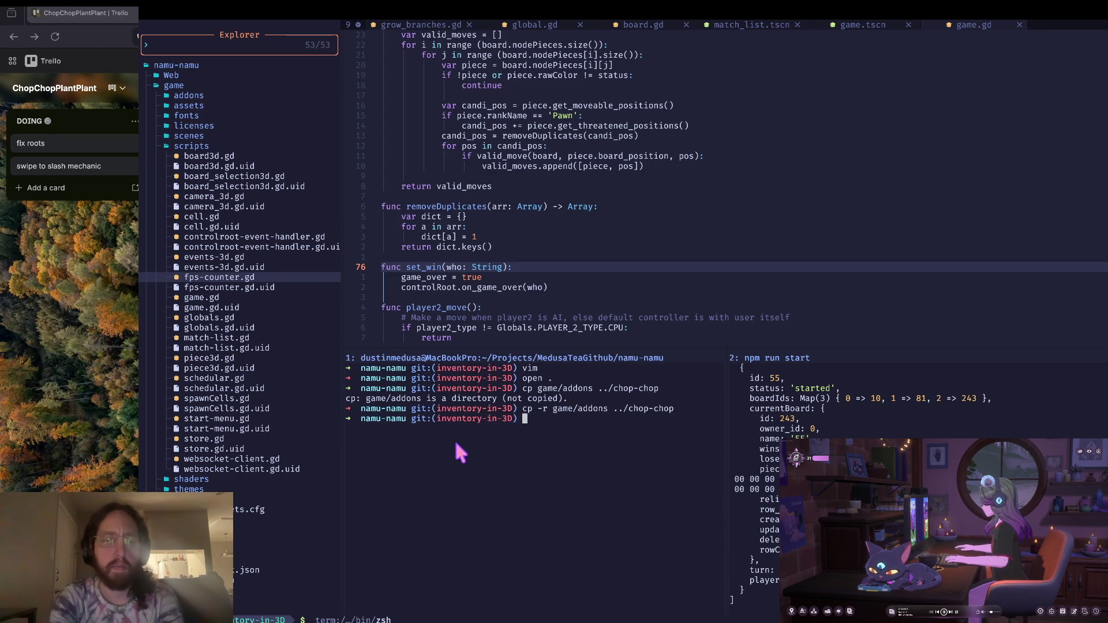
Change into the chop-chop folder with 'cd ..' and 'cd chop-chop'.
text(cd)
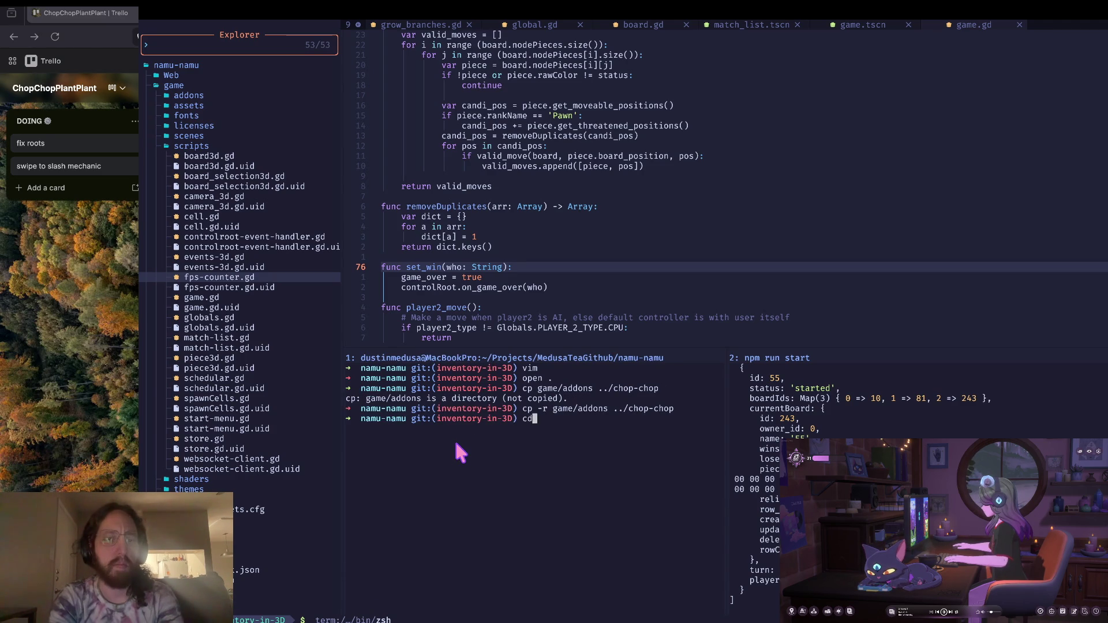
text( ..)
key(Return)
text(cd chop-chop)
key(Return)
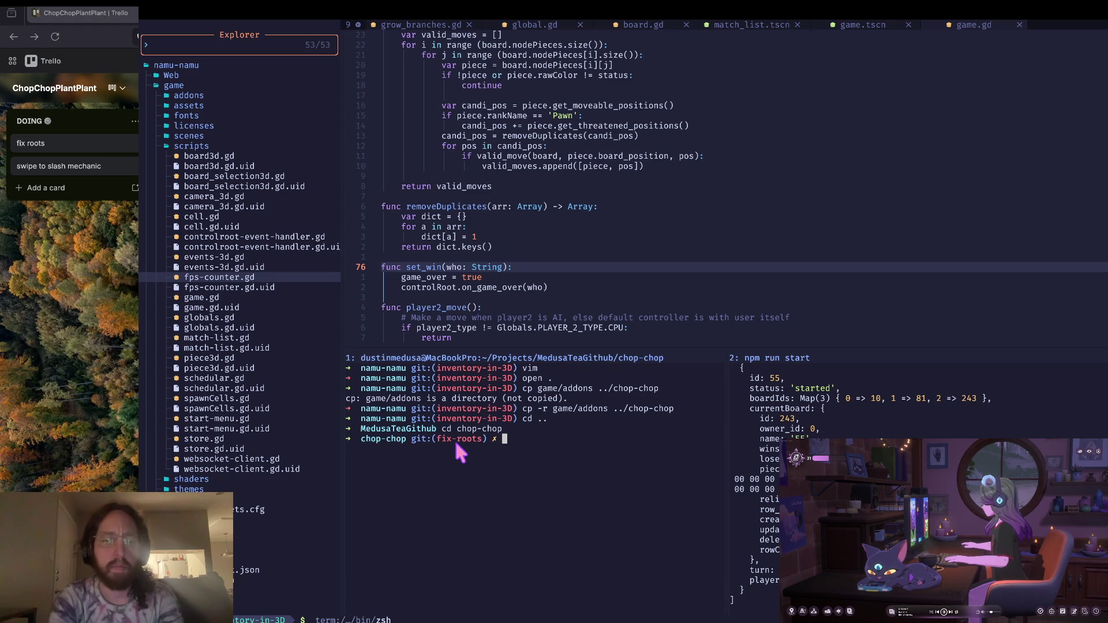
Stop the npm server in the second pane and check its git status.
click(721, 511)
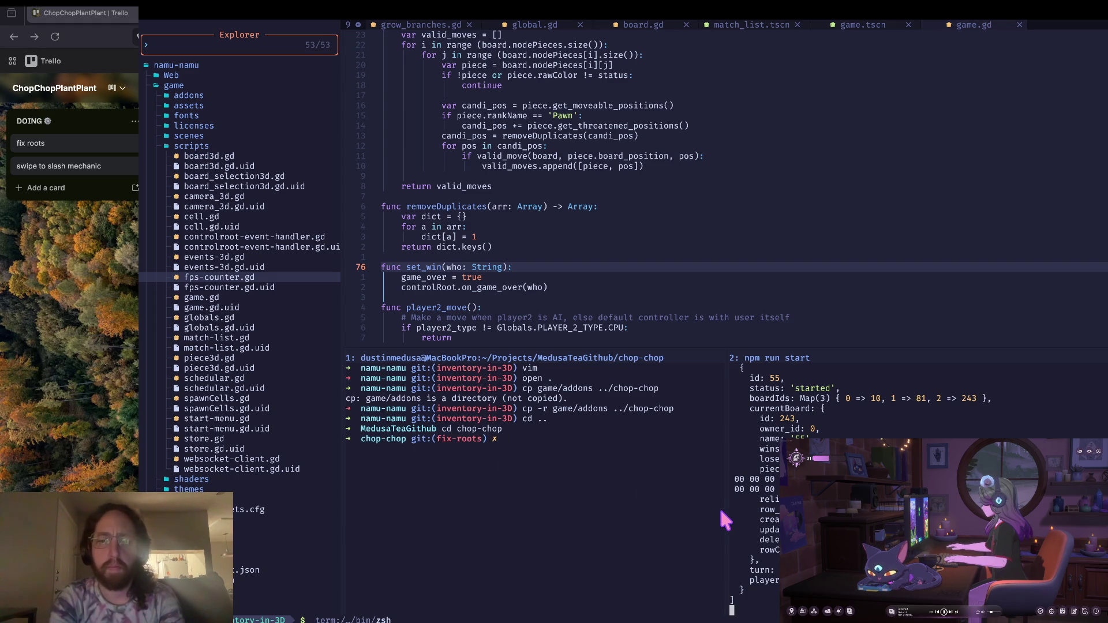
key(ctrl+c)
key(ctrl+l)
text(s)
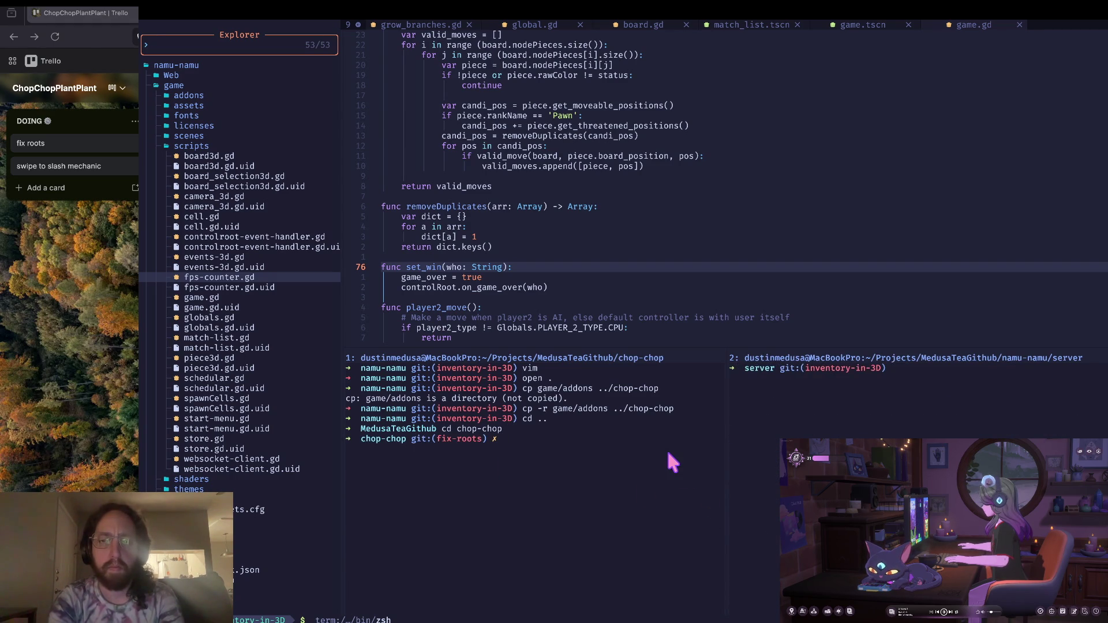
key(Return)
Move the second pane into ../chop-chop and run git status there.
text(..)
key(Return)
text(c)
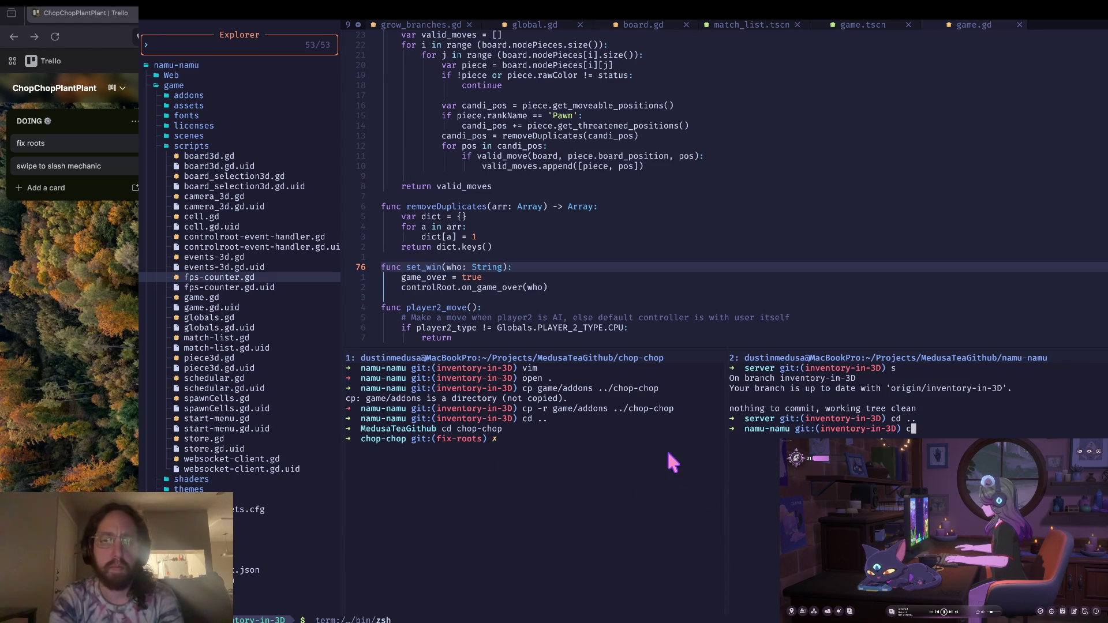
text(d ../chop-chop)
key(Return)
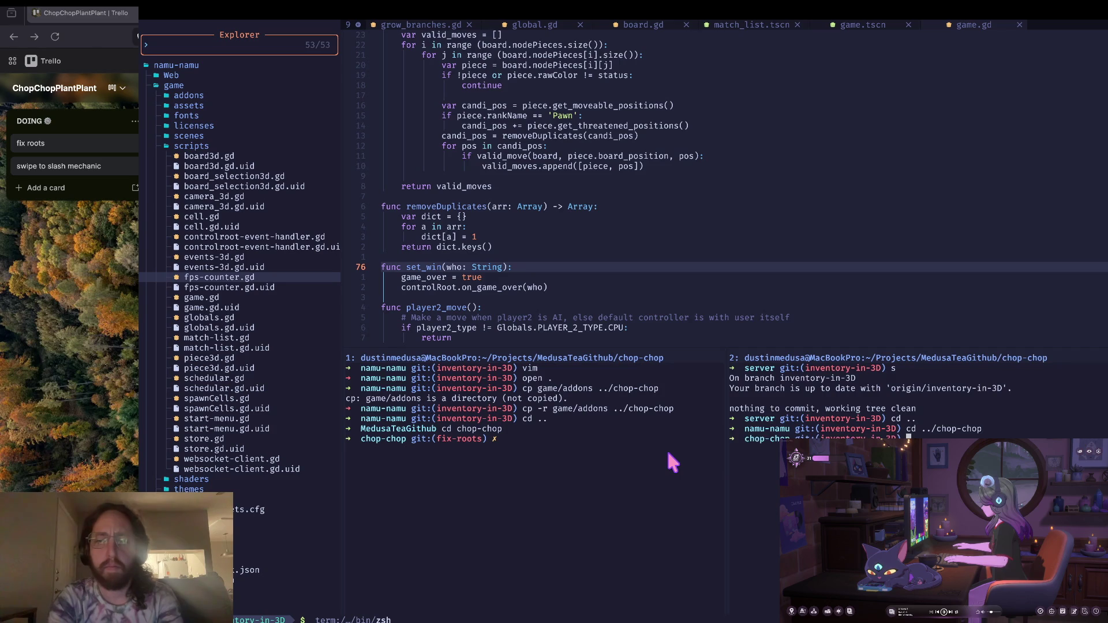
key(ctrl+l)
text(s) ✗)
key(Return)
Clear the first pane, rerun git status in chop-chop, and return to Godot.
click(543, 458)
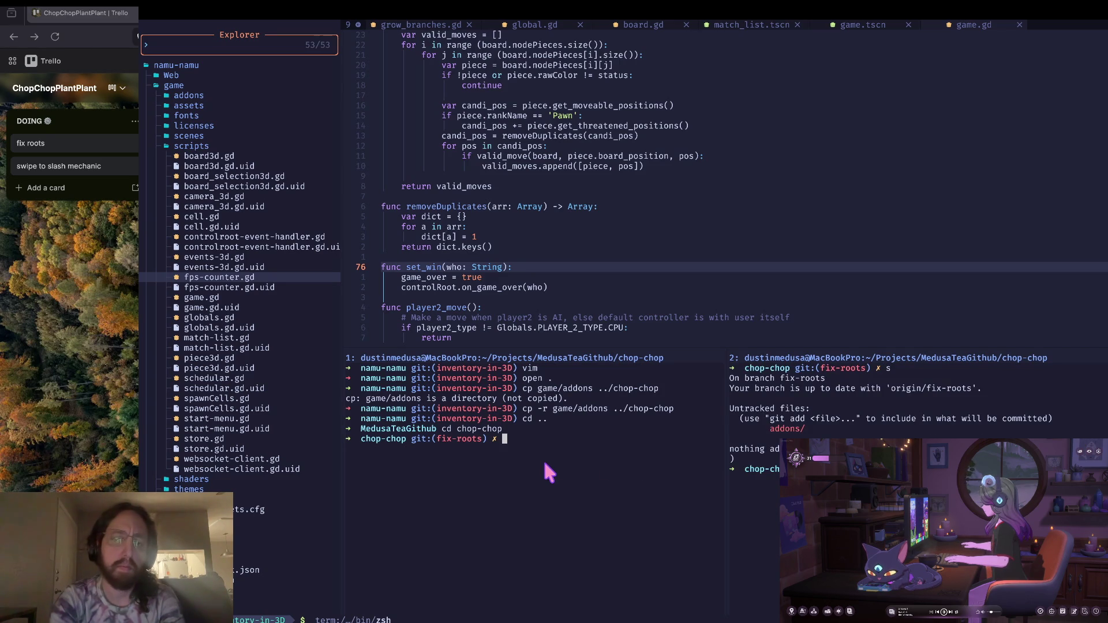
key(ctrl+l)
click(718, 490)
key(Return)
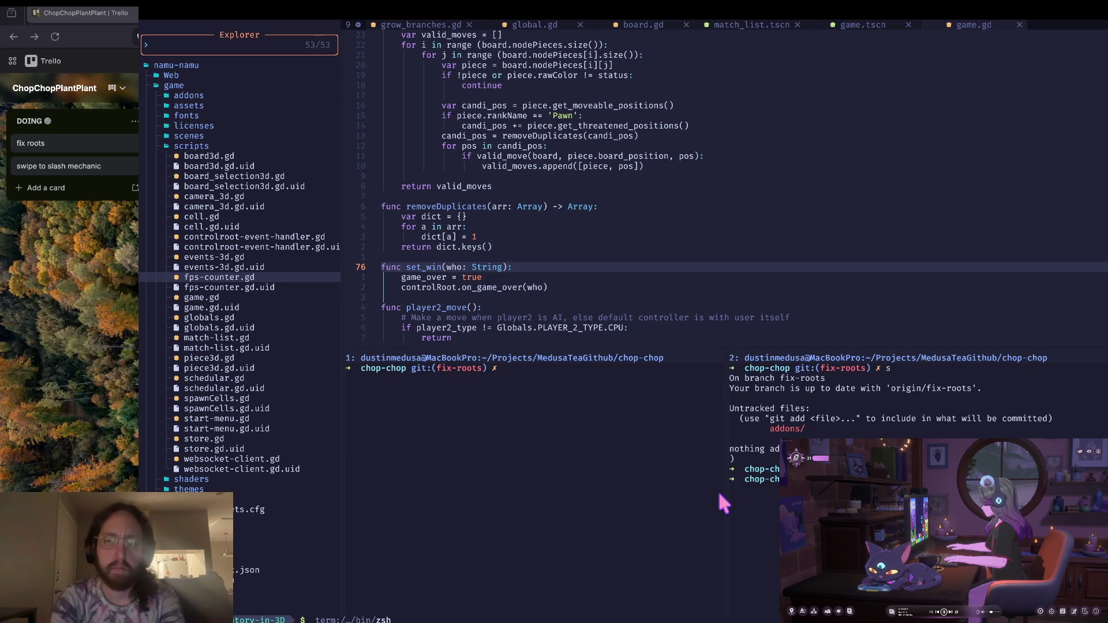
text(s)
key(Return)
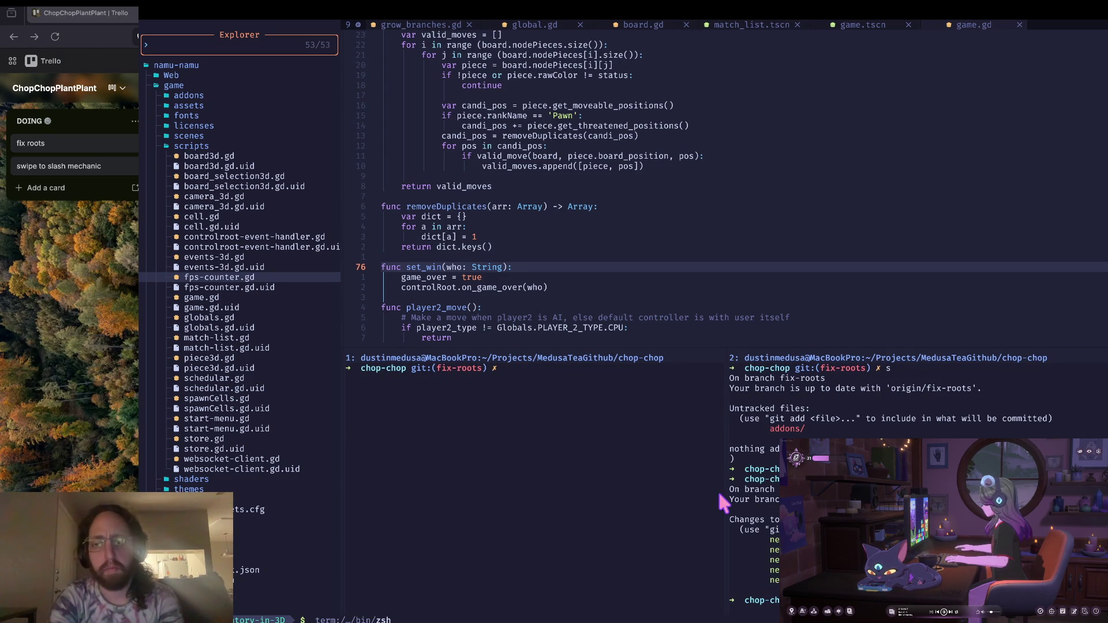
key(super+Tab)
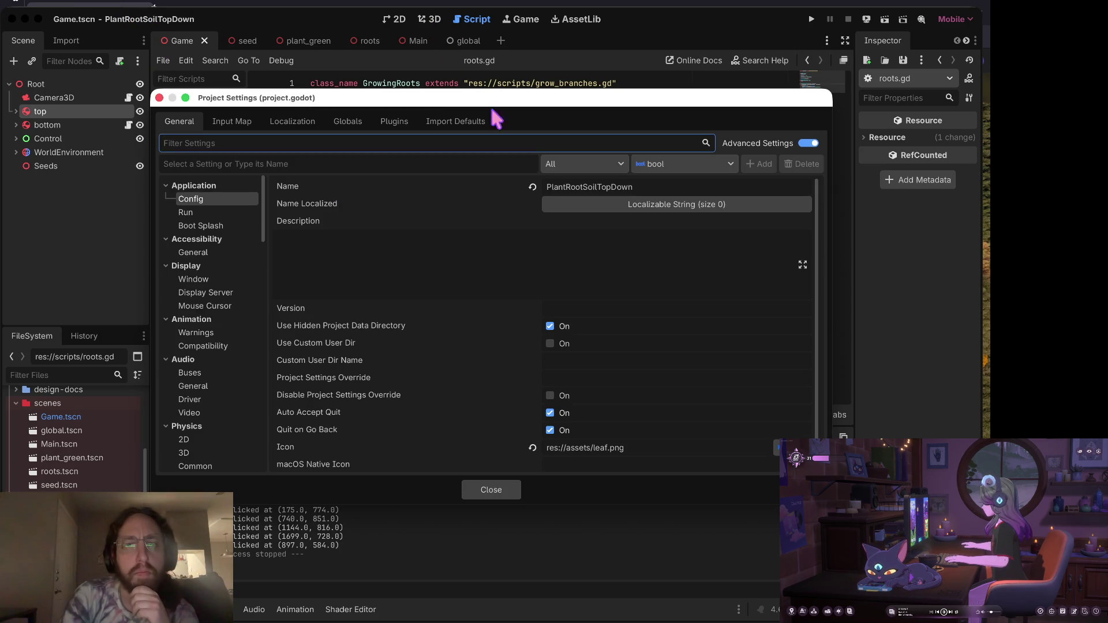
Enable the godot-vim plugin in Project Settings' Plugins list and return to roots.gd.
click(394, 122)
click(175, 179)
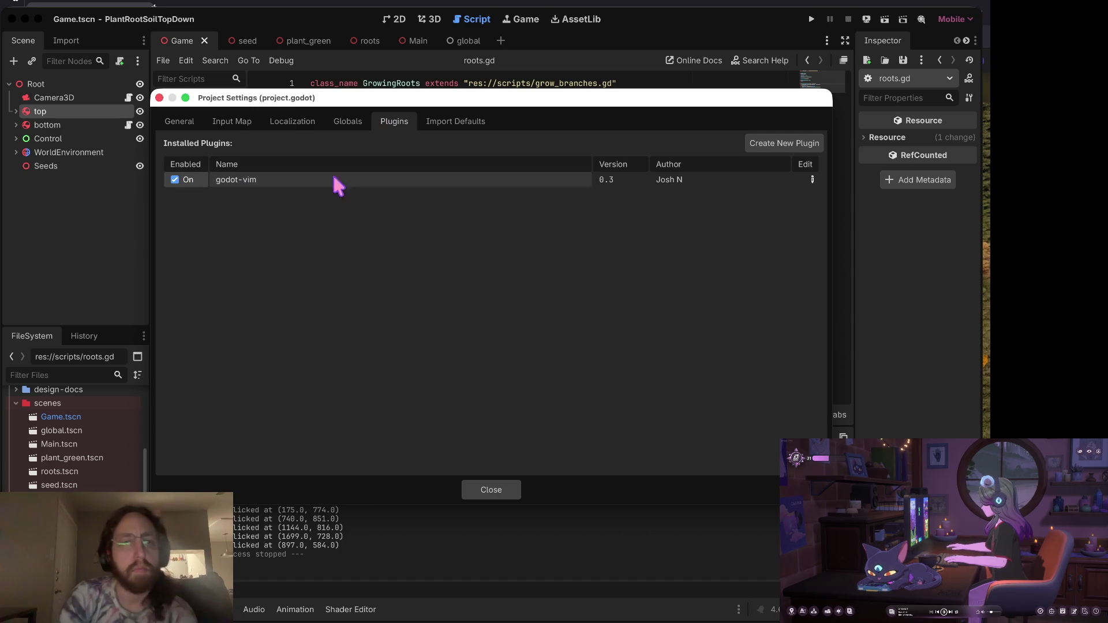
click(485, 491)
click(501, 134)
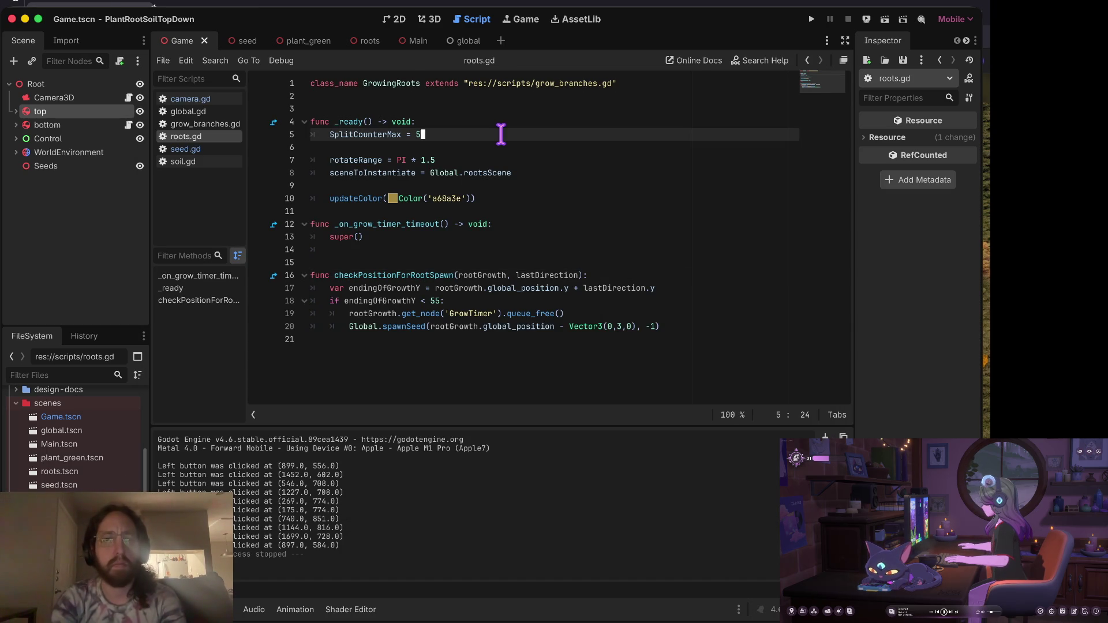
key(j)
key(j)
key(j)
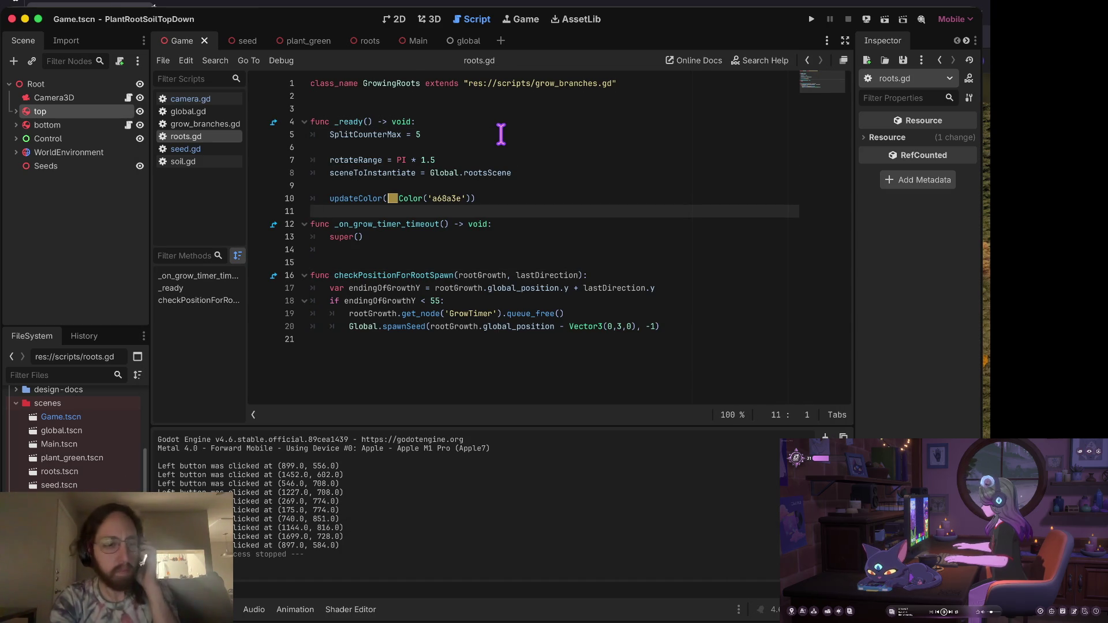
In the terminal, check git status and stage all changed files.
key(super+Tab)
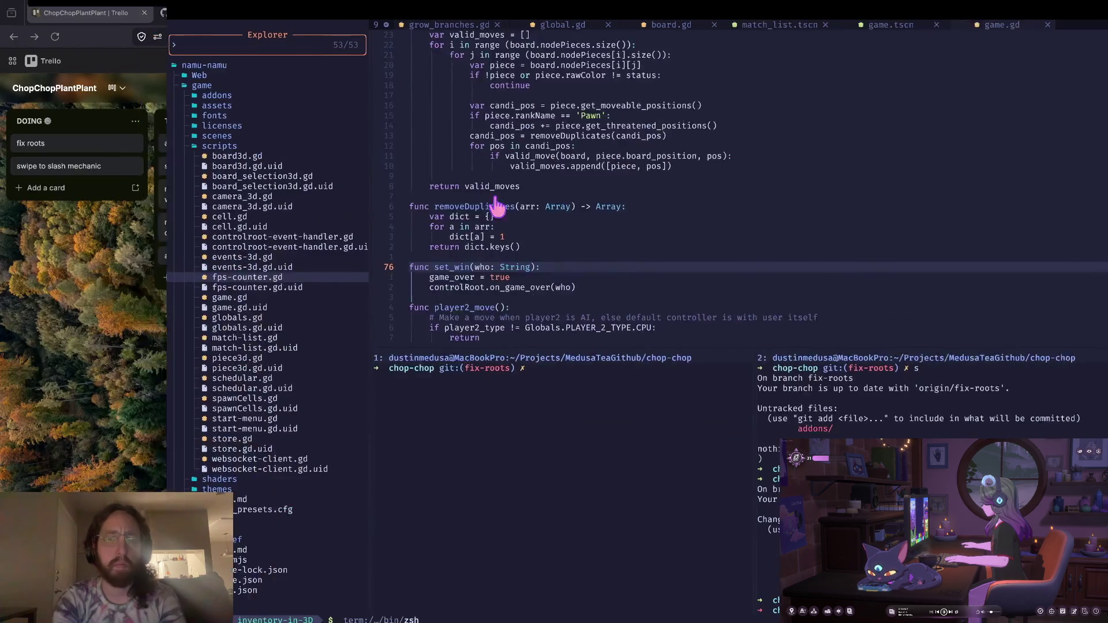
text(s)
key(Return)
text(a)
key(Return)
Commit as "vim addon", push to fix-roots, and return to Godot.
text(s)
key(Return)
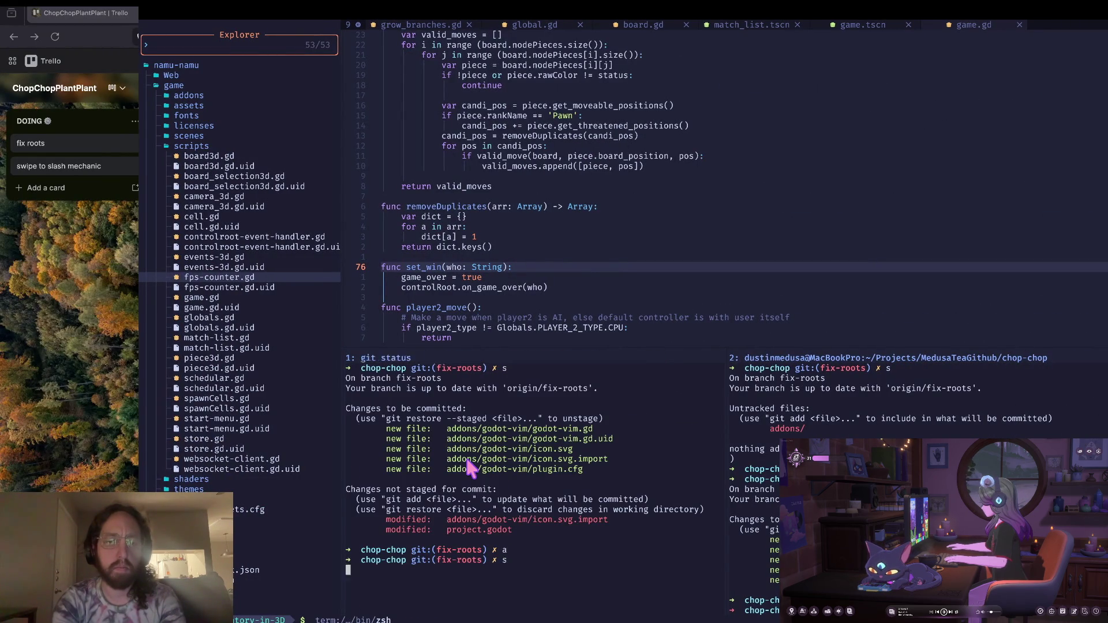
text(git commit -m ")
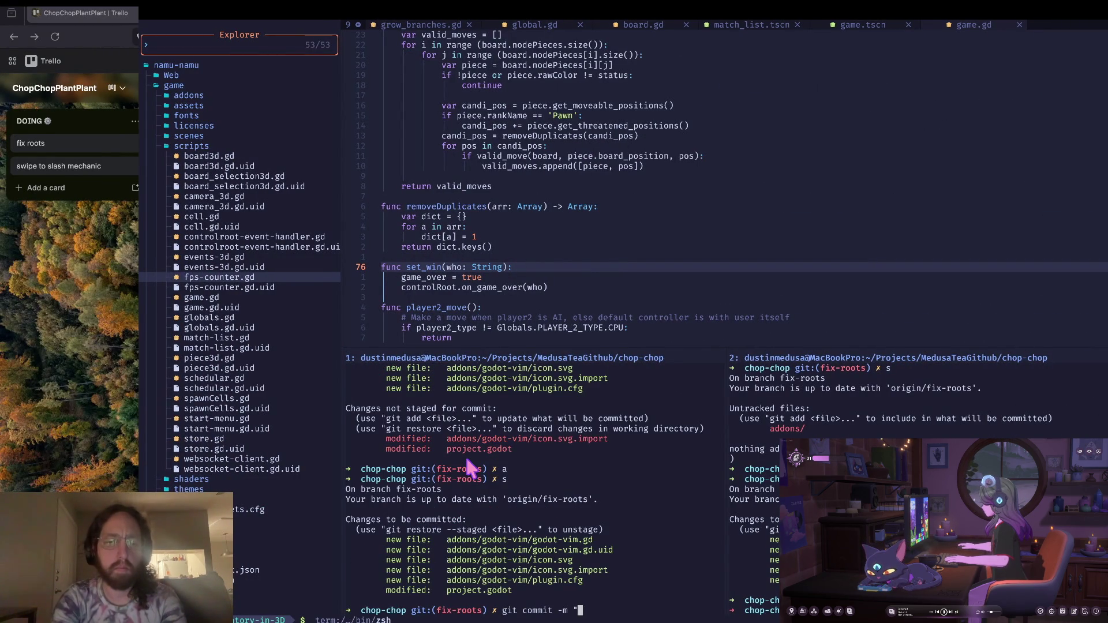
text(vim addon")
key(Return)
text(git push)
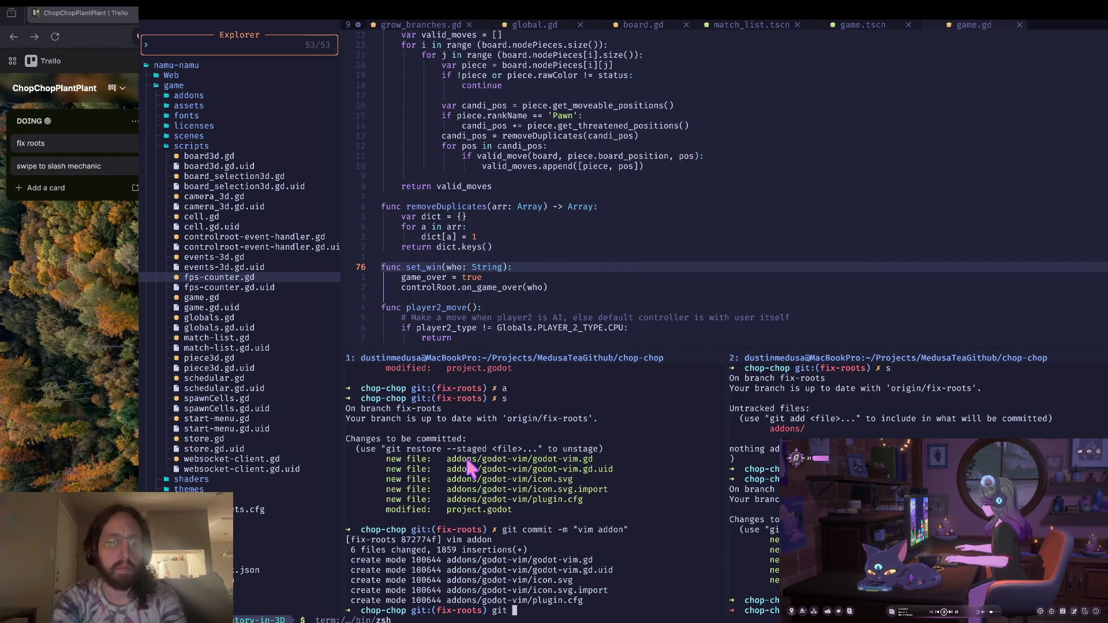
key(Return)
key(Return)
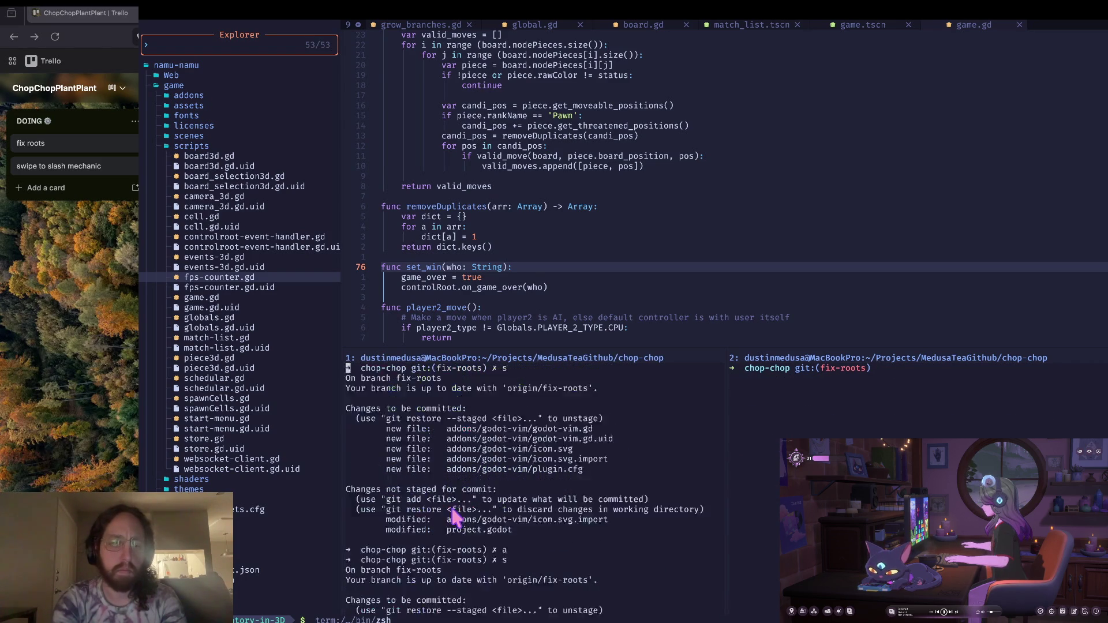
key(ctrl+l)
key(ctrl+Right)
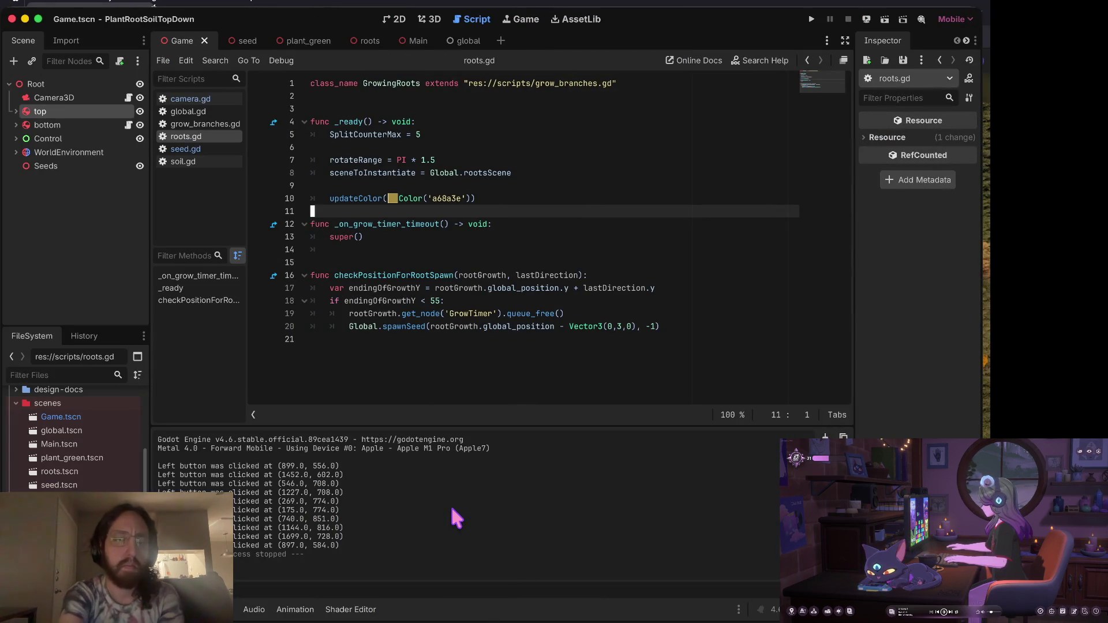
key(Down)
key(Down)
key(Down)
key(End)
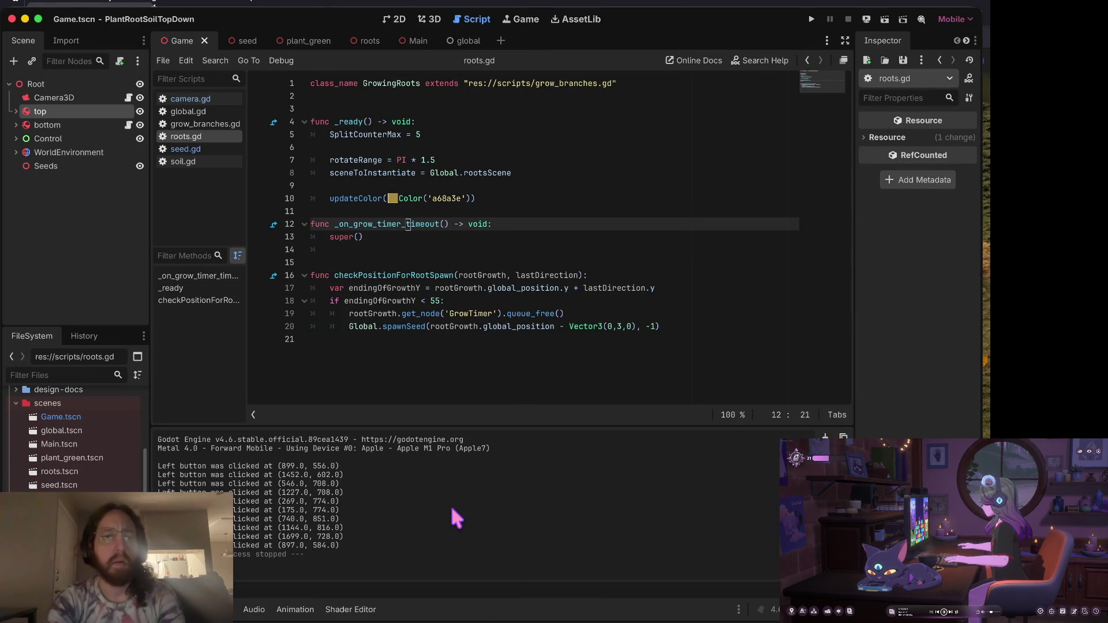
key(Down)
key(Down)
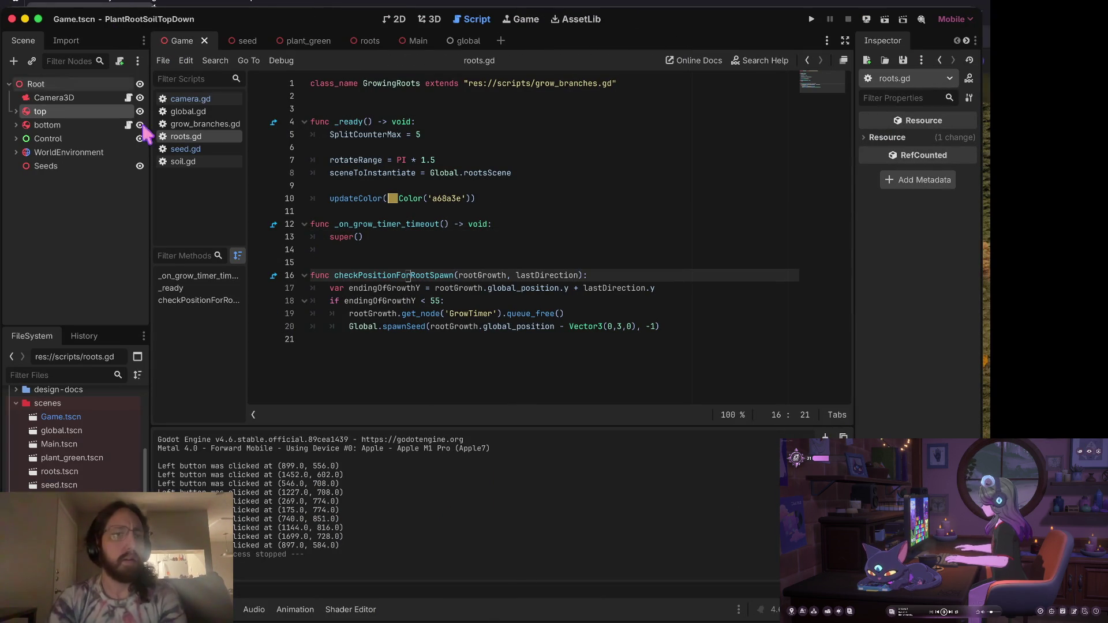
click(202, 161)
click(202, 147)
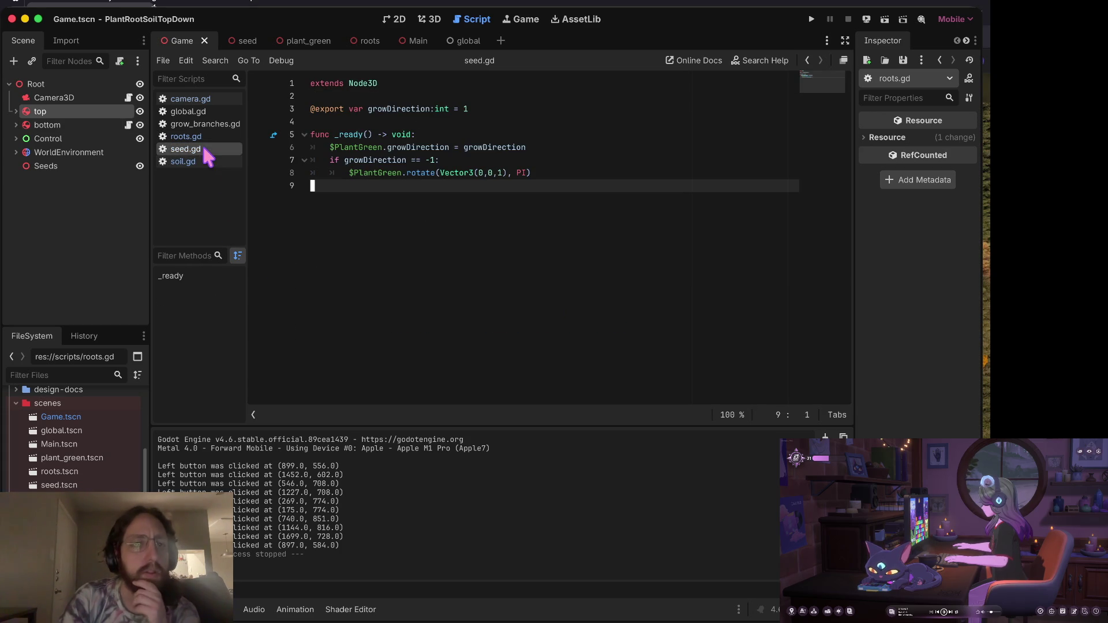
click(202, 136)
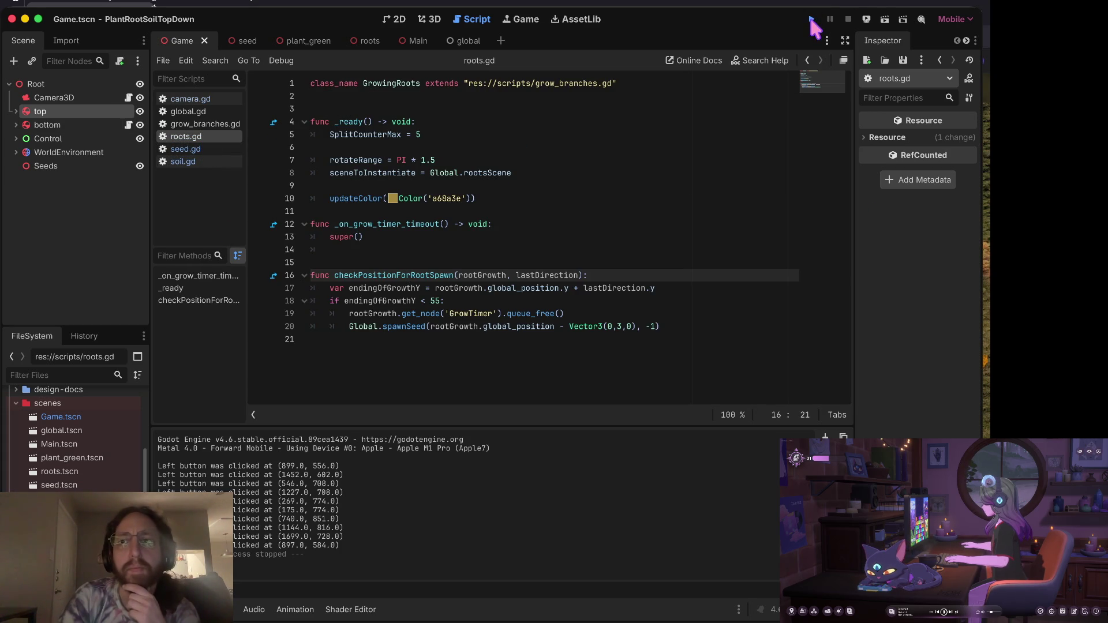
Play the game, click once in the middle to grow a root, then stop it.
click(811, 19)
click(436, 297)
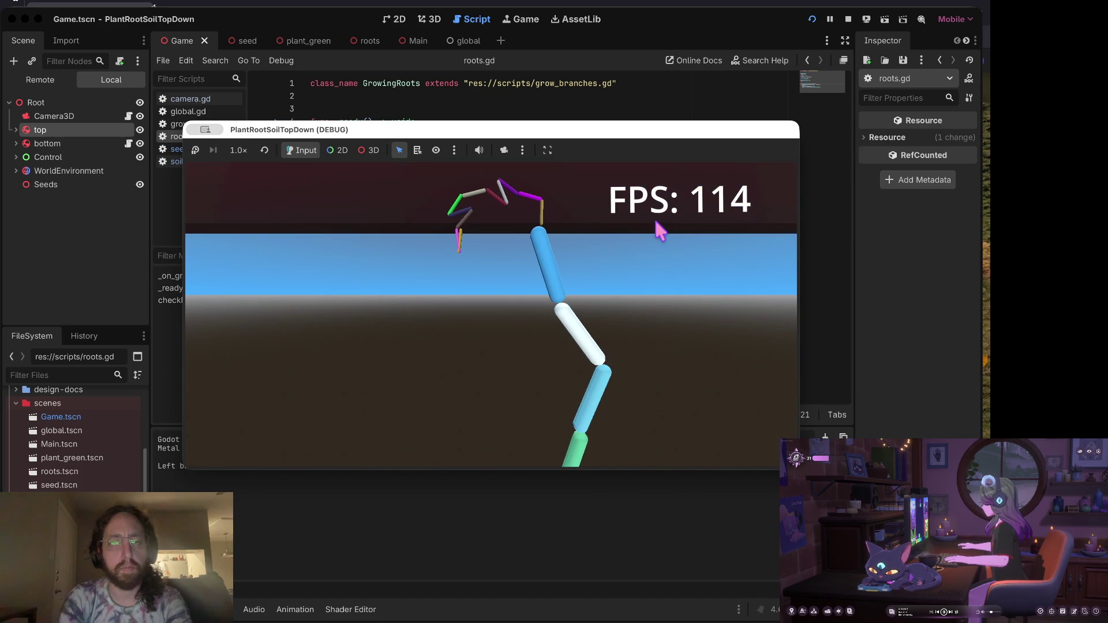
click(847, 19)
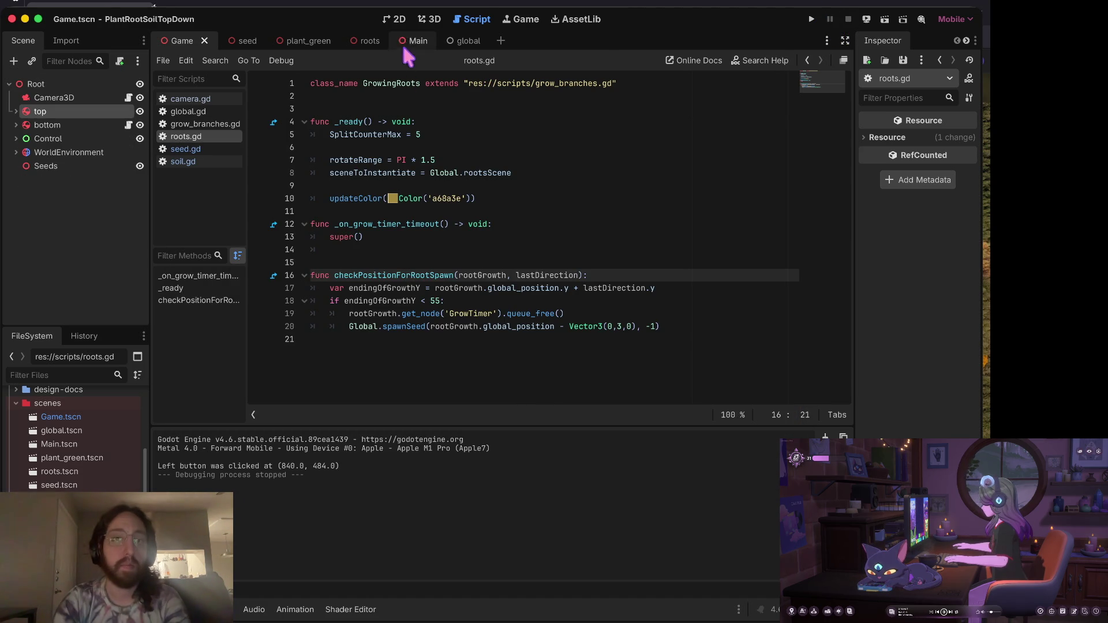
Switch to the 3D view and zoom around the Game scene's ground, sky and camera.
click(429, 19)
scroll(502, 249, up, 10)
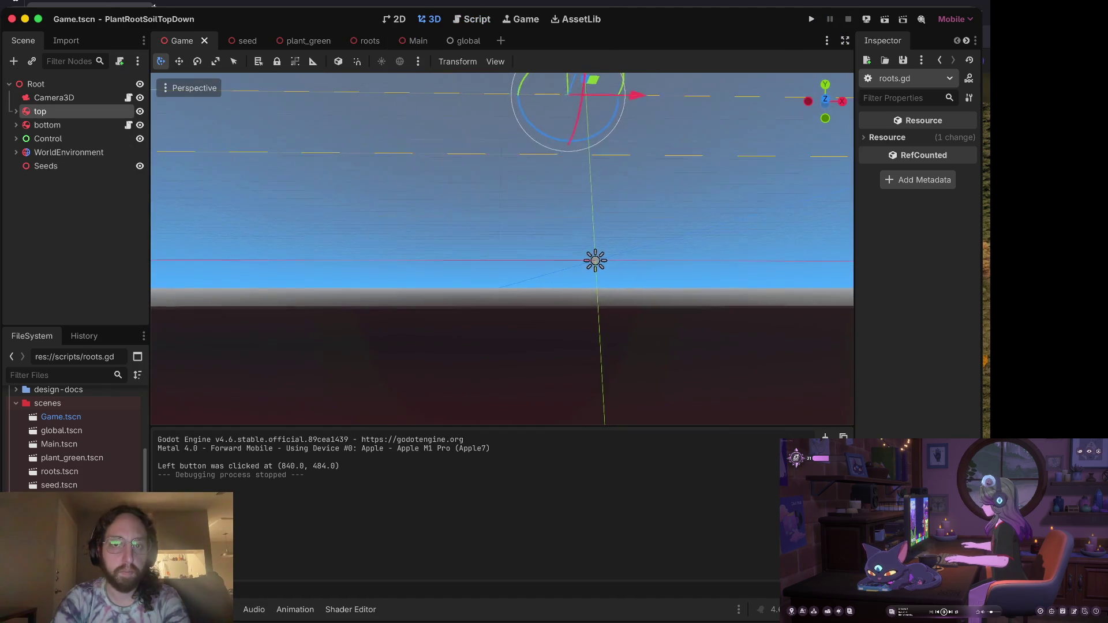
scroll(502, 248, up, 10)
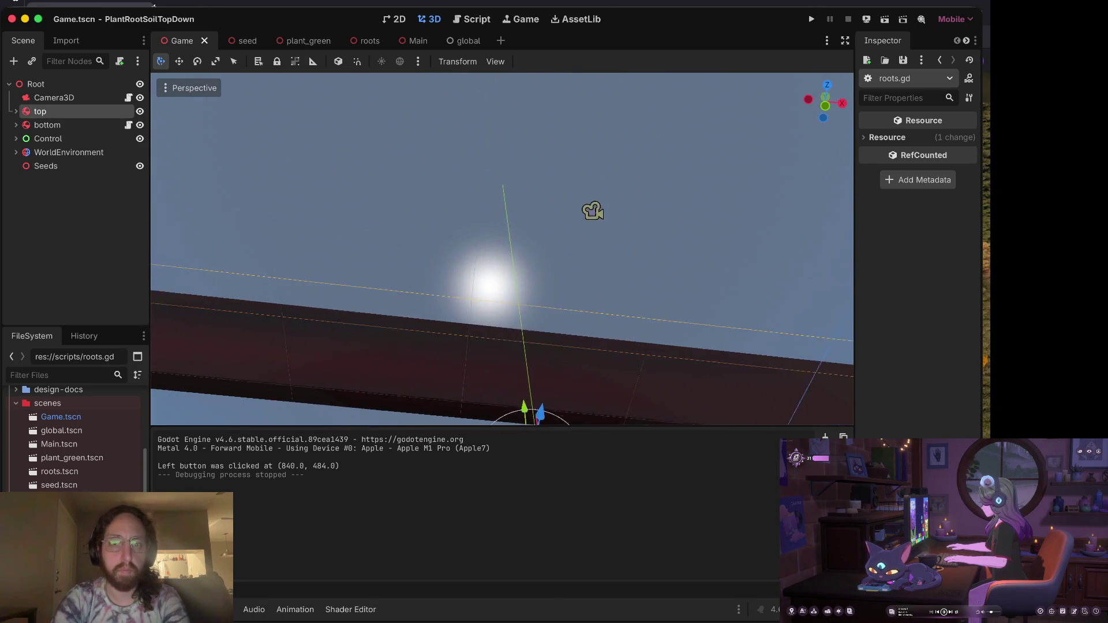
scroll(502, 248, up, 10)
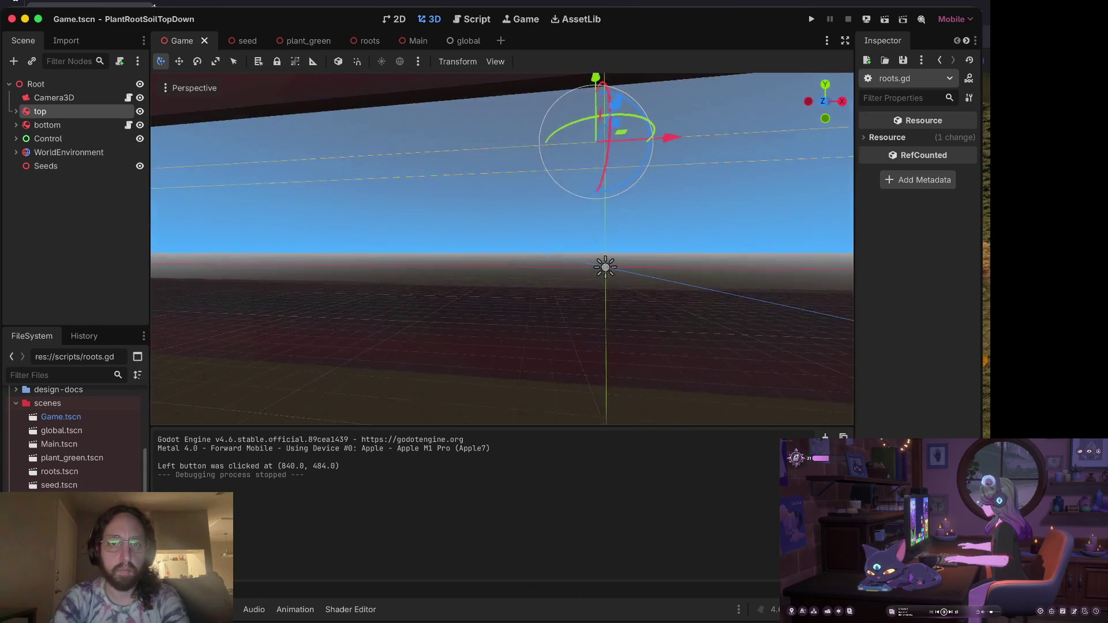
scroll(502, 248, up, 8)
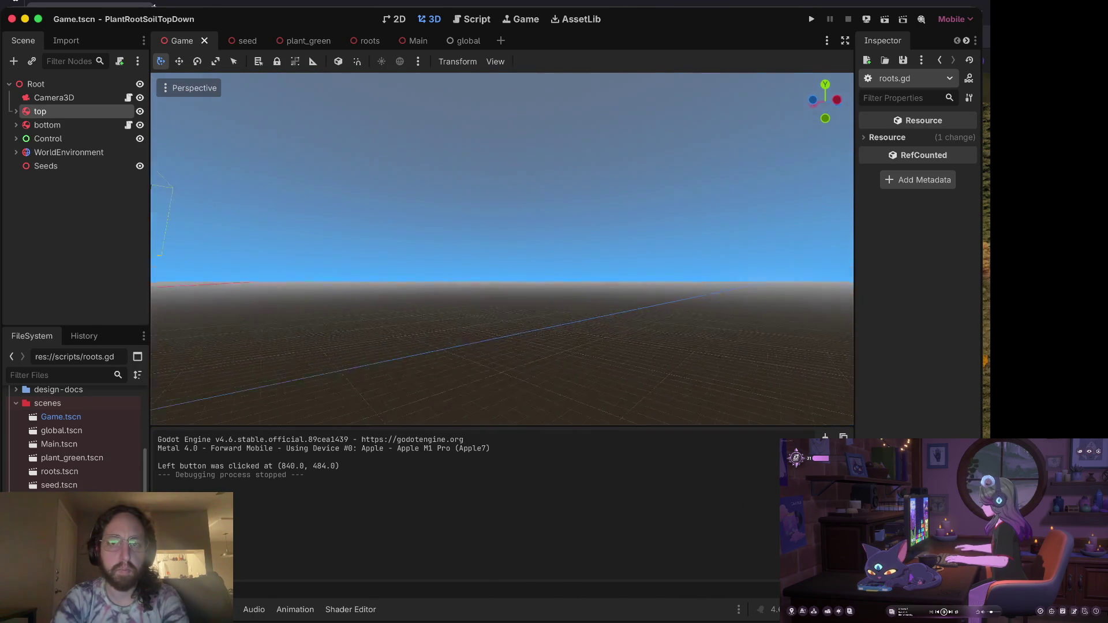
scroll(502, 248, up, 10)
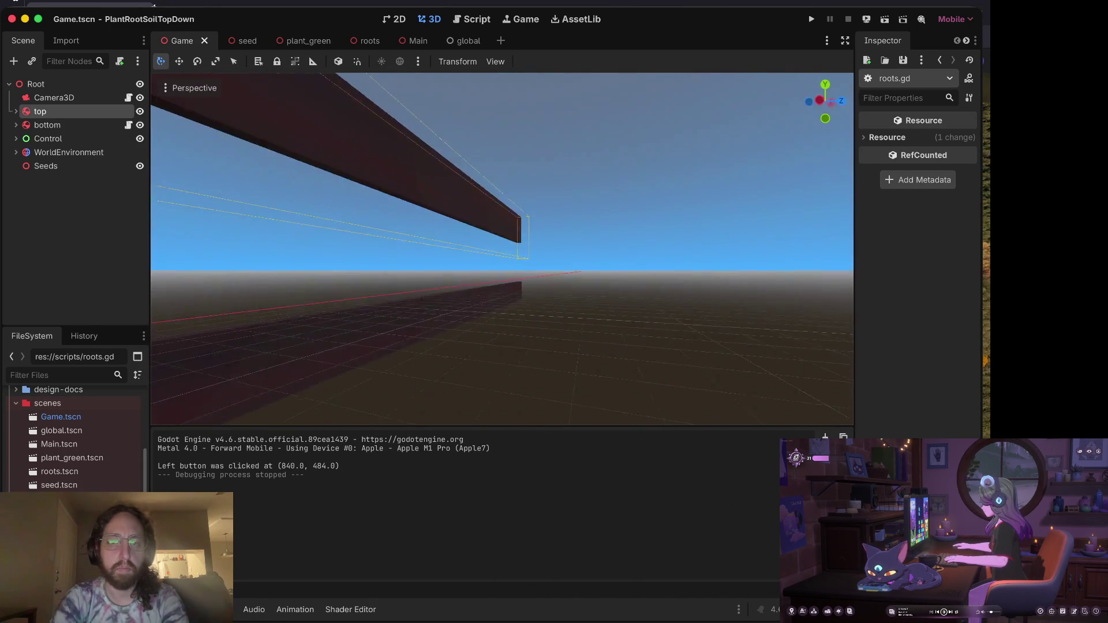
scroll(501, 249, up, 8)
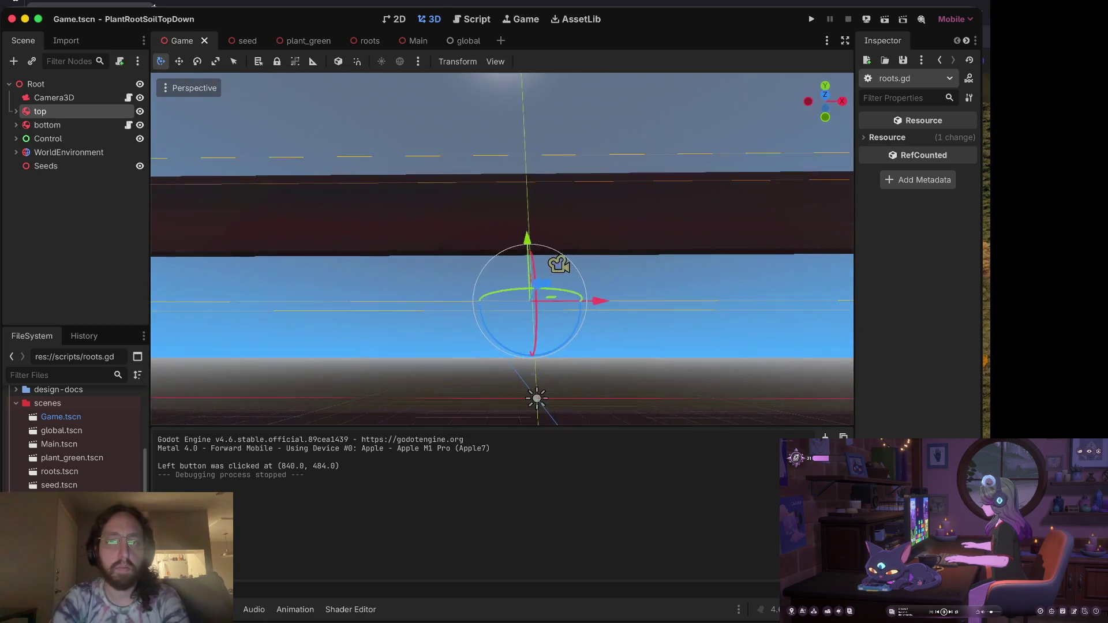
scroll(502, 248, up, 8)
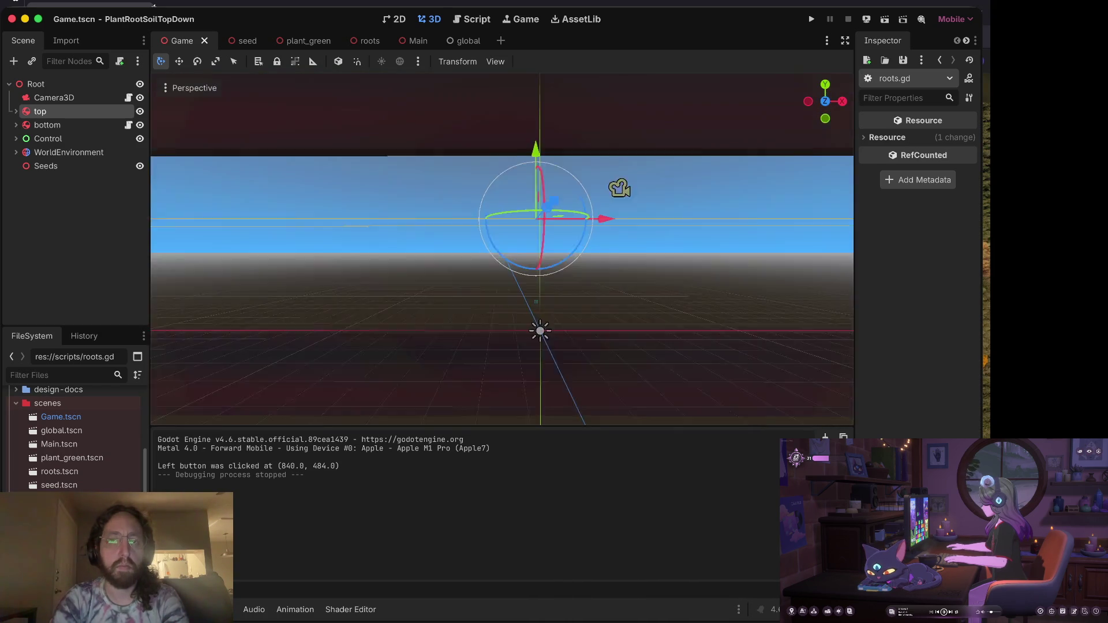
scroll(502, 248, up, 8)
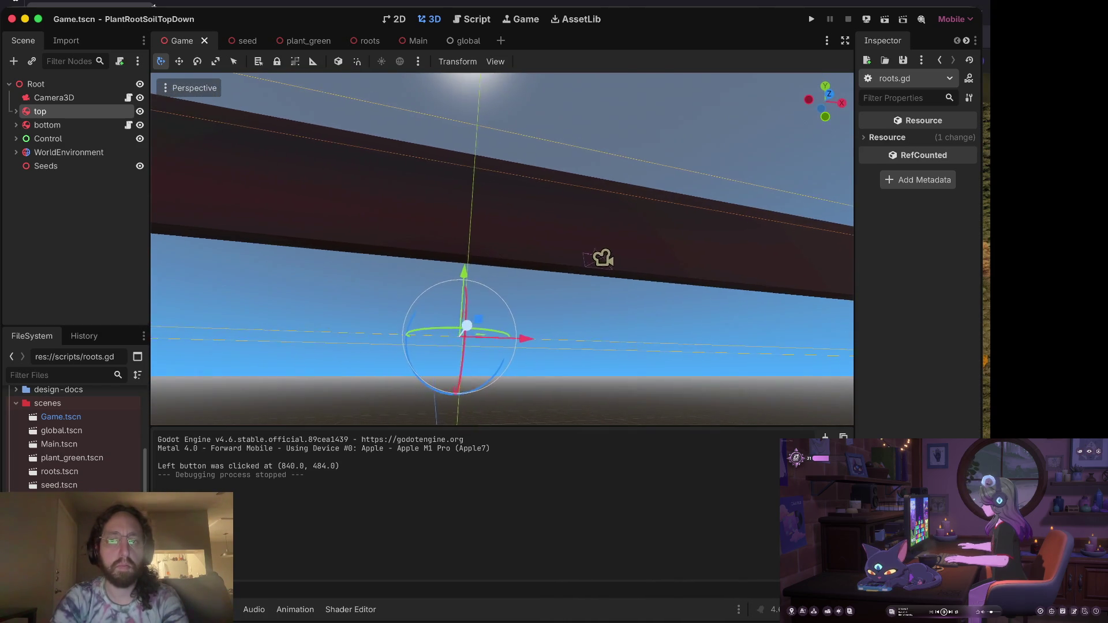
scroll(501, 248, down, 8)
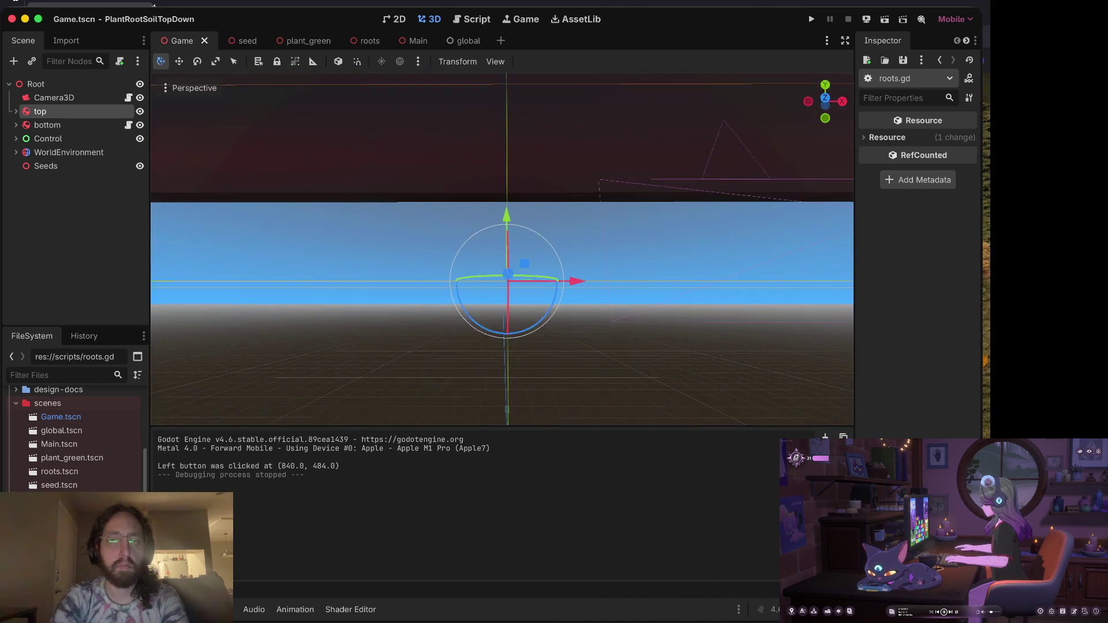
scroll(502, 248, up, 6)
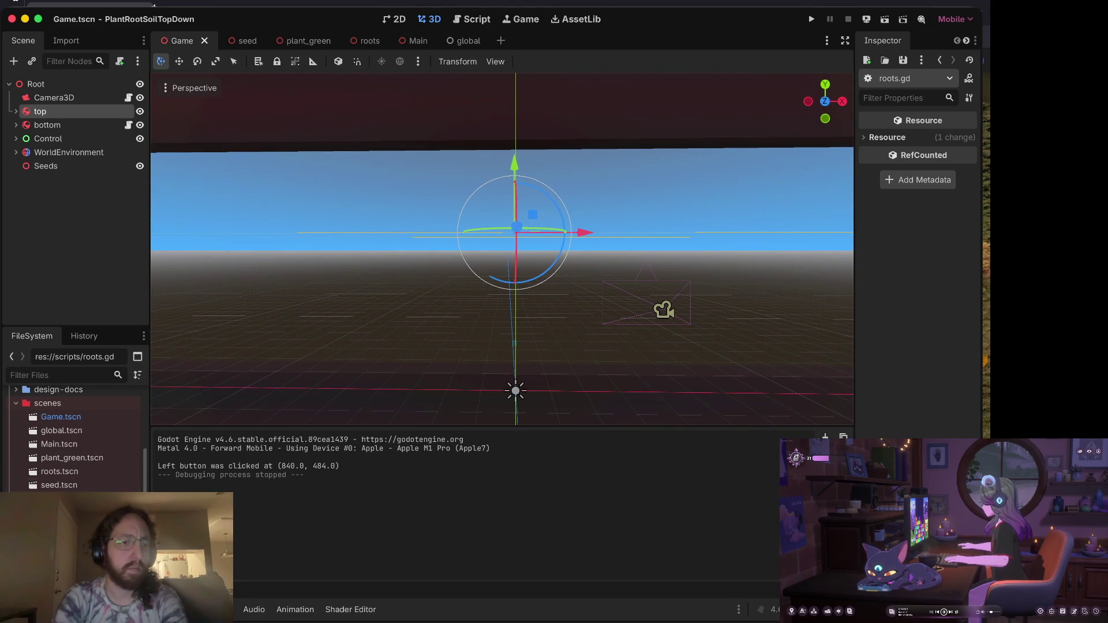
Return to the script code and shrink the output panel to enlarge the code area.
key(alt+3)
click(545, 185)
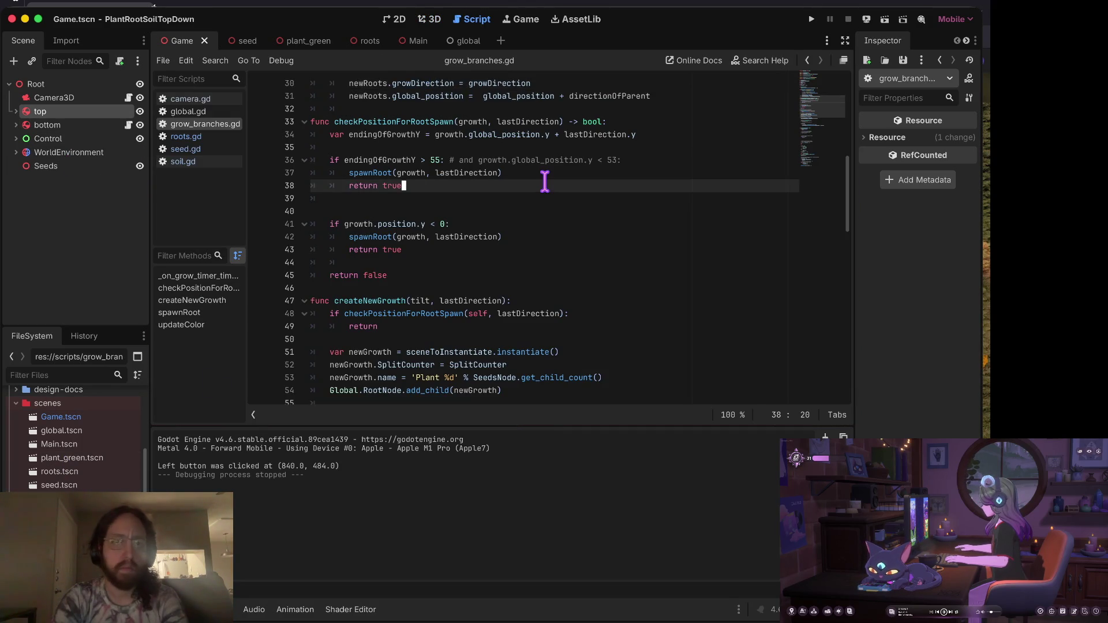
scroll(540, 182, up, 3)
drag(396, 428, 396, 470)
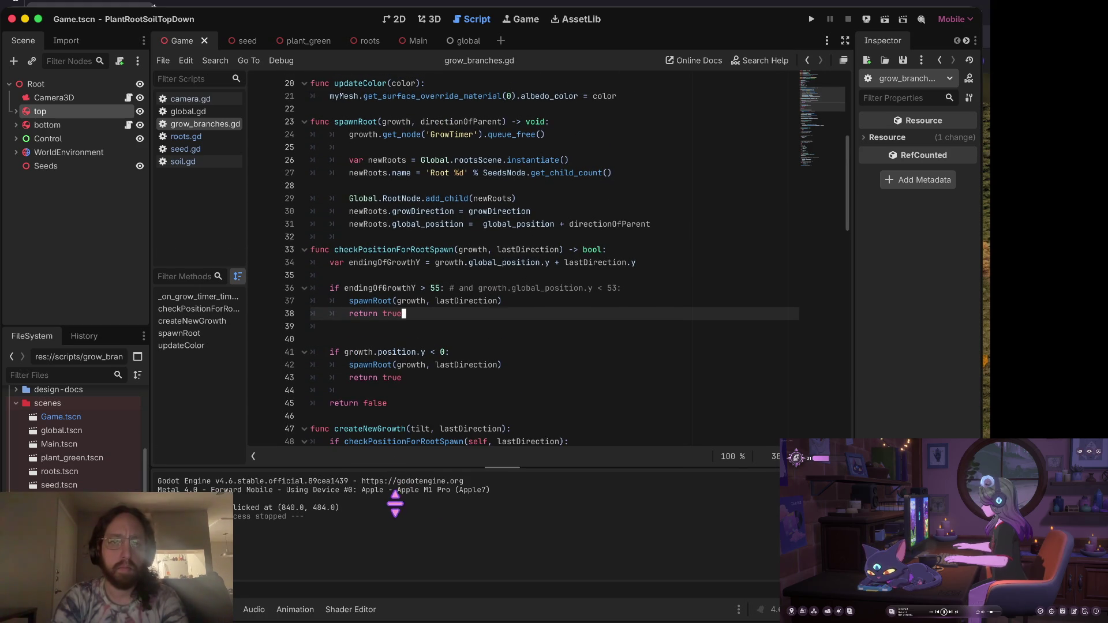
click(495, 263)
In roots.gd, step through the growth checks and select the Global.spawnSeed call on line 20.
click(219, 138)
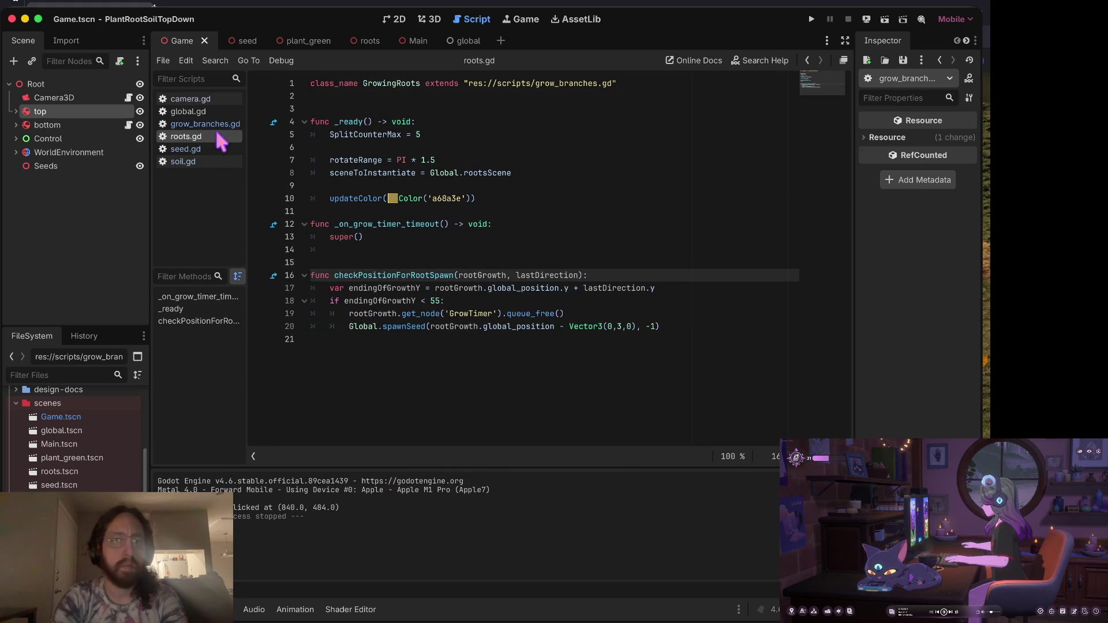
click(575, 159)
click(348, 275)
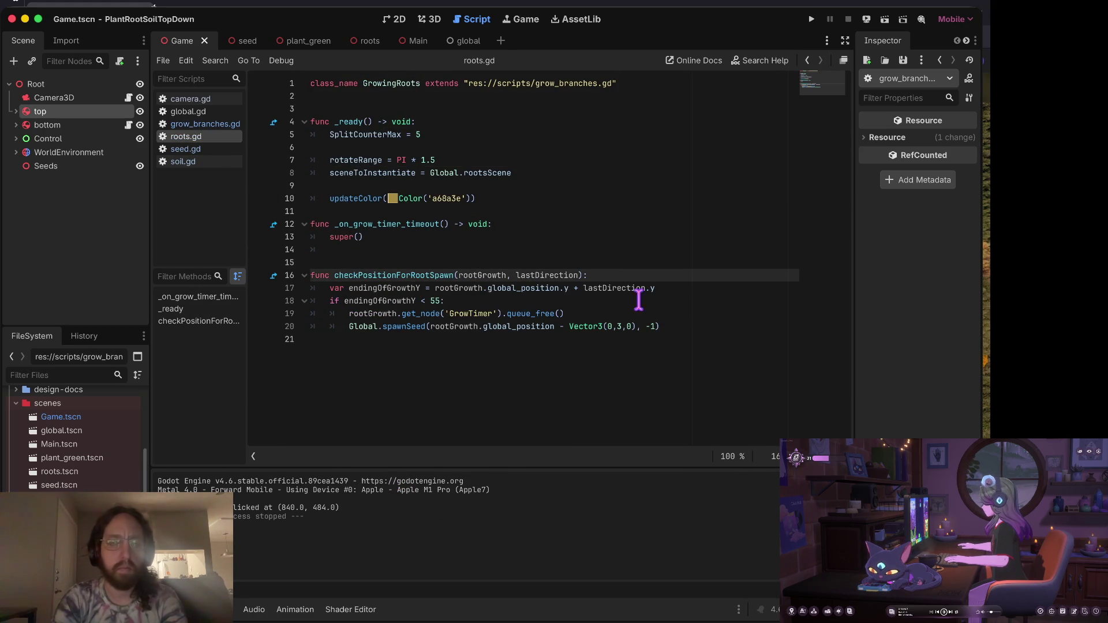
click(678, 301)
click(496, 315)
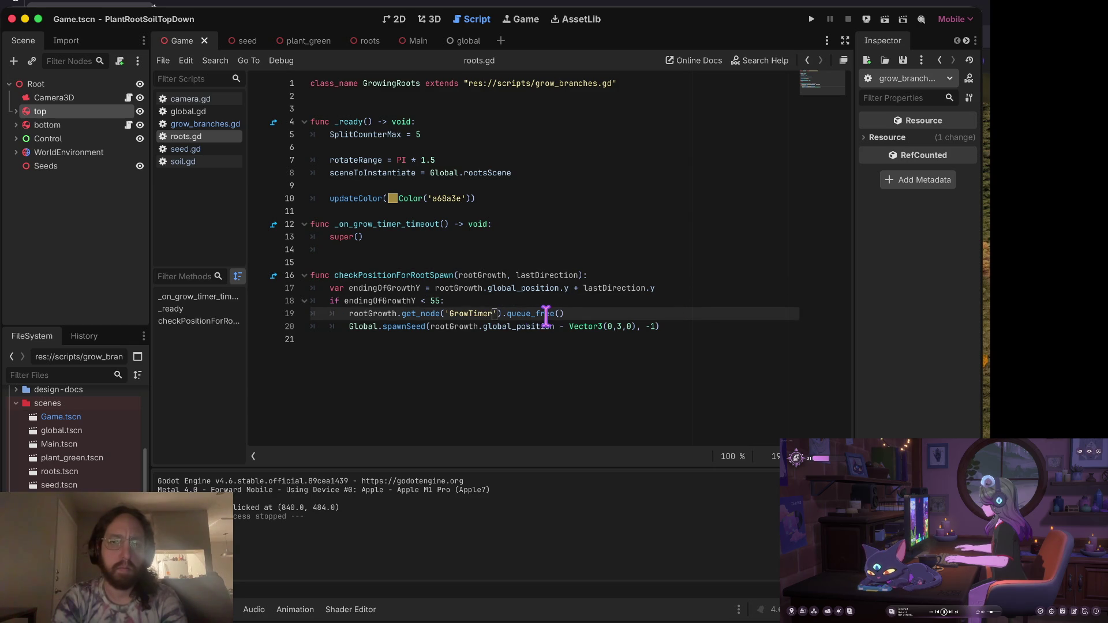
click(580, 323)
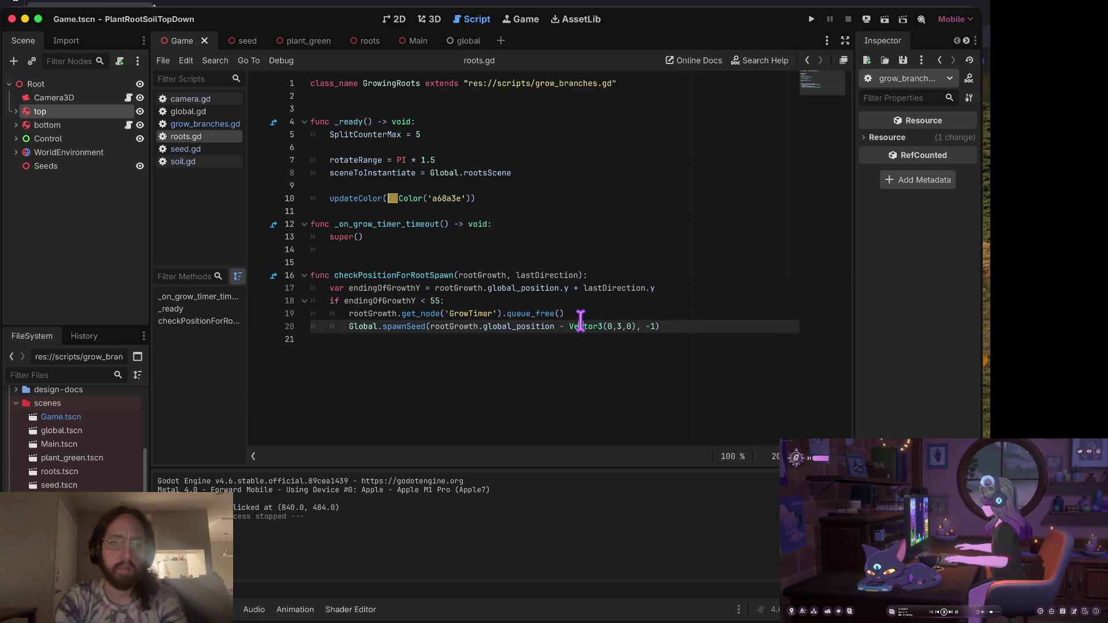
click(660, 326)
drag(681, 326, 348, 326)
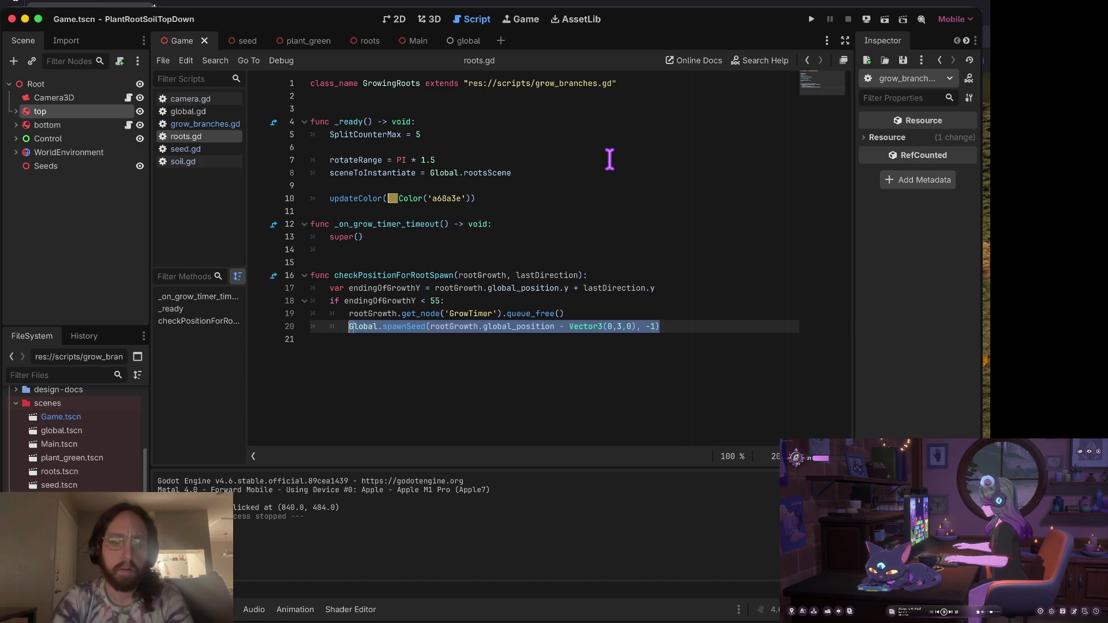
Run the game, spawn a growing root, hit the line 20 break, then stop the test run.
key(super+b)
click(461, 324)
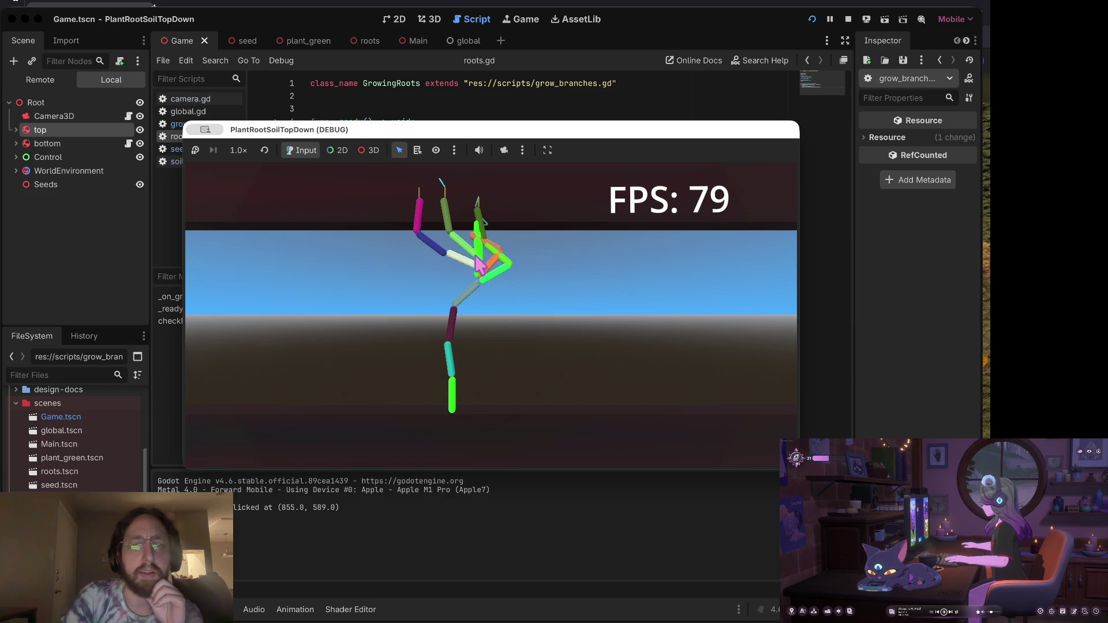
click(830, 19)
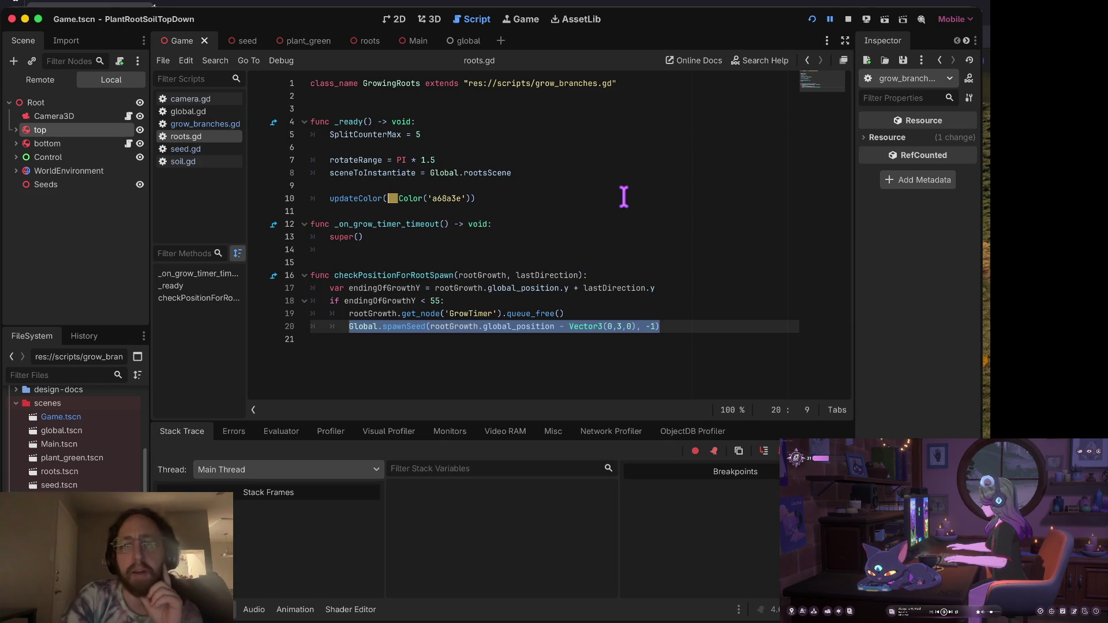
key(super+Tab)
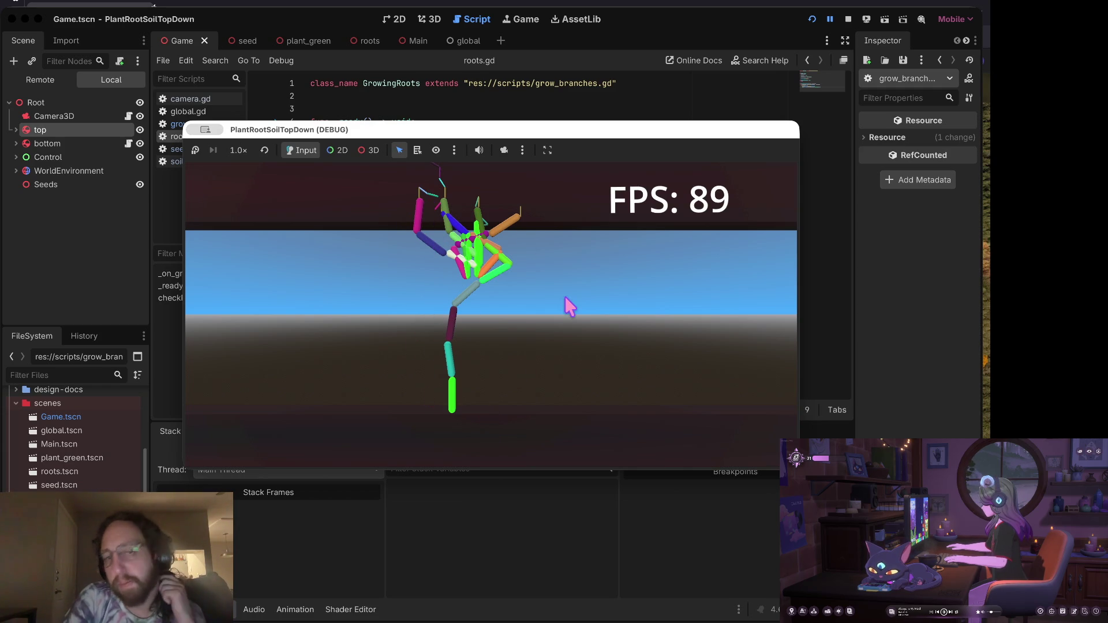
click(847, 20)
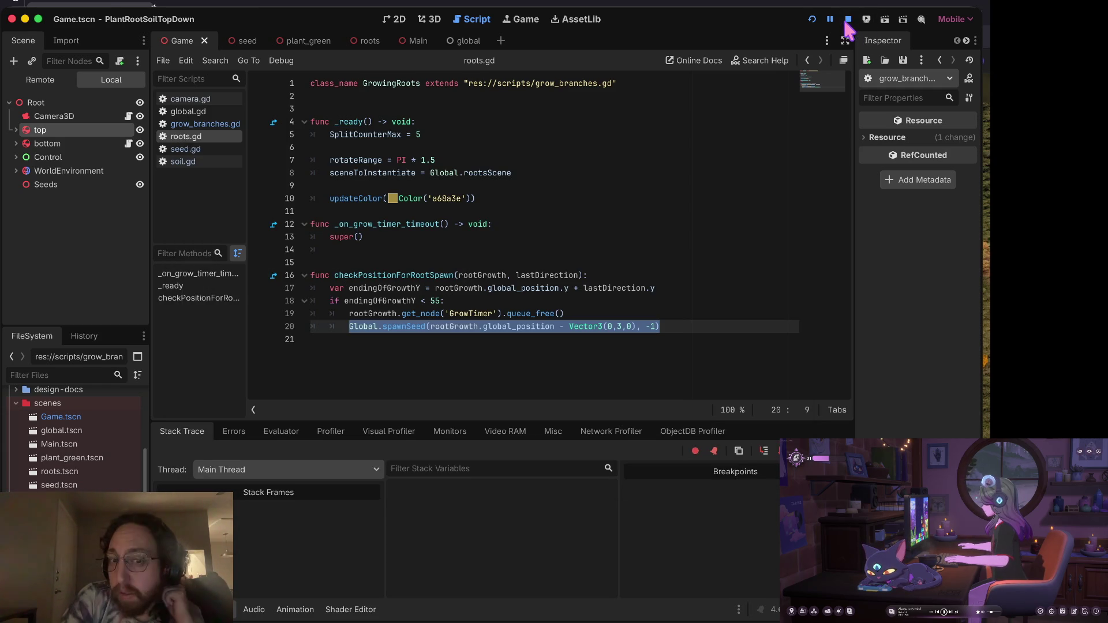
key(Left)
key(Left)
key(Left)
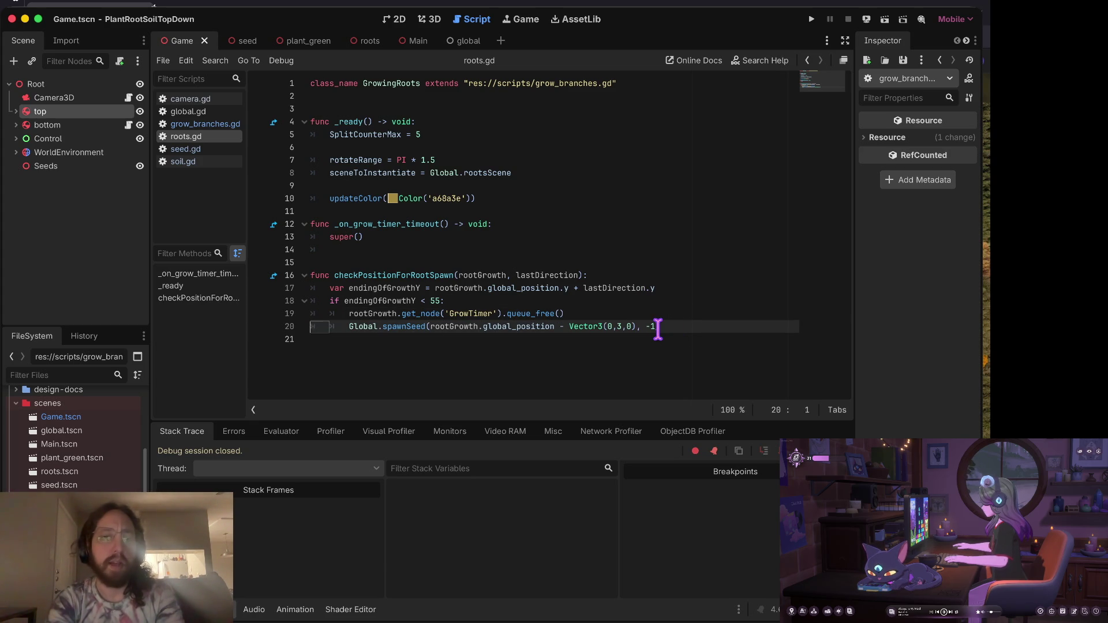
Review seed.gd's growDirection == -1 check and PI rotation on lines 6–8, then switch to grow_branches.gd.
click(199, 148)
click(498, 159)
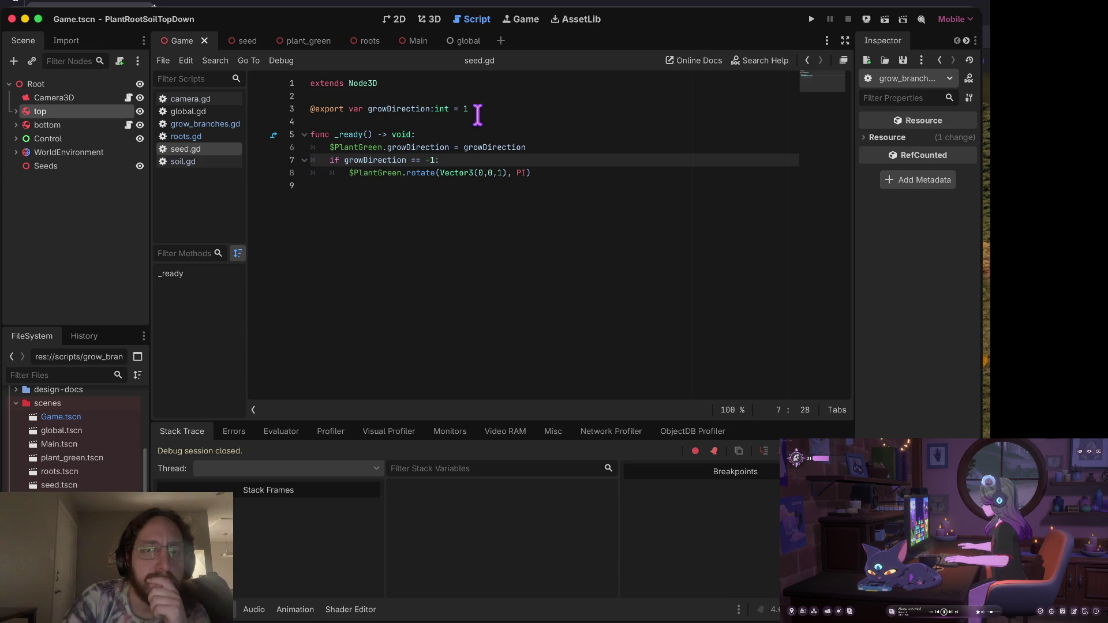
mouse_move(527, 148)
mouse_down()
mouse_move(322, 148)
mouse_move(323, 173)
mouse_up()
click(319, 152)
click(533, 173)
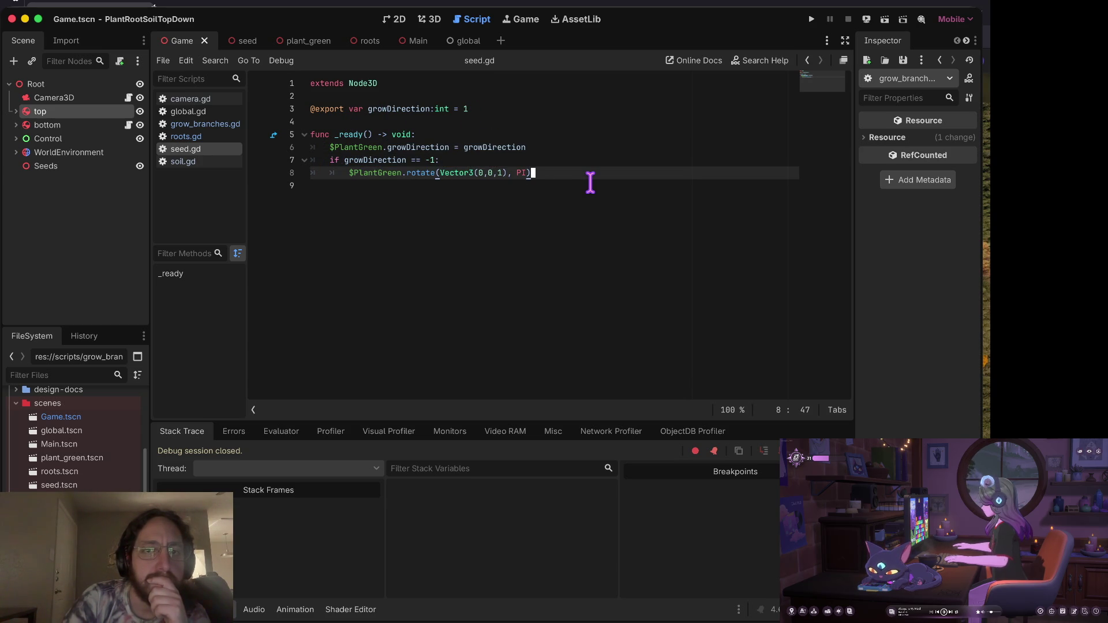
triple_click(368, 160)
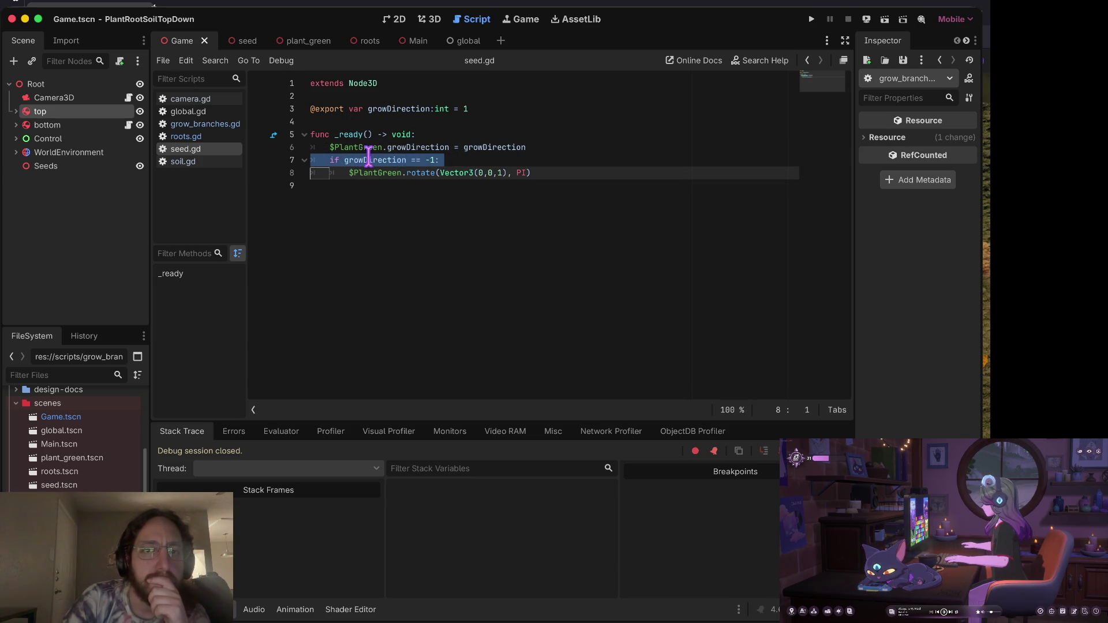
click(532, 173)
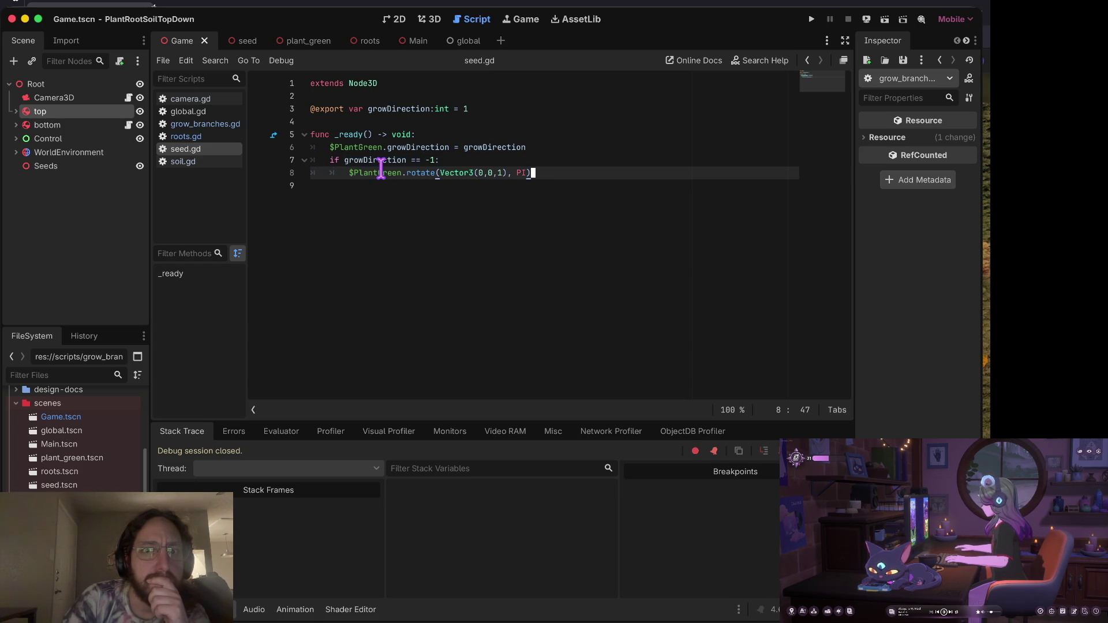
drag(334, 172, 601, 172)
click(600, 172)
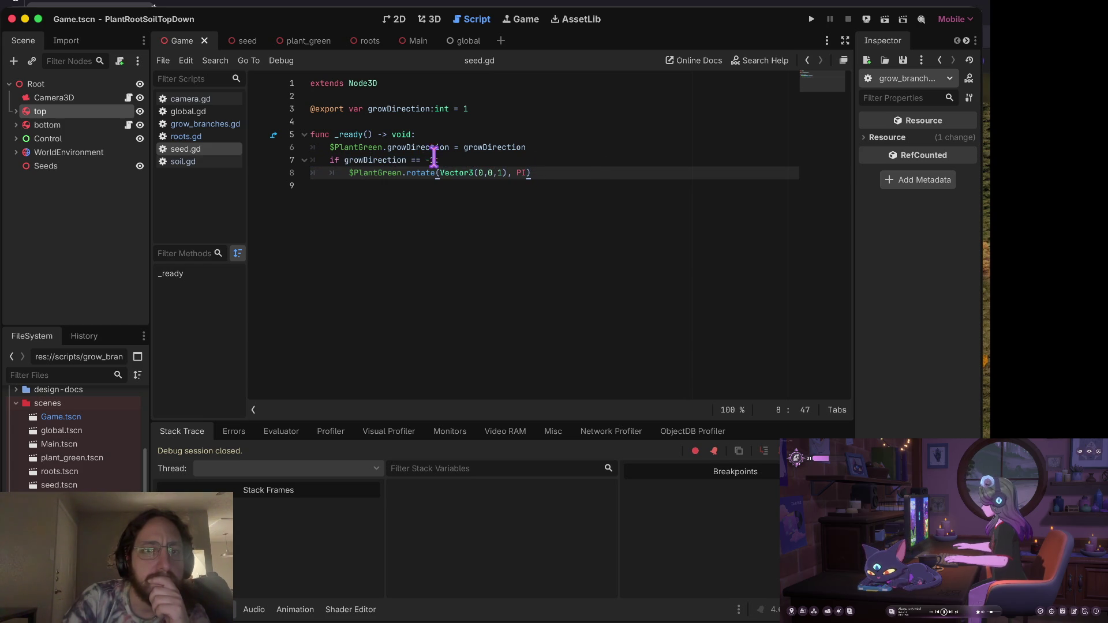
click(221, 127)
scroll(559, 238, down, 6)
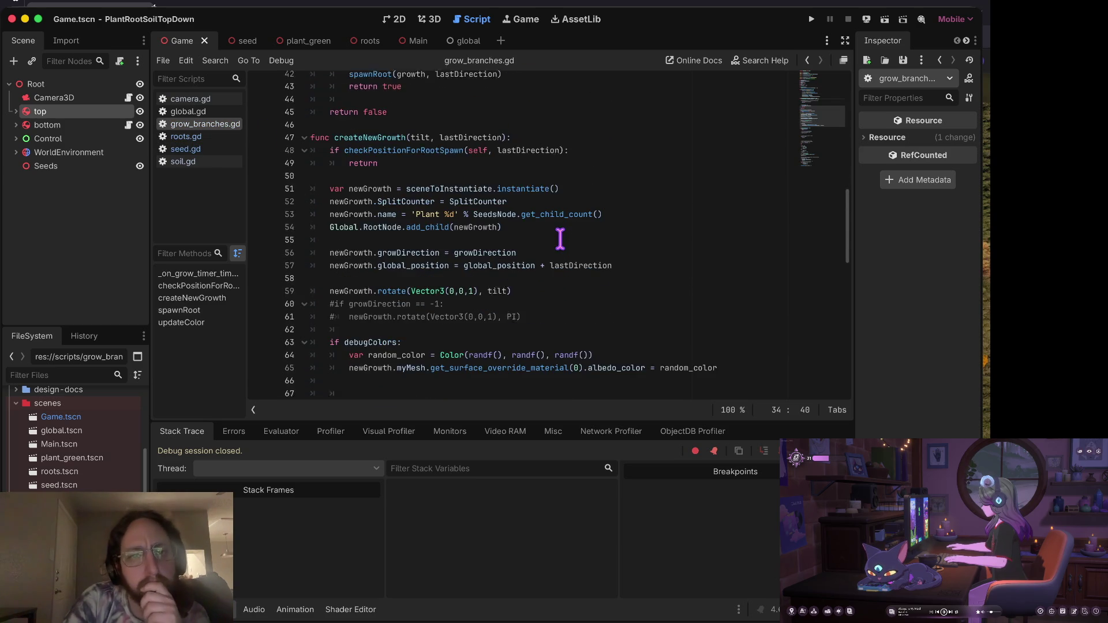
scroll(559, 238, down, 1)
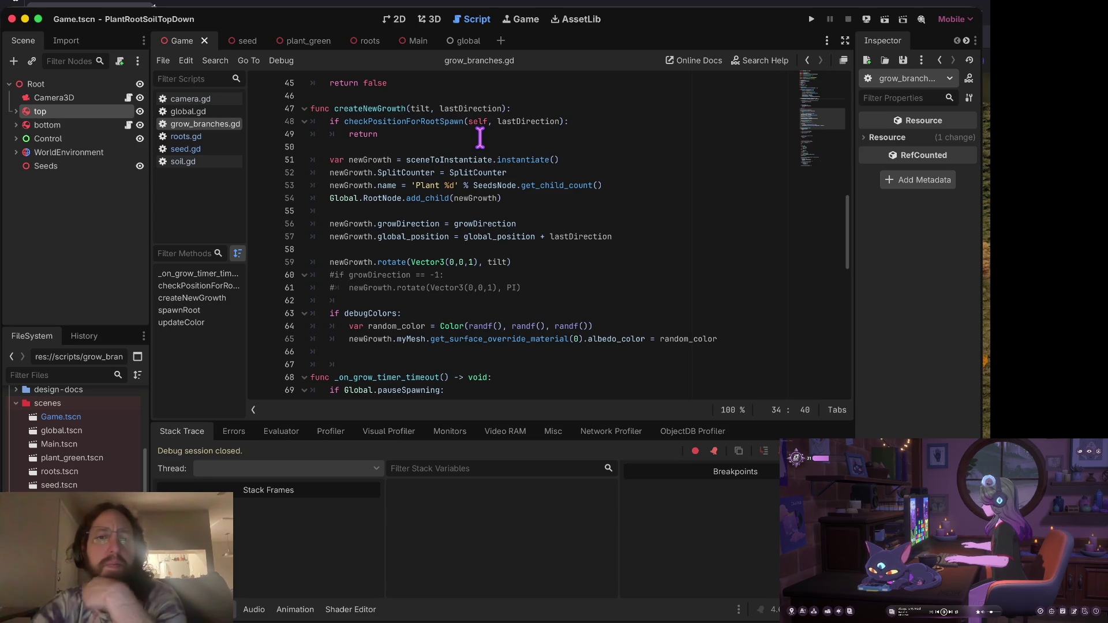
mouse_move(475, 160)
scroll(503, 147, down, 1)
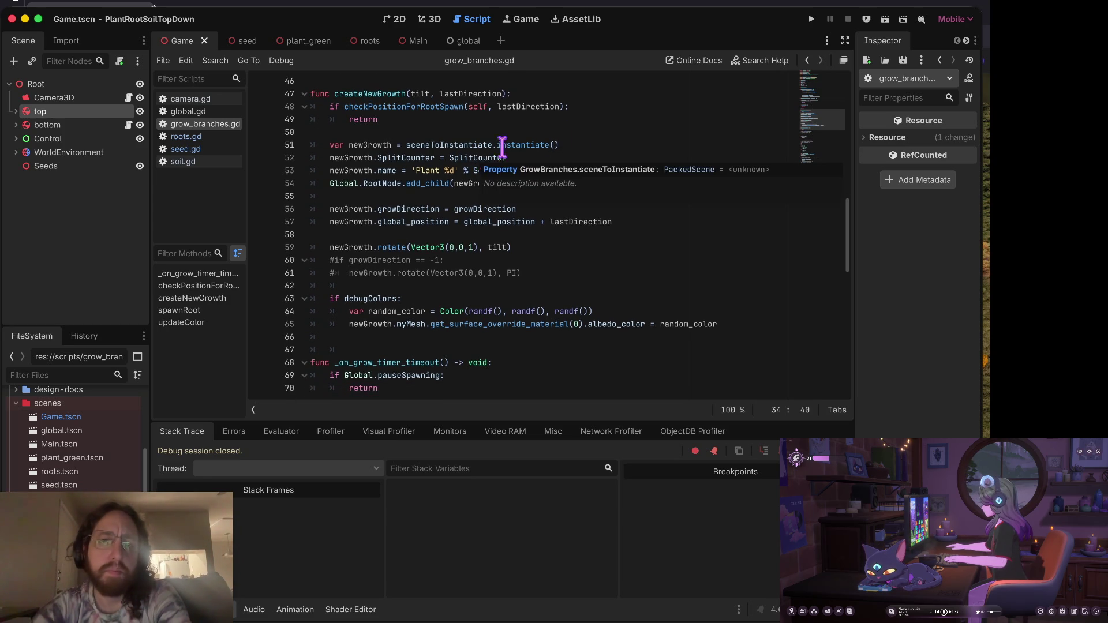
scroll(771, 247, down, 1)
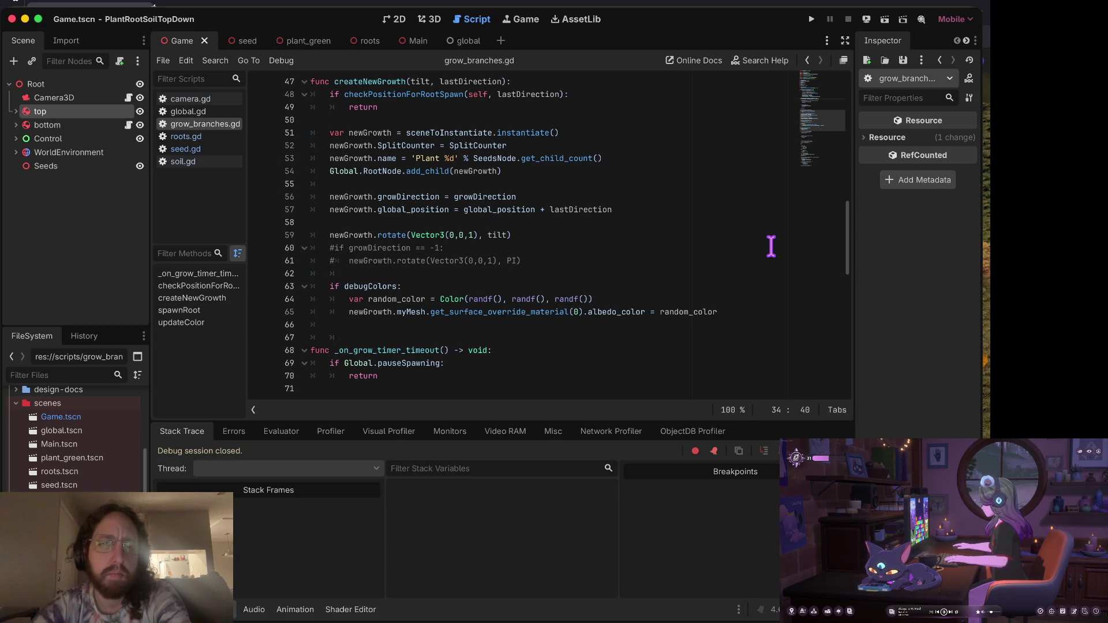
click(335, 249)
key(super+k)
key(Down)
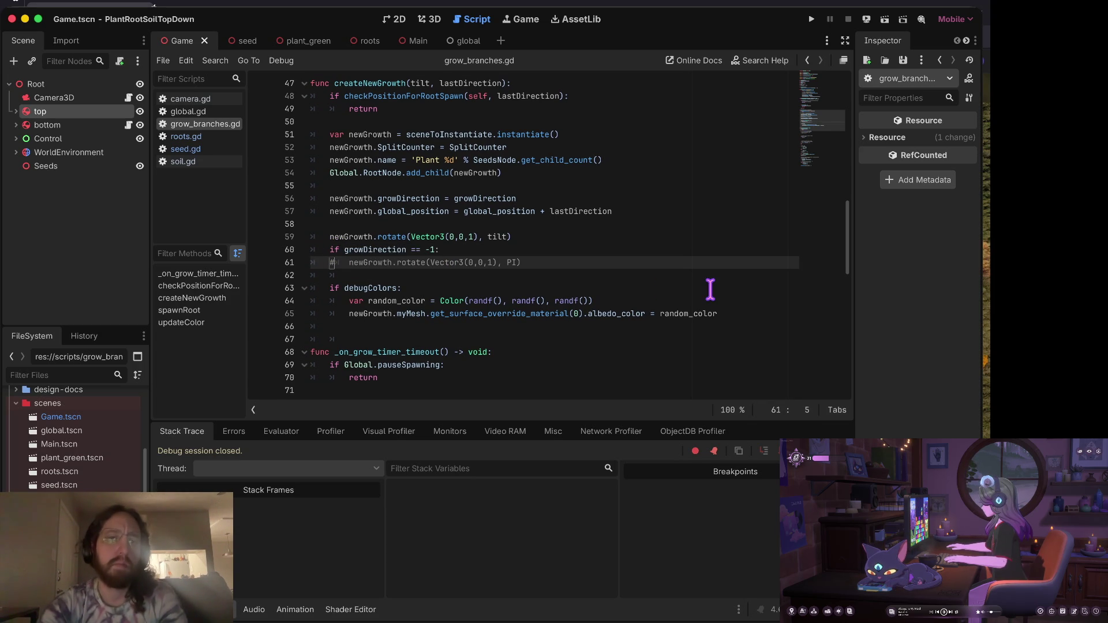
key(super+k)
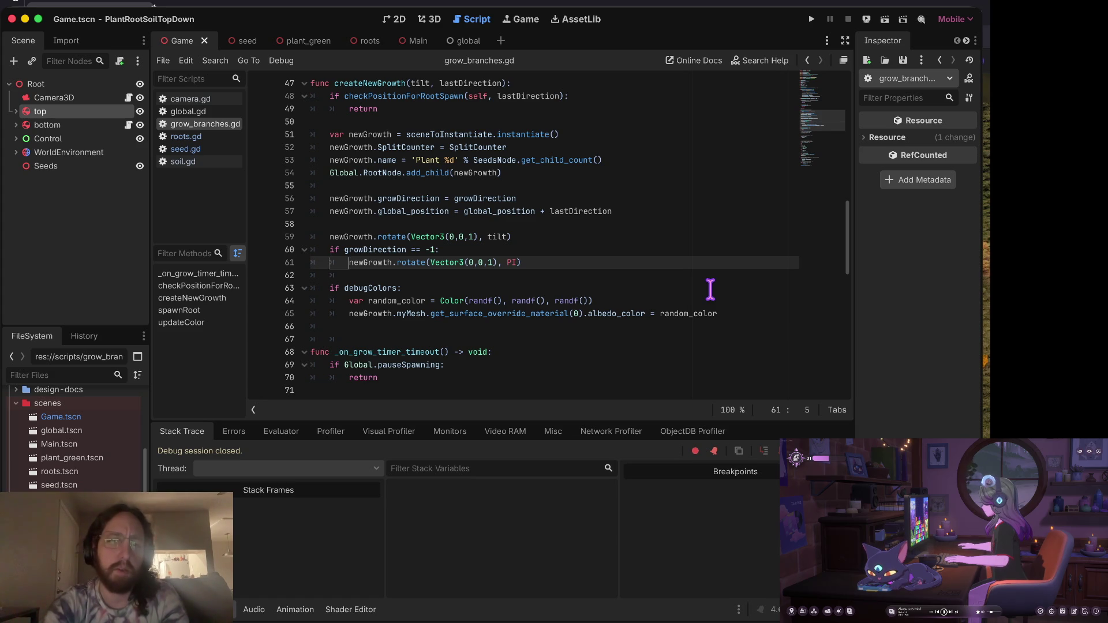
key(Up)
key(Right)
key(Right)
key(Right)
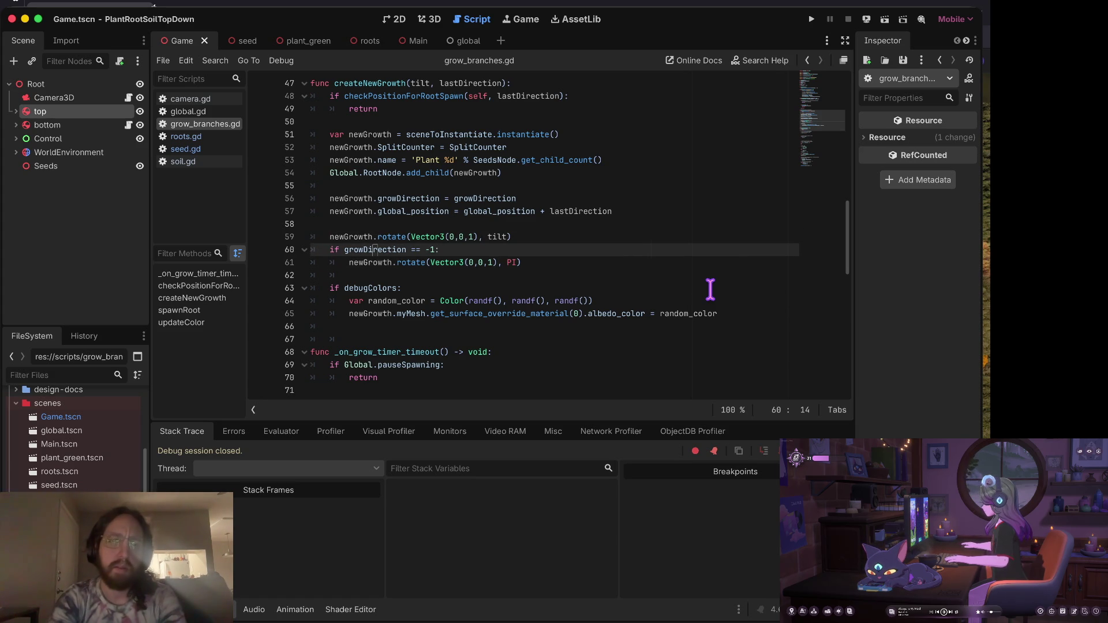
key(Up)
key(Up)
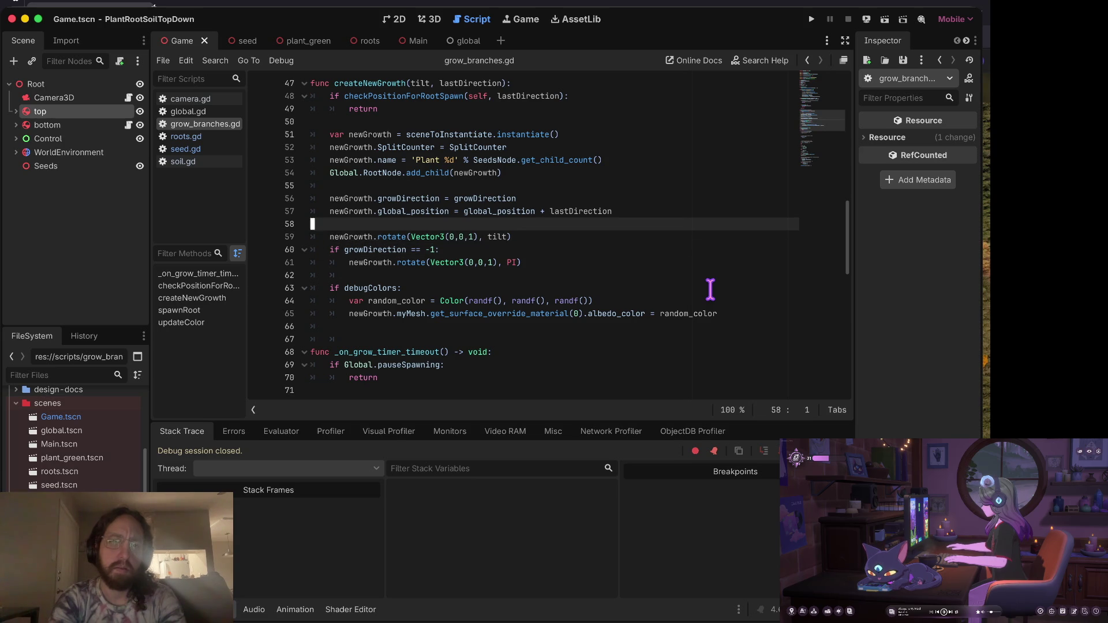
key(Down)
key(Down)
key(Down)
key(Up)
key(Up)
key(Down)
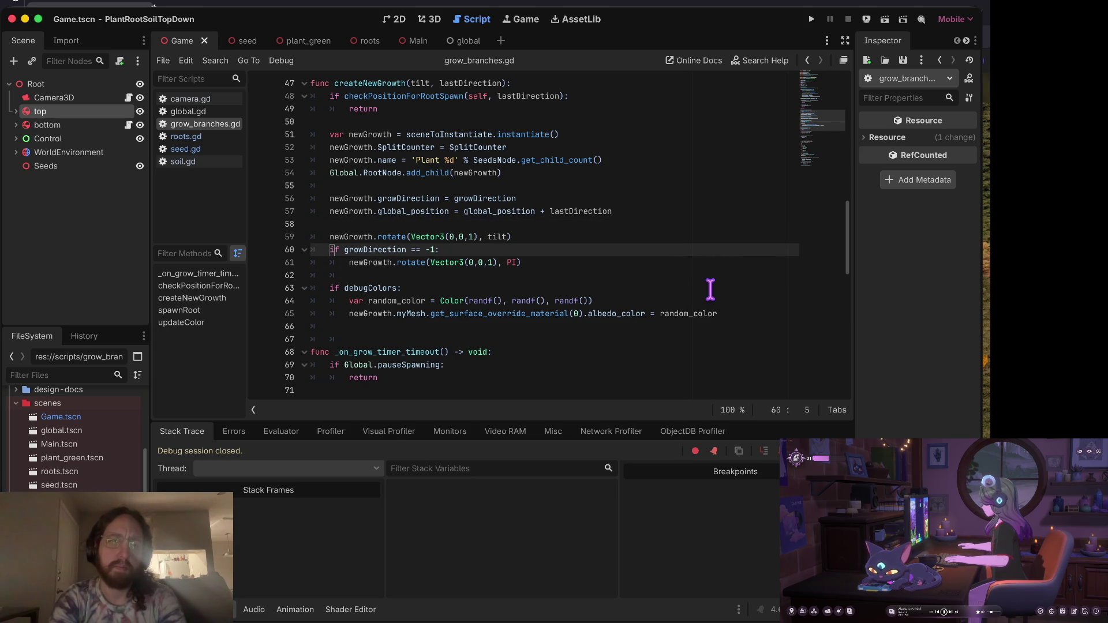
text(#)
key(Down)
text(#)
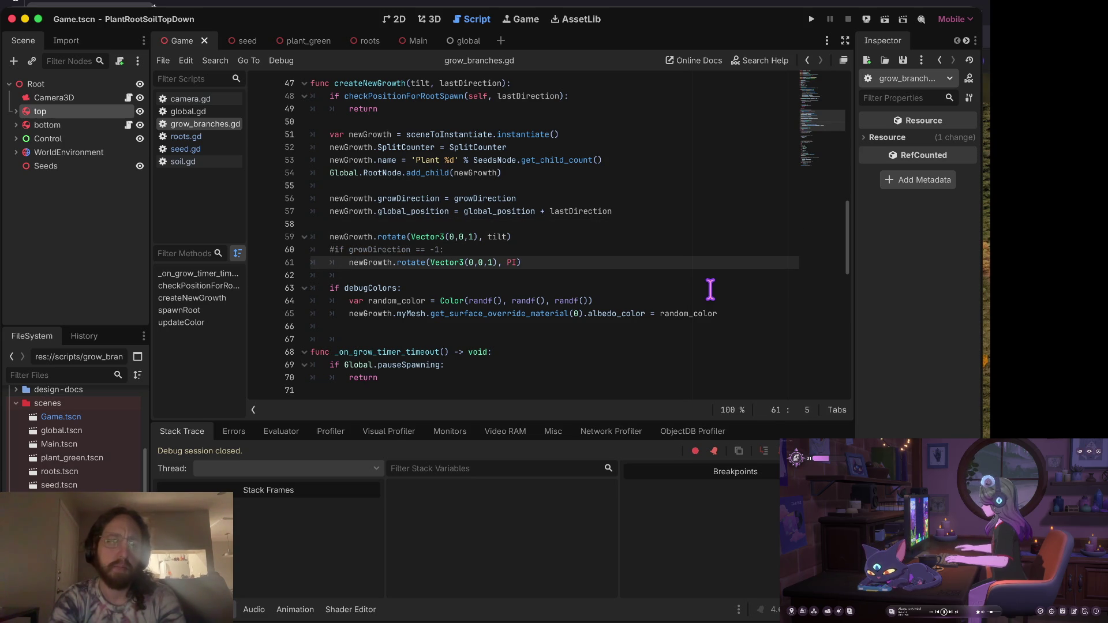
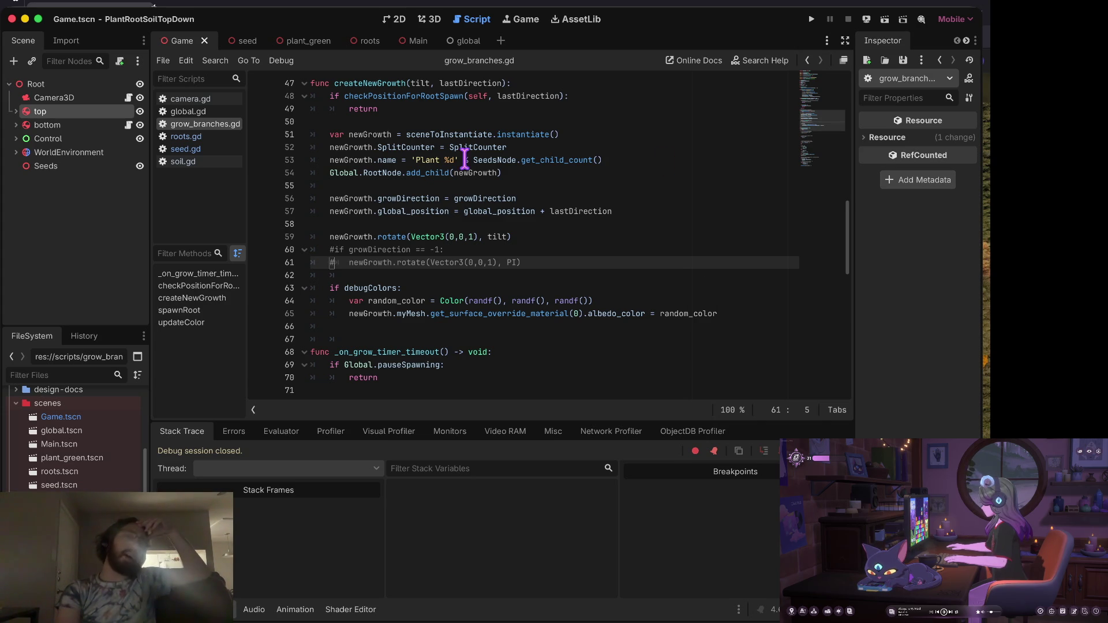
Review the growDirection and commented rotate lines in _on_grow_timer_timeout.
scroll(380, 178, up, 1)
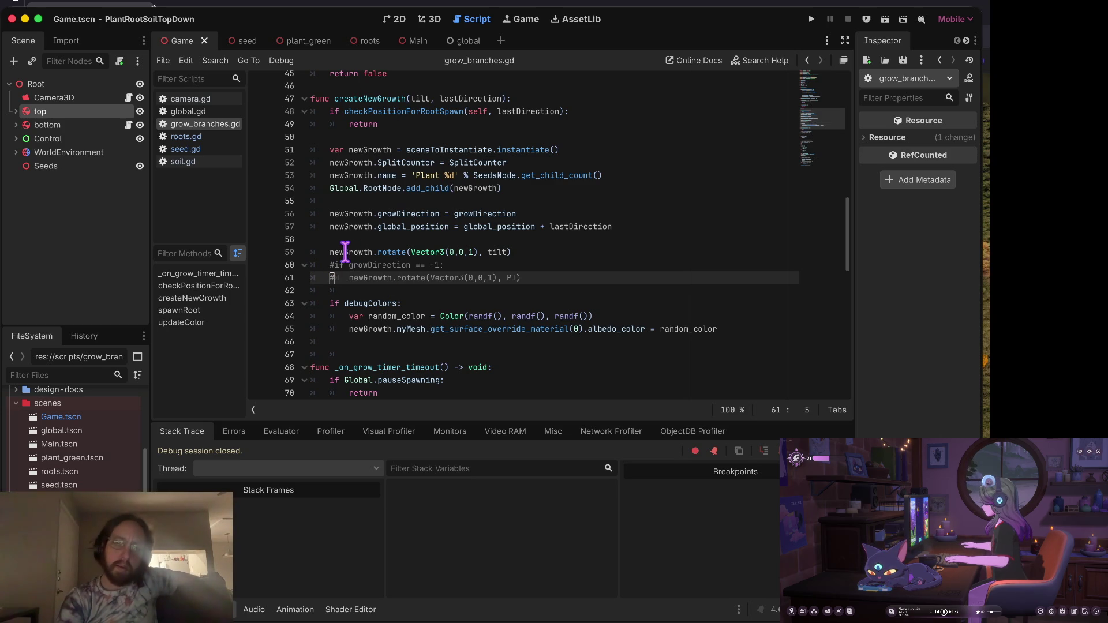
drag(345, 220, 344, 214)
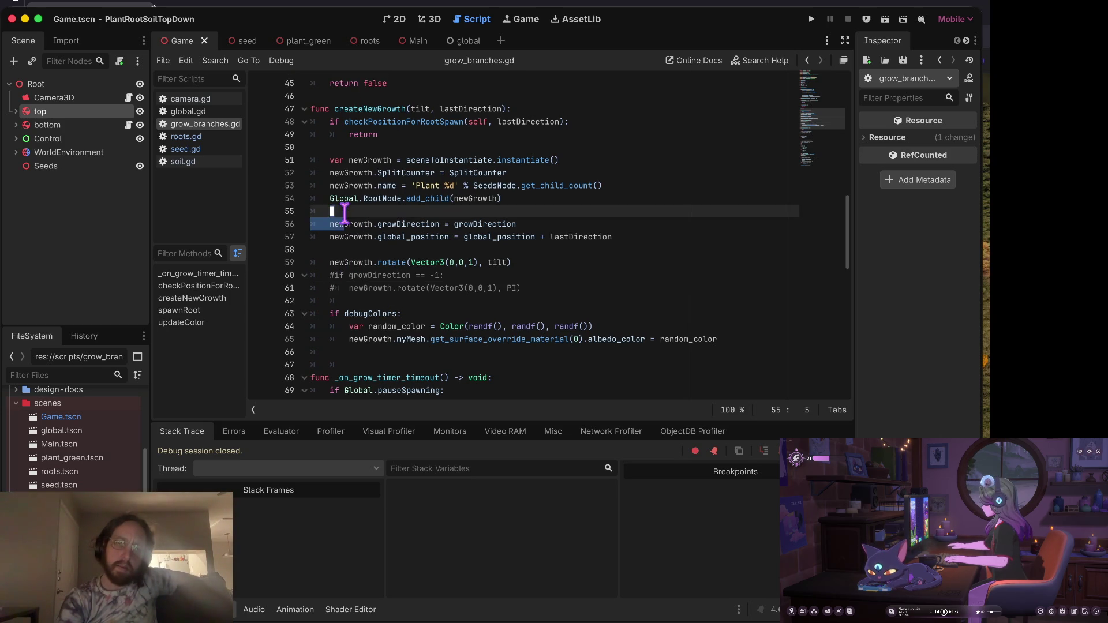
click(340, 288)
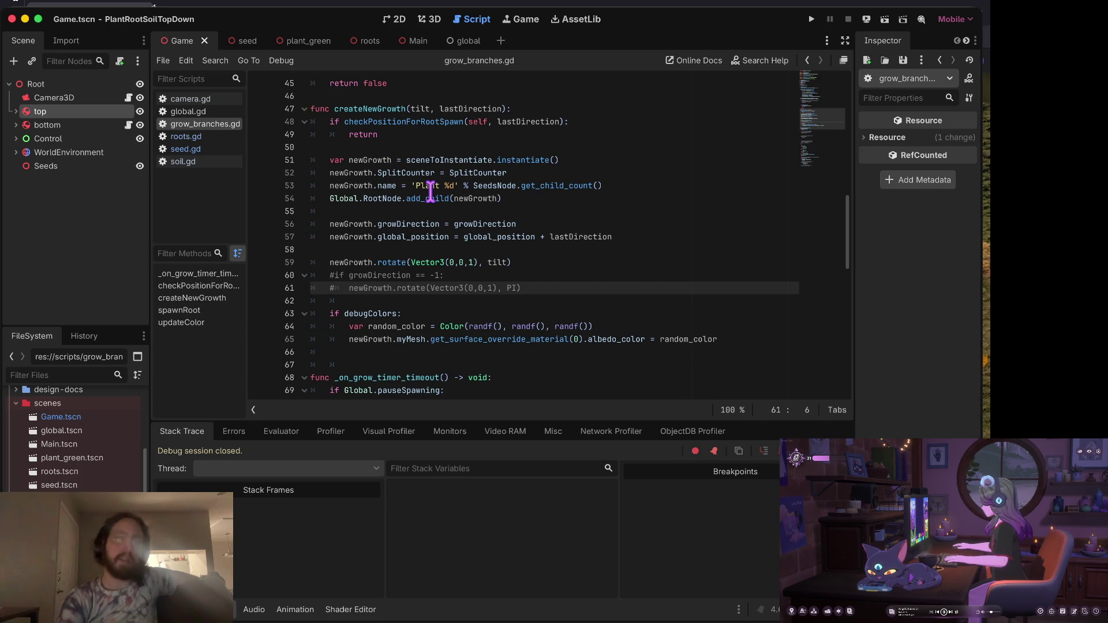
mouse_move(430, 191)
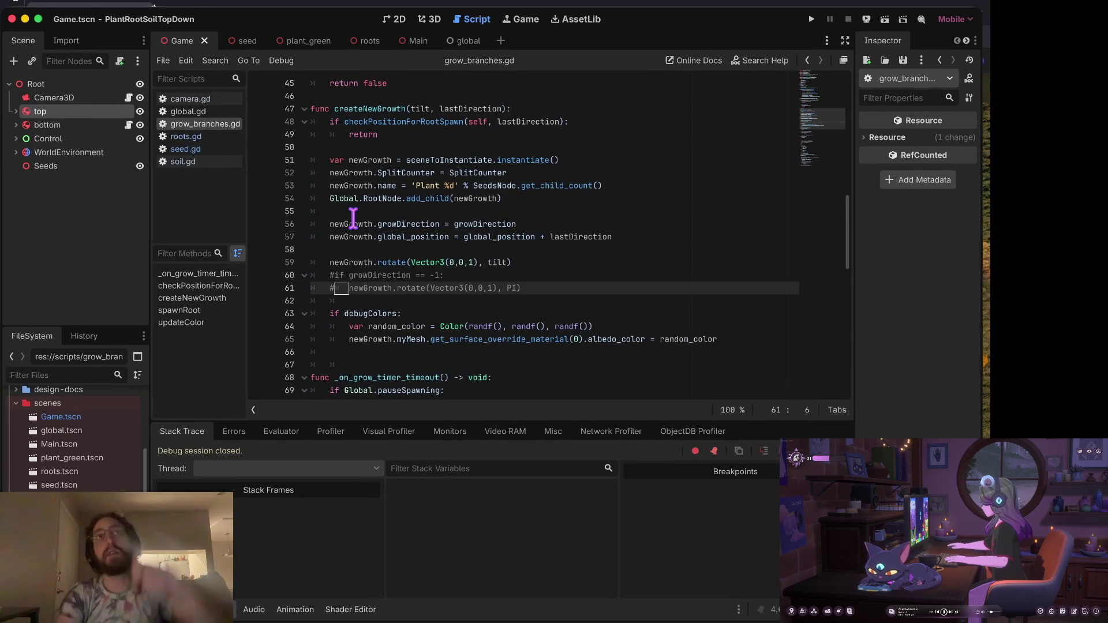
mouse_move(353, 218)
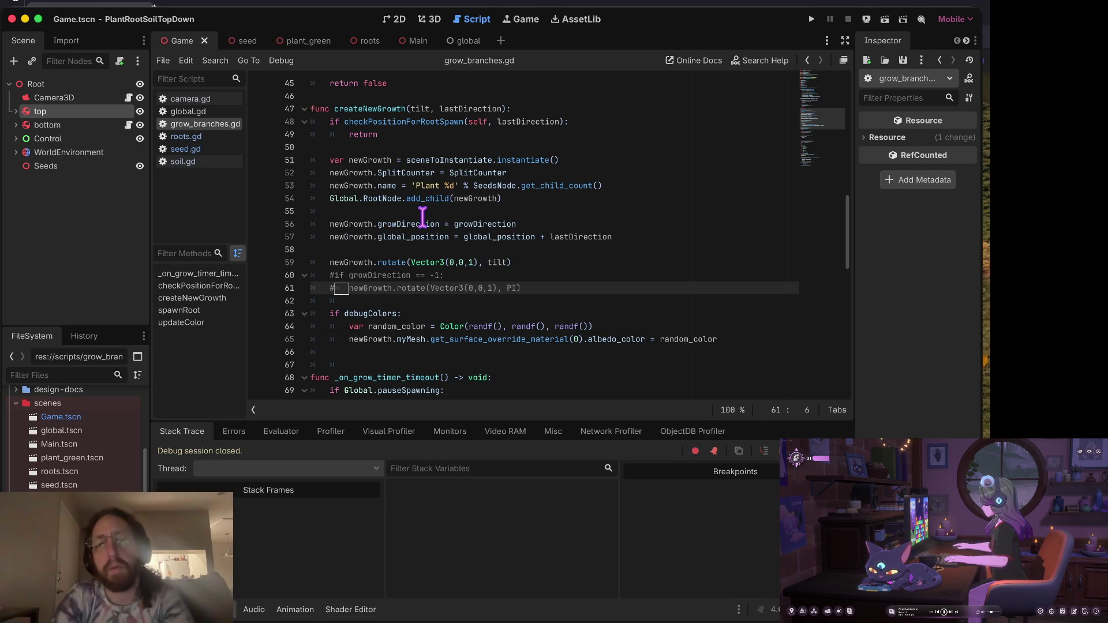
click(422, 223)
key(Down)
key(Down)
key(Down)
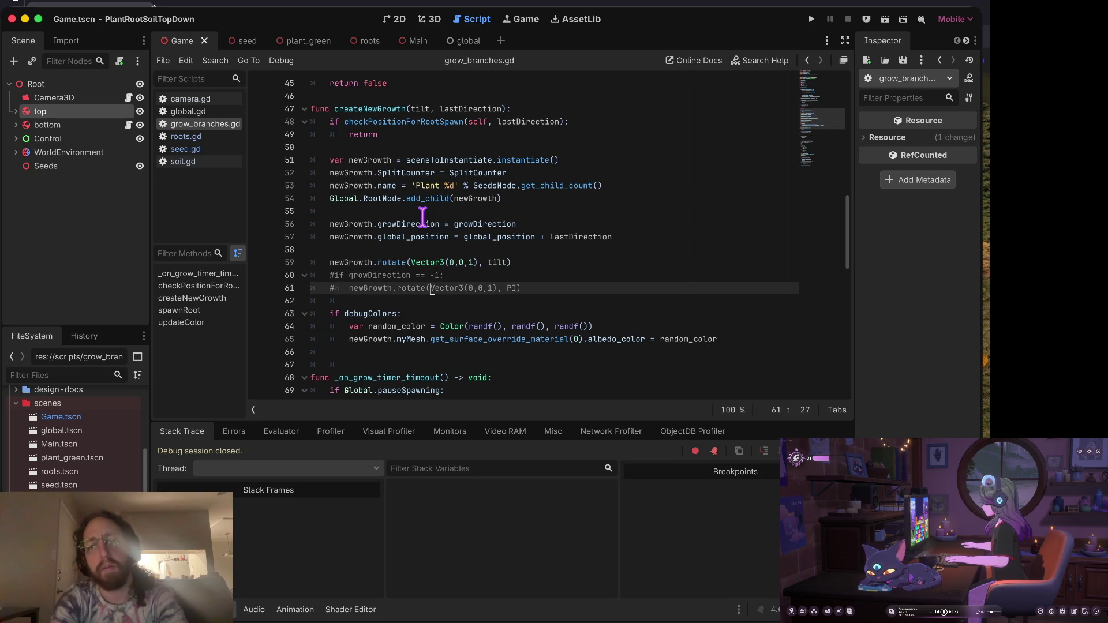
key(Up)
key(Down)
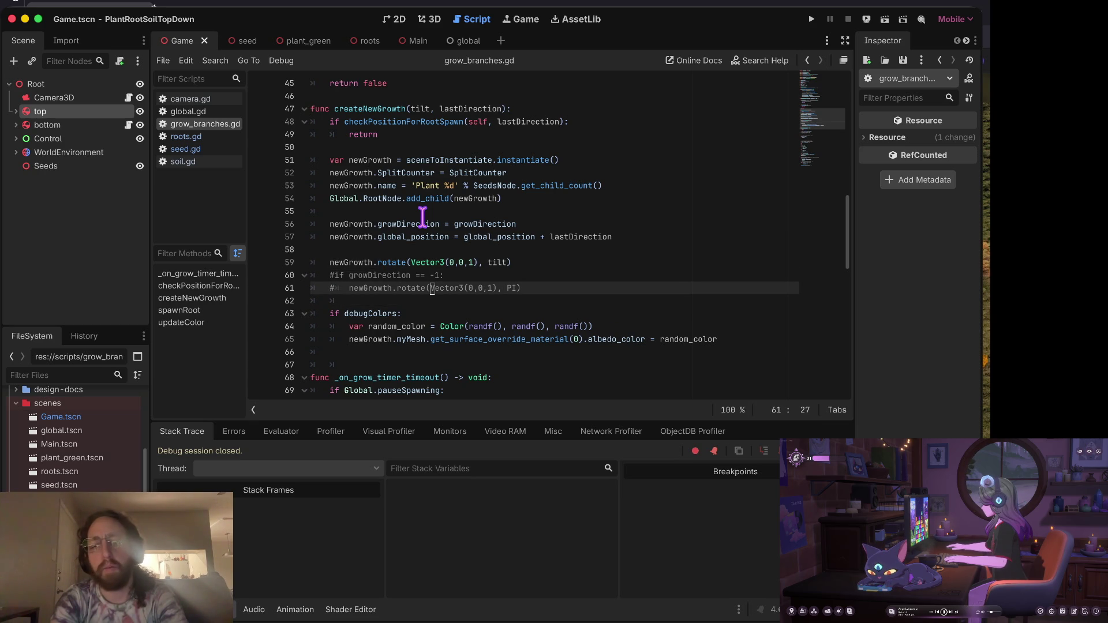
key(Left)
key(Left)
key(Left)
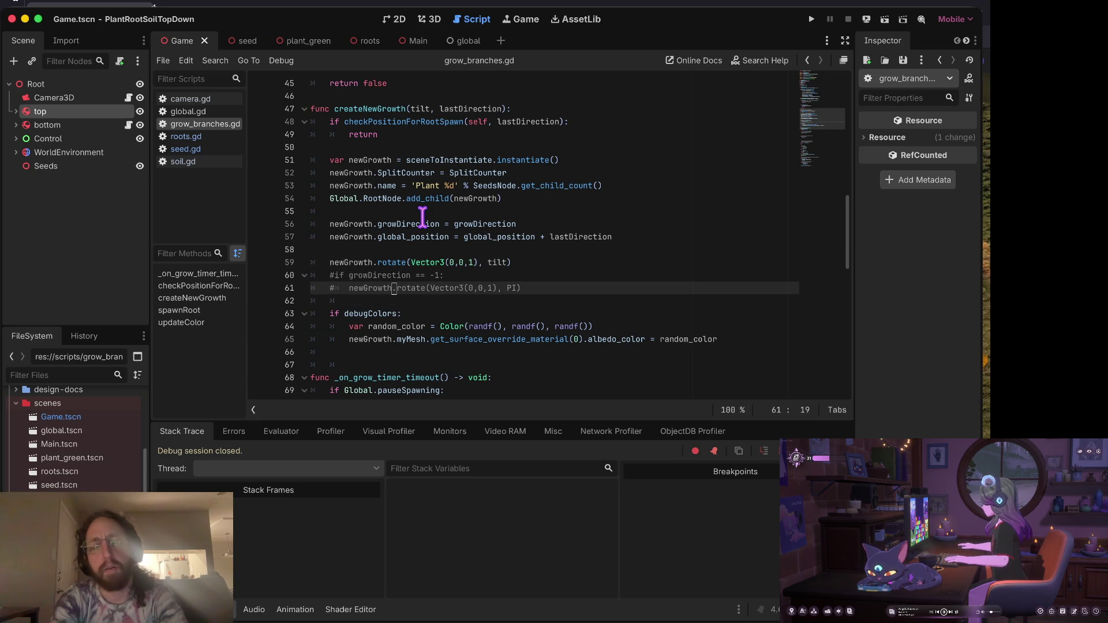
key(Down)
key(Down)
key(Down)
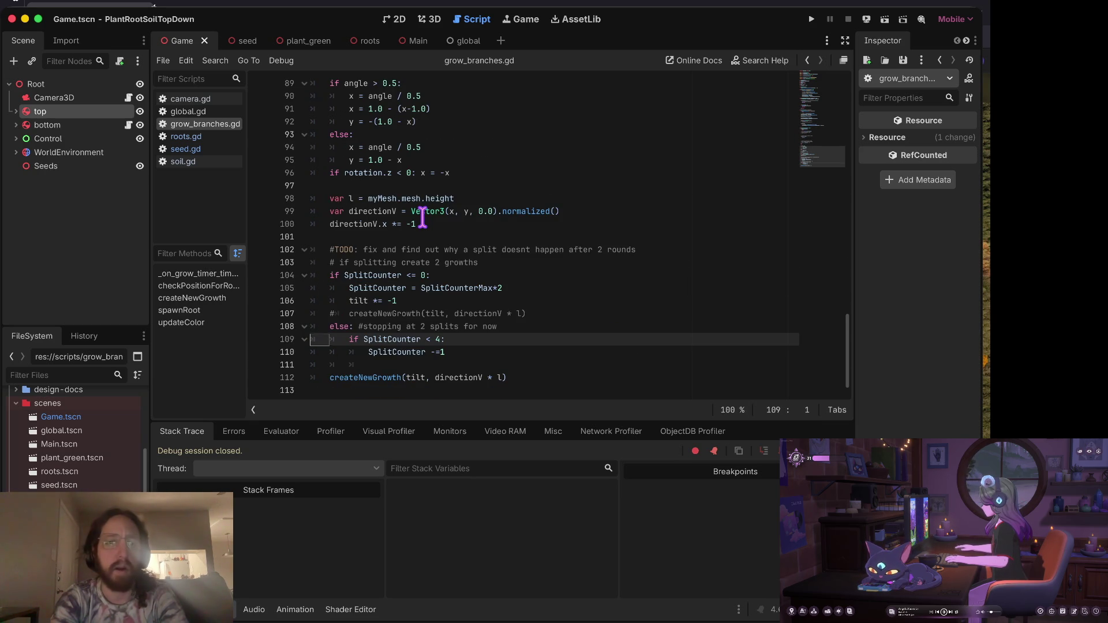
key(Up)
key(Up)
key(Up)
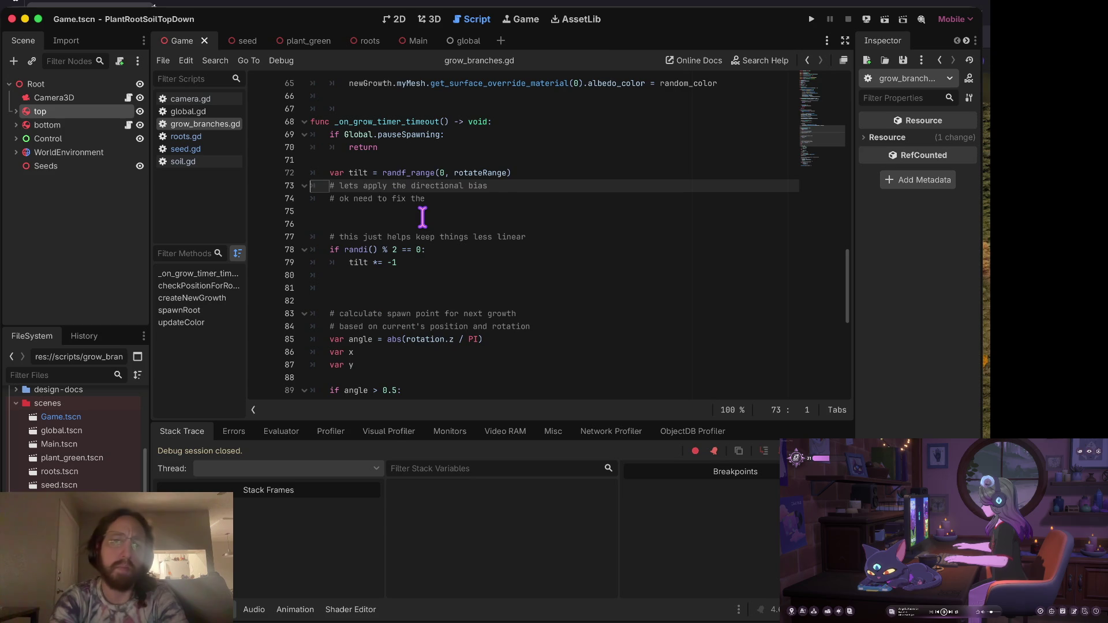
Delete the extra blank lines before the linearity comment and spawn calculation, save, and run the project.
key(Down)
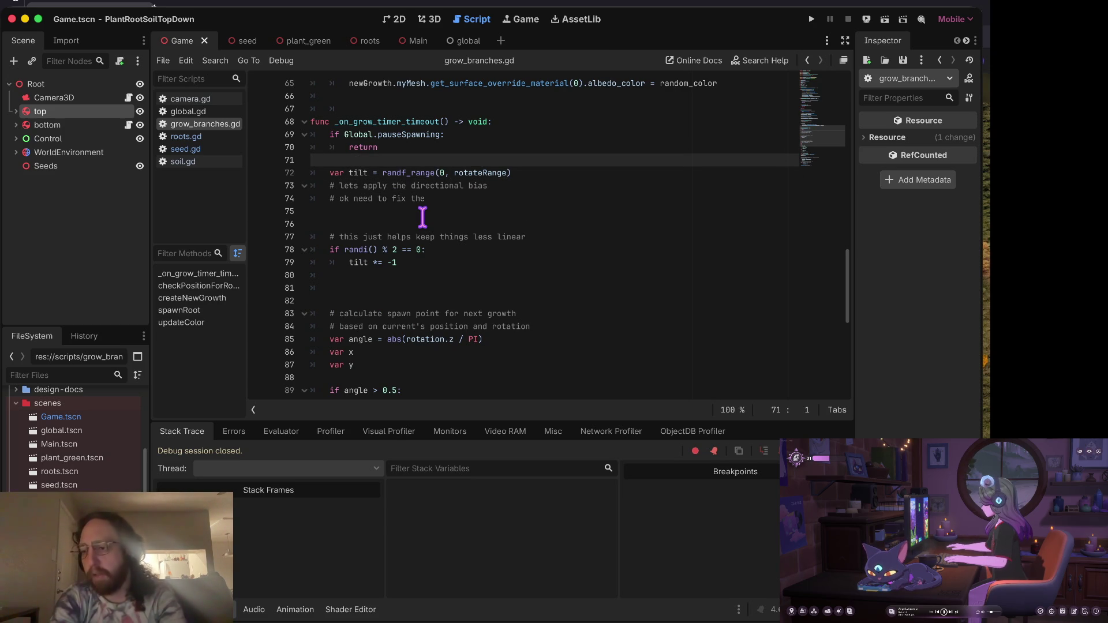
key(Down)
key(Down)
key(Down)
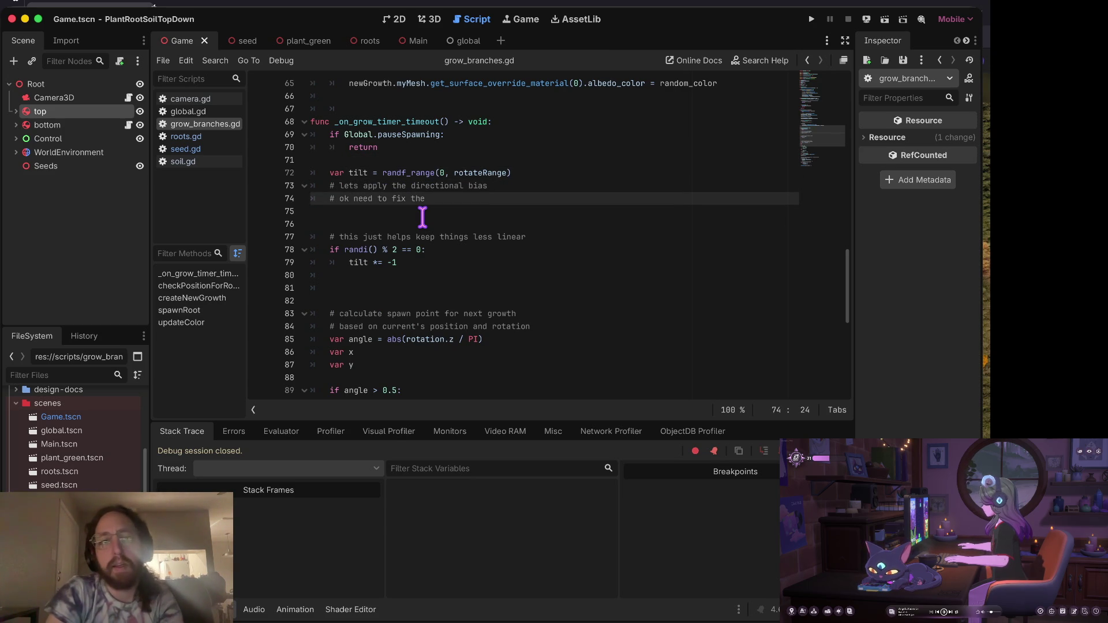
key(BackSpace)
key(Down)
key(Down)
key(Down)
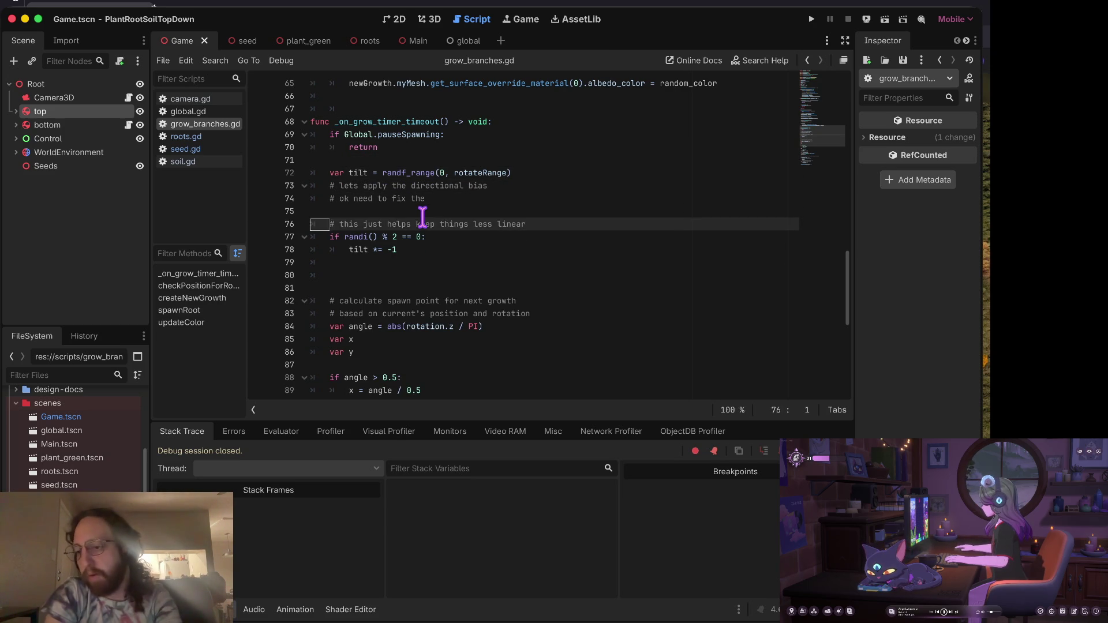
key(Up)
key(Down)
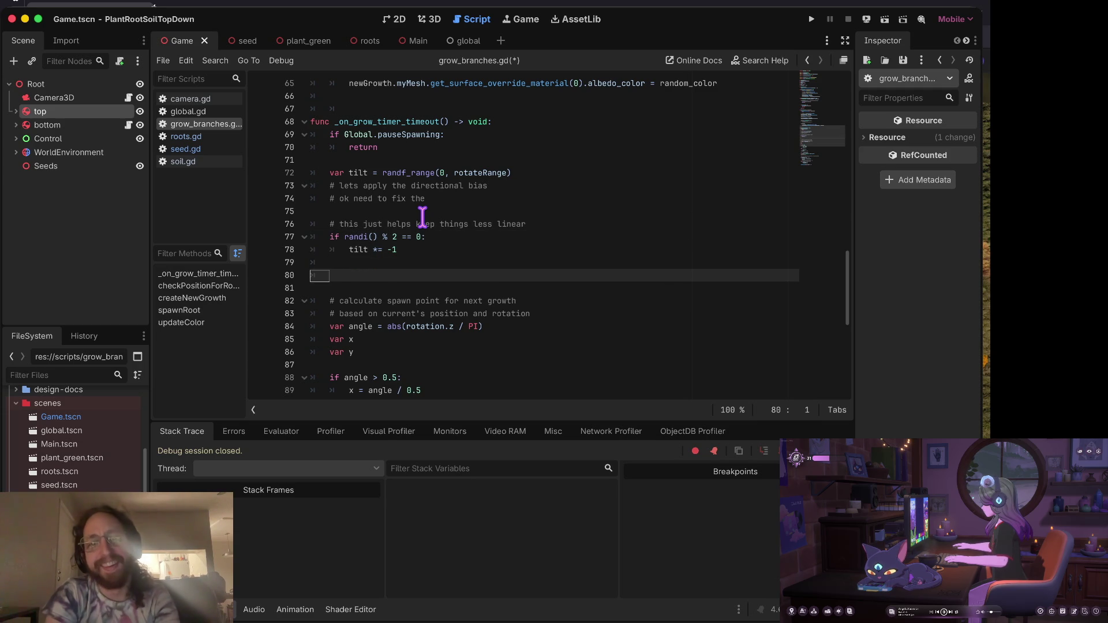
key(Delete)
key(Delete)
key(Up)
key(ctrl+s)
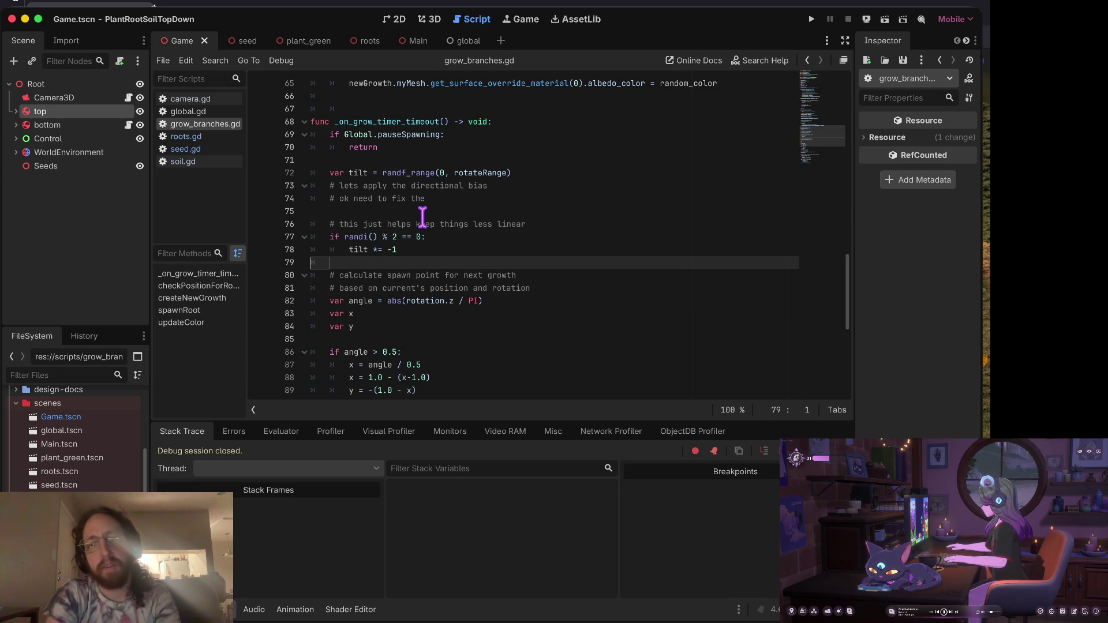
key(super+b)
Click in the game to grow a multicoloured root, then stop the run.
click(481, 324)
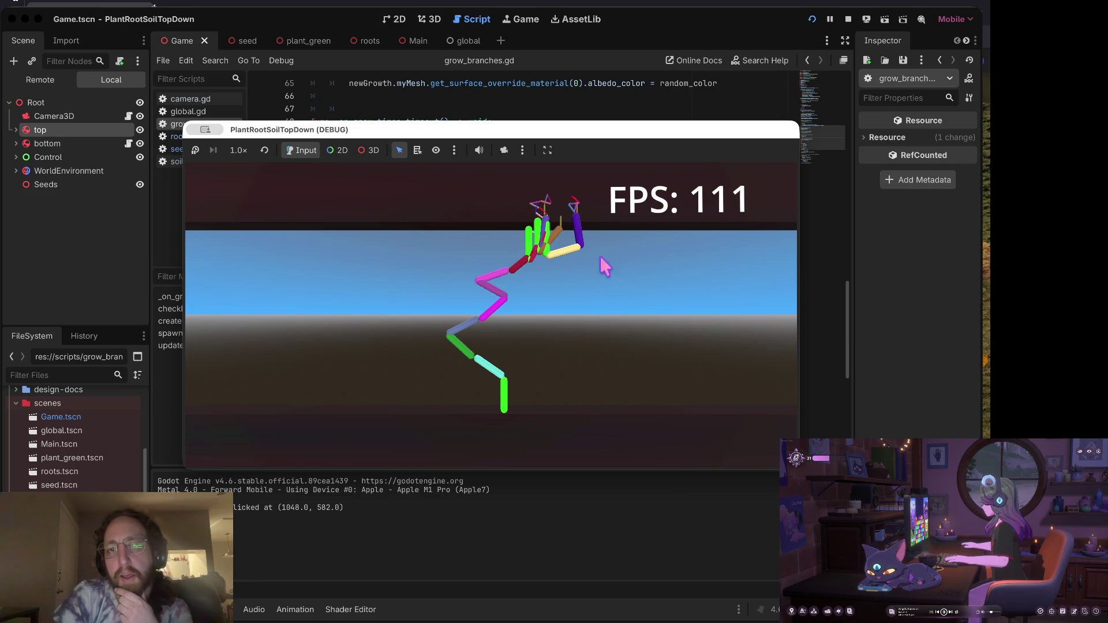
click(848, 19)
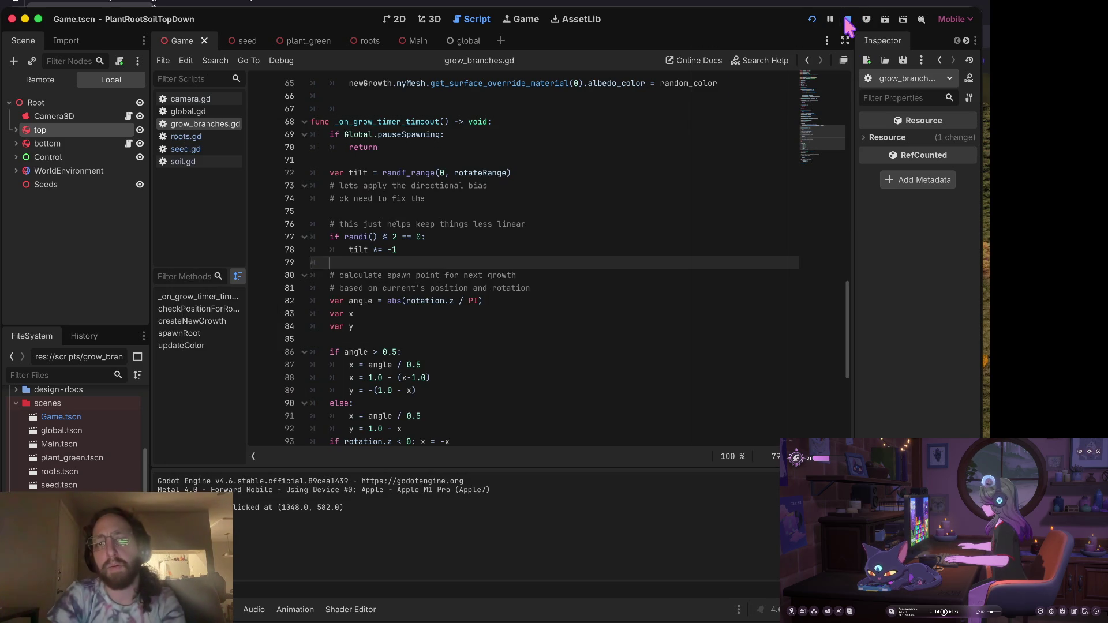
double_click(486, 257)
key(Up)
key(Up)
key(Up)
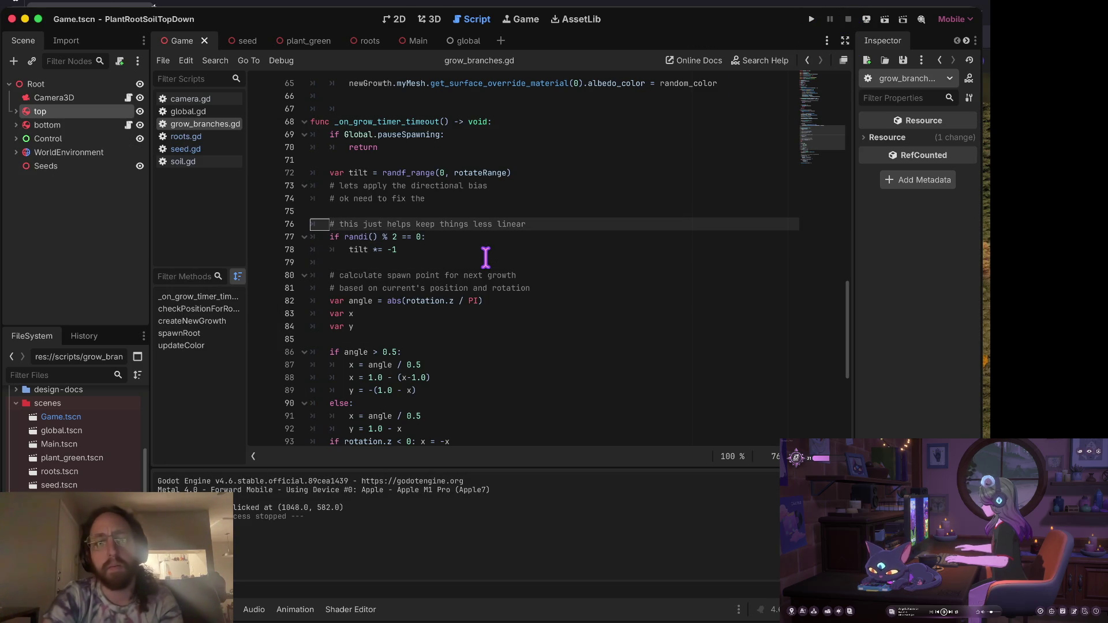
key(Down)
key(Down)
key(Down)
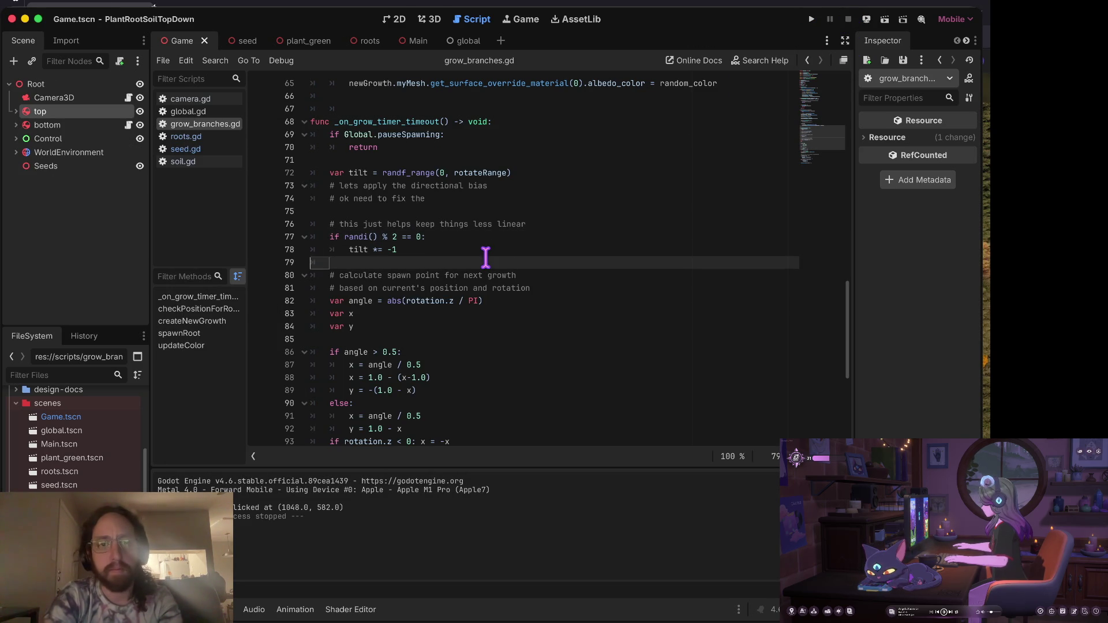
key(Up)
key(Up)
key(Down)
key(Down)
key(Down)
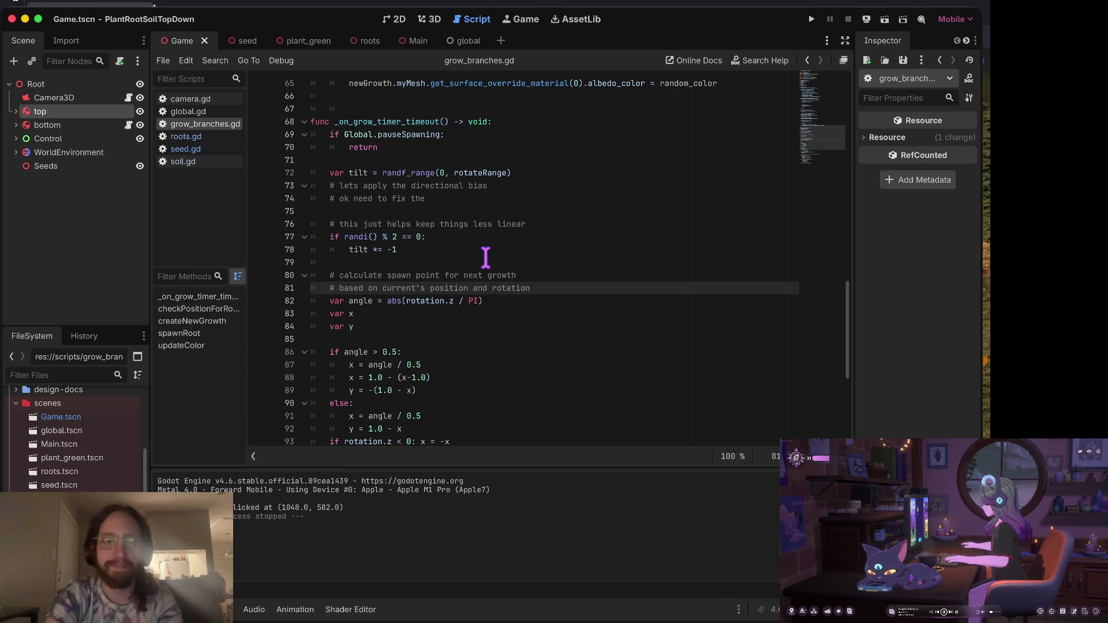
key(Up)
key(Up)
key(Down)
key(Down)
key(Down)
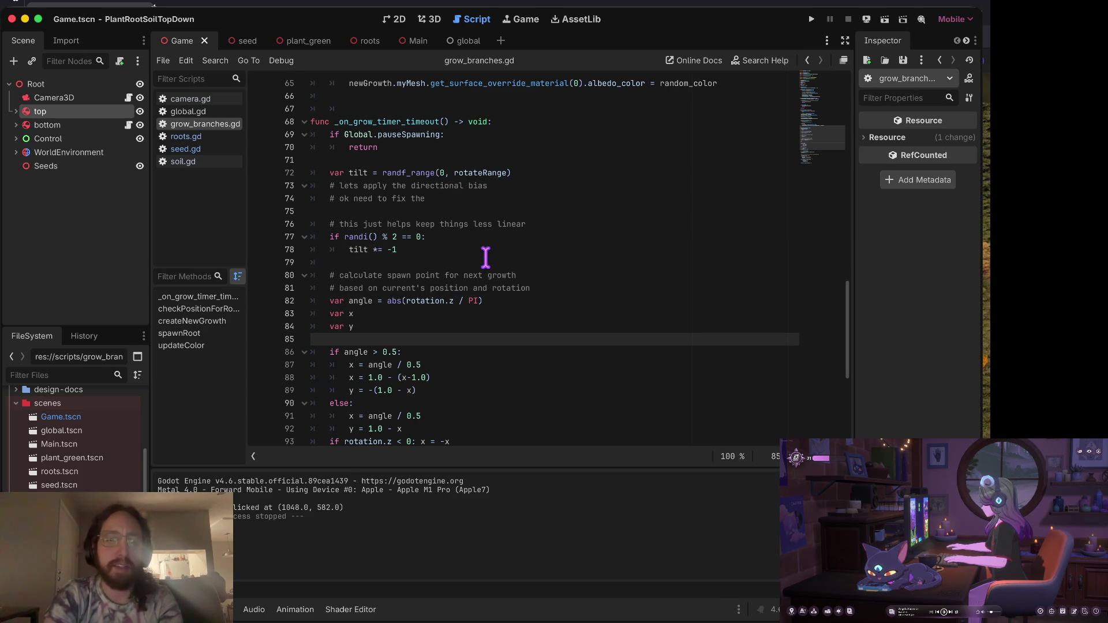
key(Up)
key(Up)
key(Down)
key(Down)
key(Down)
key(Down)
key(Down)
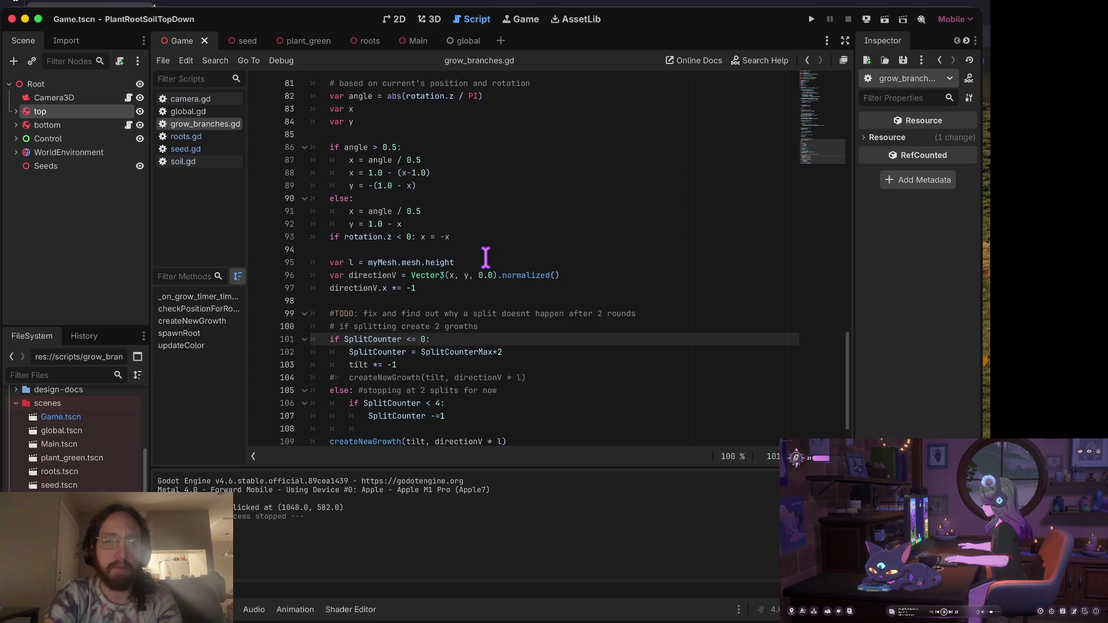
key(Up)
key(Up)
key(Up)
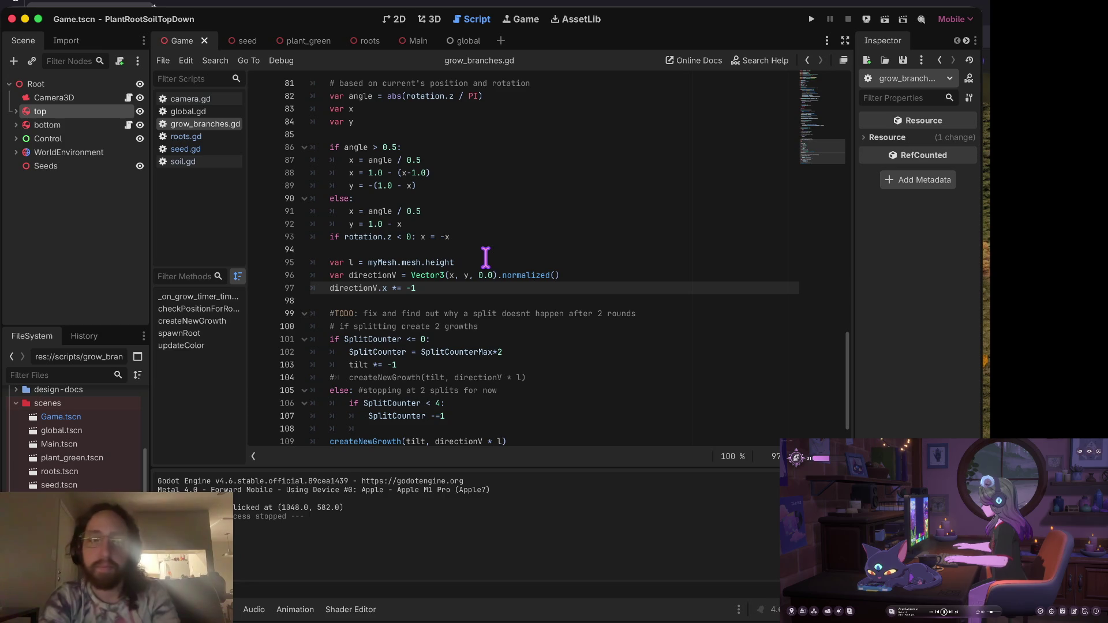
key(super+Tab)
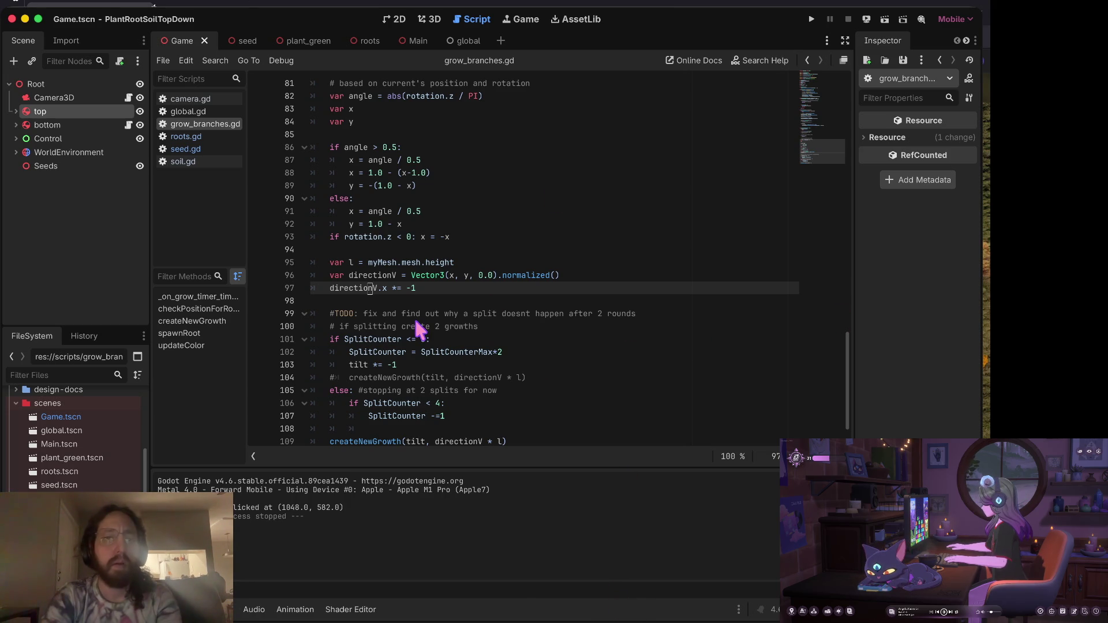
key(Up)
key(Up)
key(Up)
key(Up)
key(Up)
key(Up)
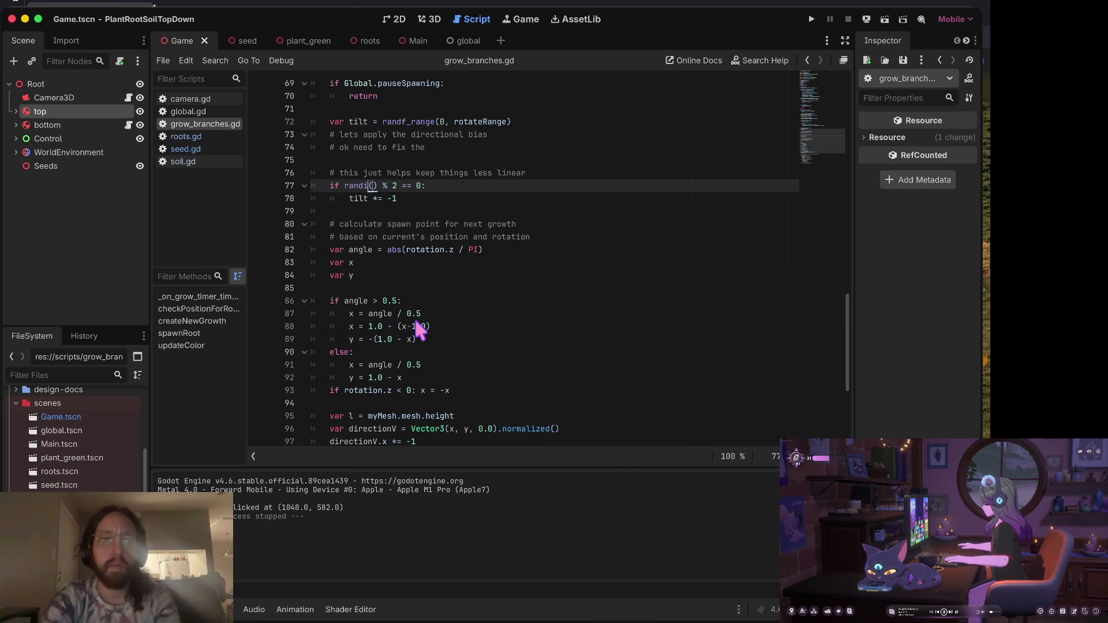
key(Up)
key(Up)
key(Up)
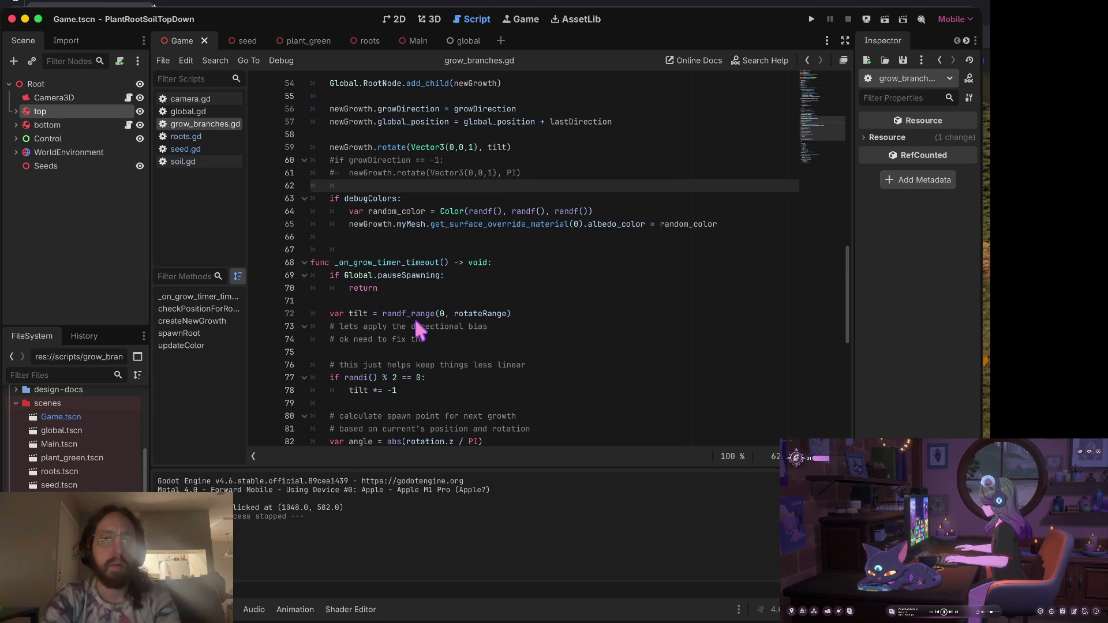
key(Down)
key(Down)
key(Down)
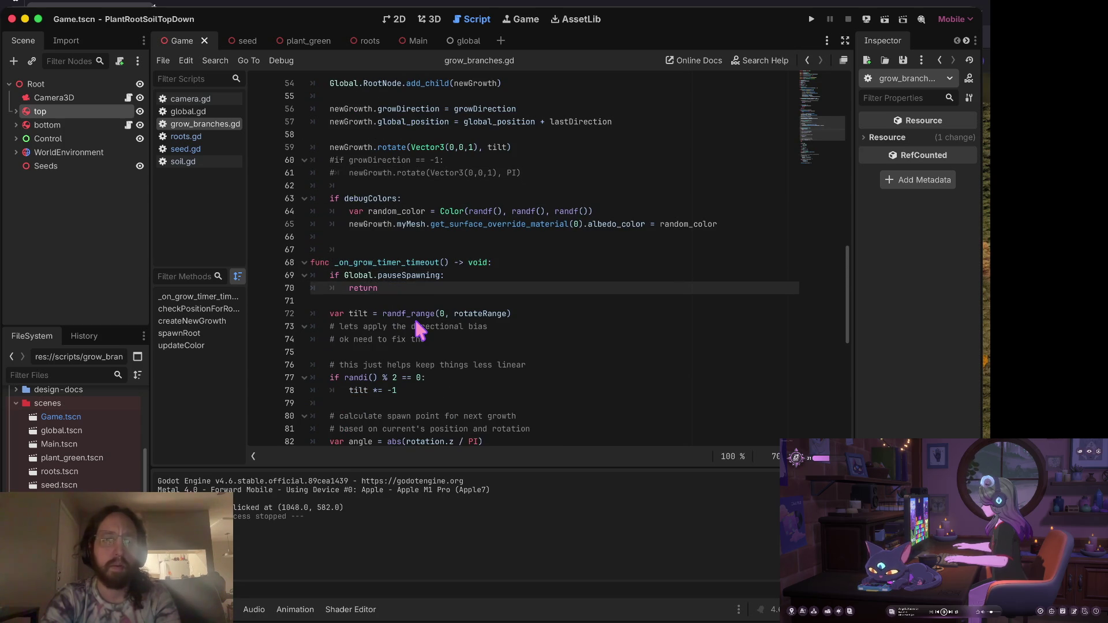
key(Down)
key(Down)
key(Down)
key(Up)
key(Up)
key(Up)
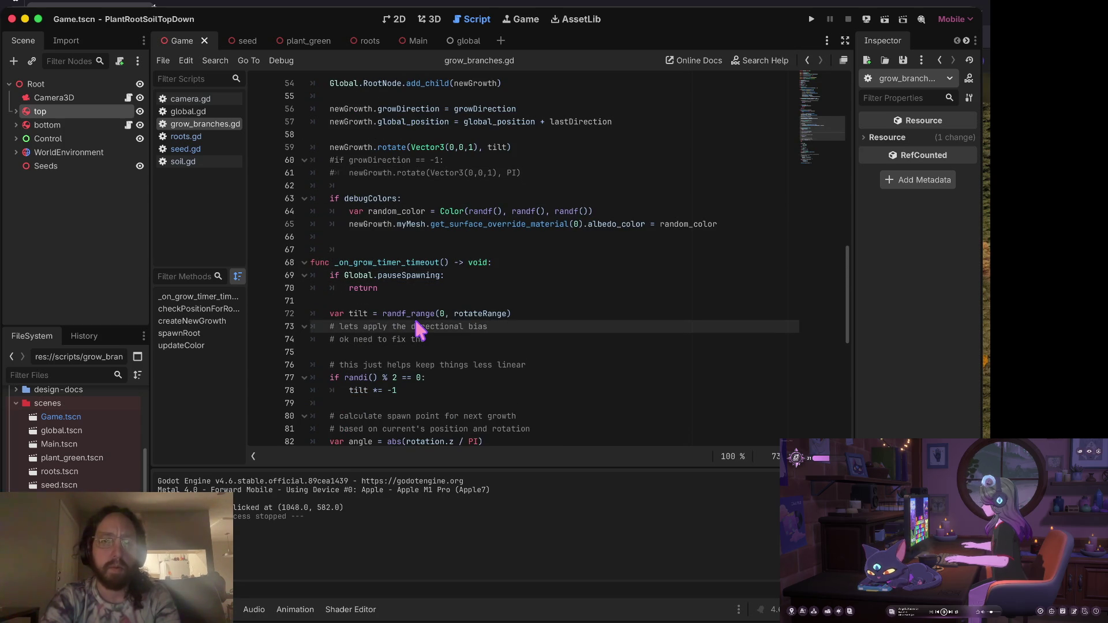
key(Right)
key(F3)
key(F3)
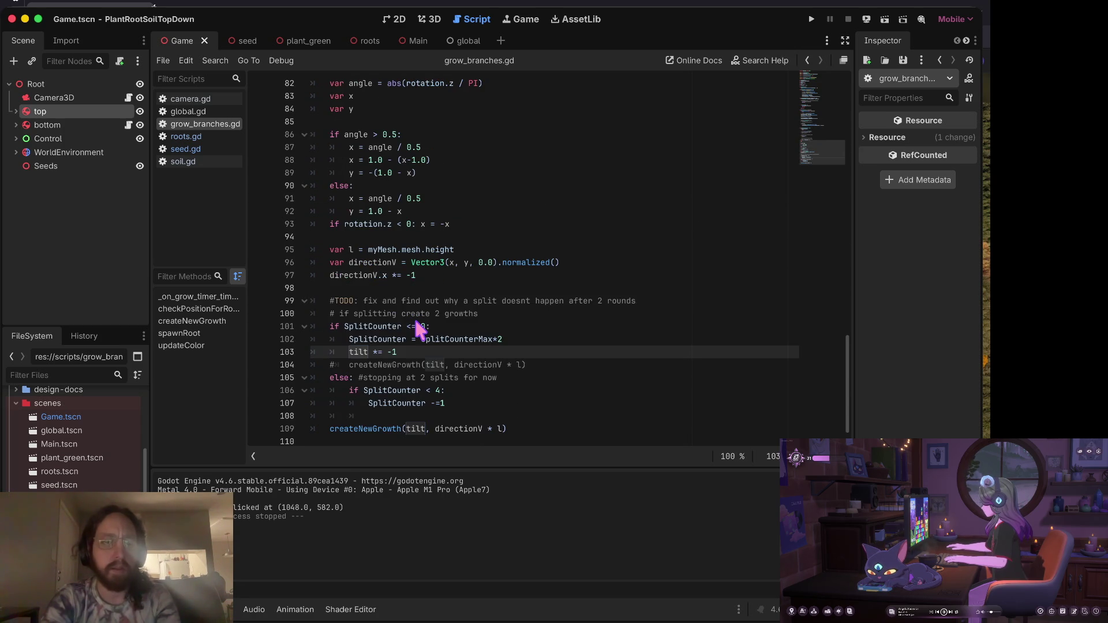
key(Up)
key(Up)
key(Up)
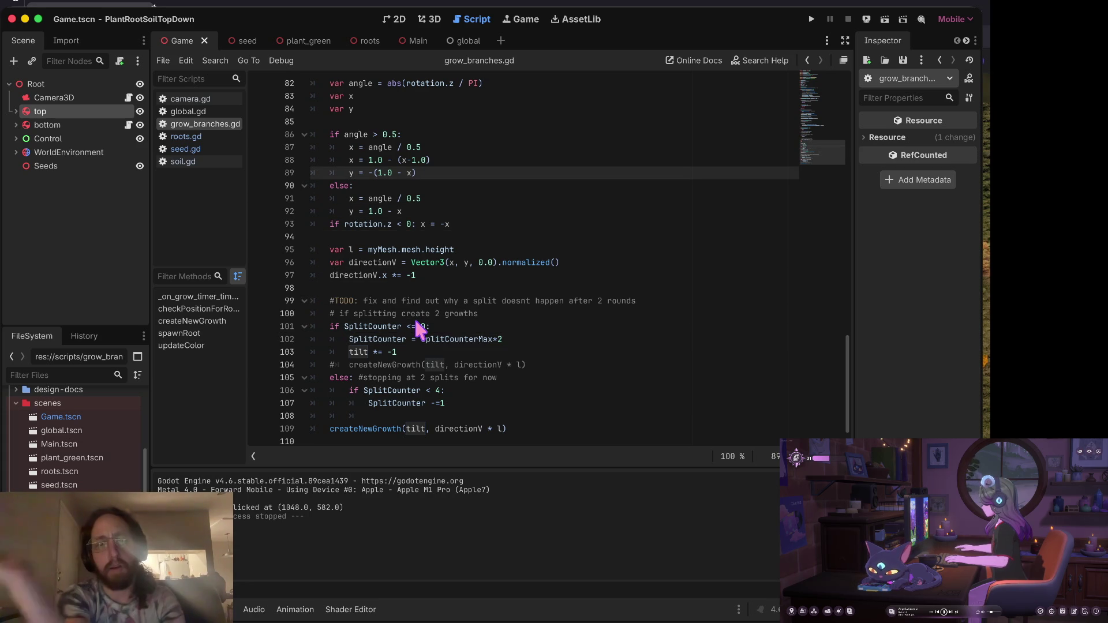
key(Up)
key(Up)
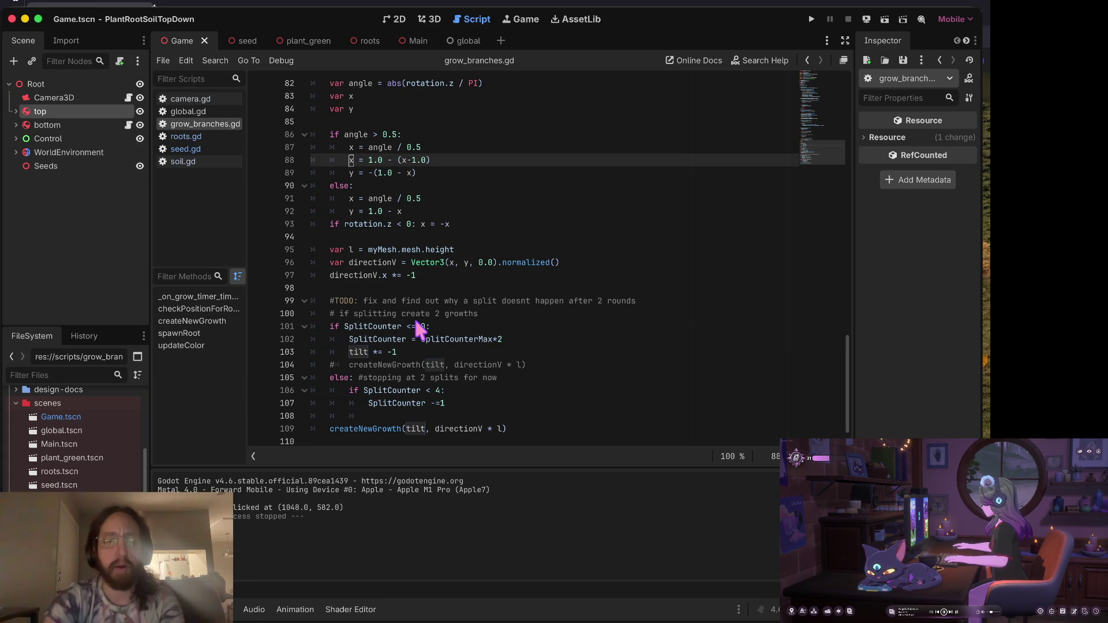
key(Up)
key(Up)
key(Up)
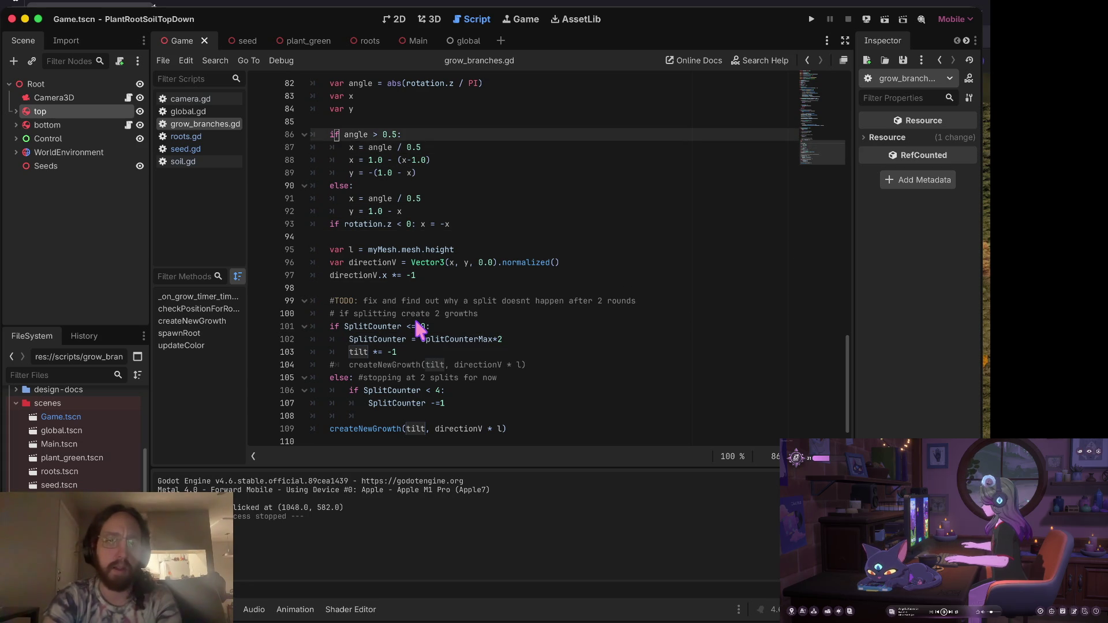
key(Down)
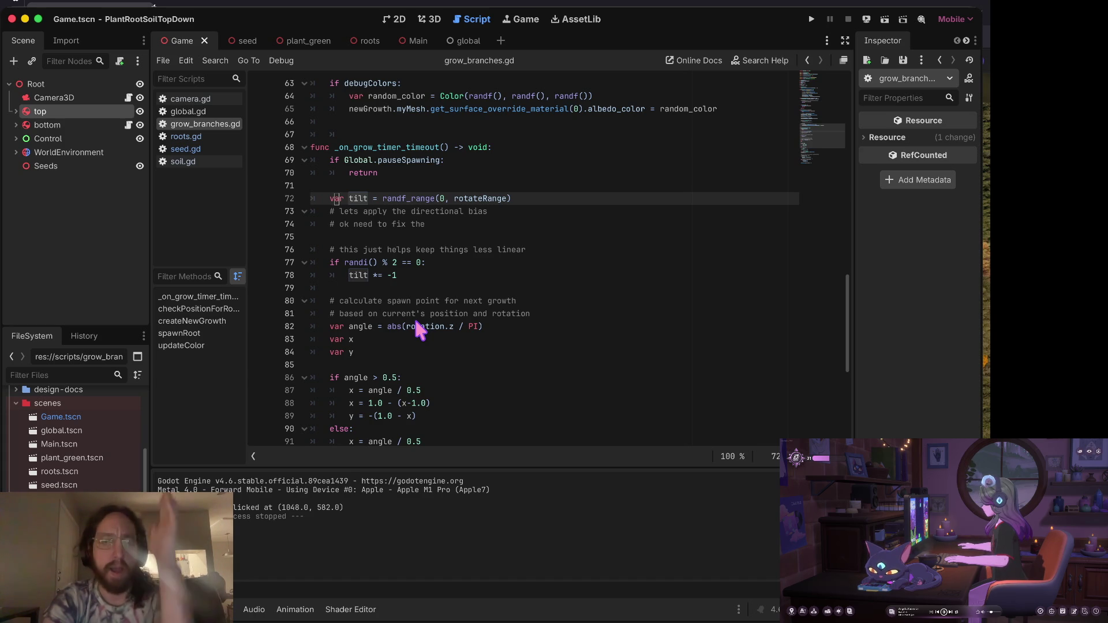
key(Down)
key(Down)
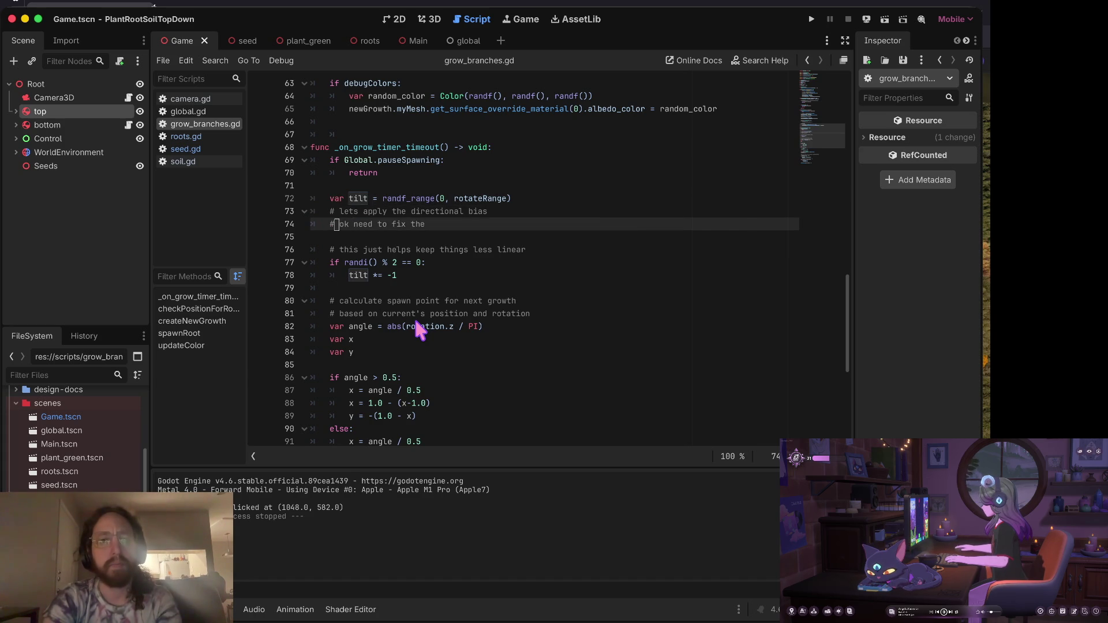
key(Up)
key(Up)
key(Down)
key(Down)
key(Down)
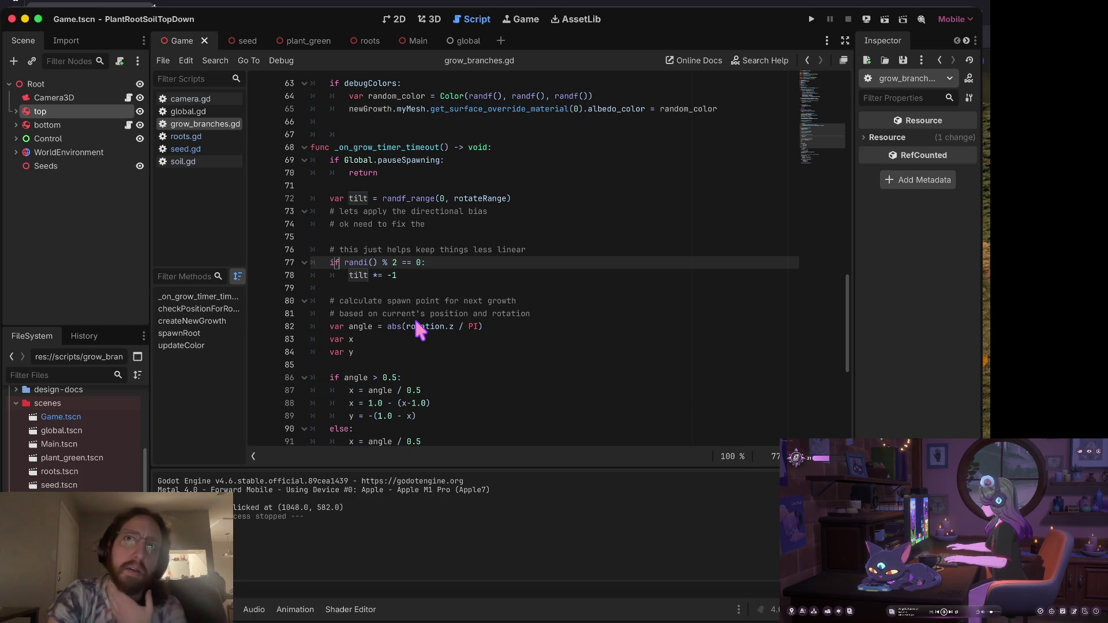
key(Down)
key(Down)
key(Down)
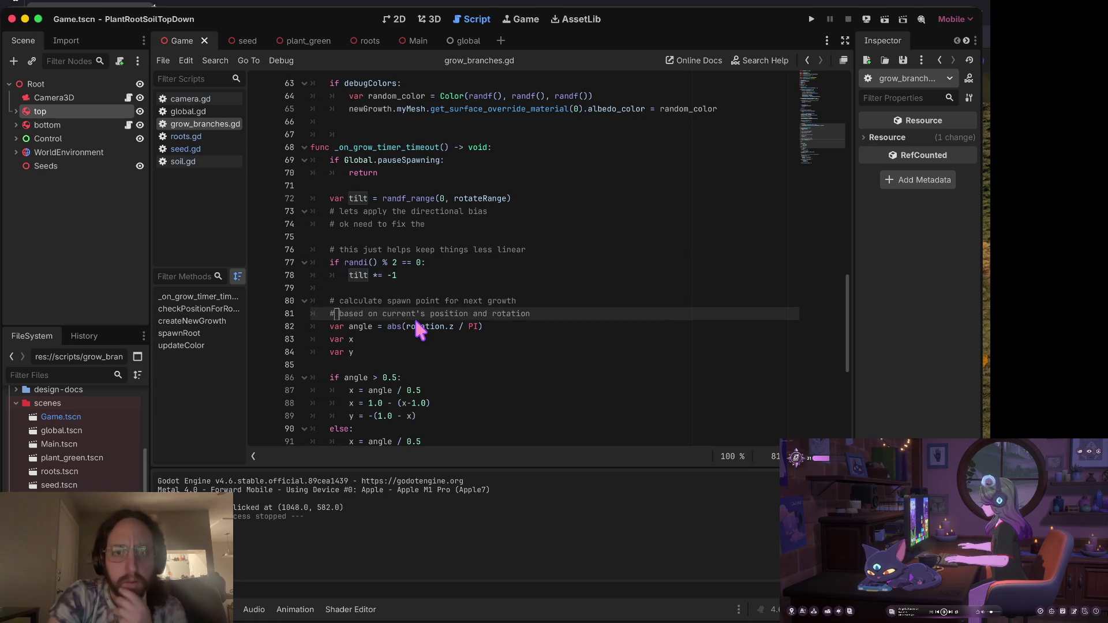
key(Up)
key(Up)
key(Up)
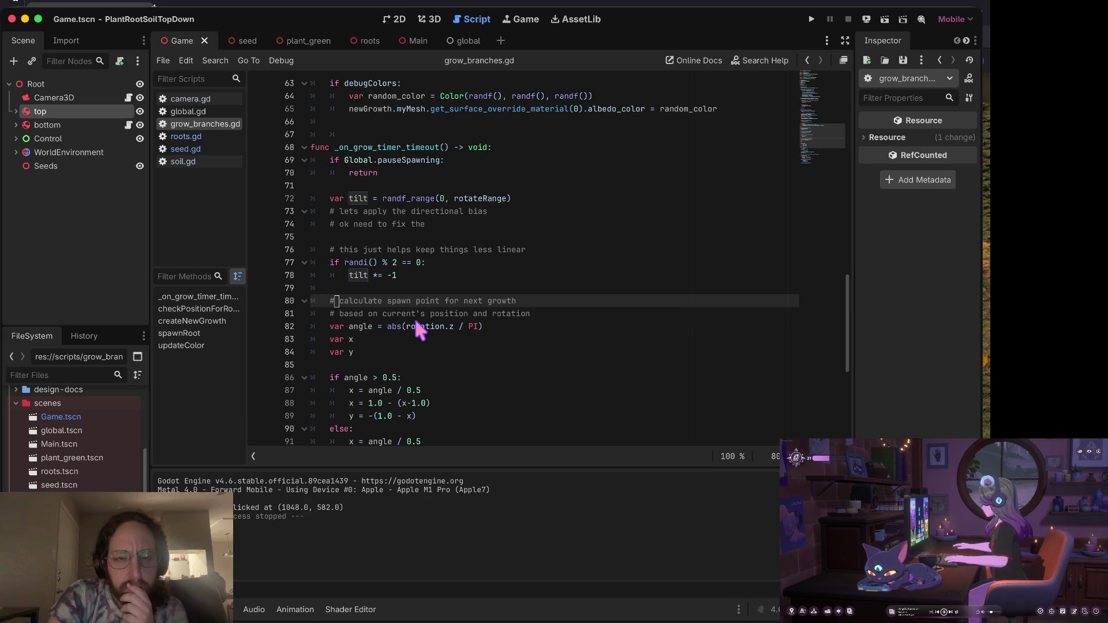
key(Down)
key(Down)
key(Down)
key(Down)
key(Down)
key(Down)
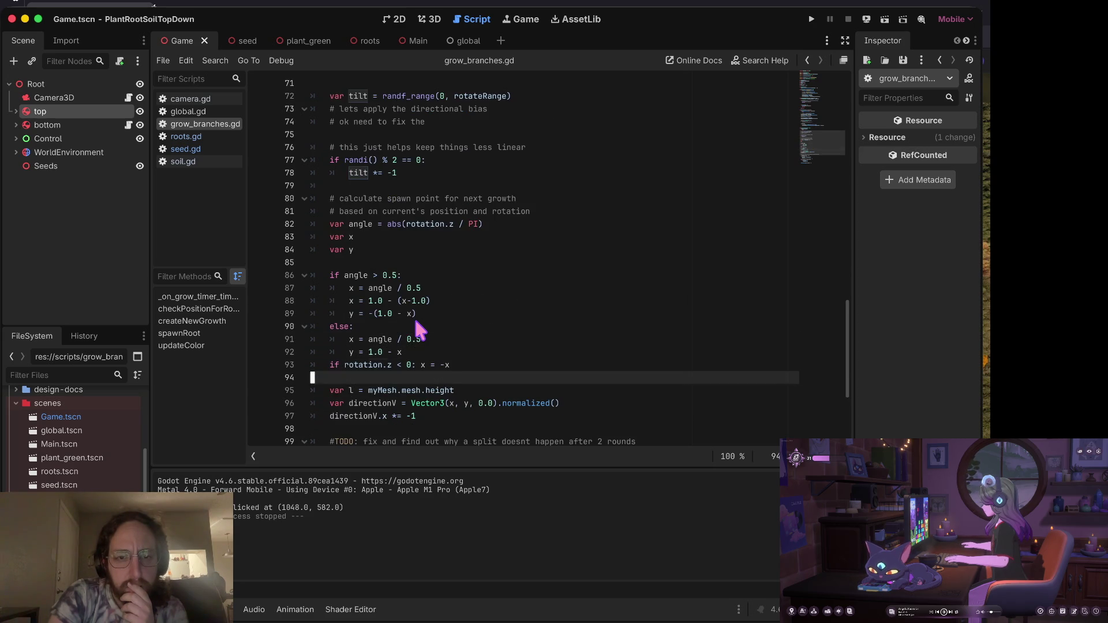
key(Down)
key(Down)
key(Down)
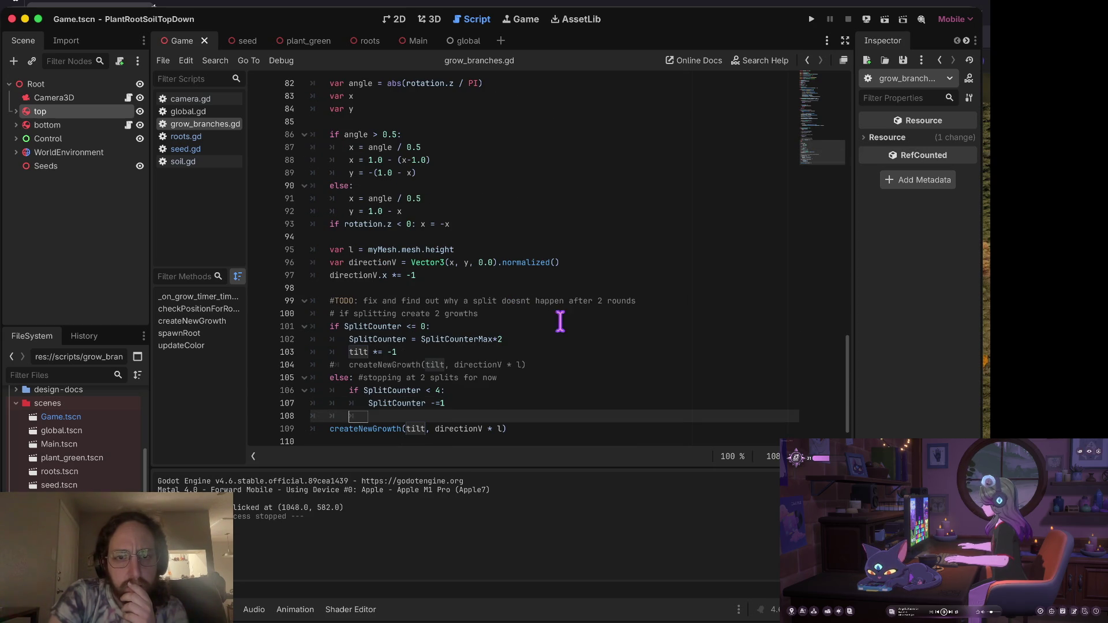
Insert 'directionV *= growDirection' above the final createNewGrowth call, save, and launch the game.
click(602, 338)
key(Down)
key(Down)
key(Down)
key(Down)
key(Down)
key(Down)
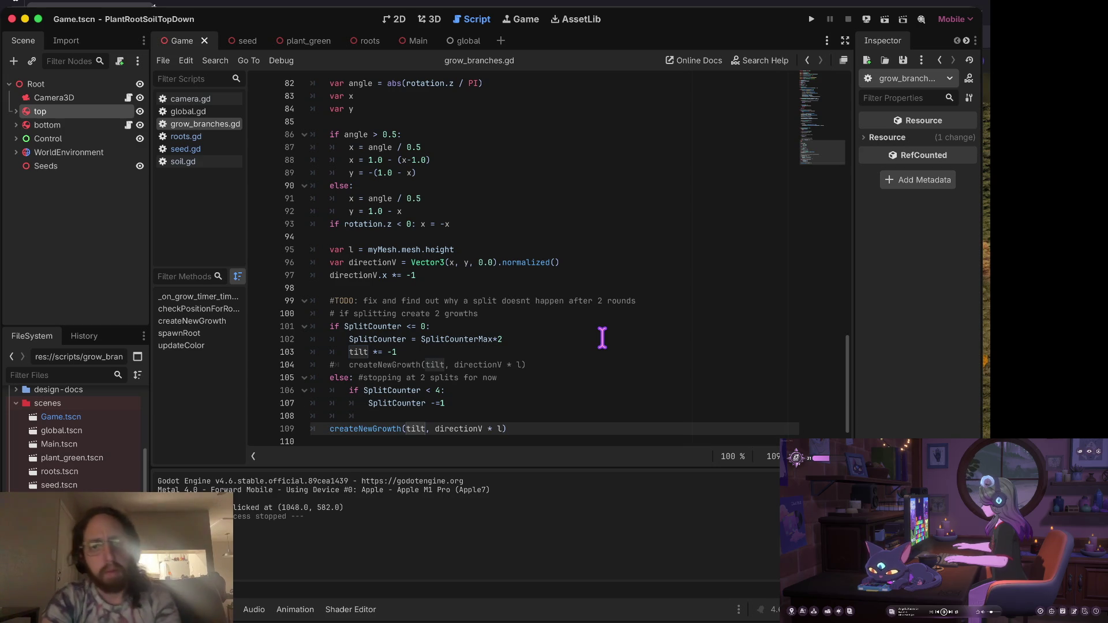
key(Up)
key(BackSpace)
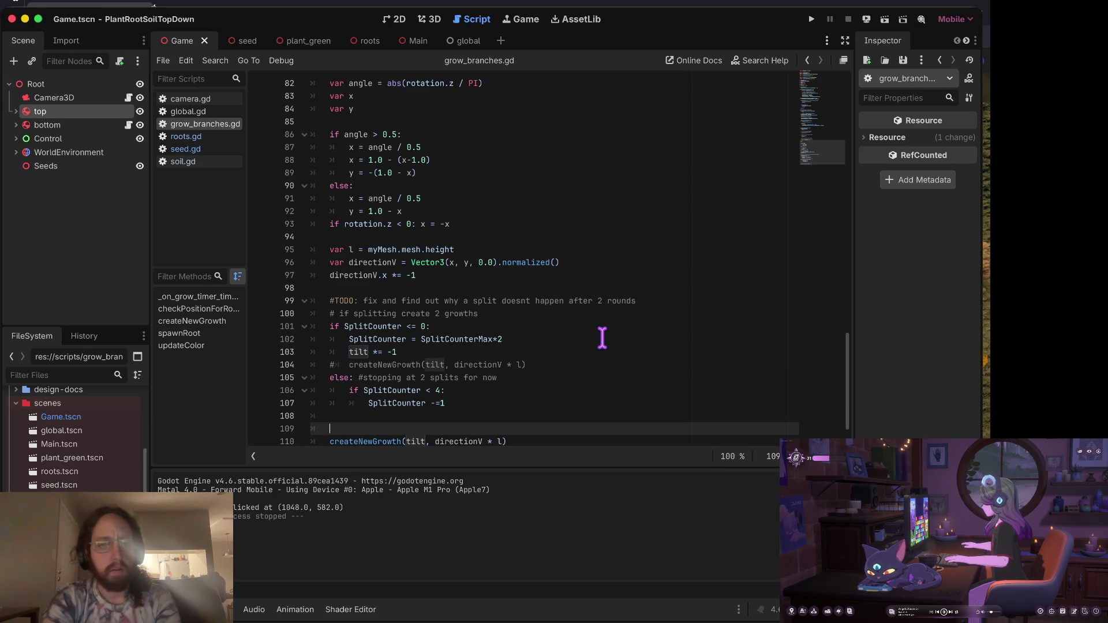
key(Return)
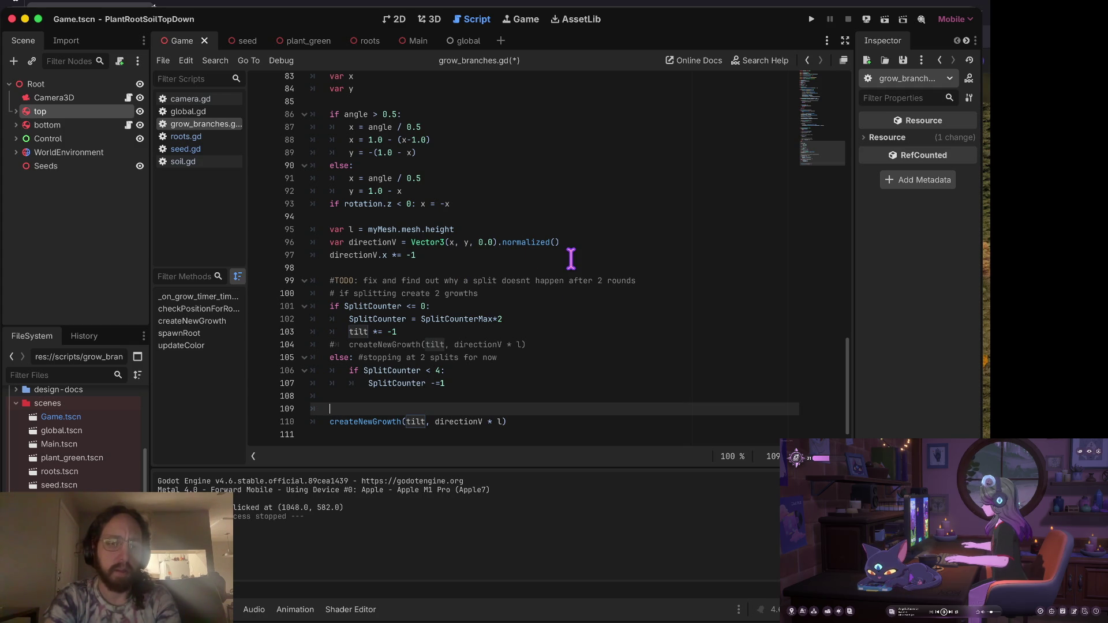
text(if )
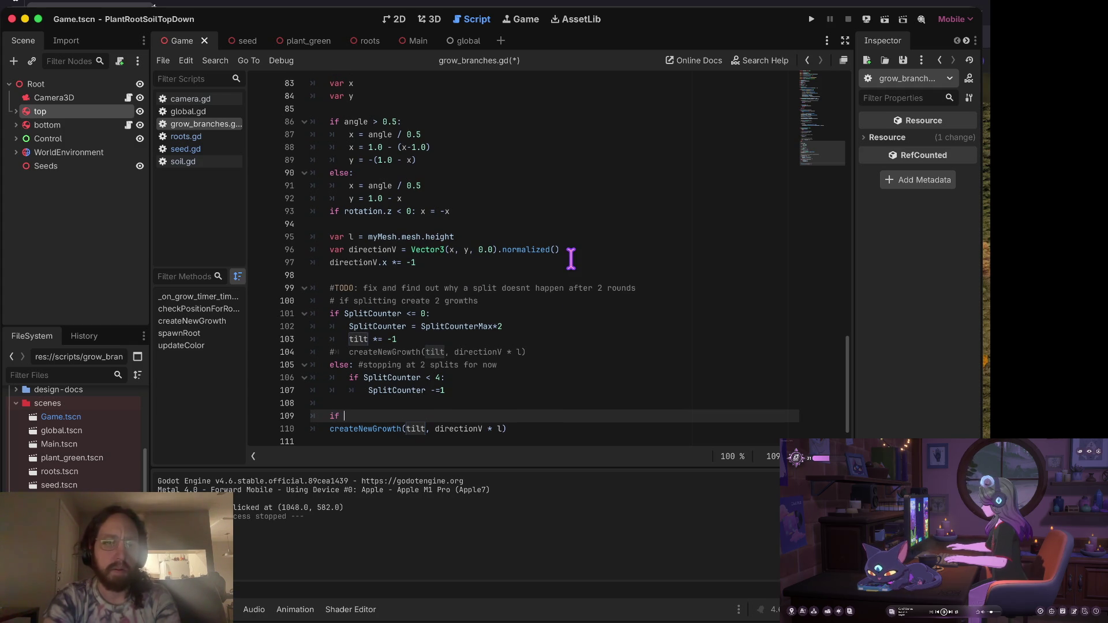
text(direct)
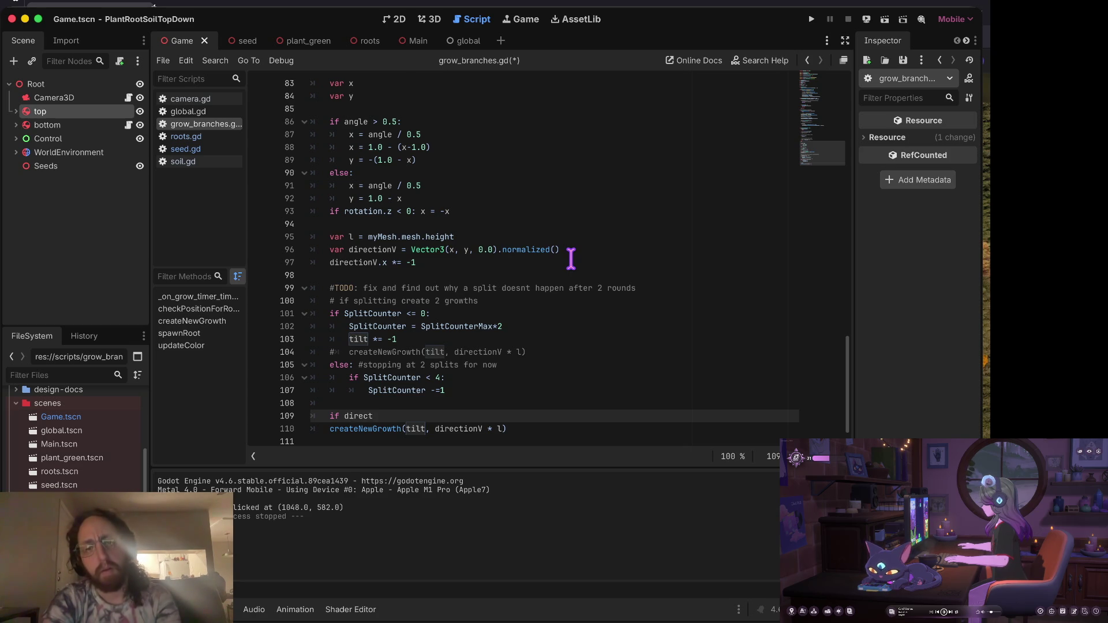
key(ctrl+z)
key(ctrl+z)
text(directionV)
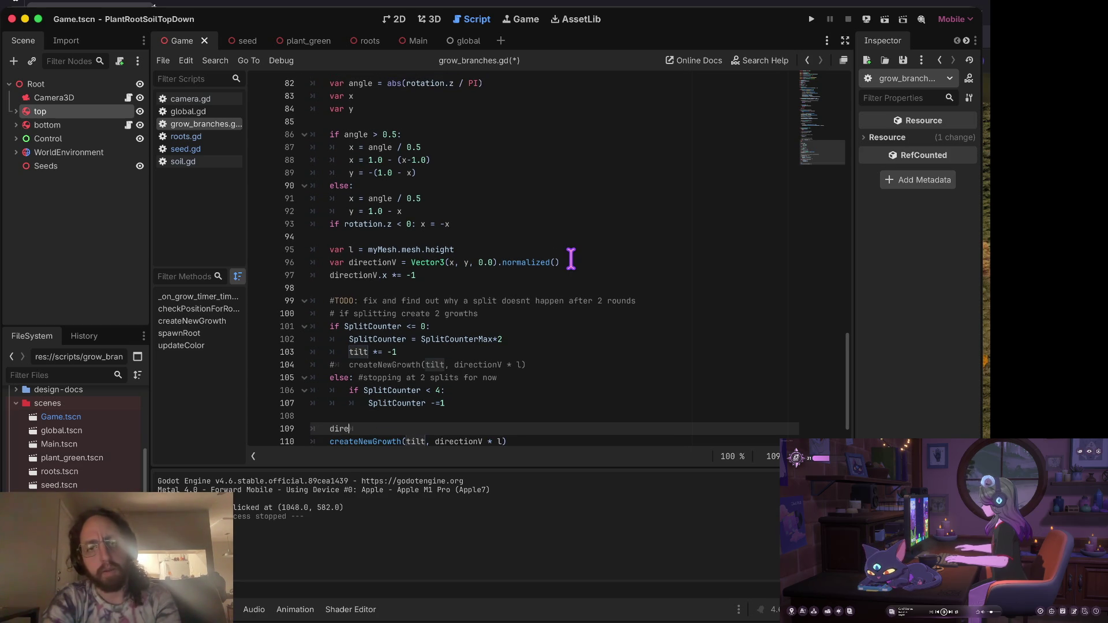
key(Escape)
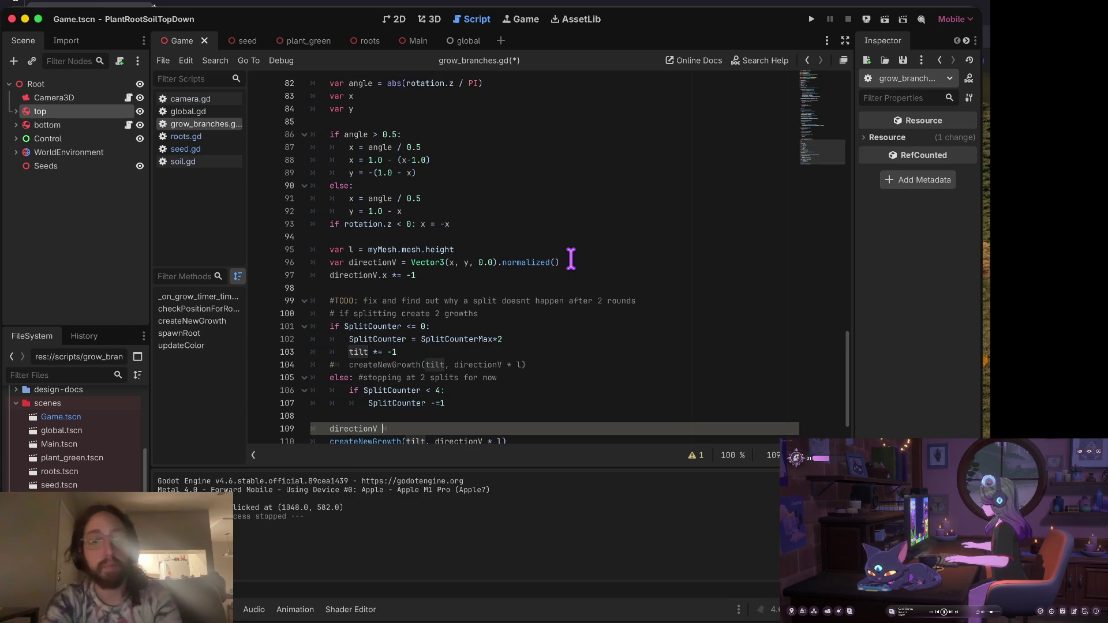
text(*= direc)
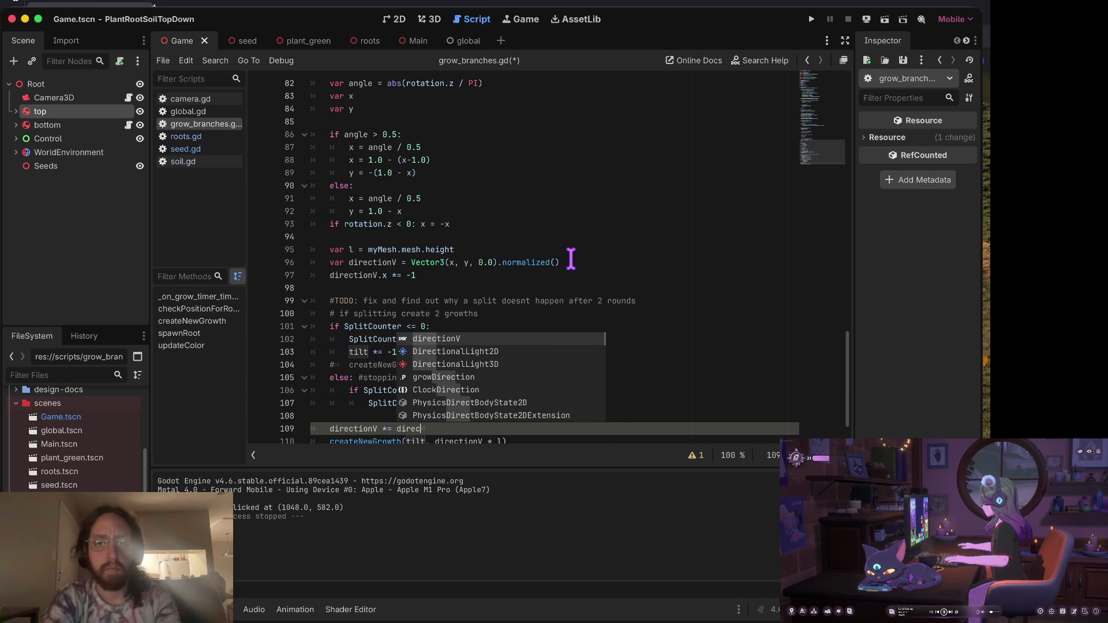
key(Down)
key(Down)
key(Down)
key(Return)
key(super+s)
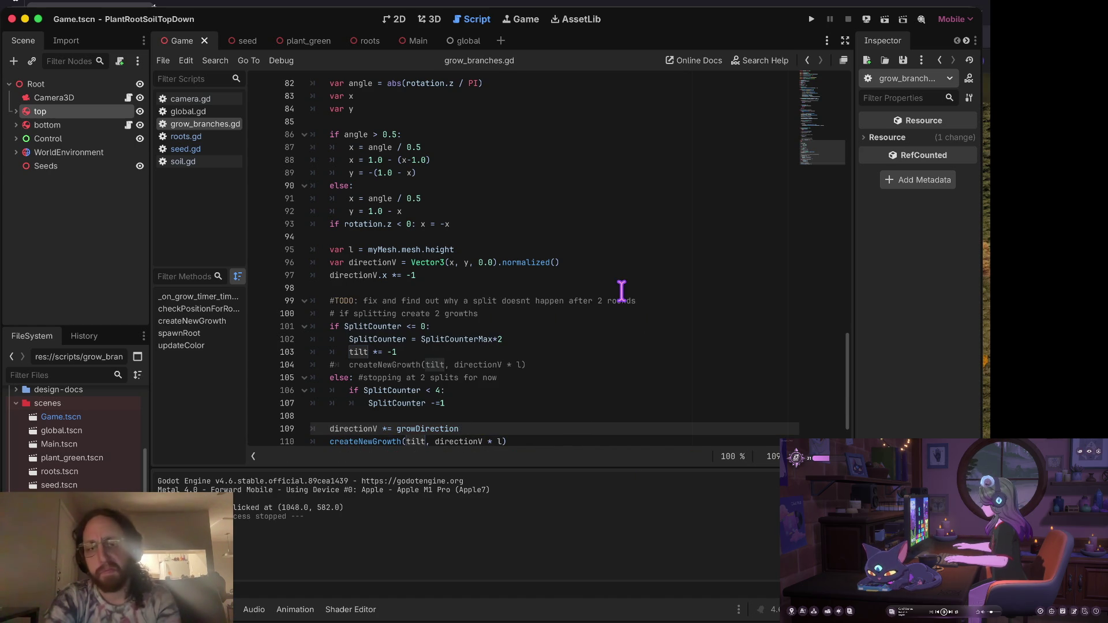
key(super+b)
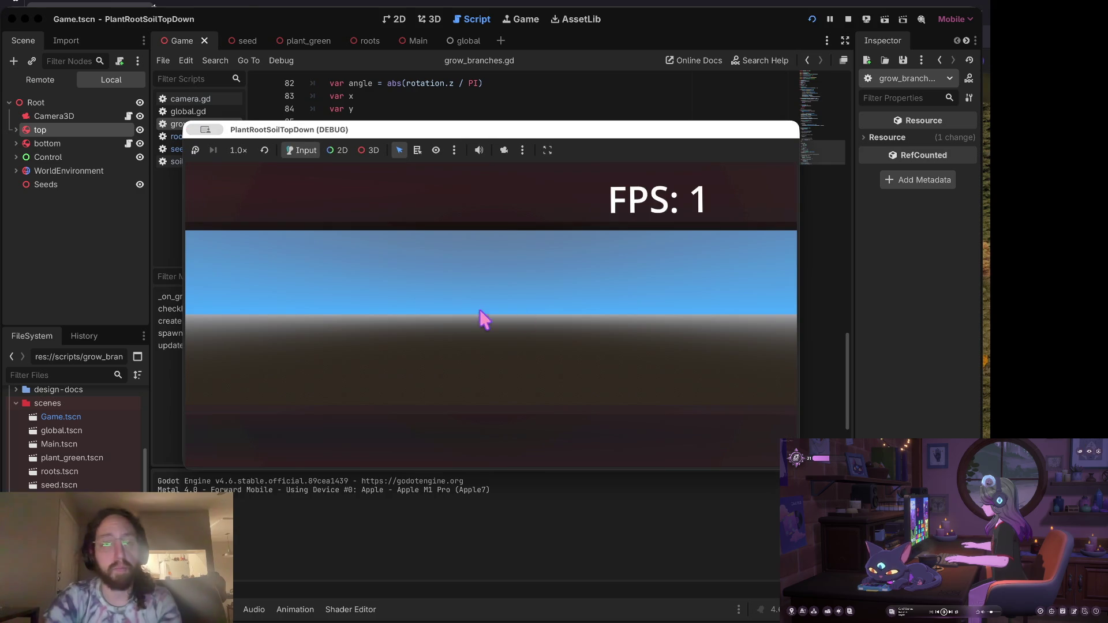
Spawn a plant, watch it grow into a dense multicoloured tangle, then stop the run.
click(471, 310)
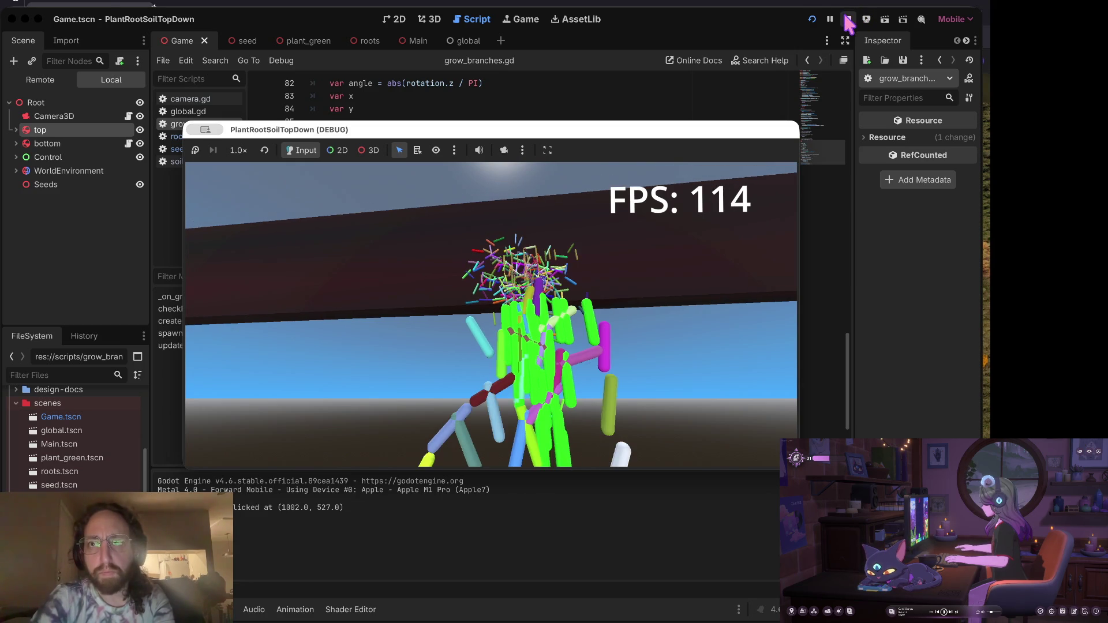
click(848, 20)
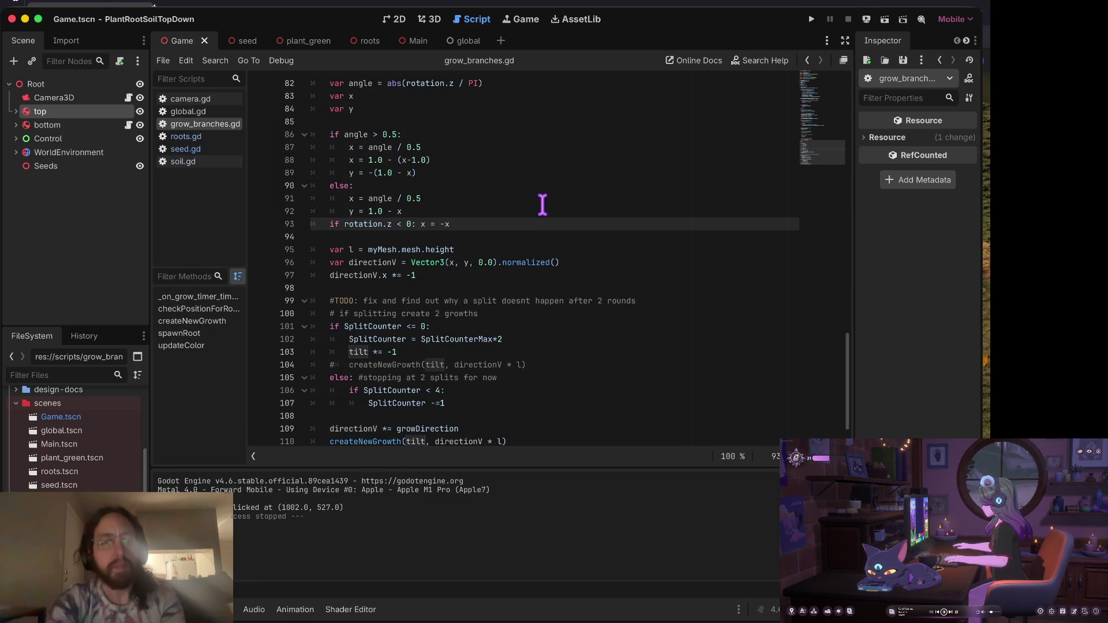
Remove the 'directionV *= growDirection' line above createNewGrowth.
key(Down)
key(Down)
key(Down)
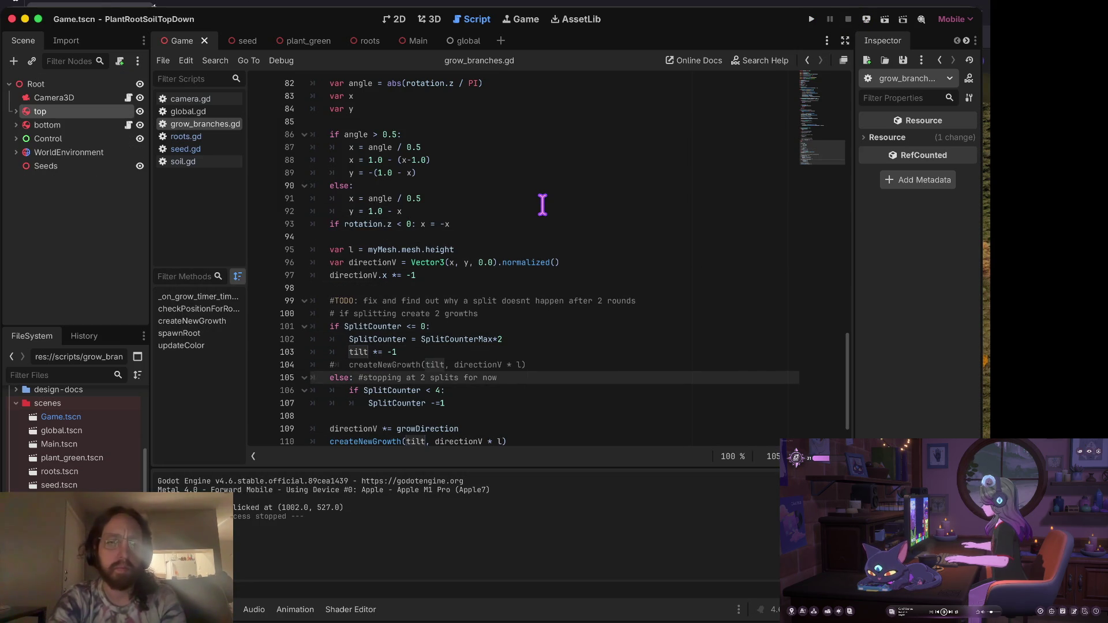
key(Down)
key(Down)
key(Down)
key(ctrl+shift+k)
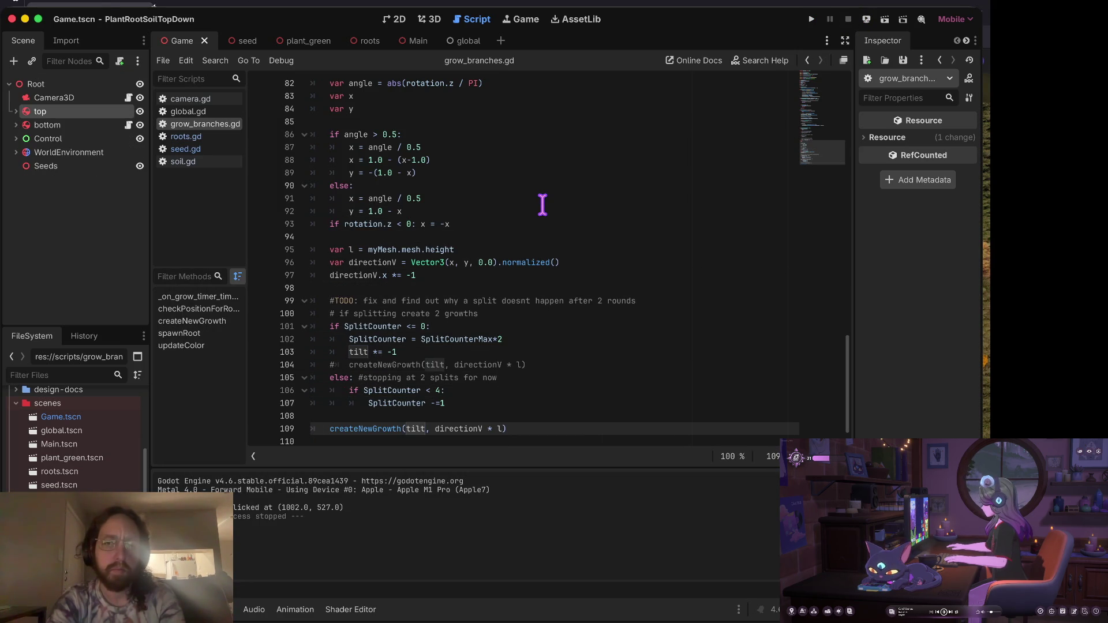
key(alt+Right)
key(Right)
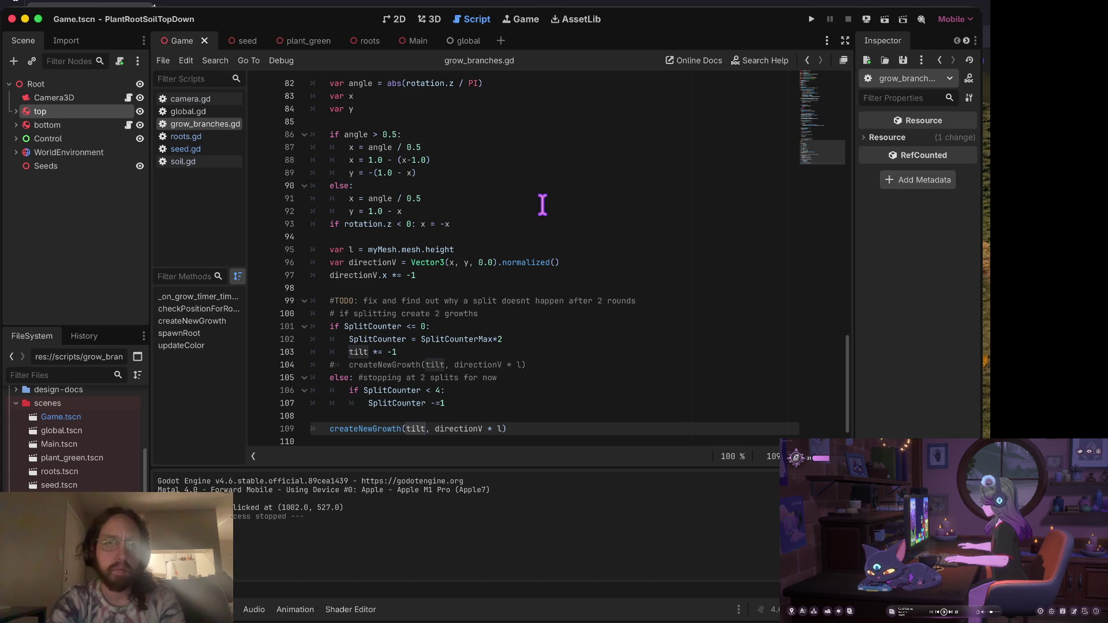
Jump to the createNewGrowth definition and locate the blank line 58 above the rotate call.
key(ctrl+alt+space)
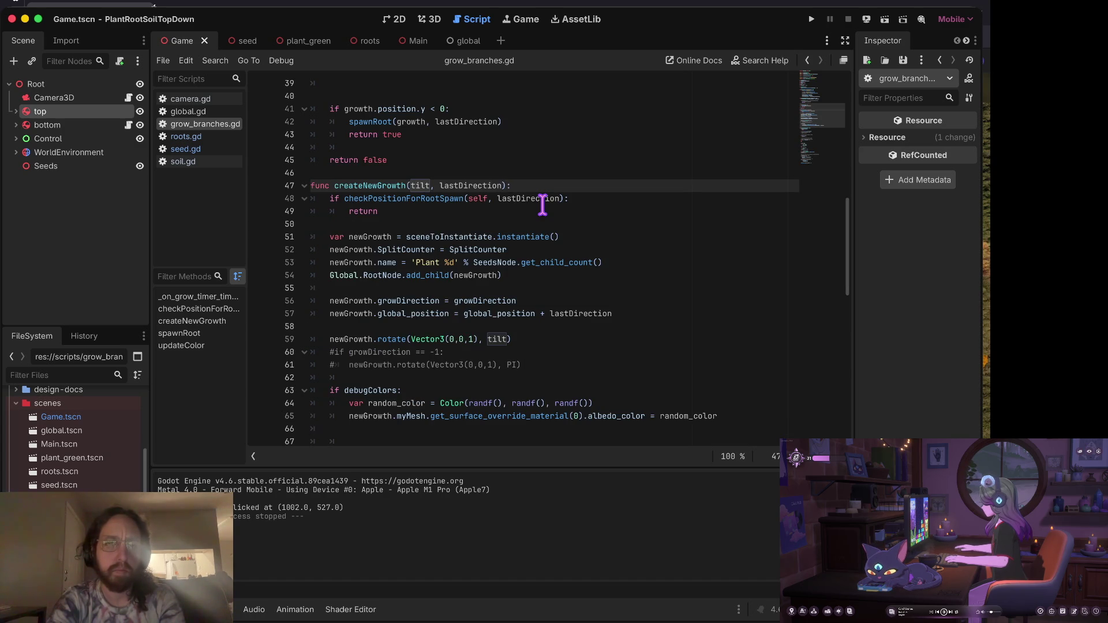
key(Down)
key(Down)
key(Down)
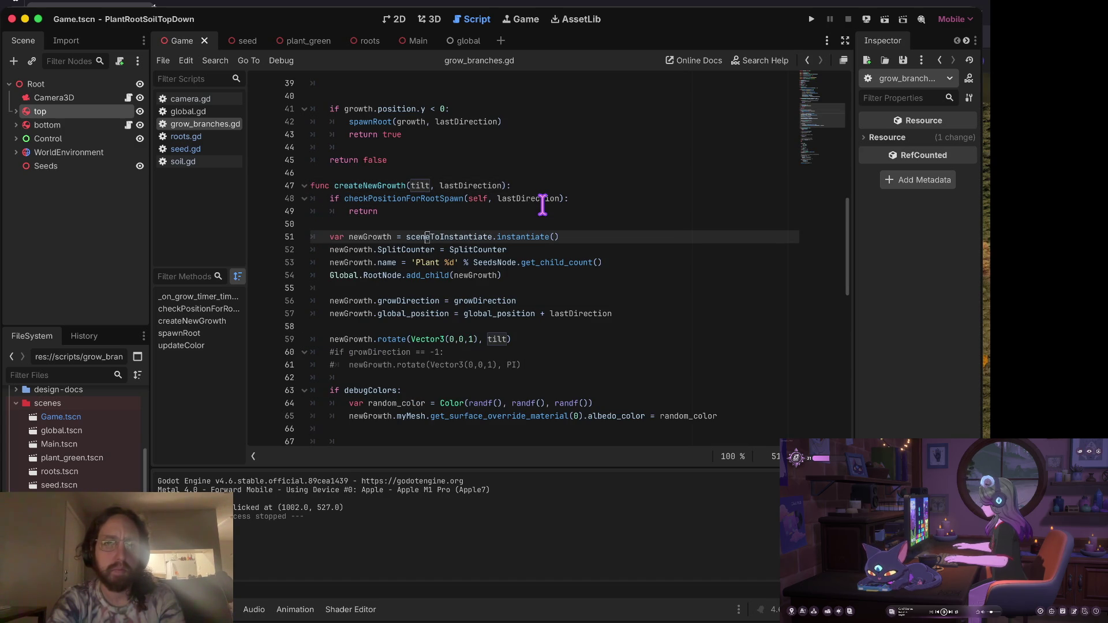
key(Down)
key(Down)
key(Down)
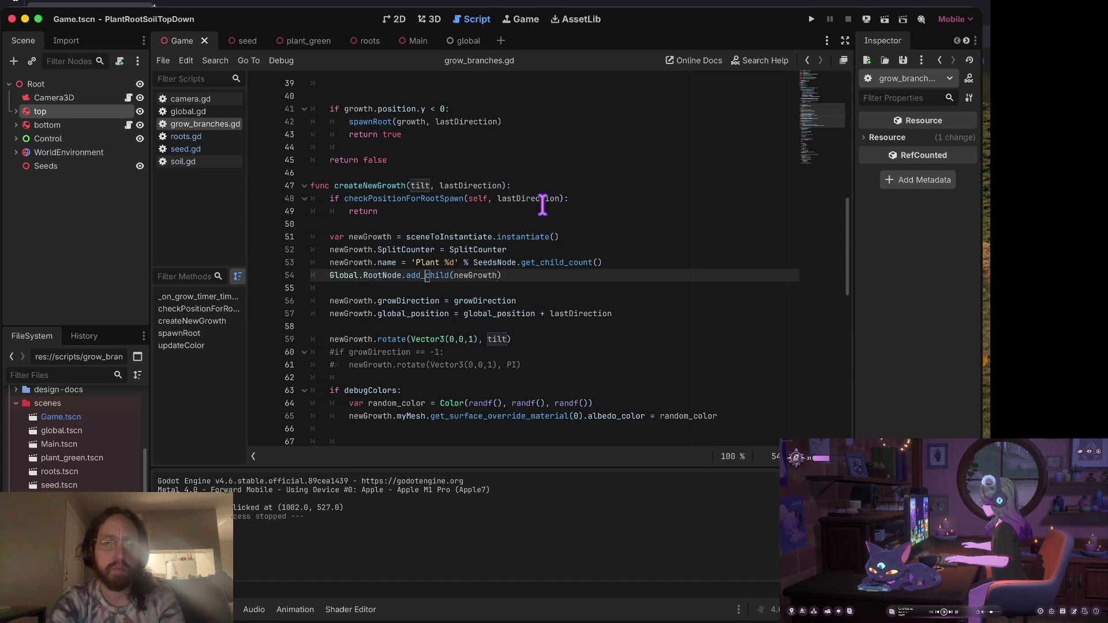
key(Down)
key(Down)
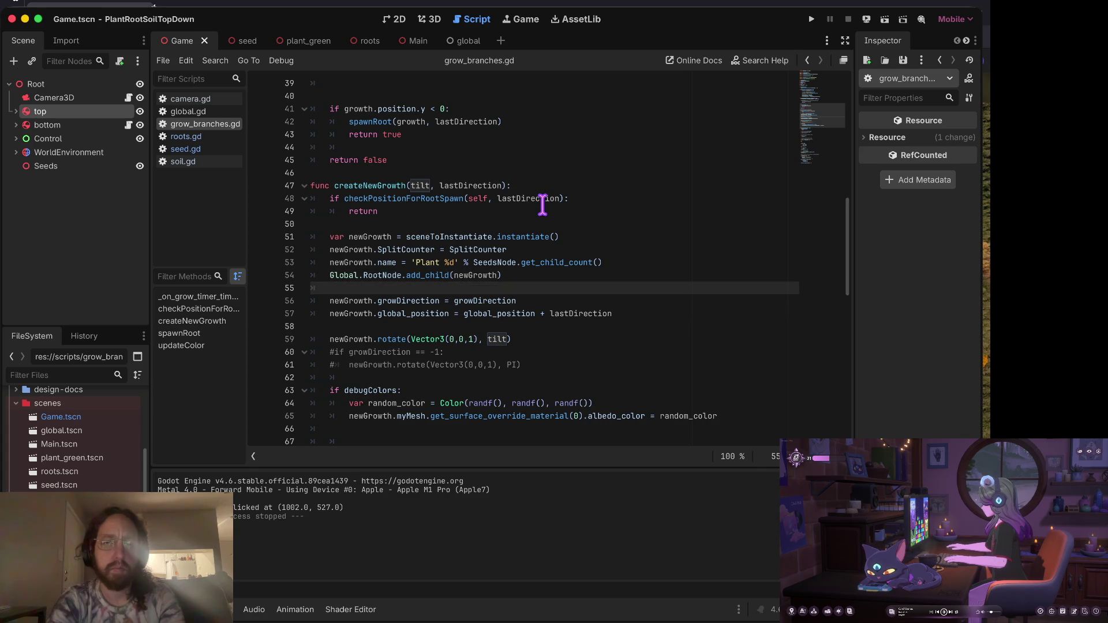
key(Down)
key(Down)
key(Down)
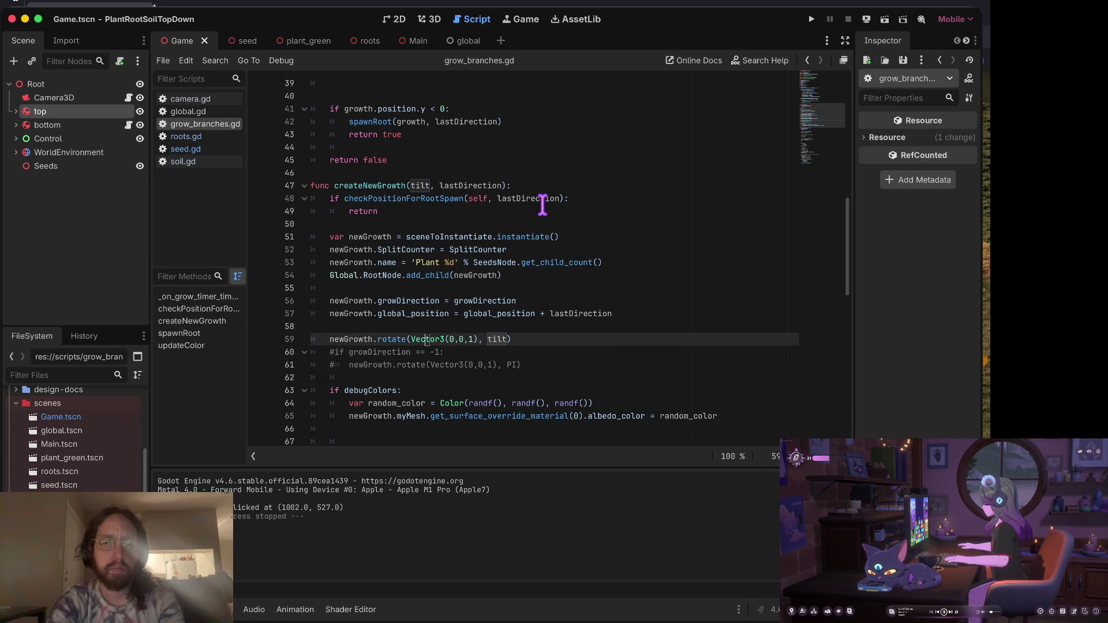
key(Down)
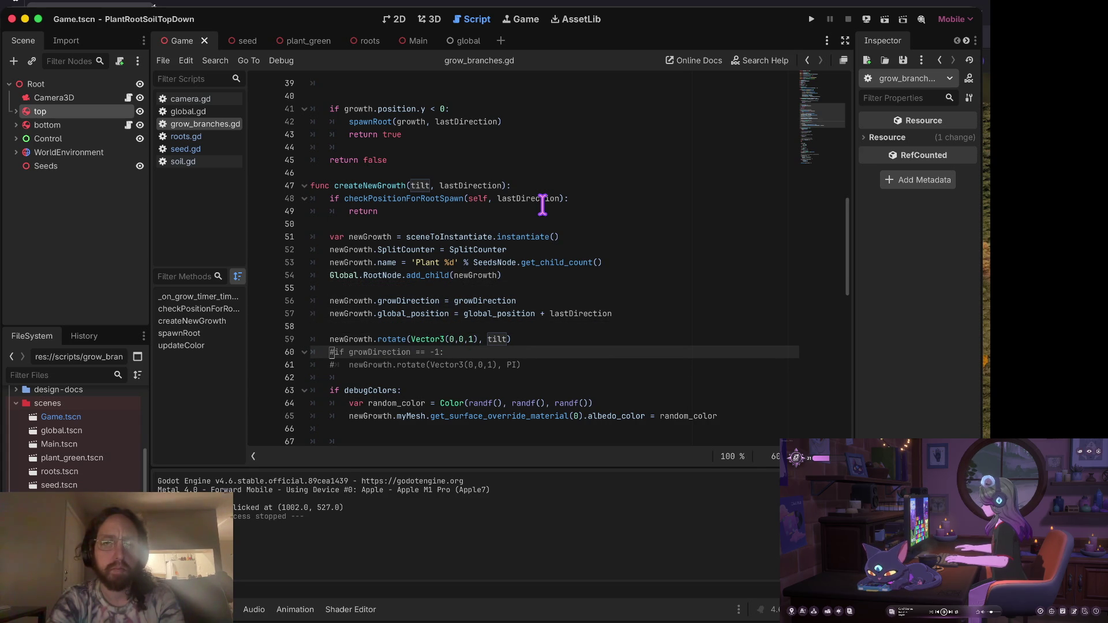
key(Down)
key(Up)
key(Up)
key(Up)
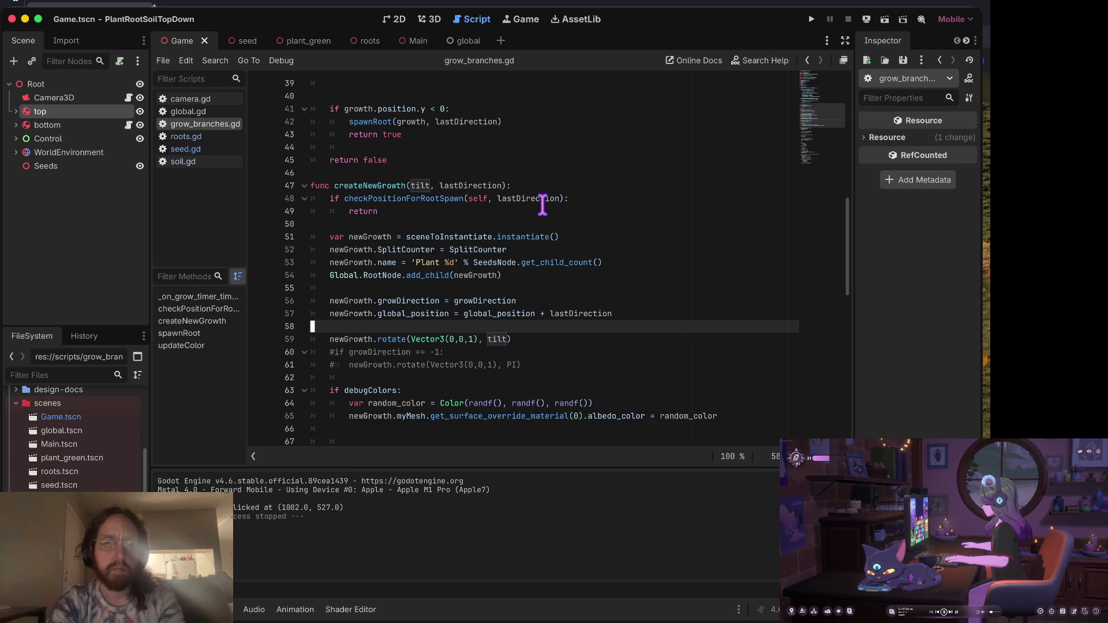
key(Down)
key(Down)
key(Up)
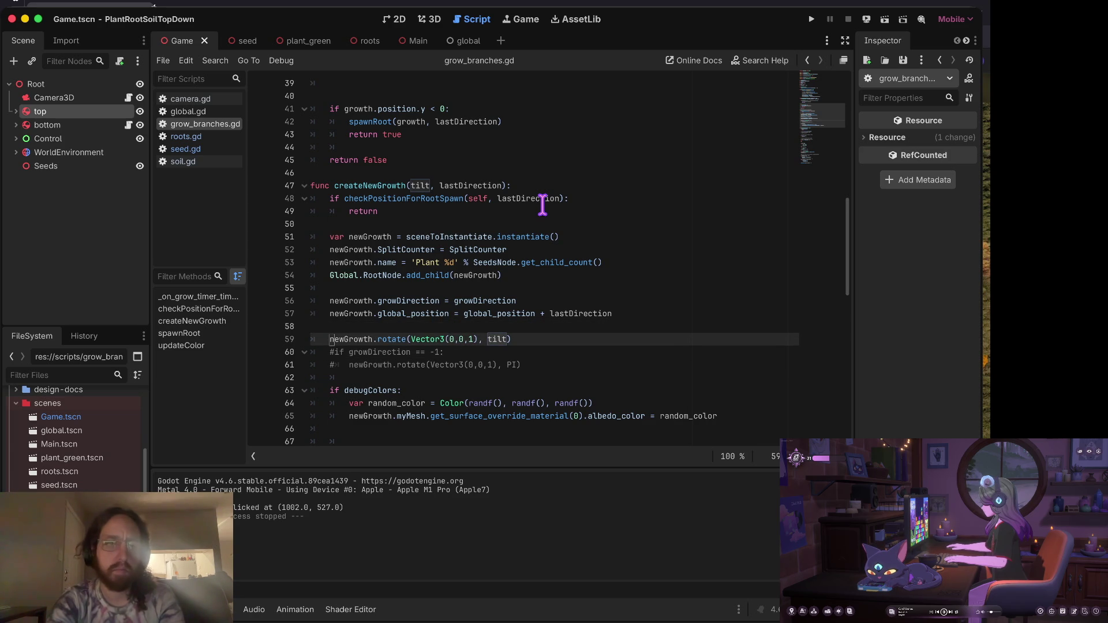
key(Down)
key(Down)
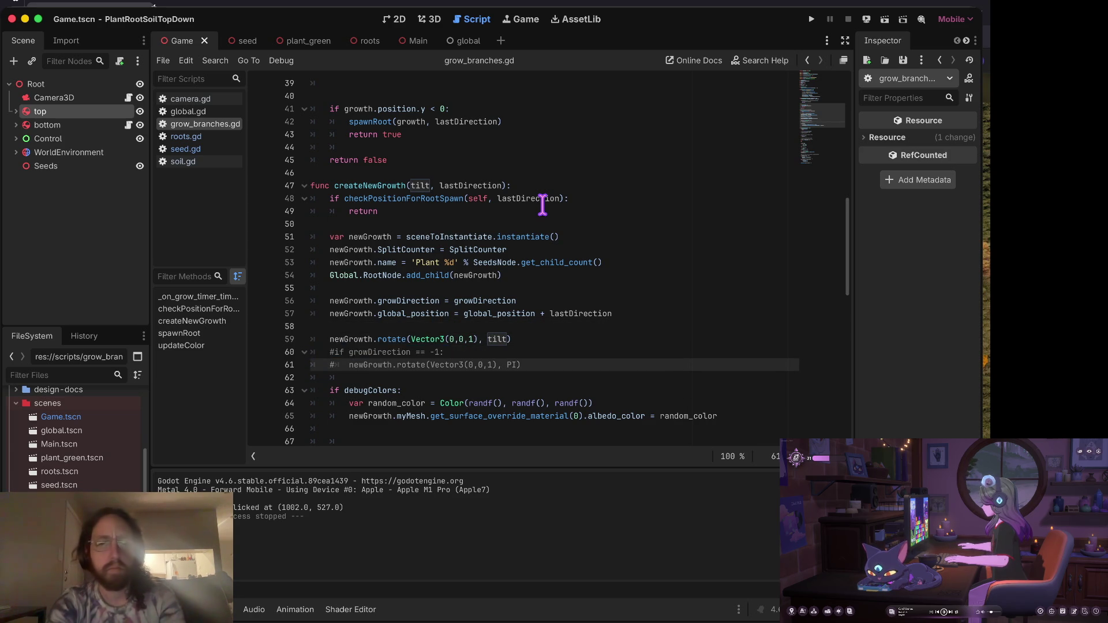
key(Up)
key(Up)
key(Up)
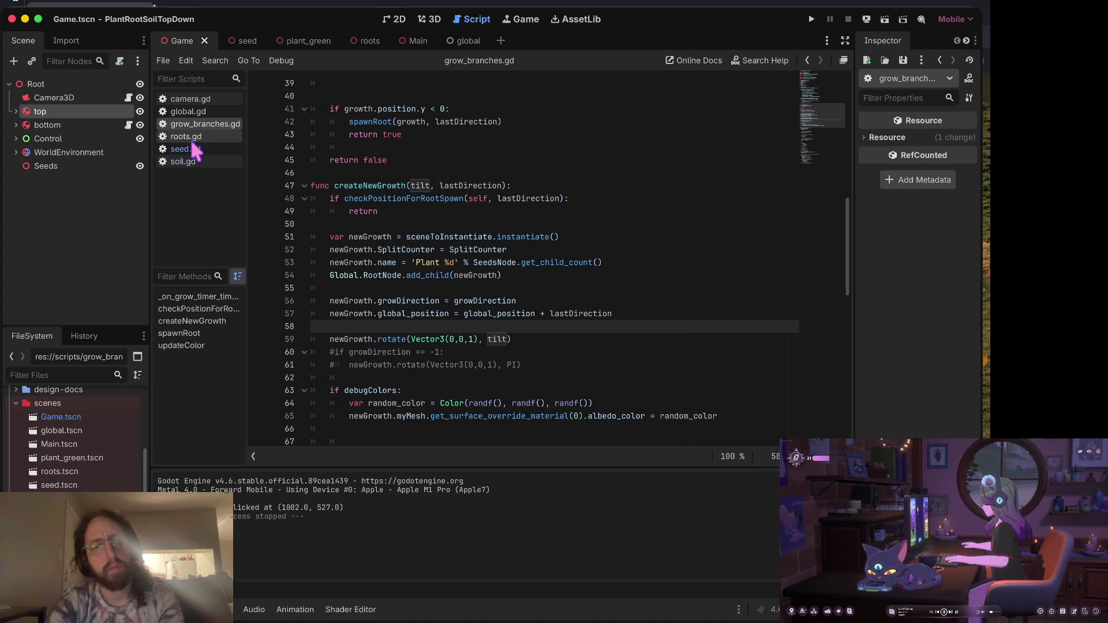
Add an uncommented 'if growDirection == -1:' check with 'tilt *= -1' beneath it, and save.
key(Return)
text(#if growDirection == -1:)
key(ctrl+k)
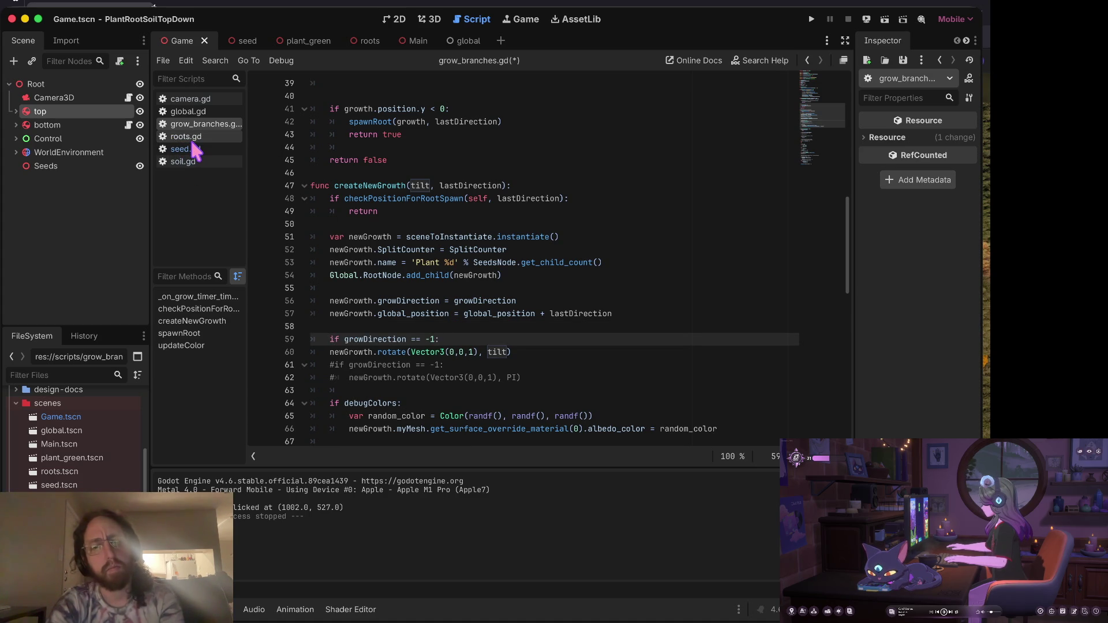
key(Return)
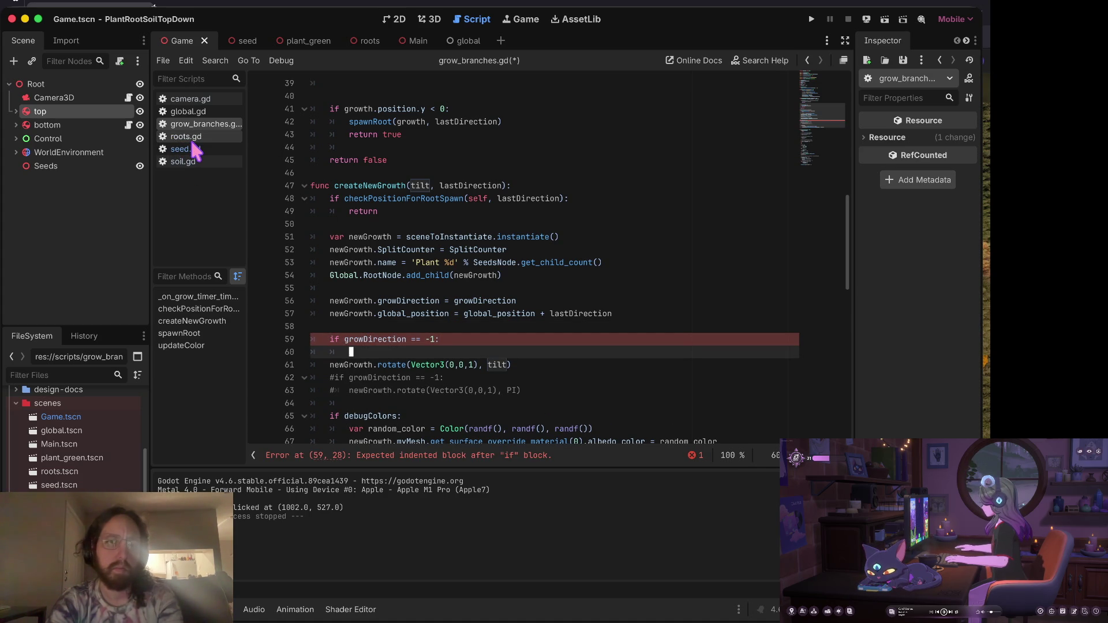
text(tilt =)
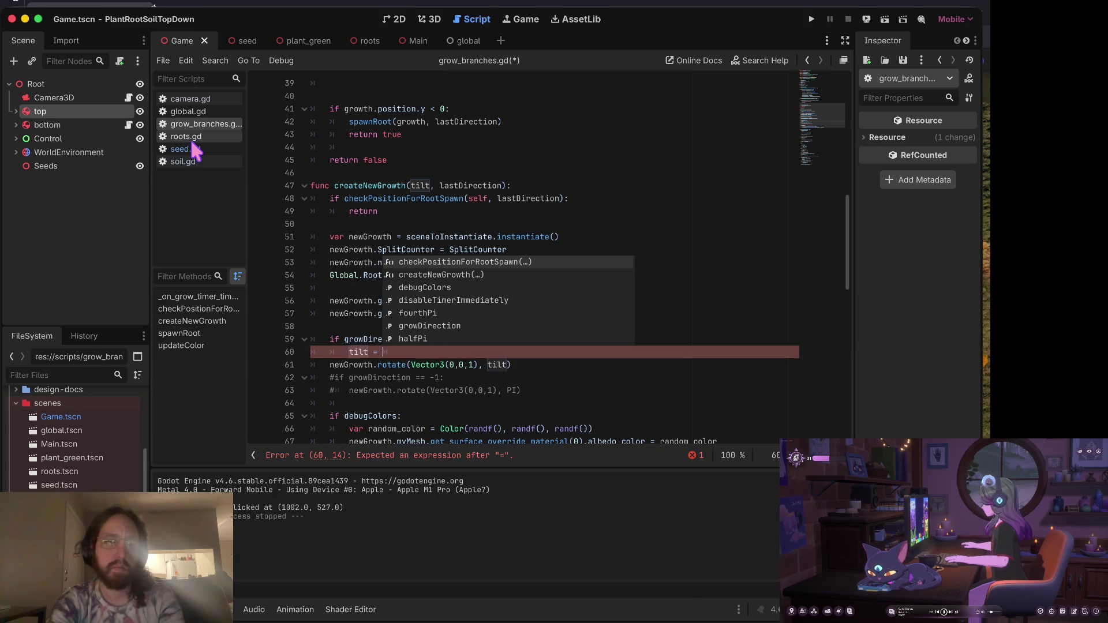
key(BackSpace)
key(BackSpace)
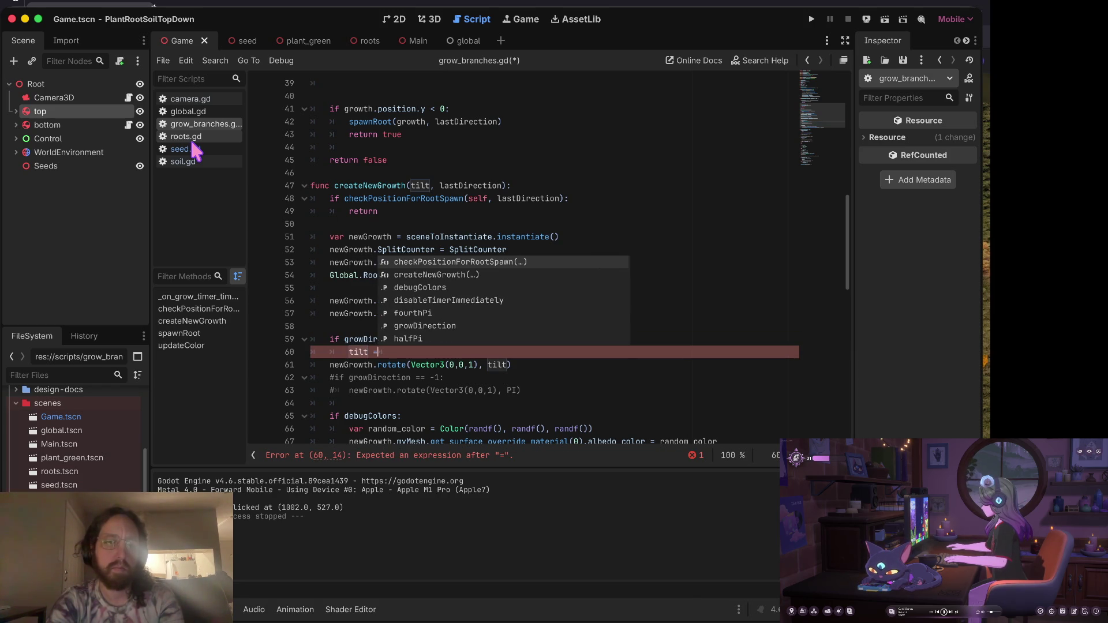
text(*= growdi)
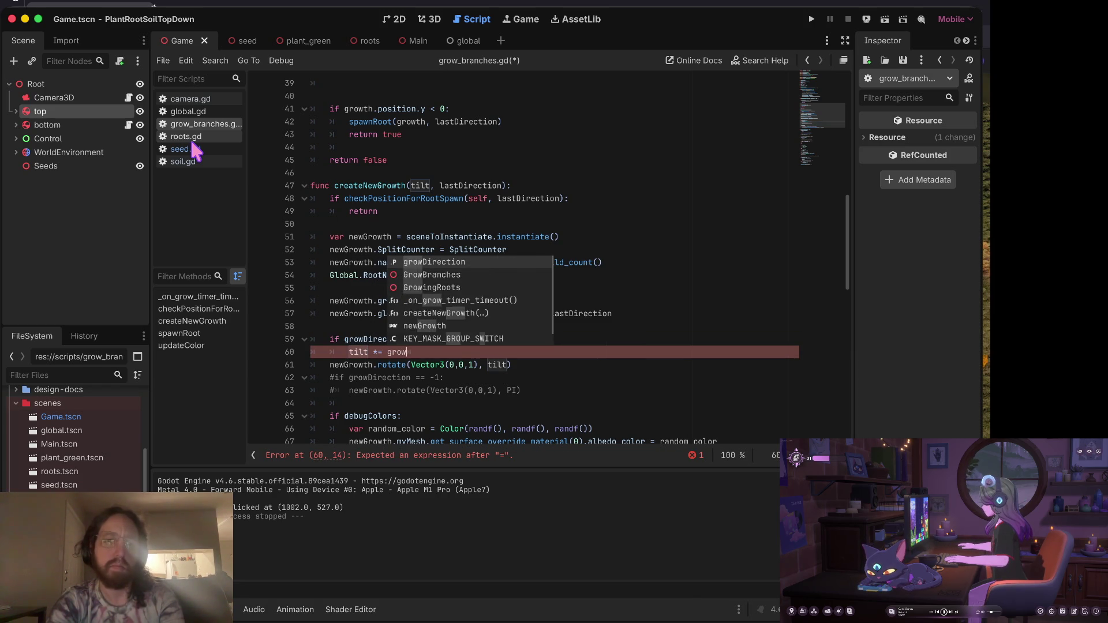
key(BackSpace)
key(BackSpace)
key(BackSpace)
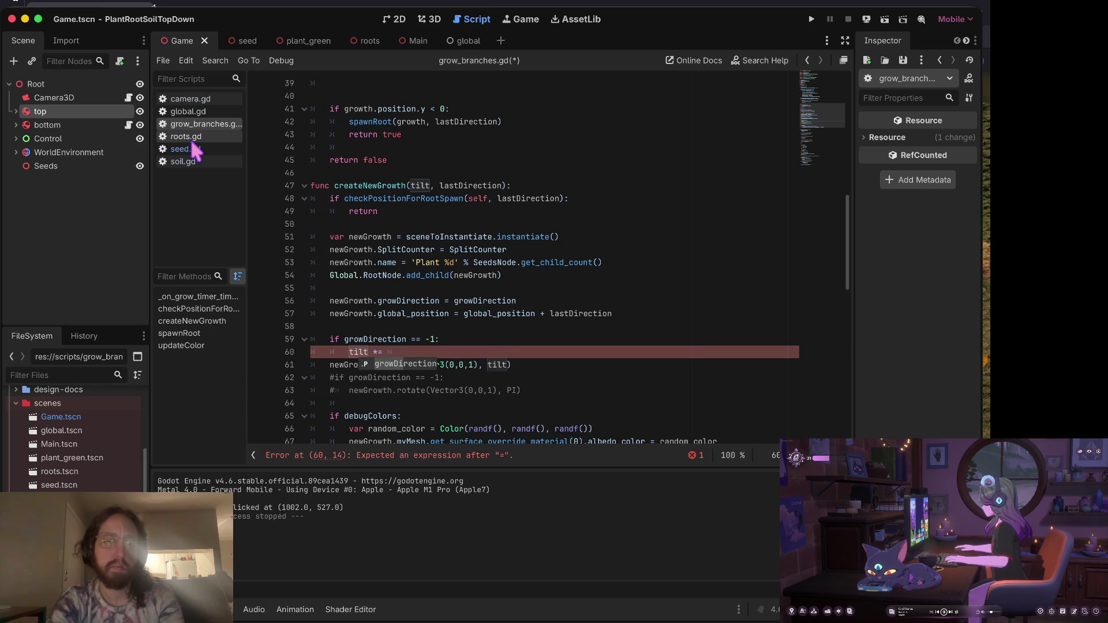
text(-1)
key(ctrl+s)
Run the game, plant three seeds, watch the jointed stems grow, then stop it.
key(super+b)
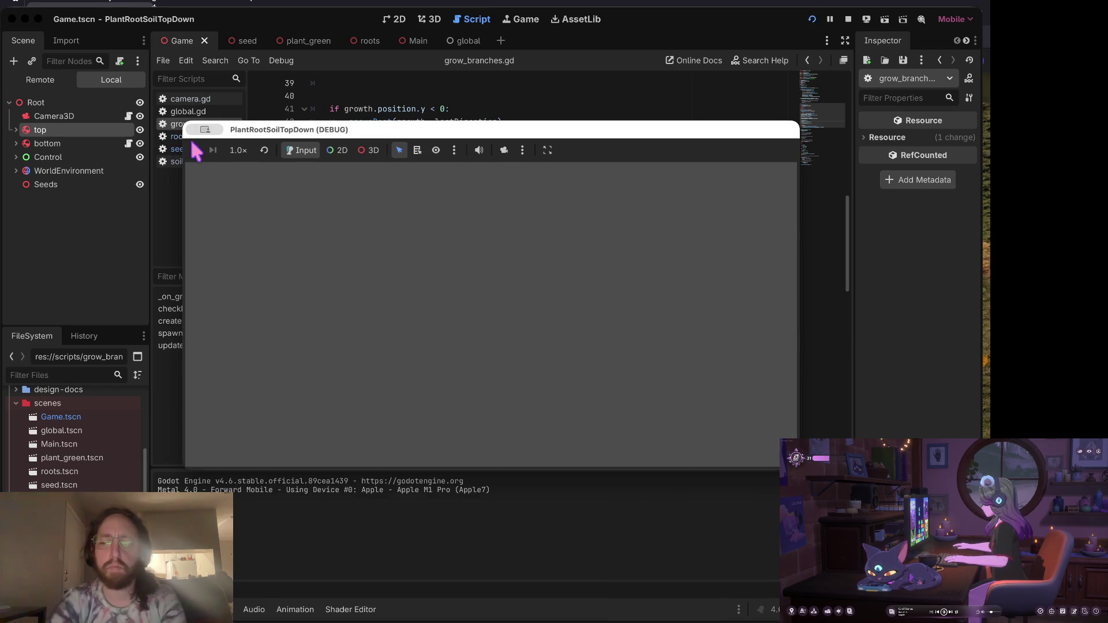
click(415, 346)
click(607, 359)
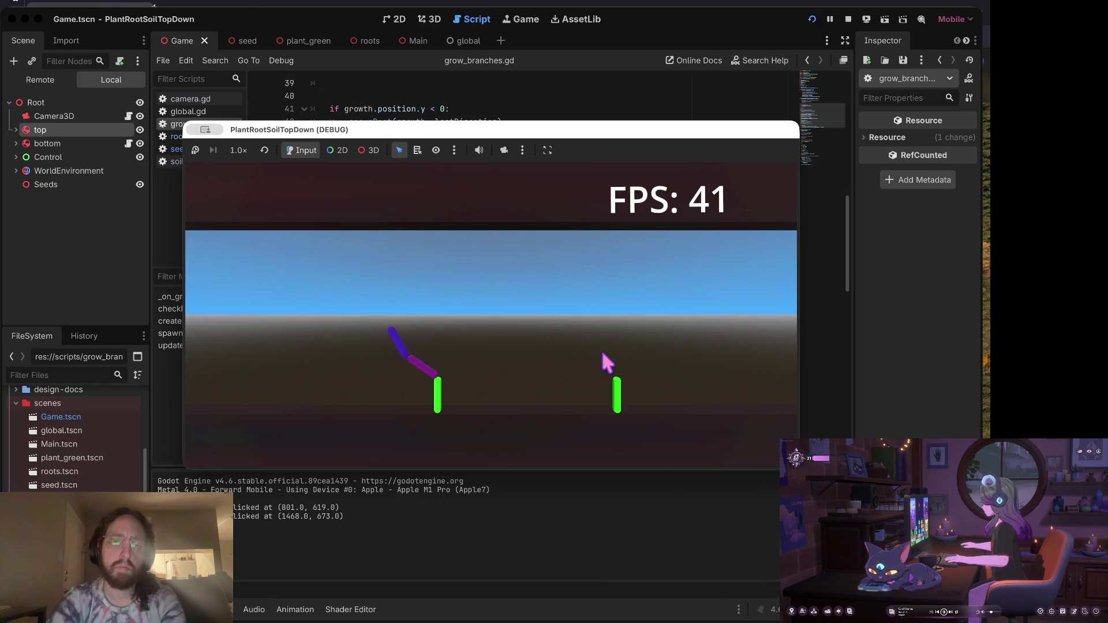
click(262, 369)
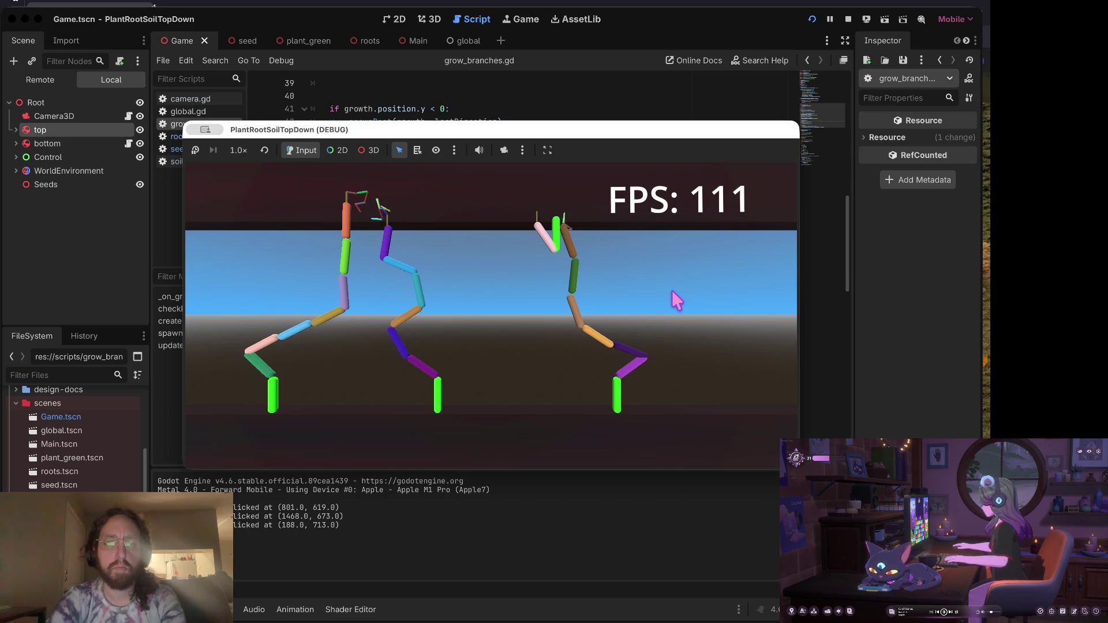
click(847, 20)
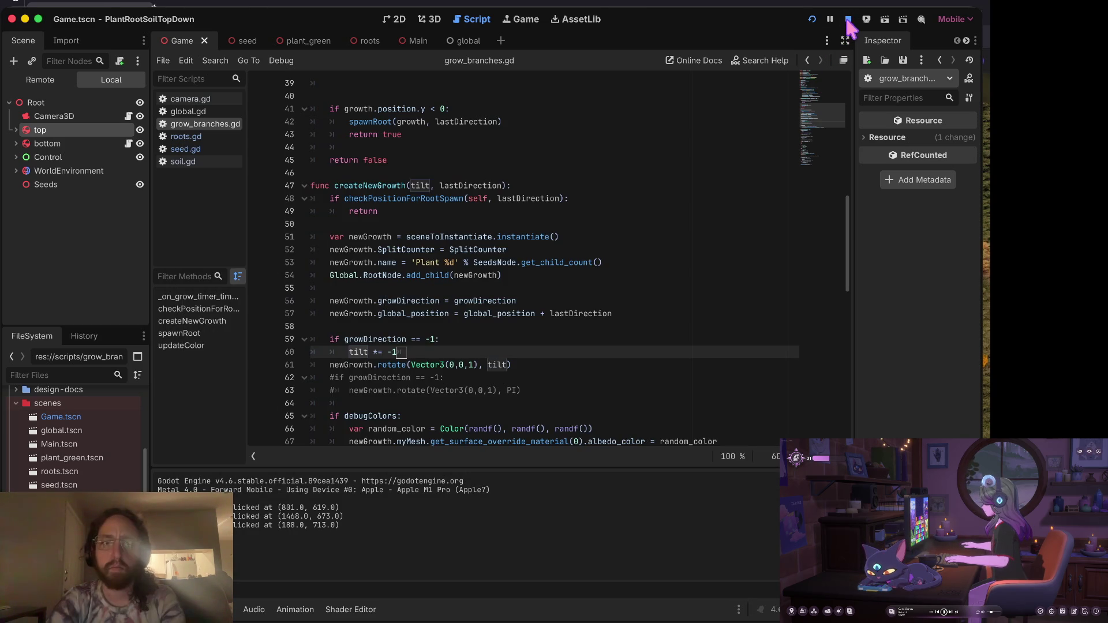
Delete the growDirection check and its tilt *= -1 line from createNewGrowth.
key(Up)
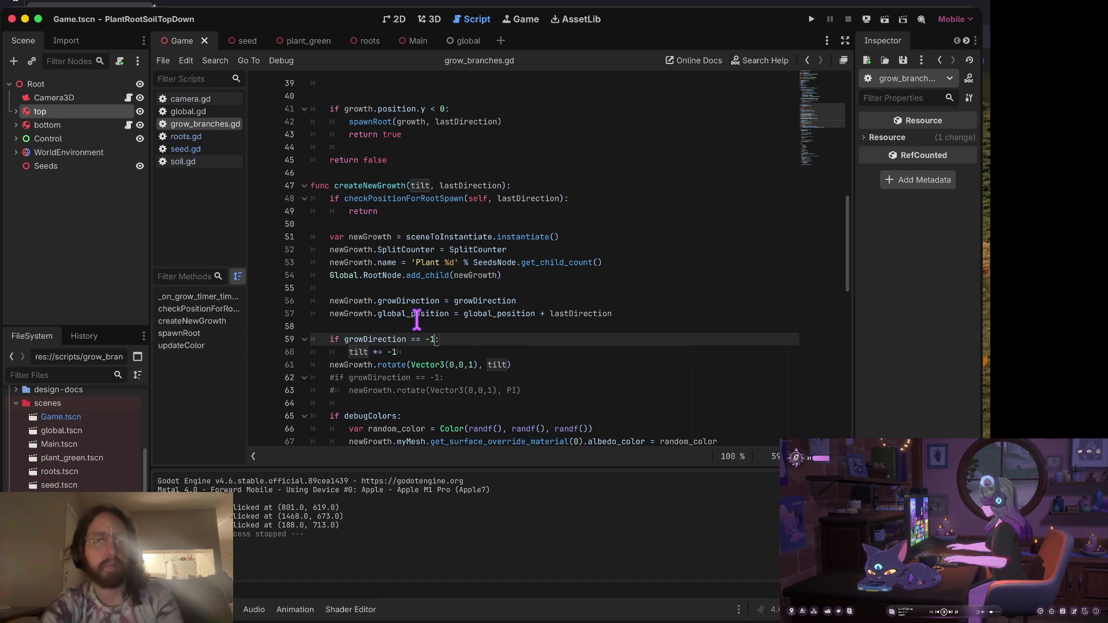
key(ctrl+shift+k)
key(ctrl+shift+k)
scroll(445, 229, down, 2)
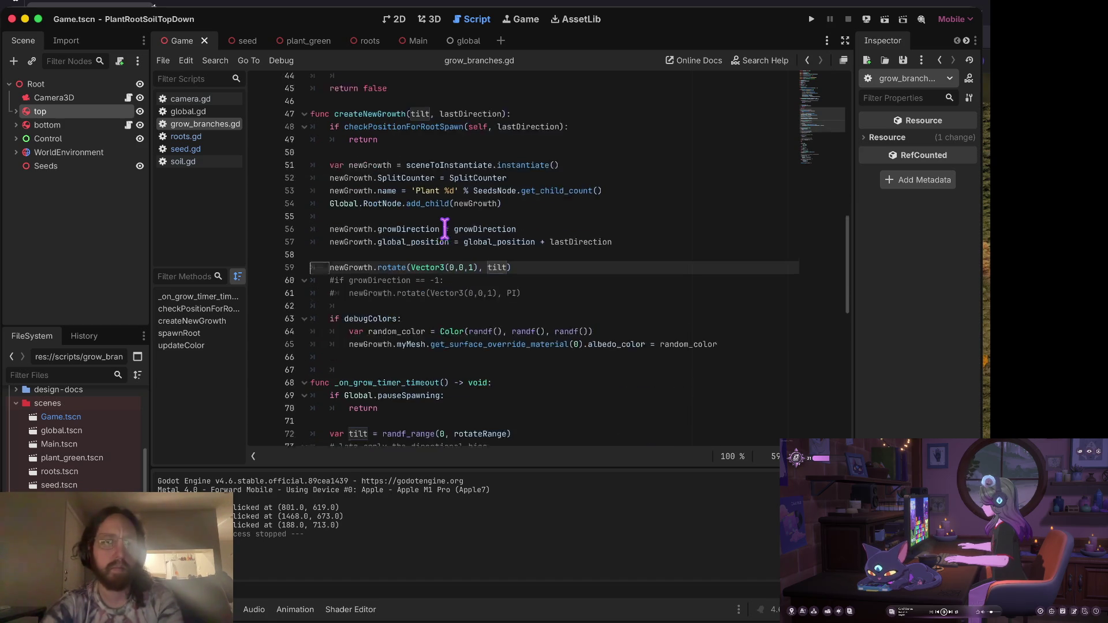
scroll(445, 229, down, 5)
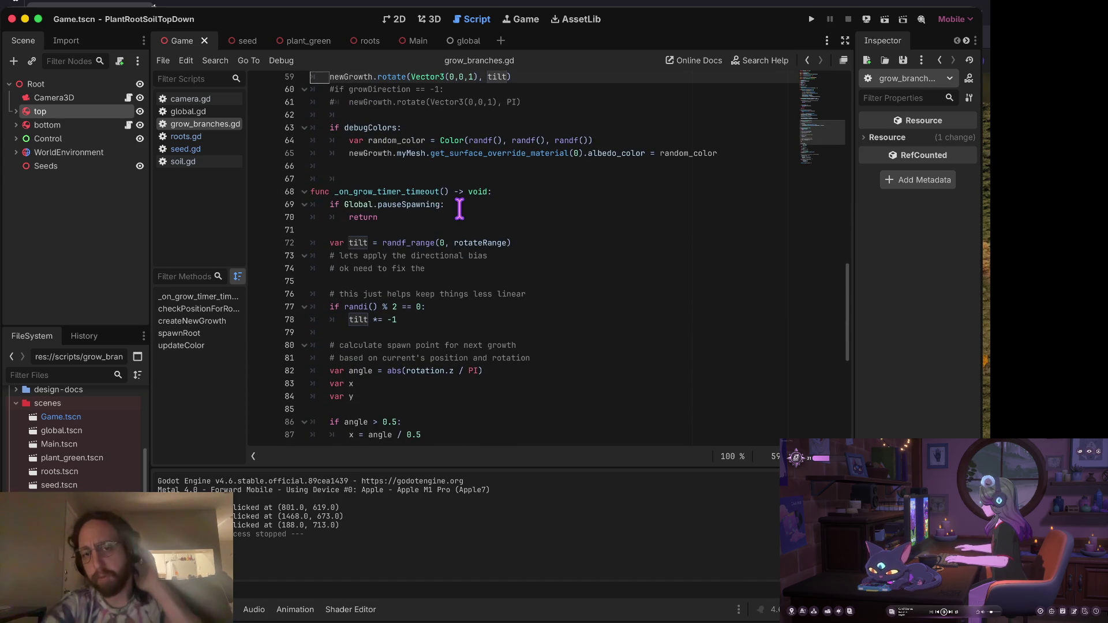
scroll(513, 280, down, 1)
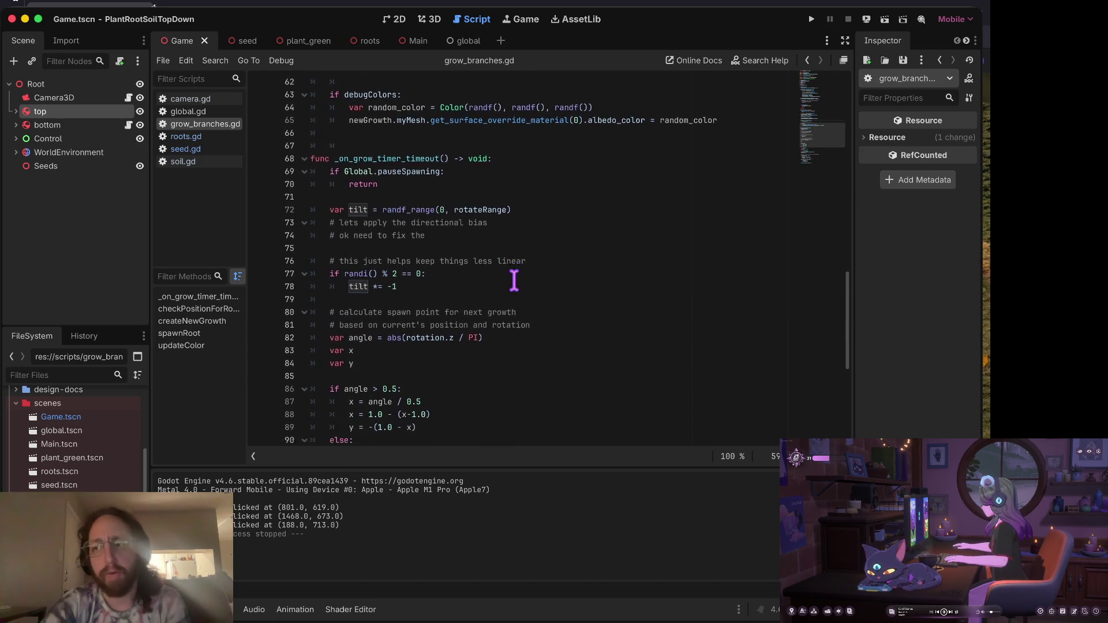
scroll(513, 281, down, 7)
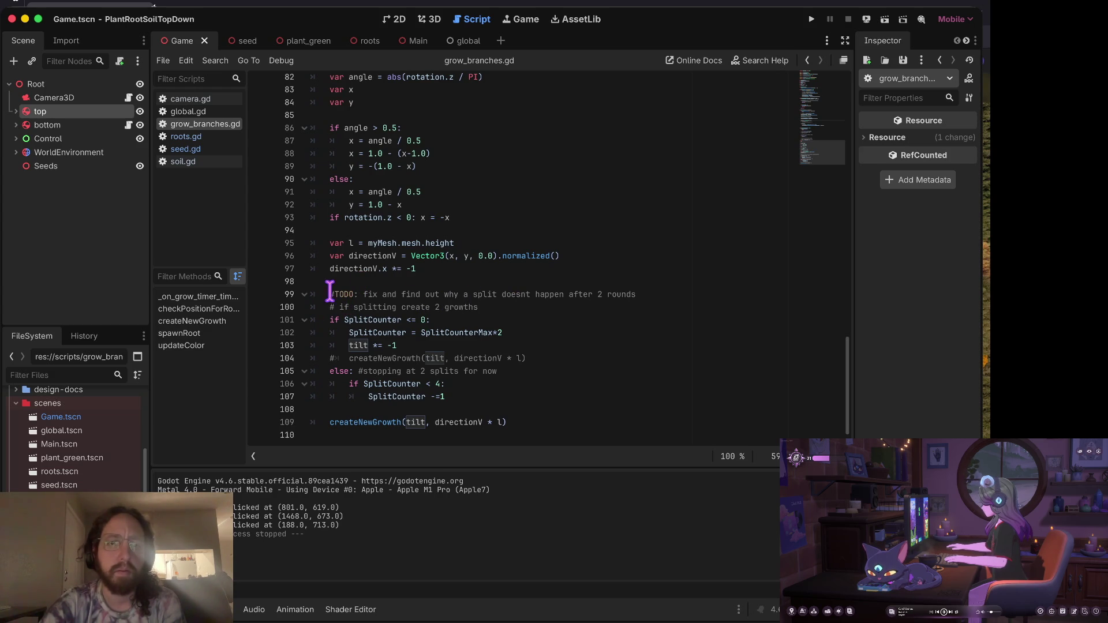
Review the split TODO comment and return to the _on_grow_timer_timeout header.
click(647, 297)
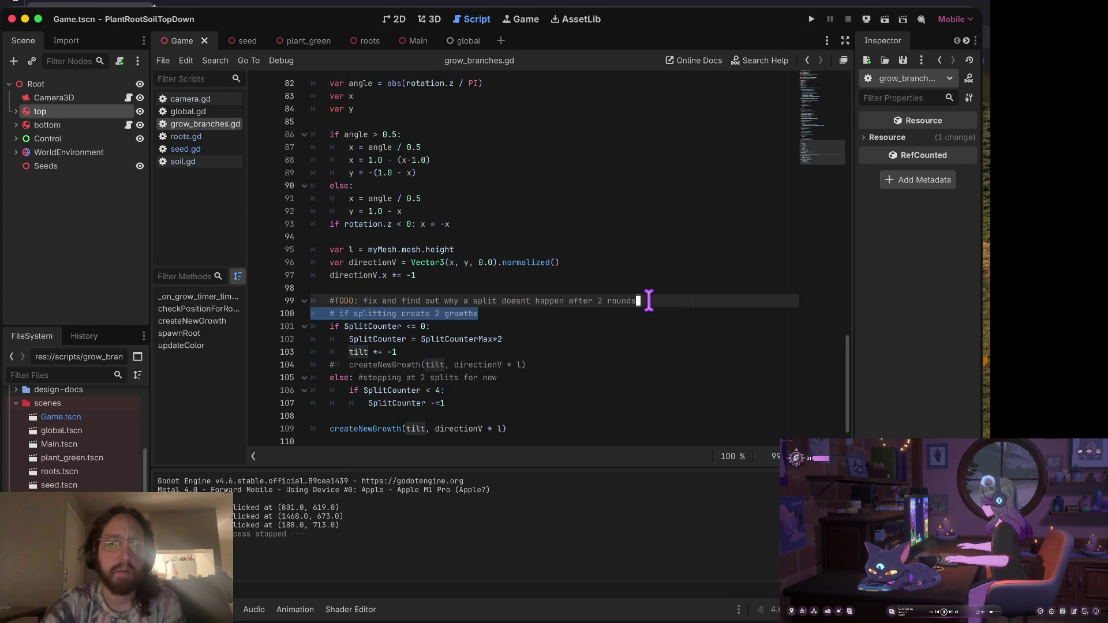
click(415, 313)
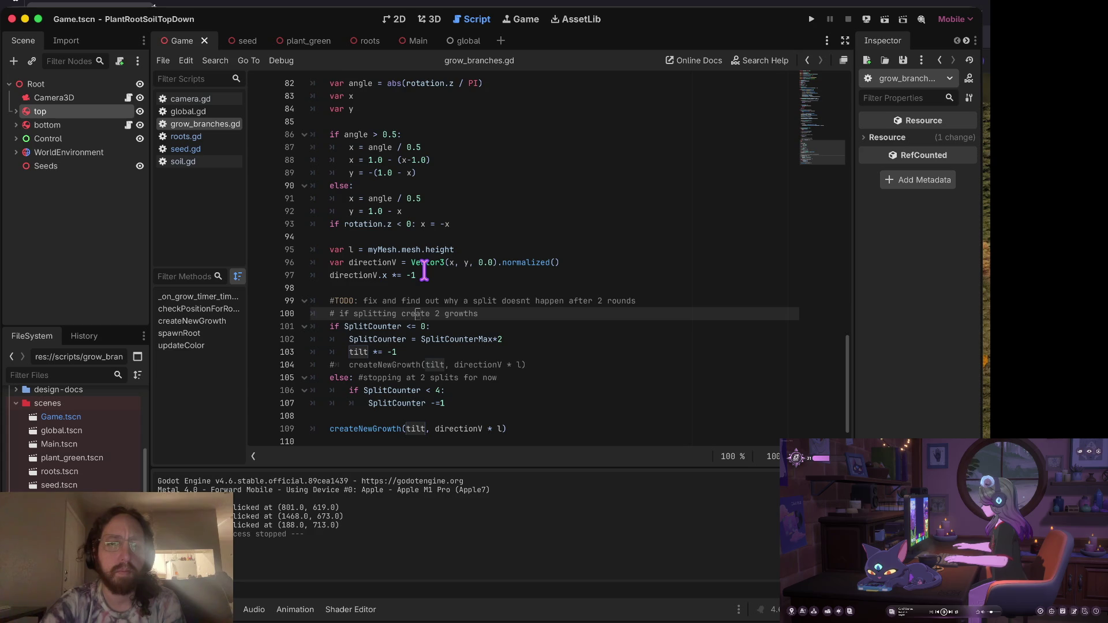
scroll(424, 266, up, 2)
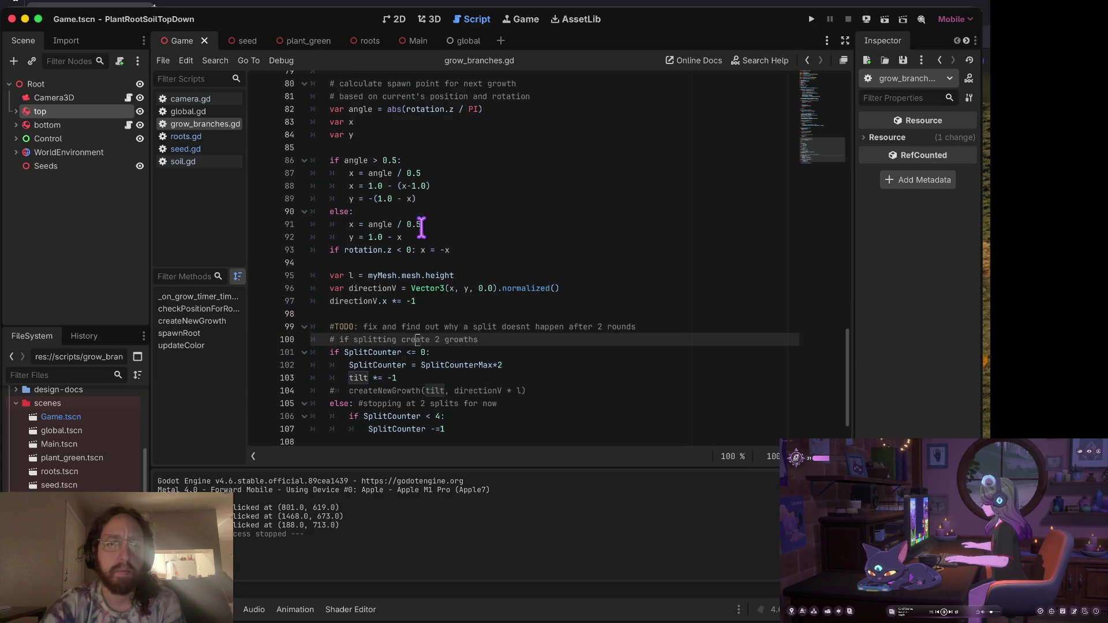
scroll(484, 158, down, 2)
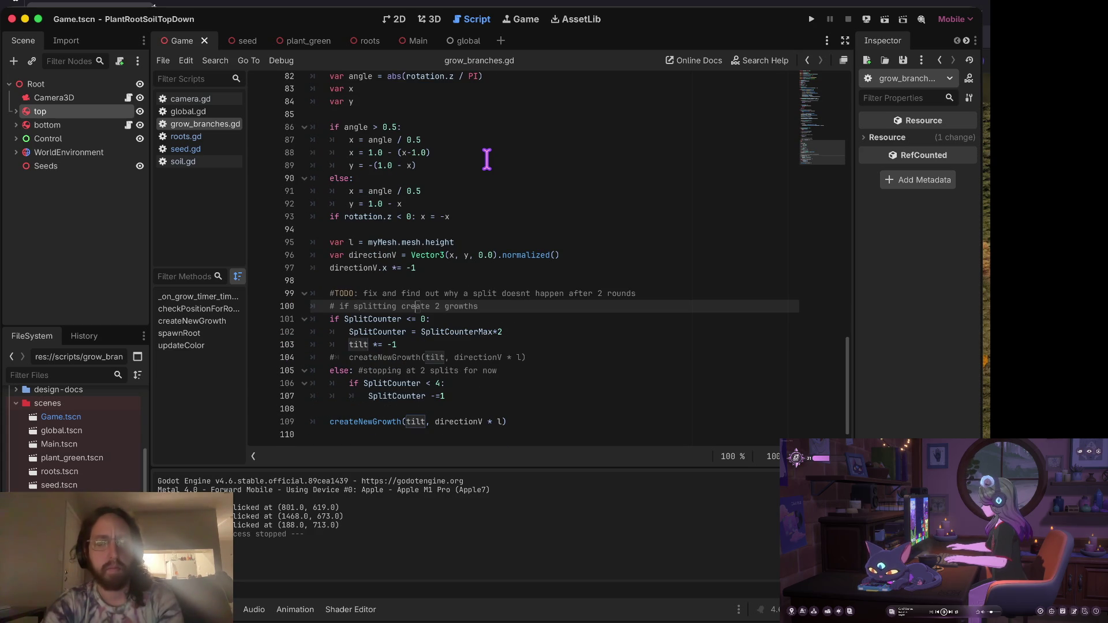
scroll(456, 173, up, 8)
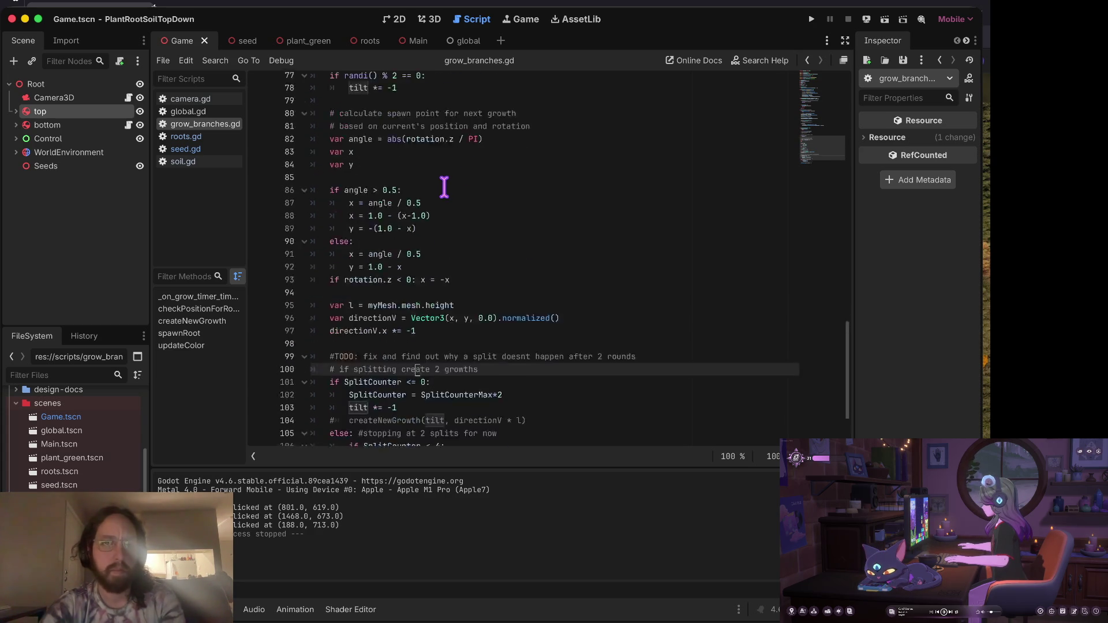
click(526, 144)
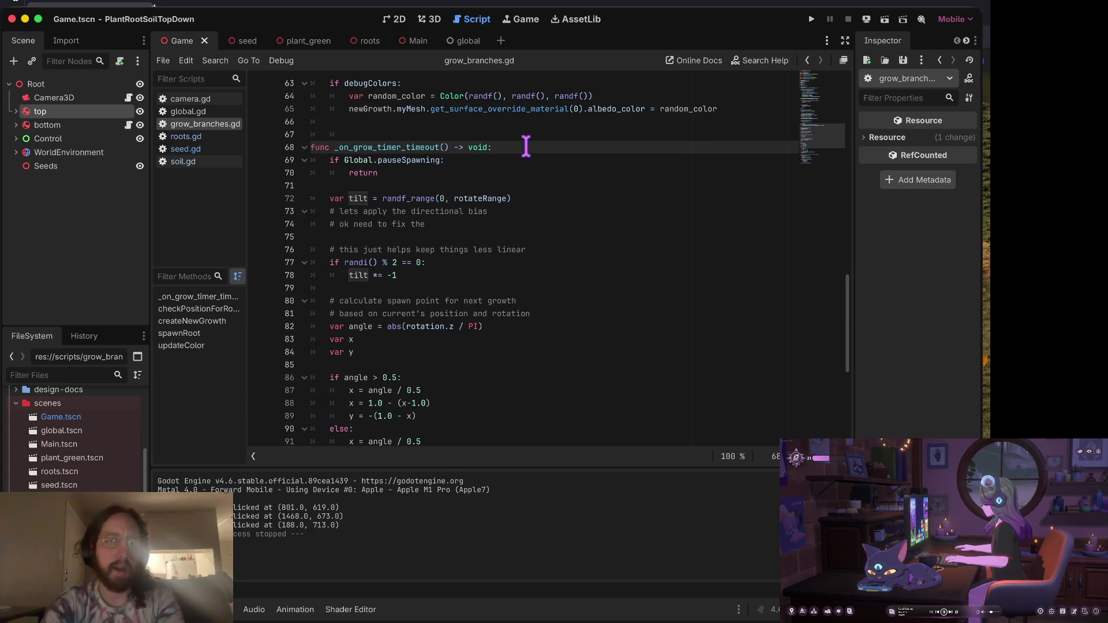
Add 'if growDirection == -1:' with an indented debug body atop _on_grow_timer_timeout, then run the game.
key(Return)
text(if )
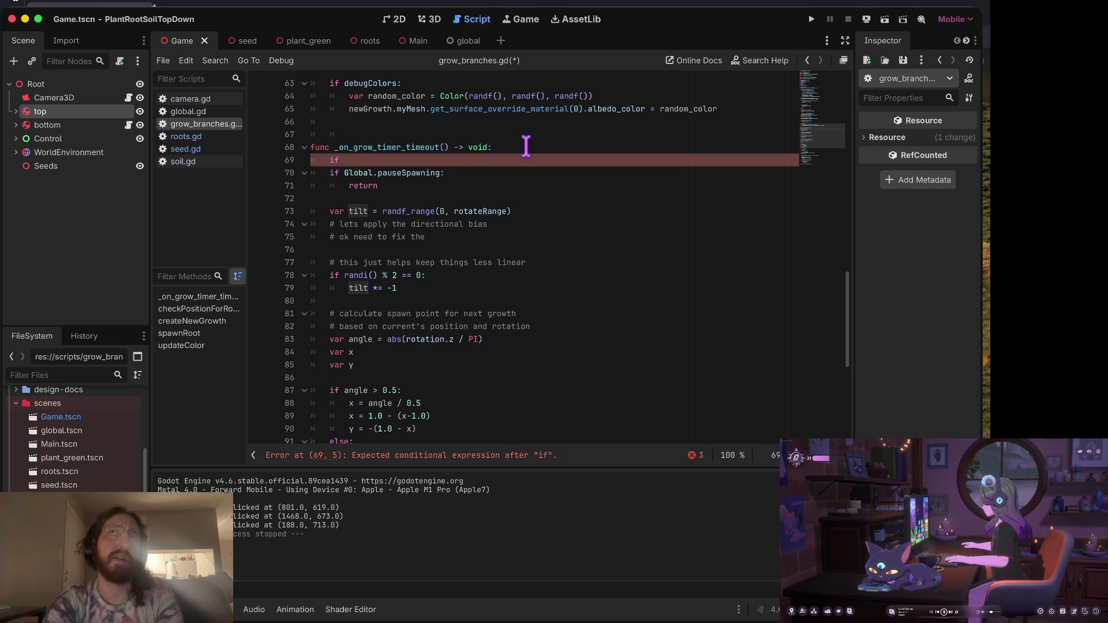
text(growDirection == -1)
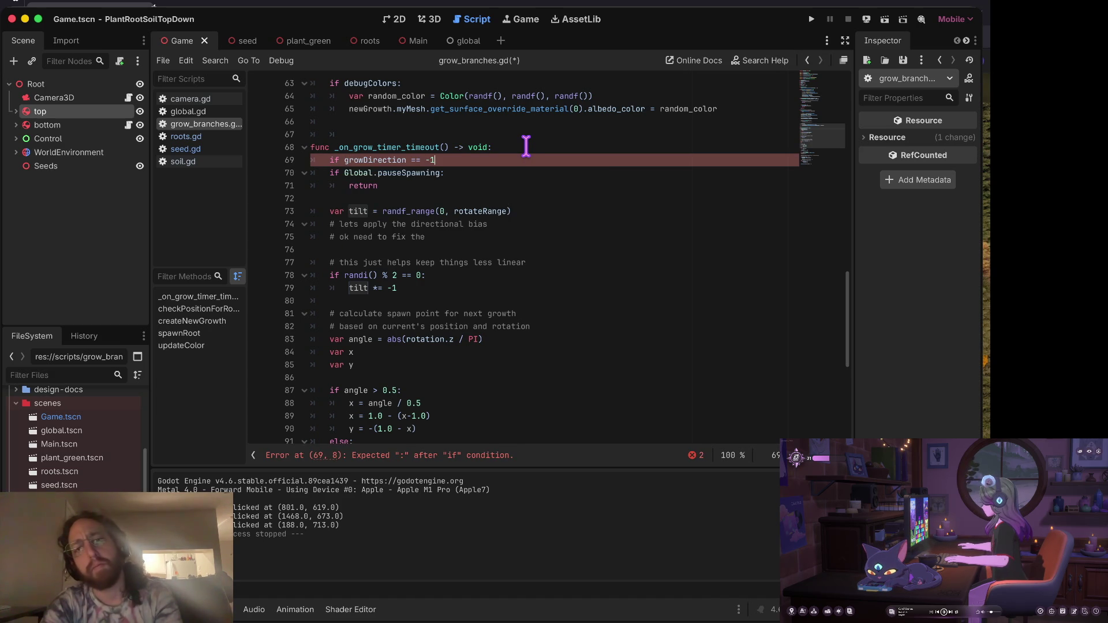
text(:)
key(Return)
text(print(')
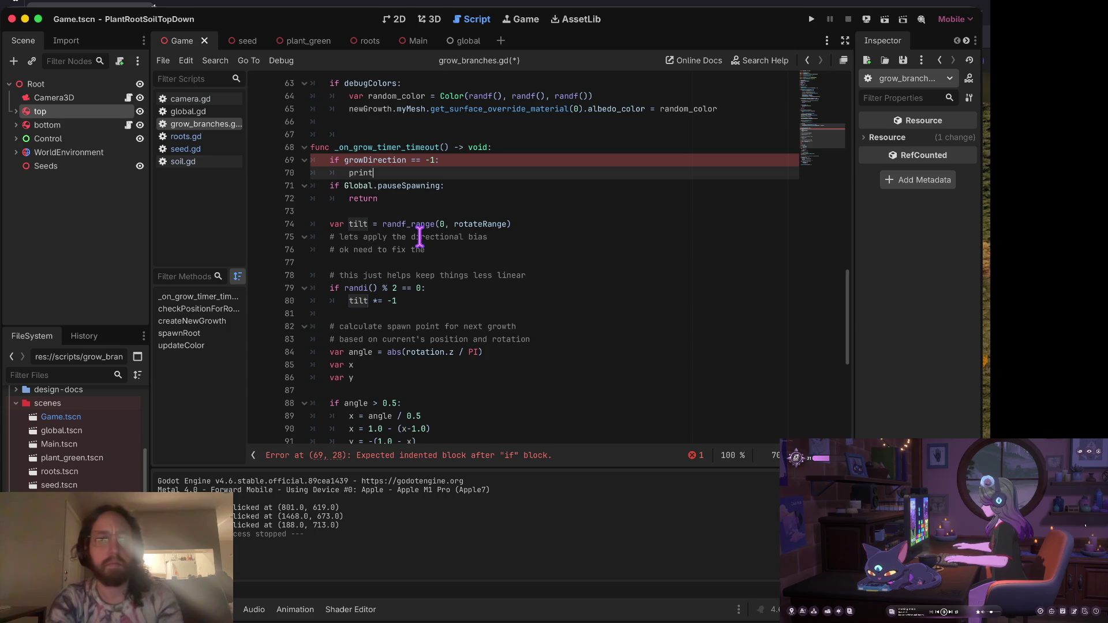
text(b)
key(super+b)
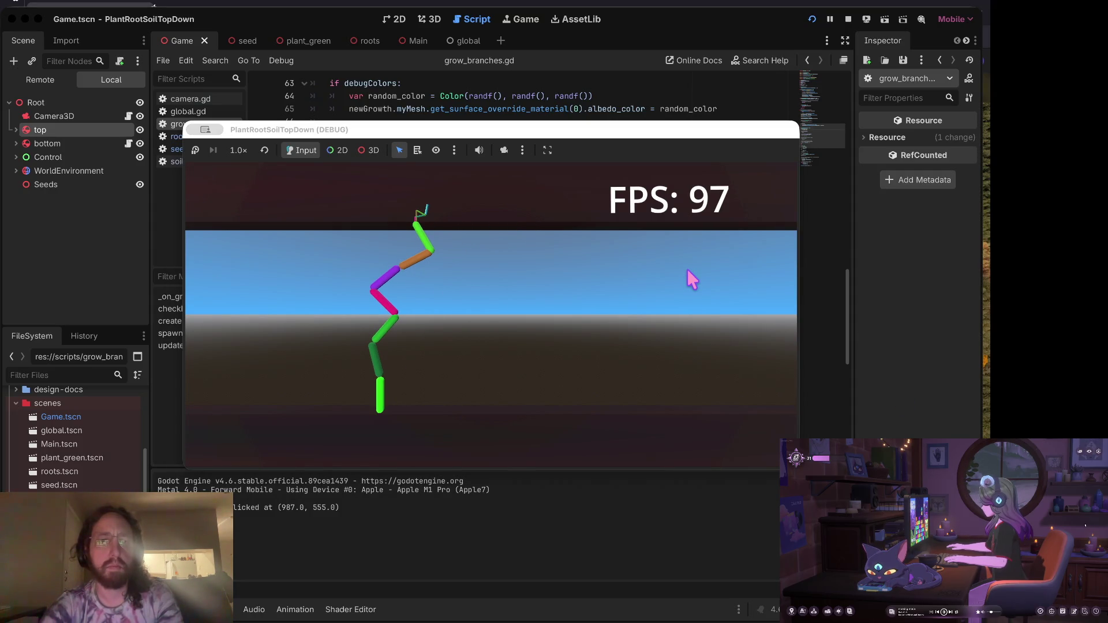
click(969, 99)
click(911, 358)
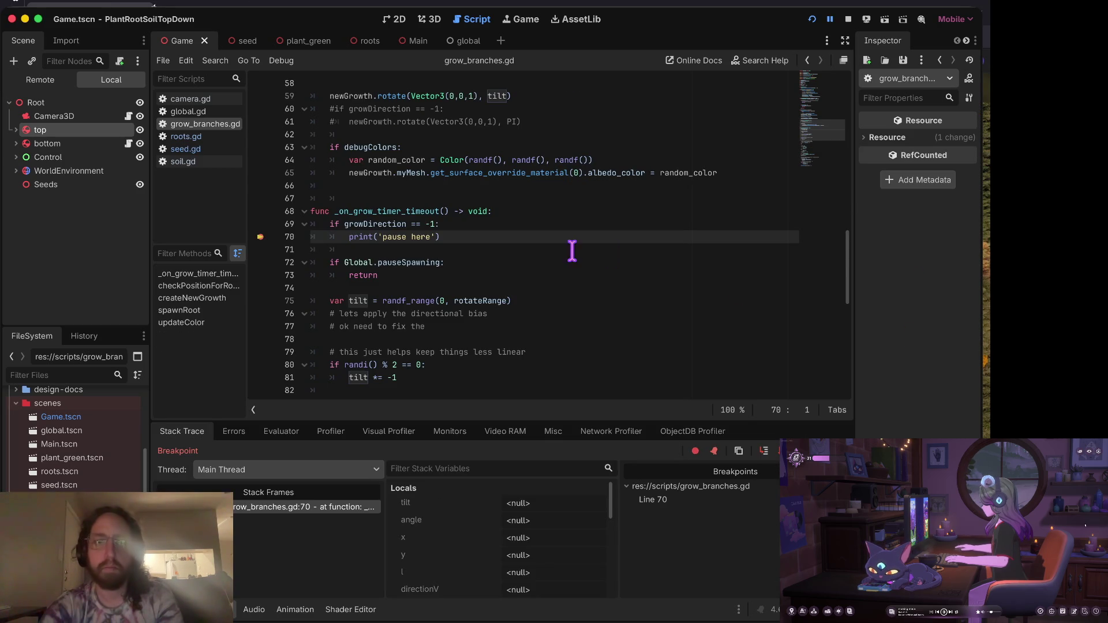
Step over from the line 70 breakpoint to line 85, where tilt flips from 0.816 to -0.816.
click(764, 453)
click(766, 451)
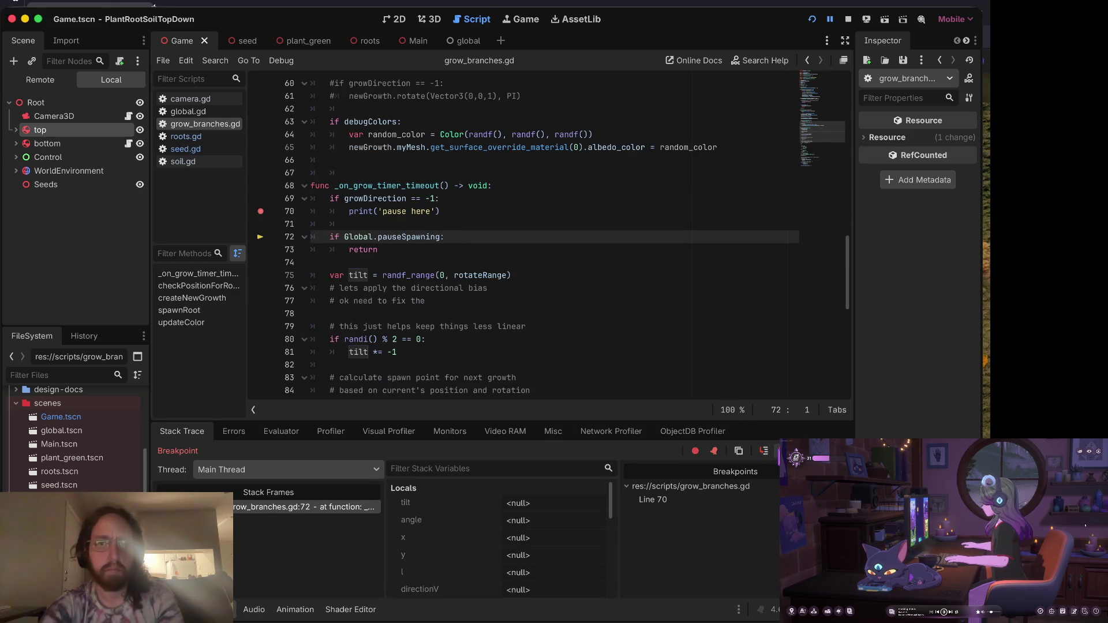
click(764, 451)
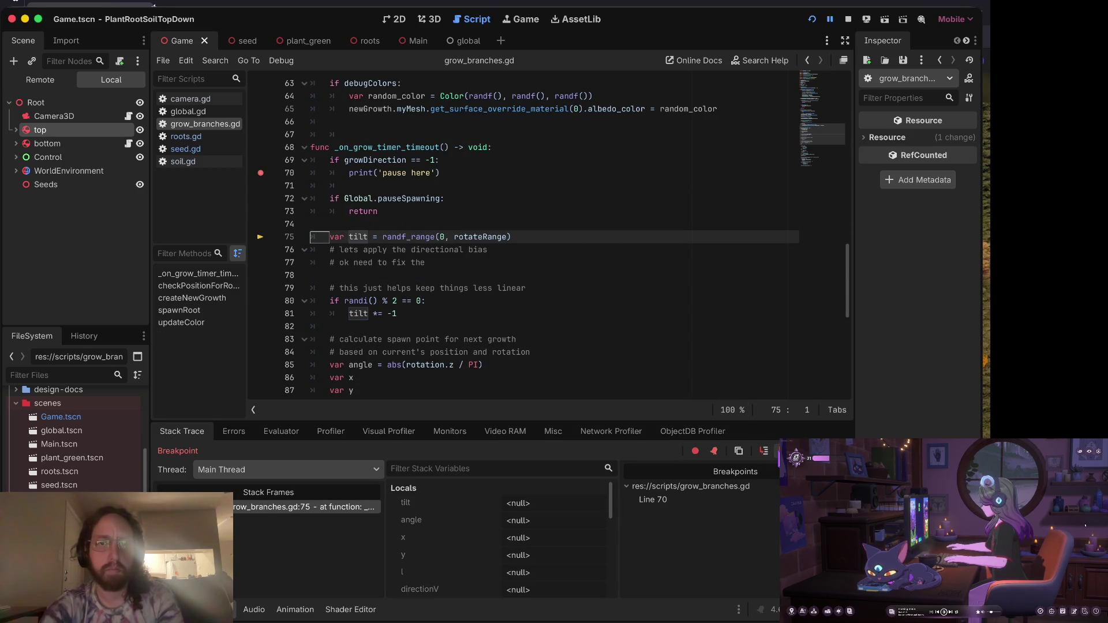
click(764, 452)
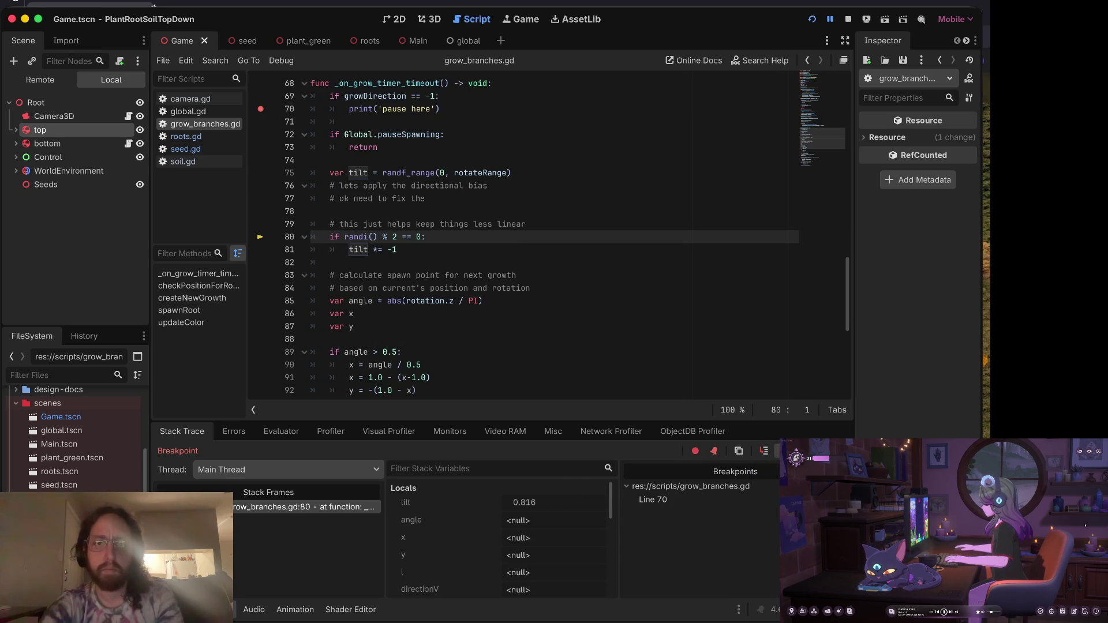
click(765, 451)
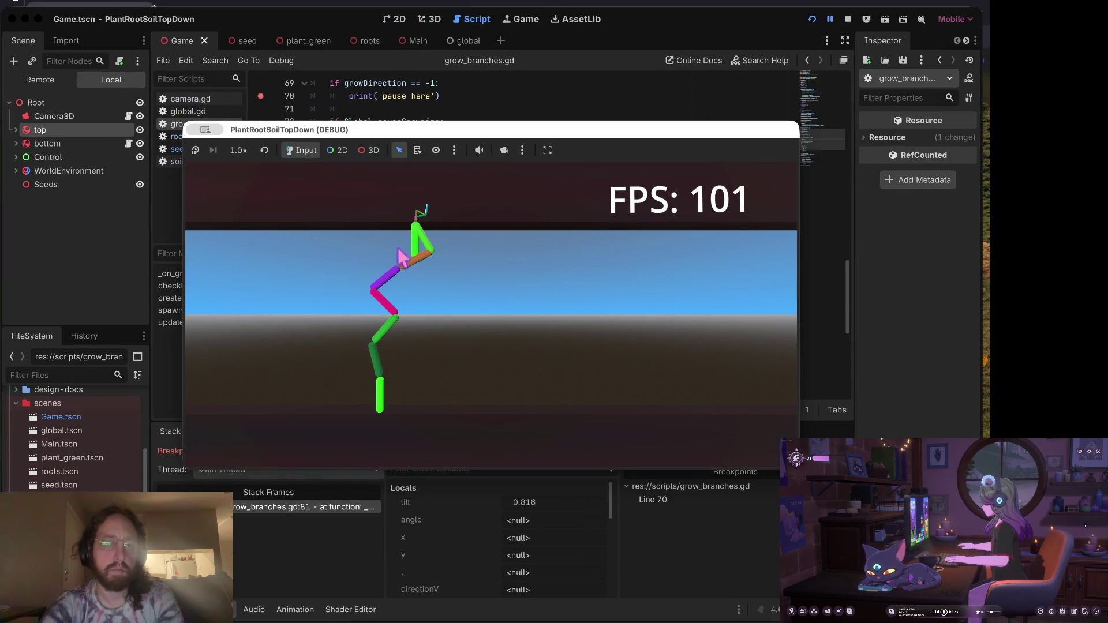
click(375, 97)
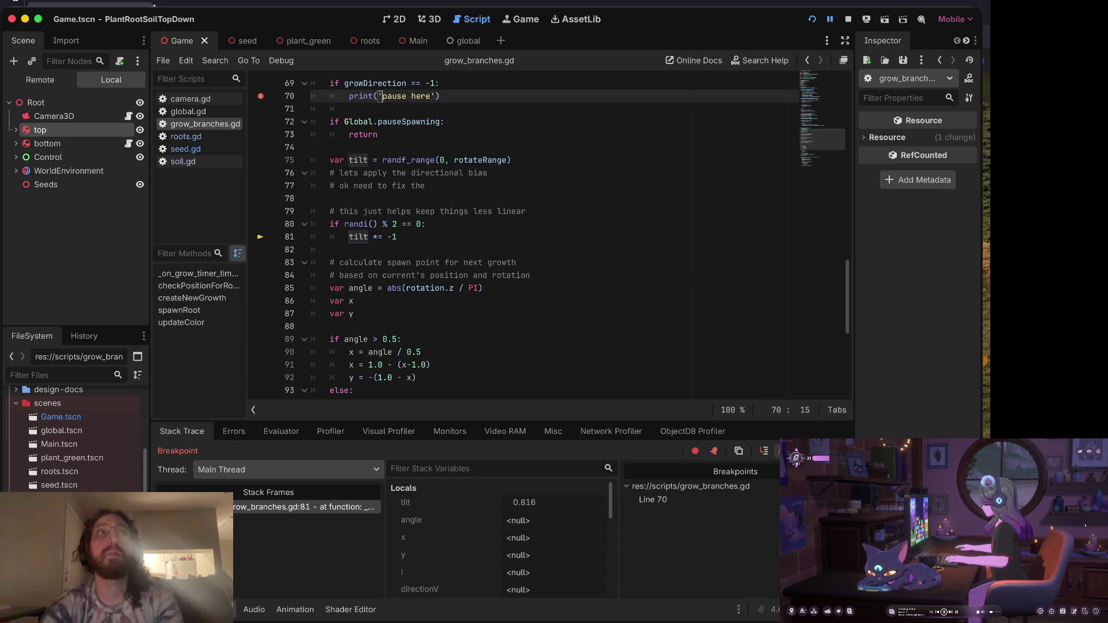
key(F10)
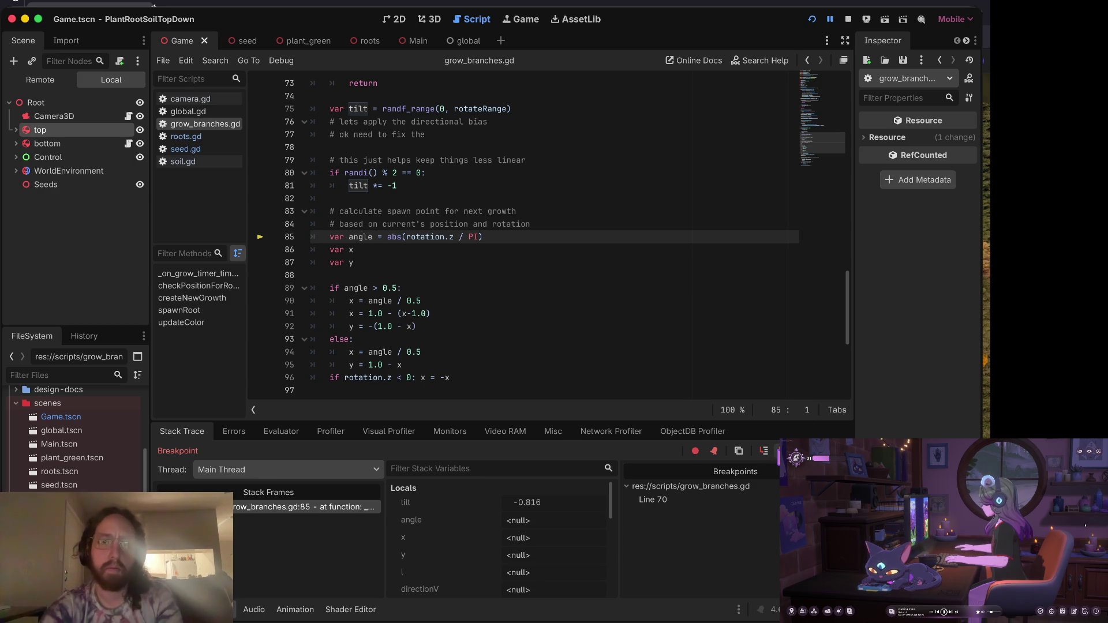
Step through the angle check and x/y calculations to line 104 (angle 1.0, x 0.0, y -1.0, l 10.0).
click(776, 450)
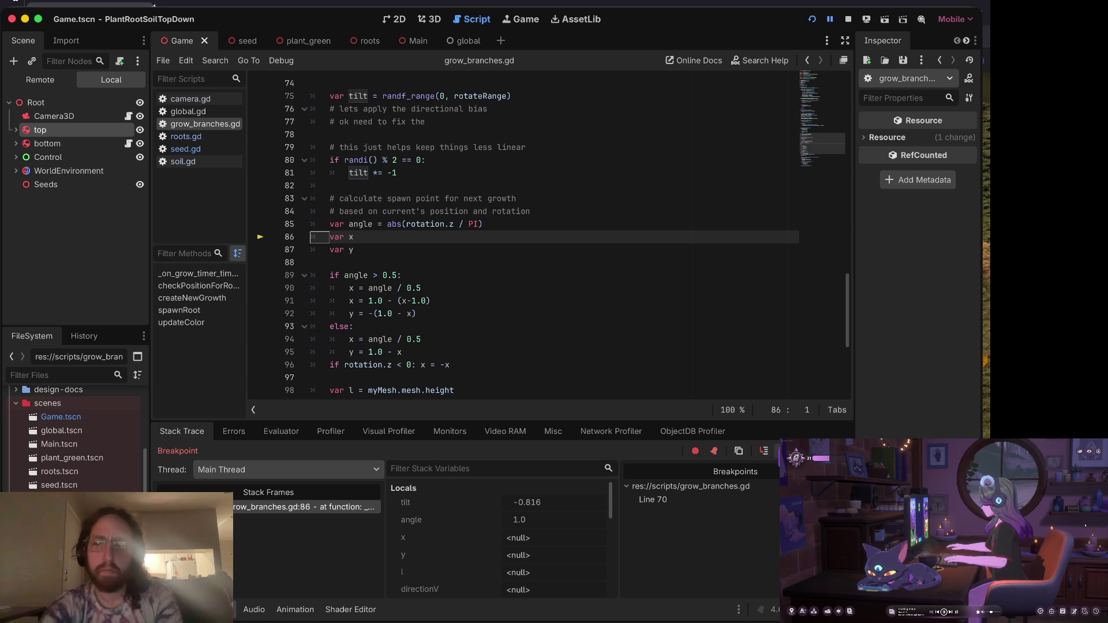
key(F10)
key(F10)
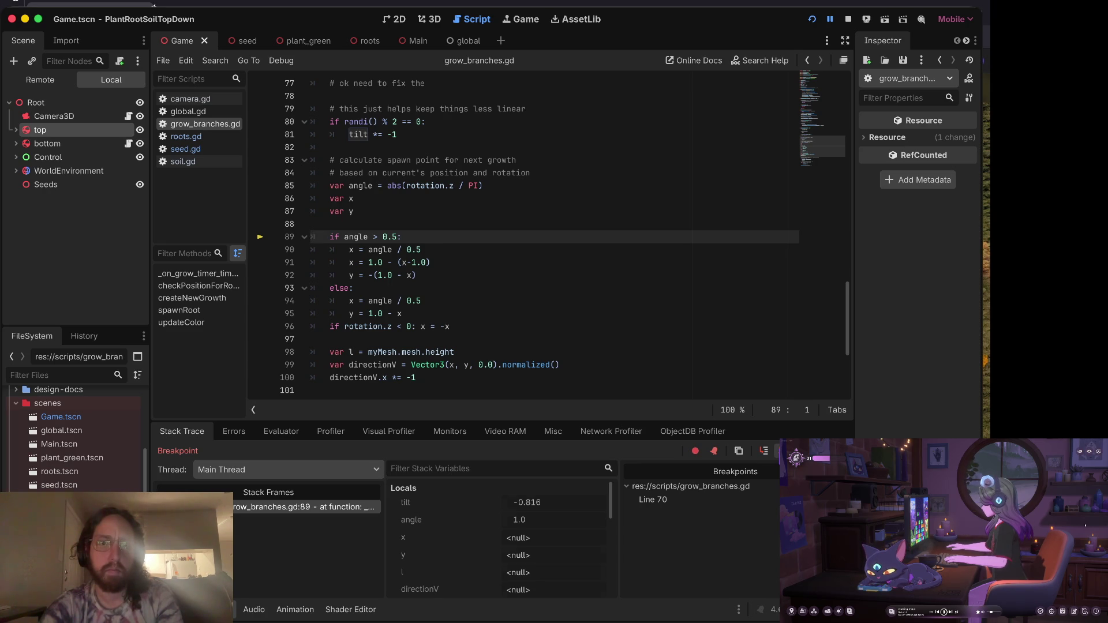
key(F10)
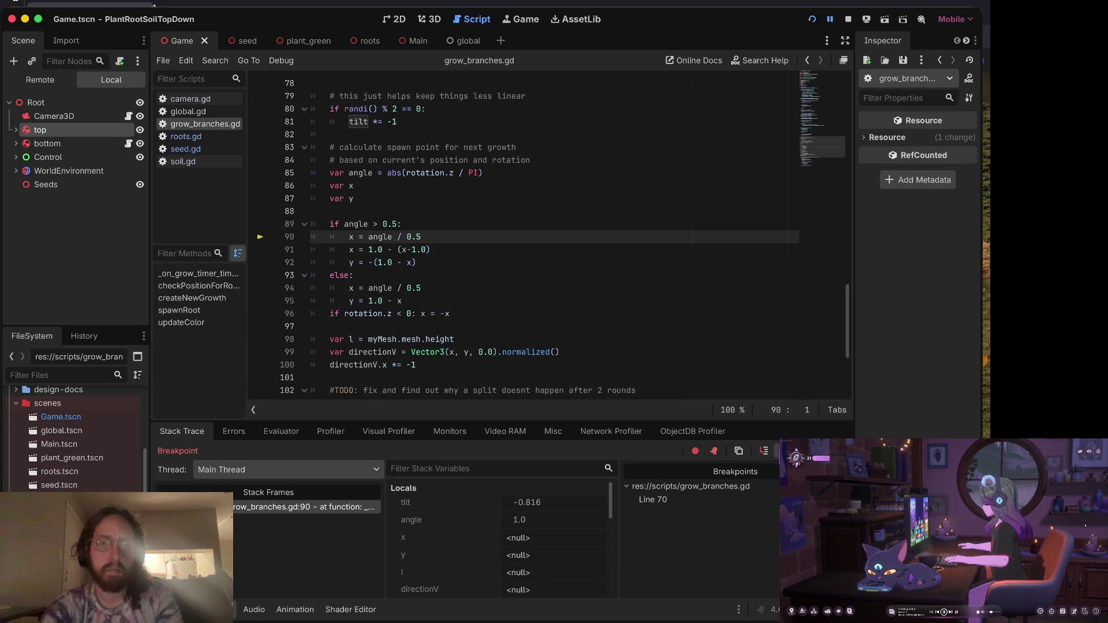
key(F10)
key(F10)
key(F10)
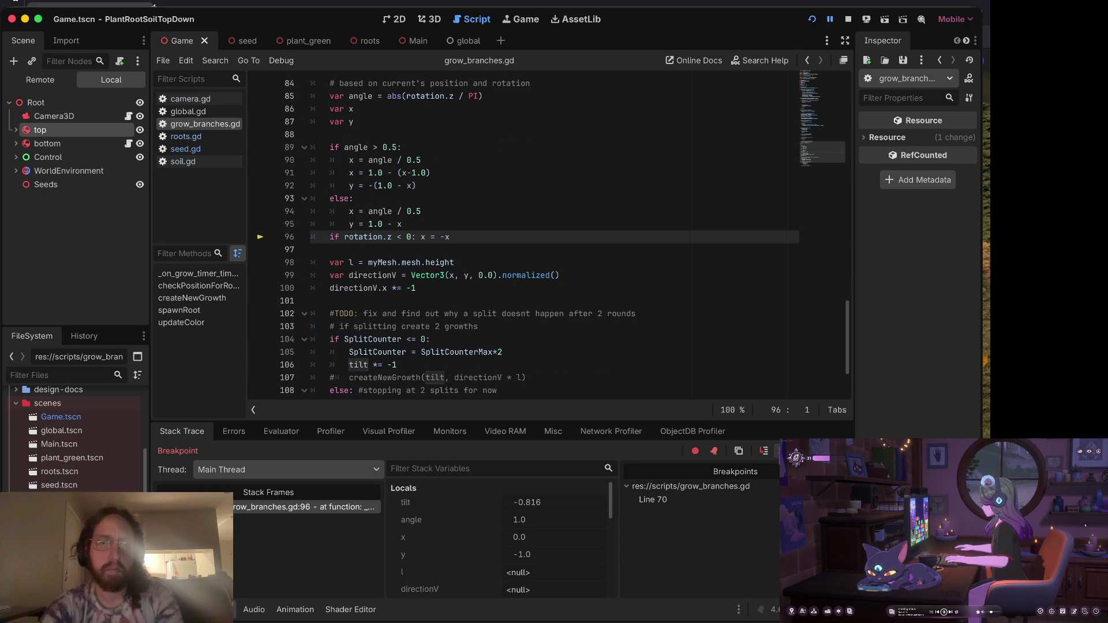
key(F10)
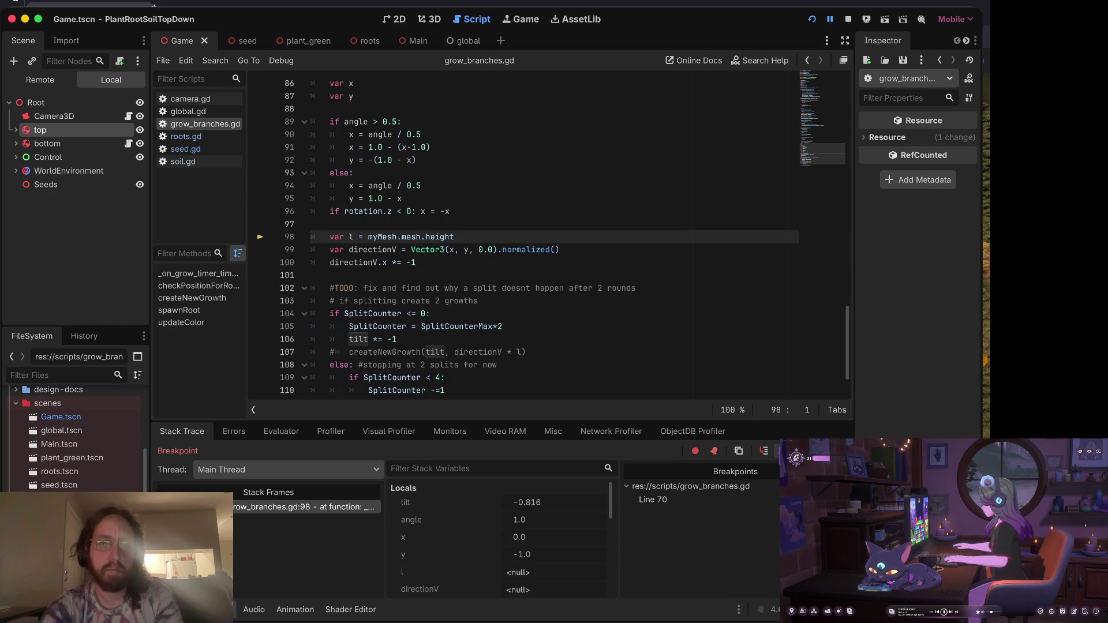
key(F10)
key(F10)
key(F10)
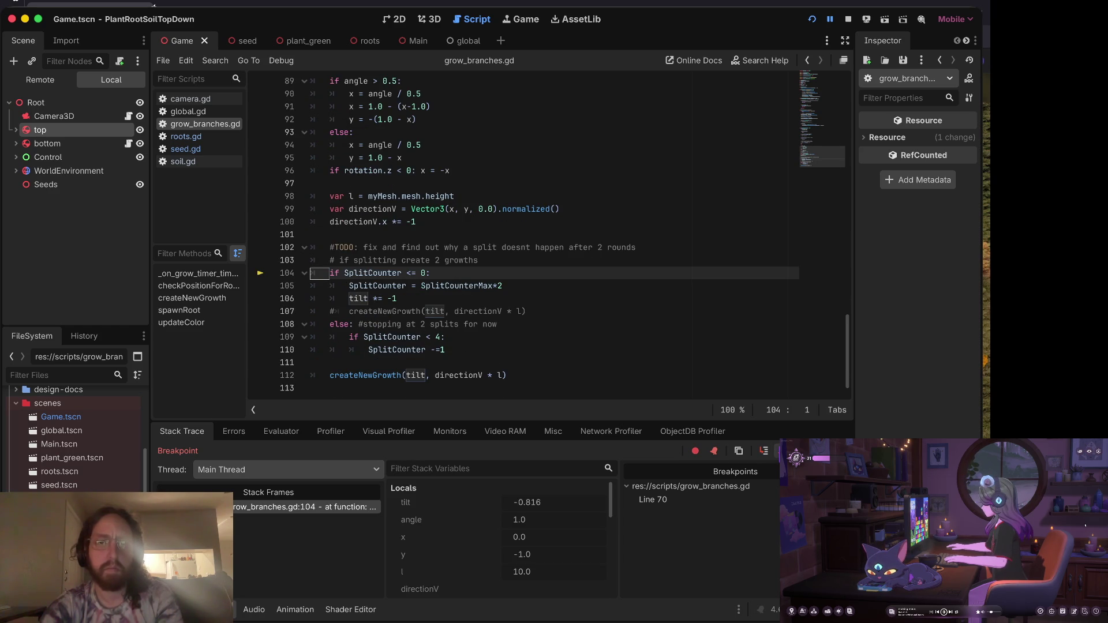
scroll(705, 311, up, 1)
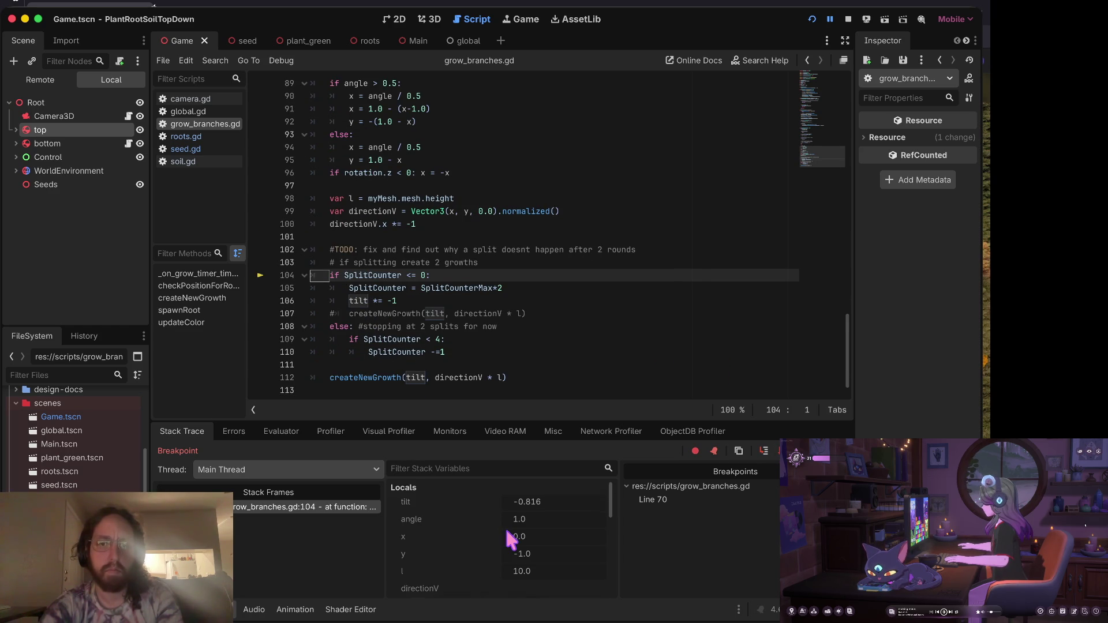
Enlarge the debugger panel and inspect the stack variables SplitCounter and SplitCounterMax, both 2.
scroll(507, 530, down, 1)
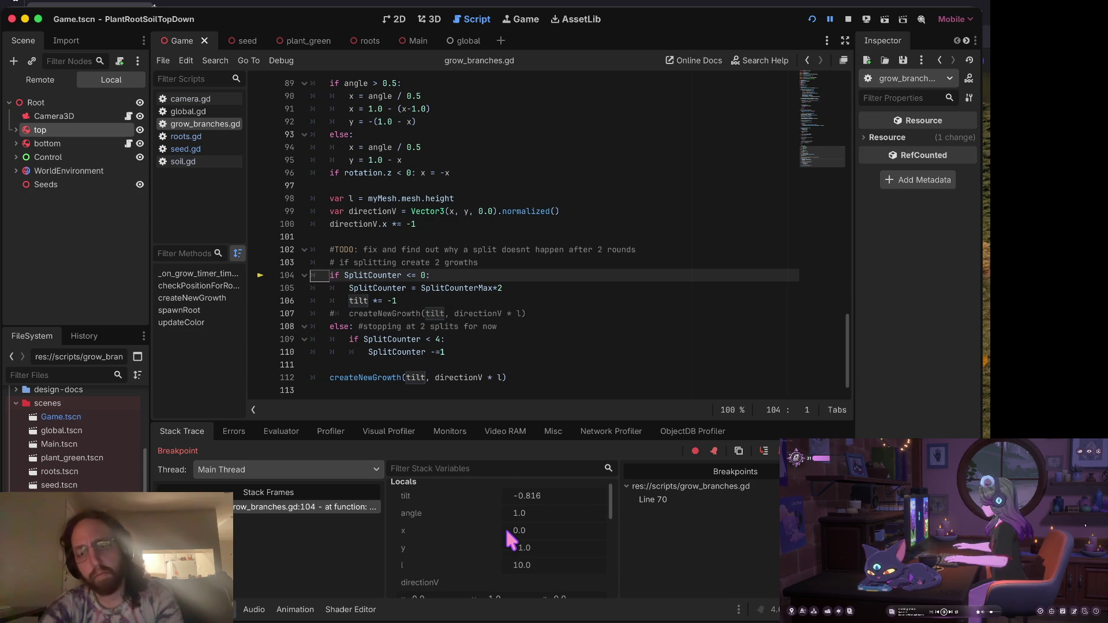
scroll(506, 529, up, 1)
scroll(506, 530, down, 1)
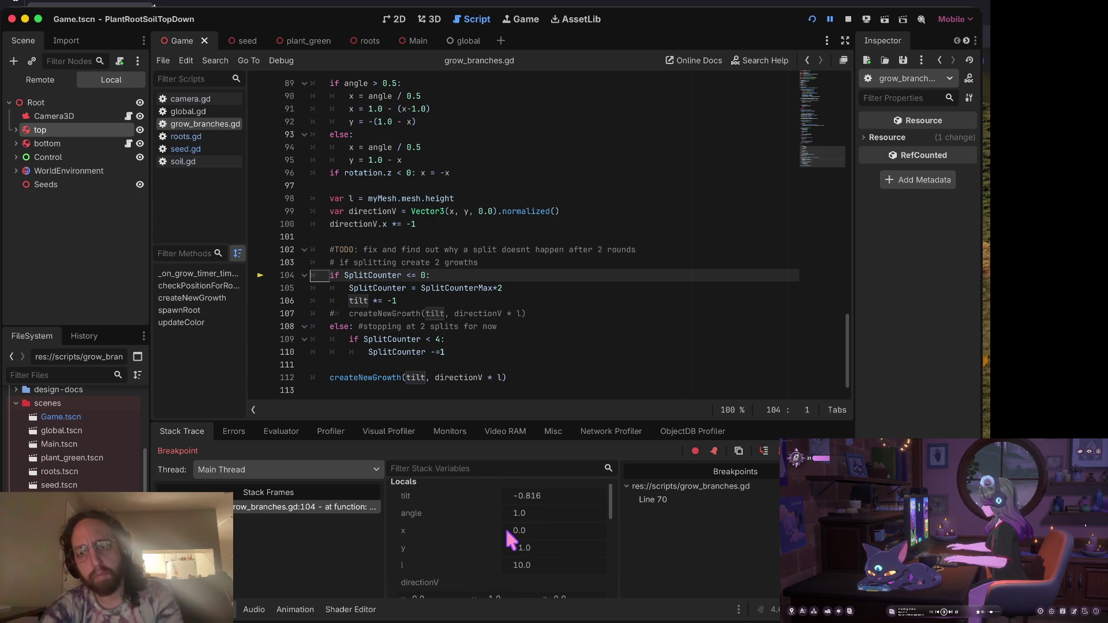
scroll(507, 529, down, 10)
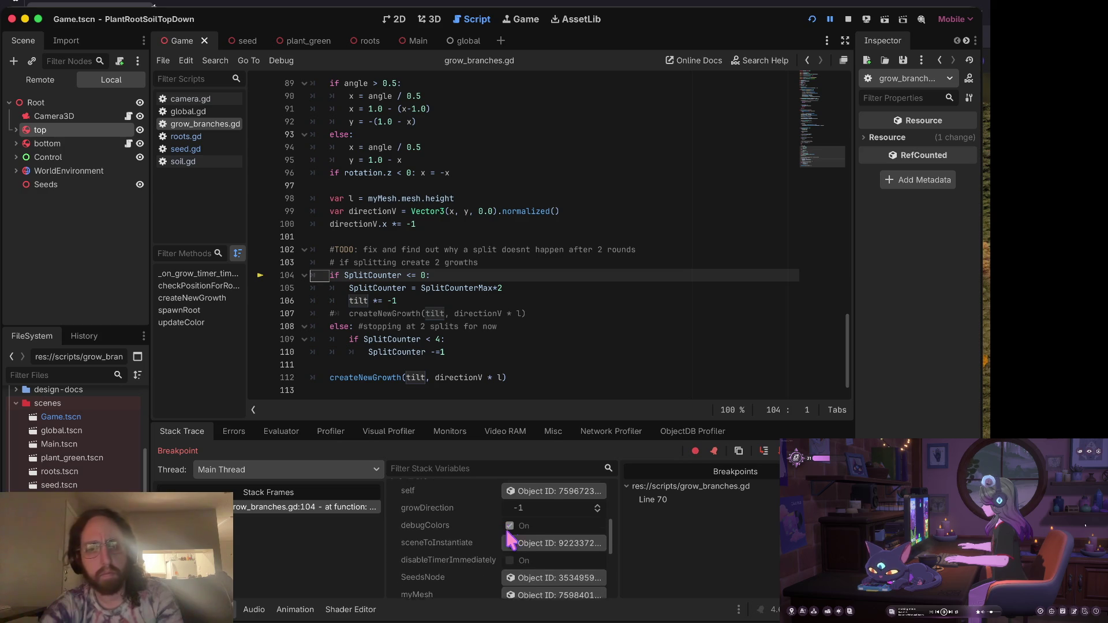
scroll(507, 529, down, 10)
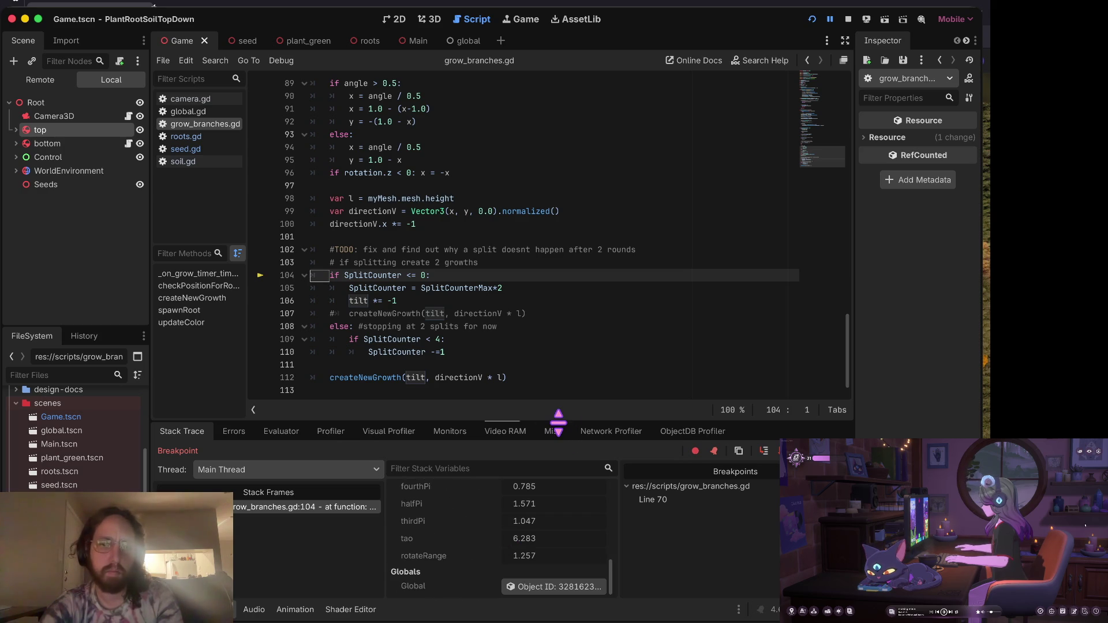
drag(557, 423, 558, 340)
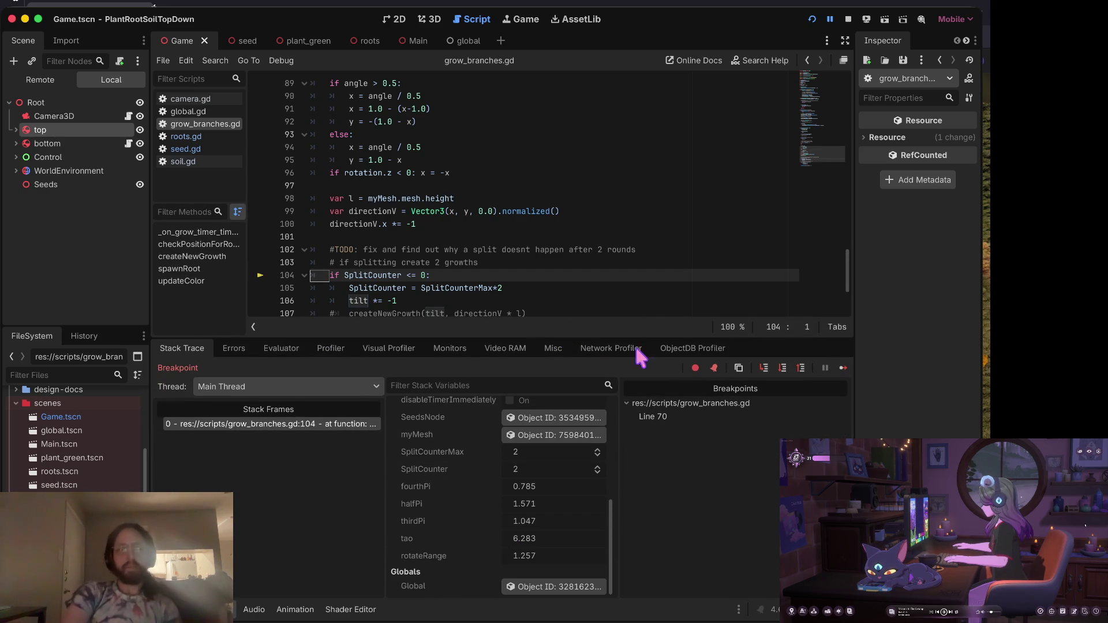
scroll(538, 485, up, 5)
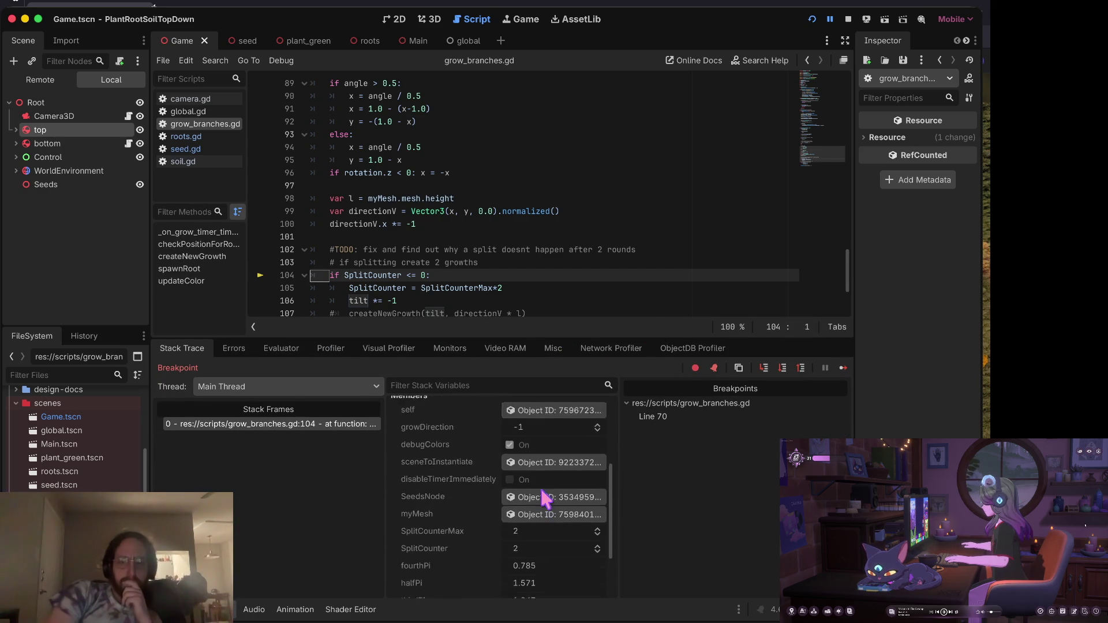
scroll(541, 491, down, 5)
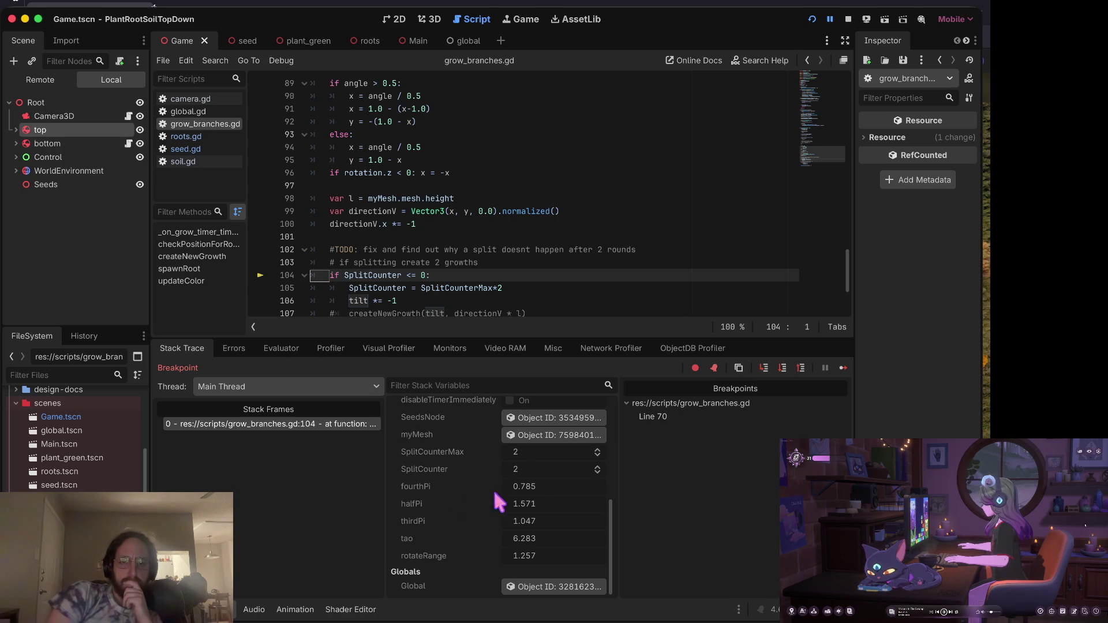
scroll(427, 485, up, 4)
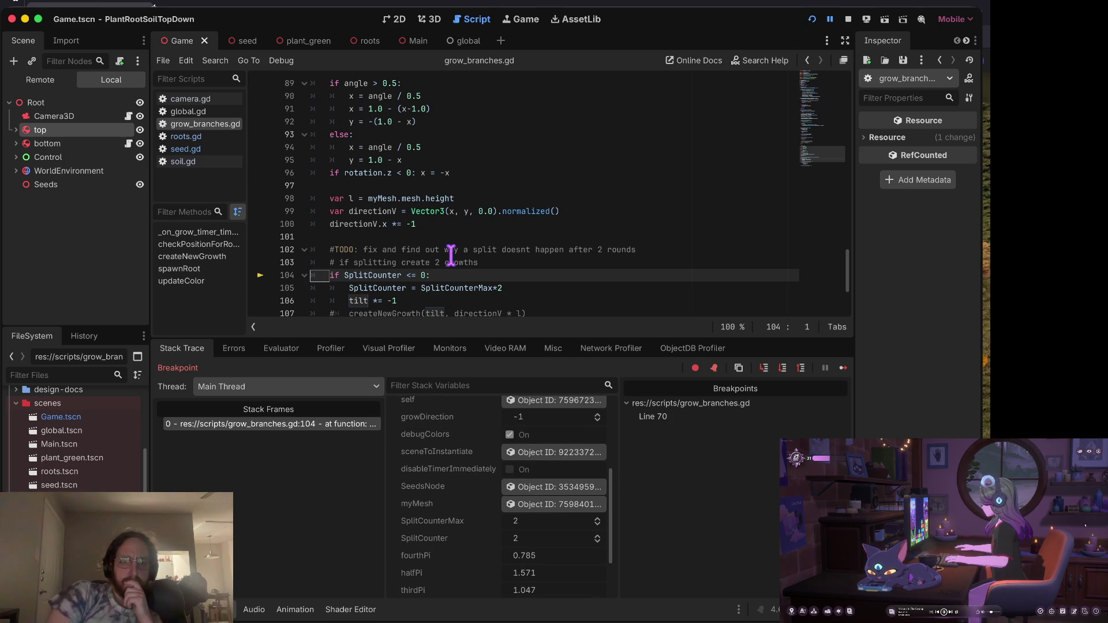
scroll(452, 255, down, 3)
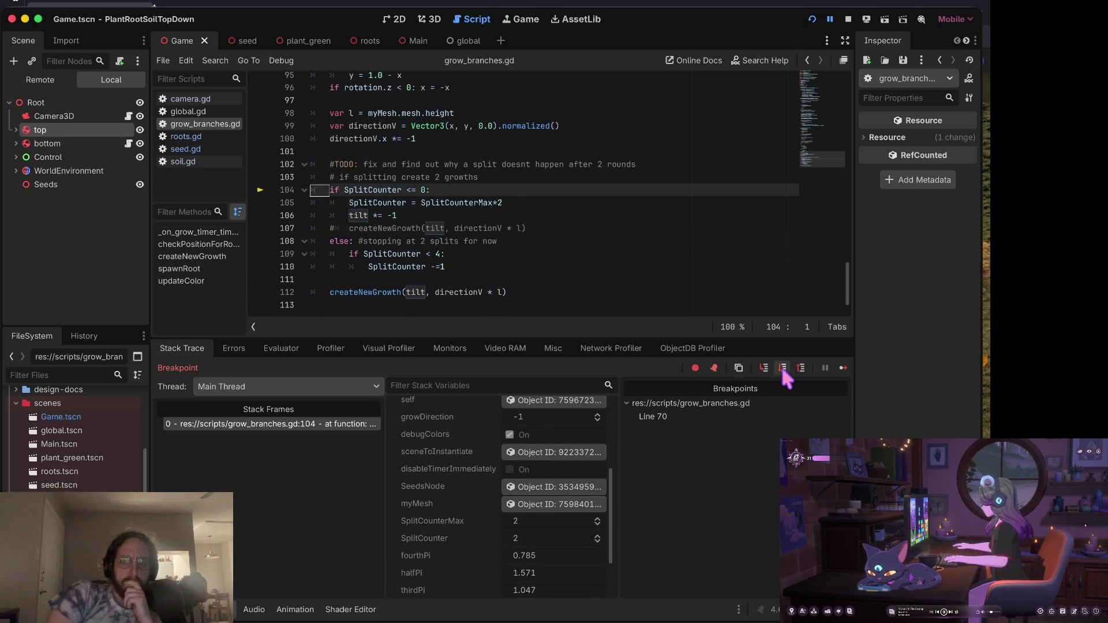
Step through checkPositionForRootSpawn's false return back to createNewGrowth at line 51.
click(764, 368)
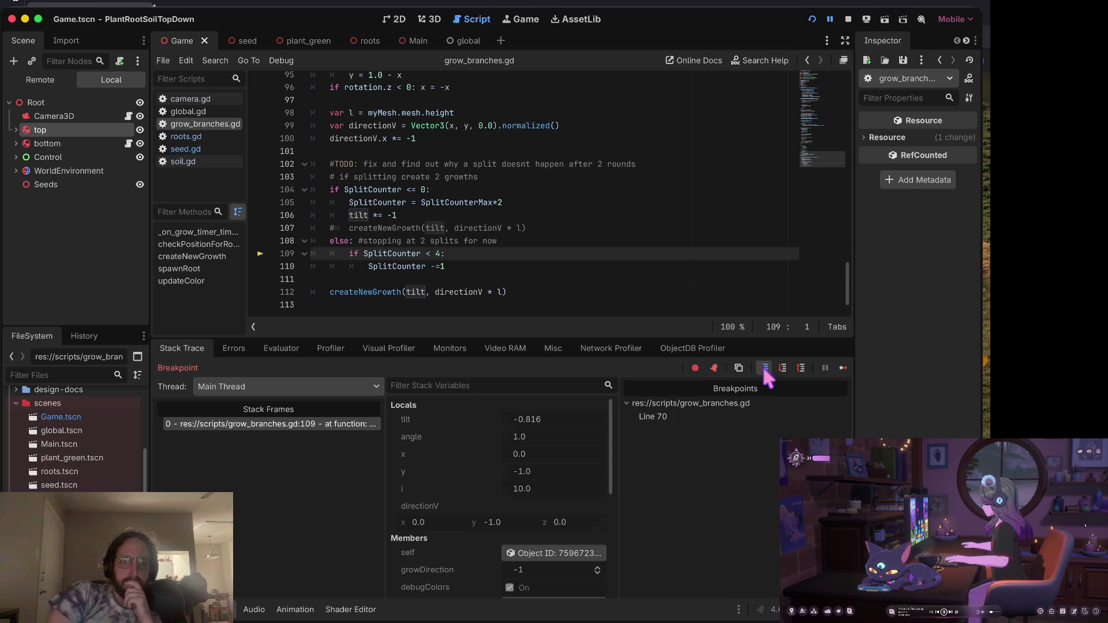
click(763, 366)
click(763, 367)
click(763, 367)
click(763, 367)
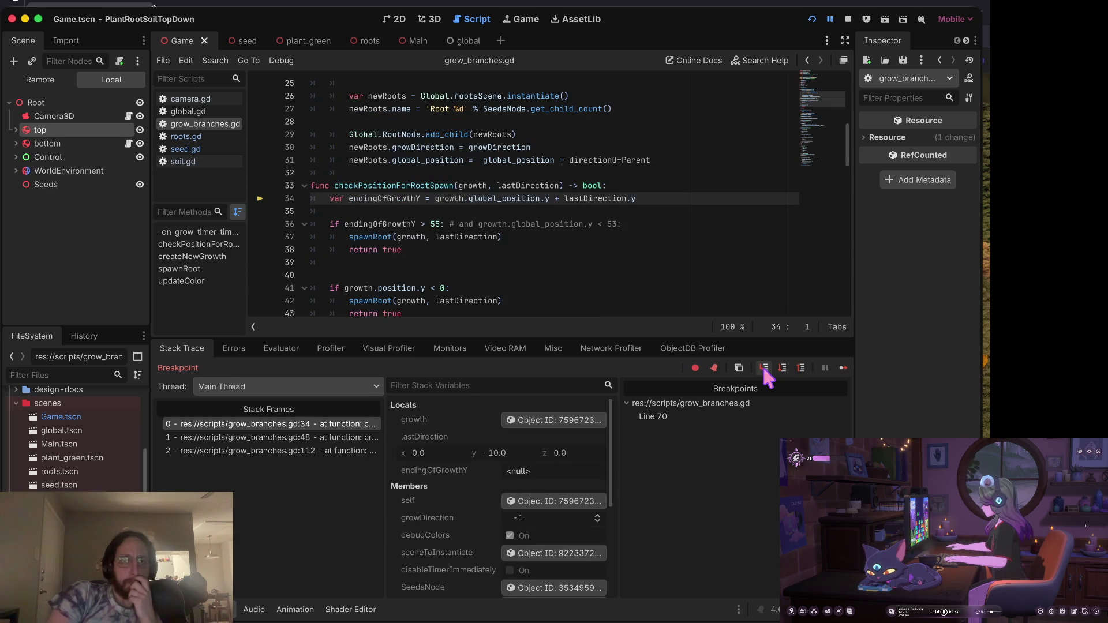
click(763, 367)
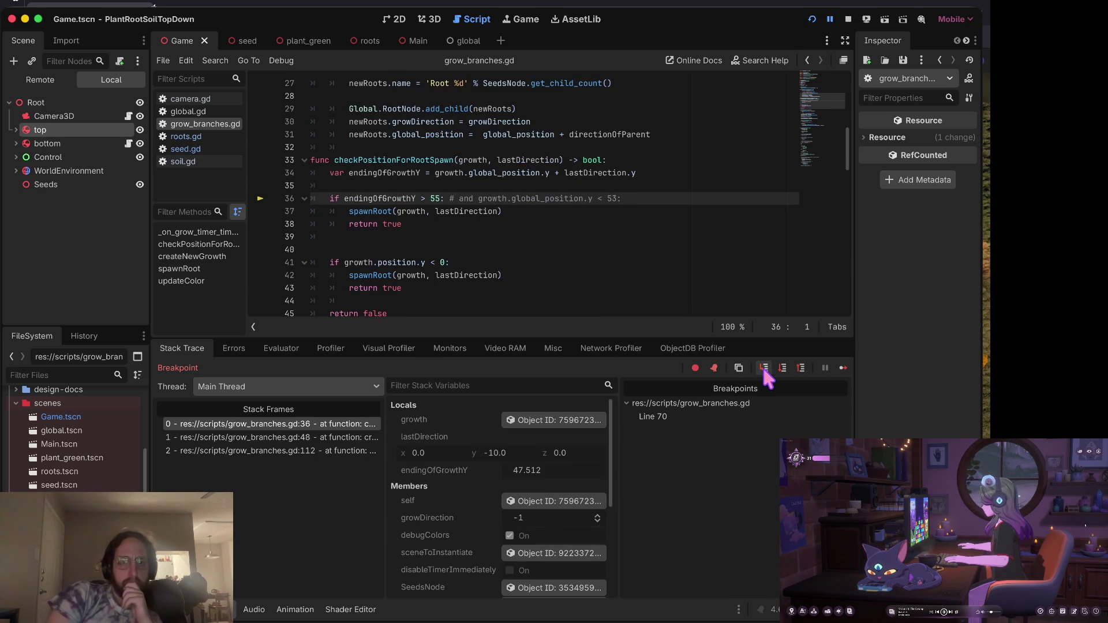
click(761, 367)
click(761, 367)
click(761, 366)
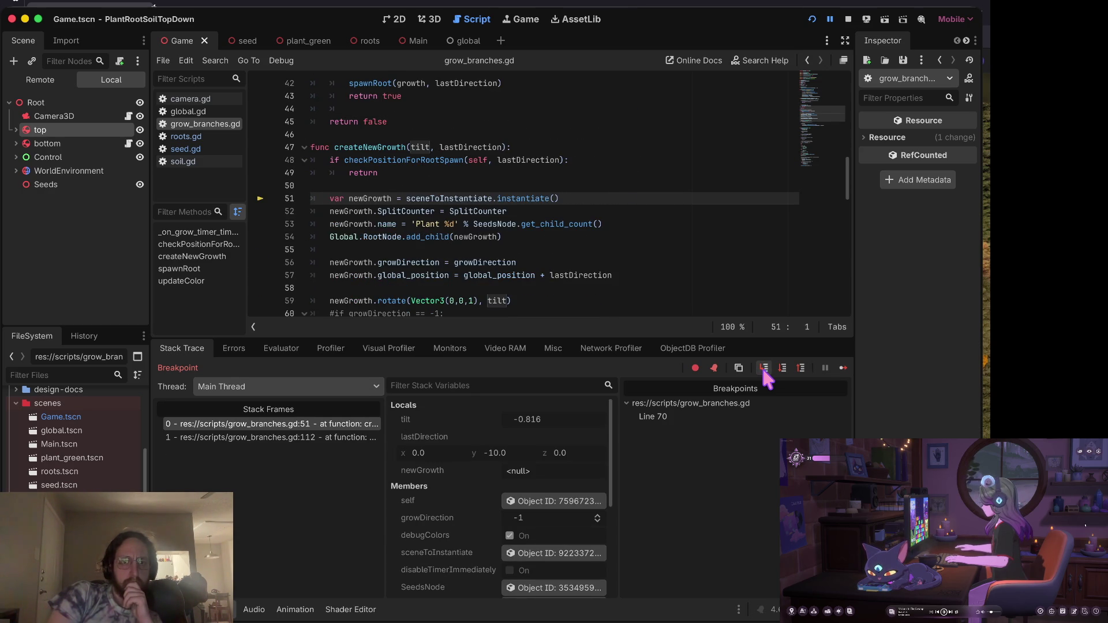
Step through the new growth instance's variable setup down to line 13.
click(760, 365)
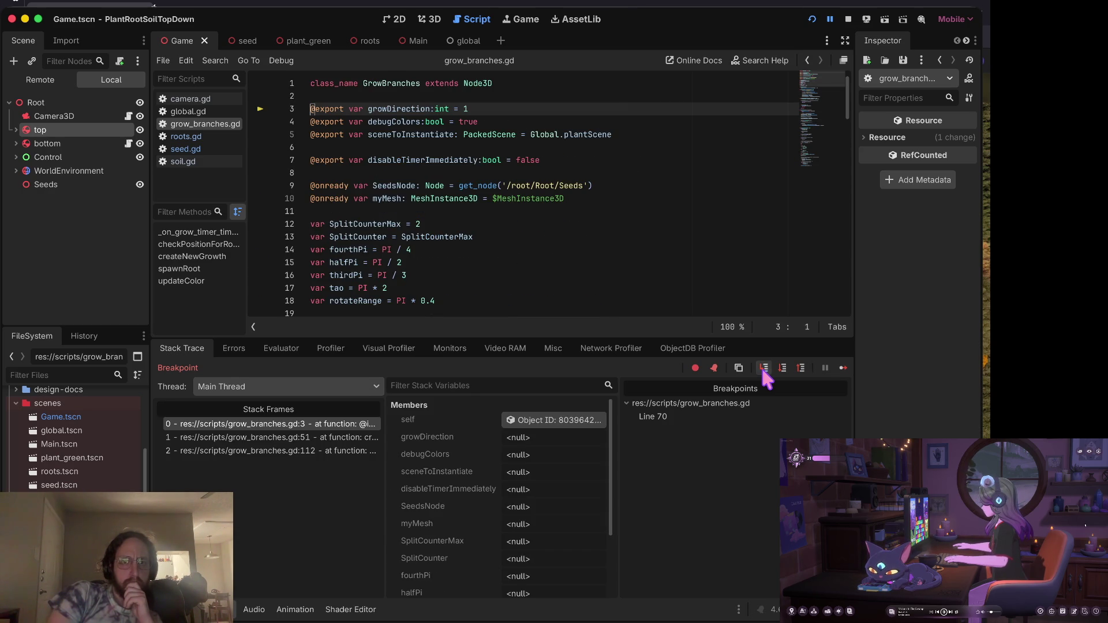
click(760, 366)
click(761, 366)
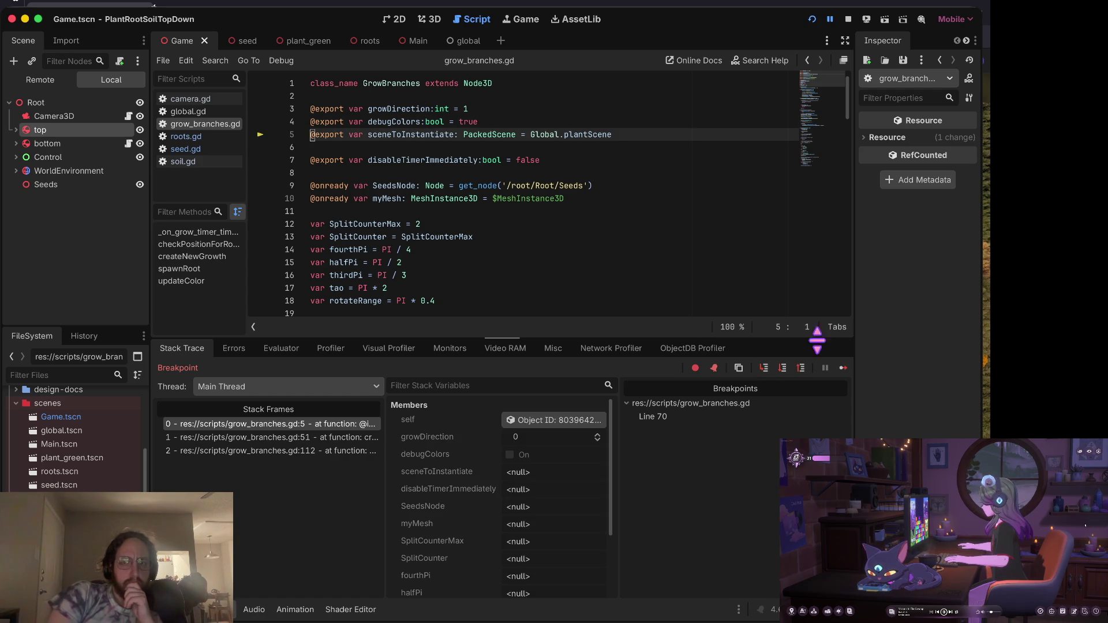
click(761, 366)
click(761, 366)
click(760, 366)
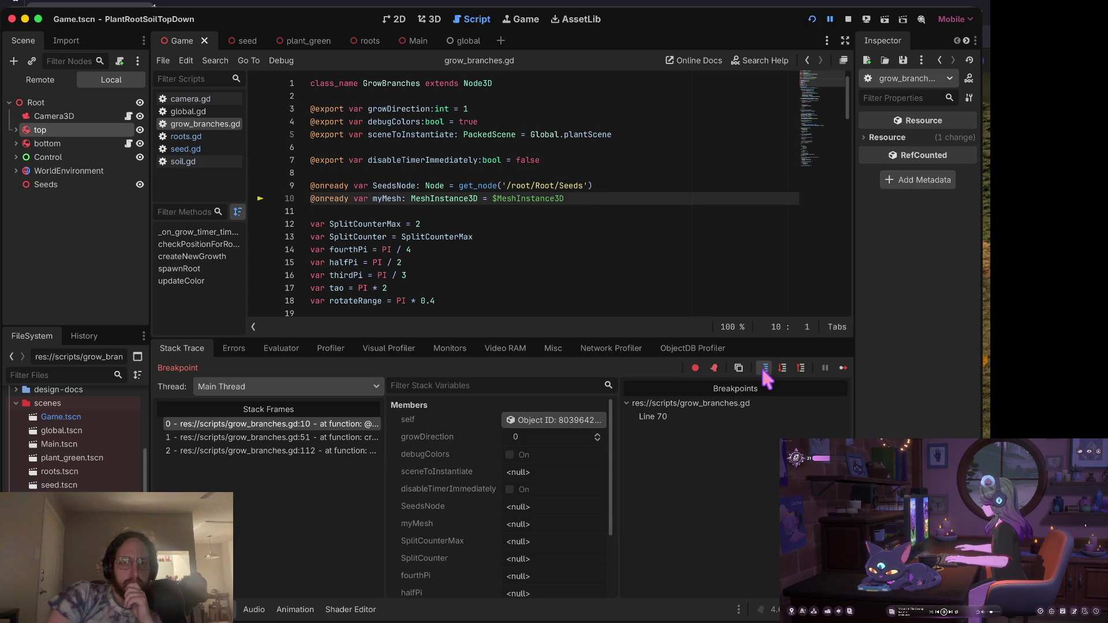
click(760, 366)
click(760, 366)
click(760, 366)
click(761, 365)
click(760, 366)
click(760, 366)
click(760, 366)
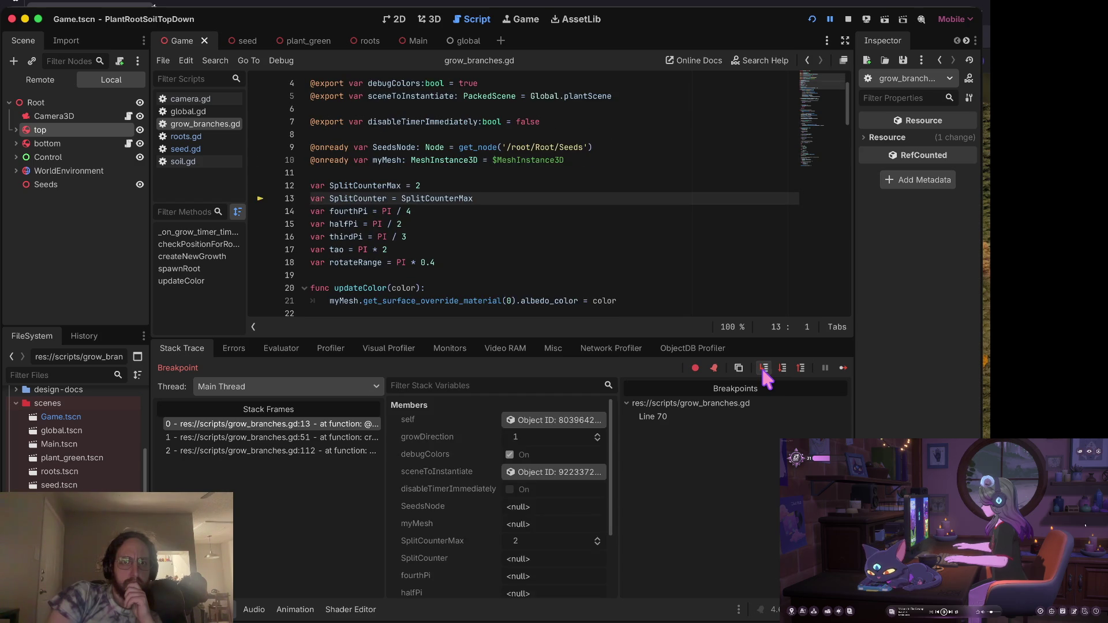
click(760, 365)
Step into createNewGrowth at line 52 and past the line naming the new growth.
click(762, 370)
click(762, 369)
click(761, 370)
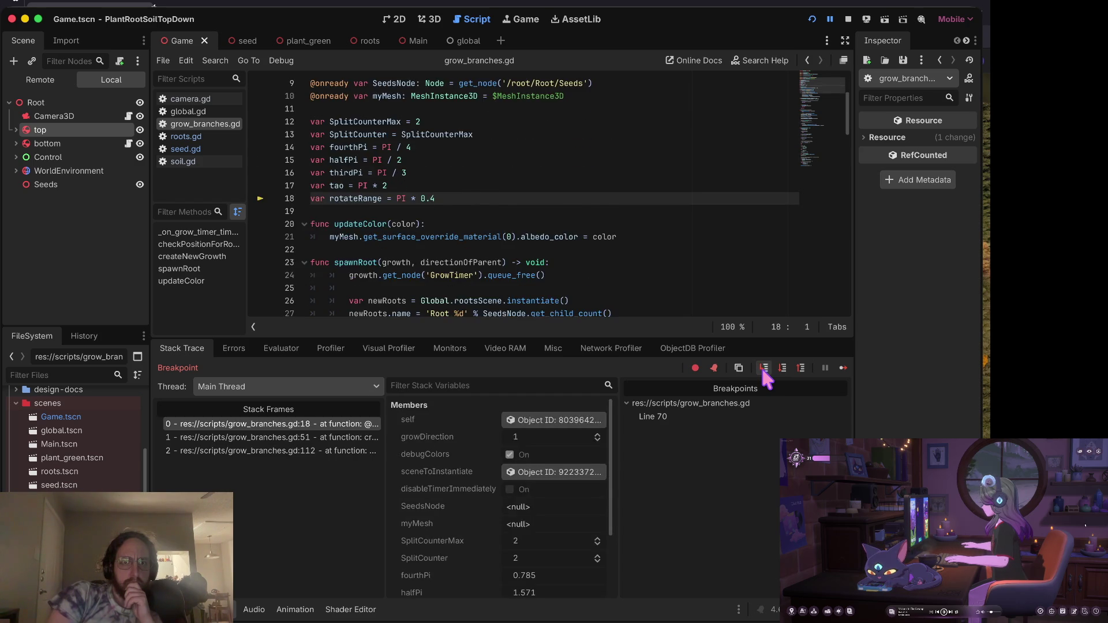
click(761, 370)
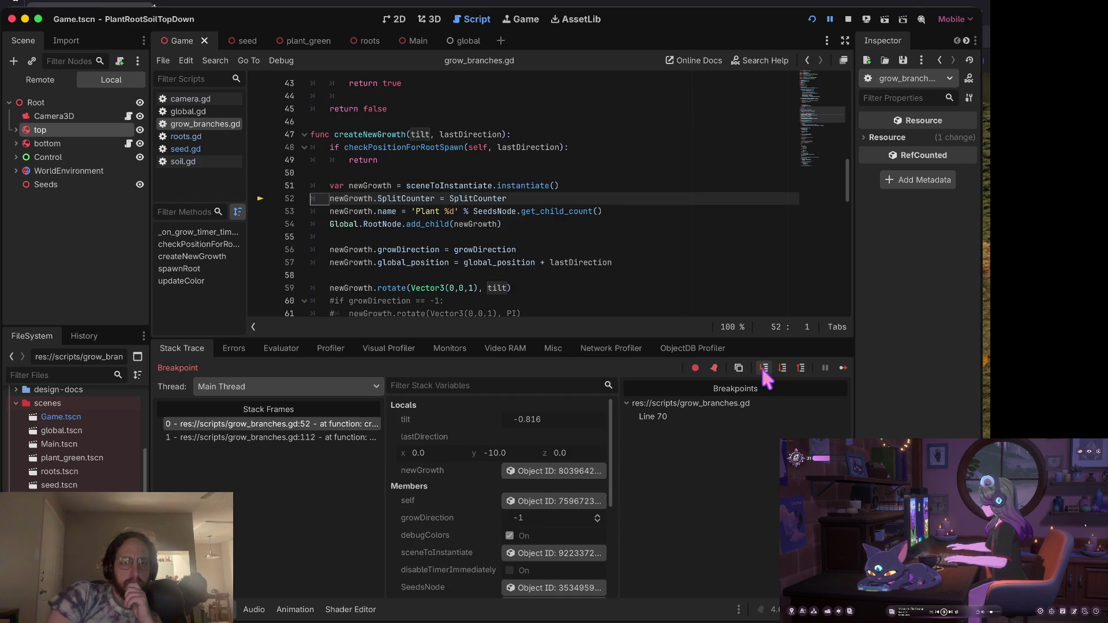
click(763, 370)
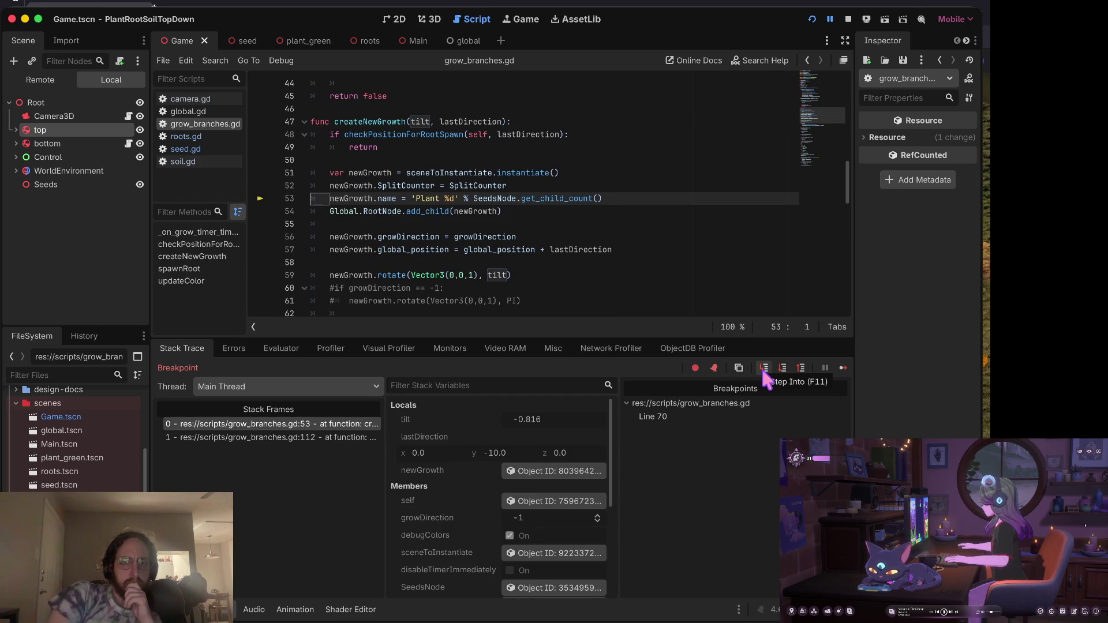
click(765, 376)
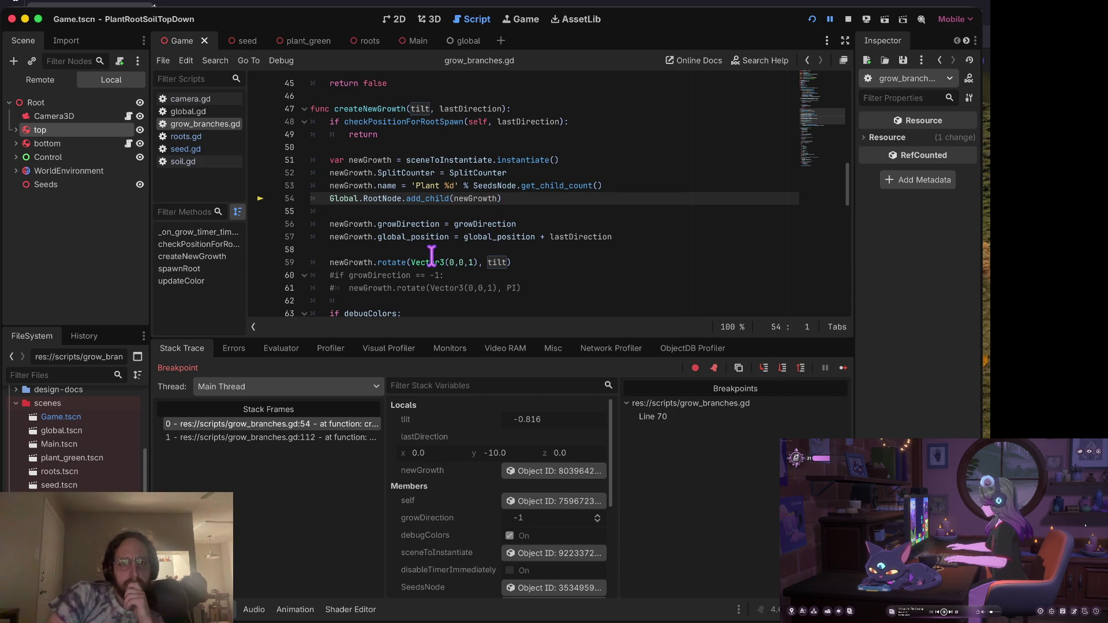
Check that tilt is about -0.816, then stop the debug session.
mouse_move(356, 262)
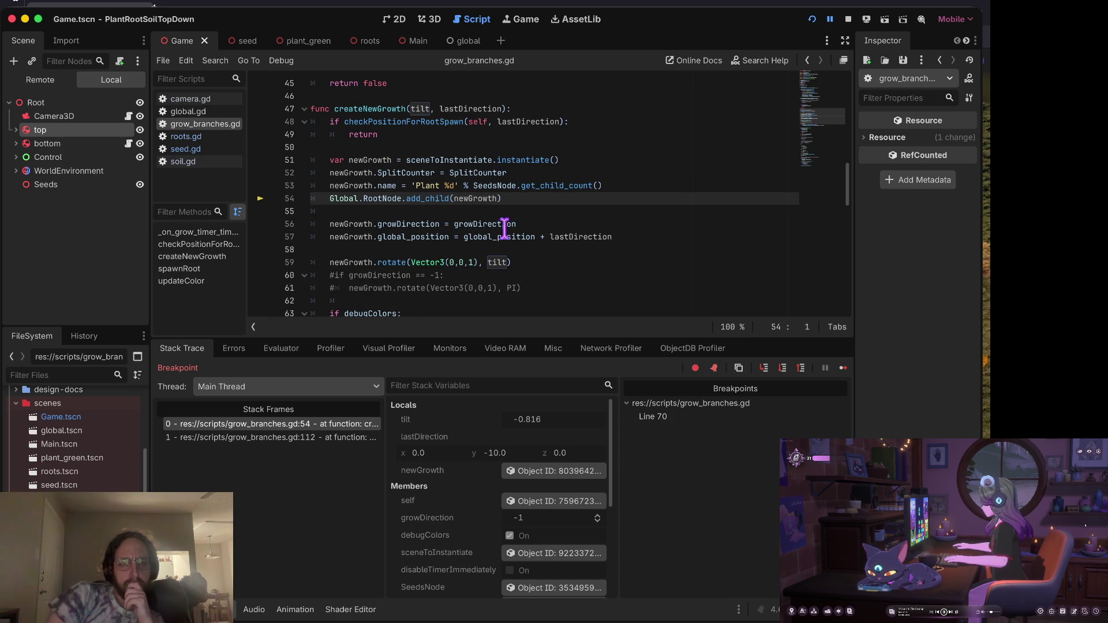
mouse_move(501, 258)
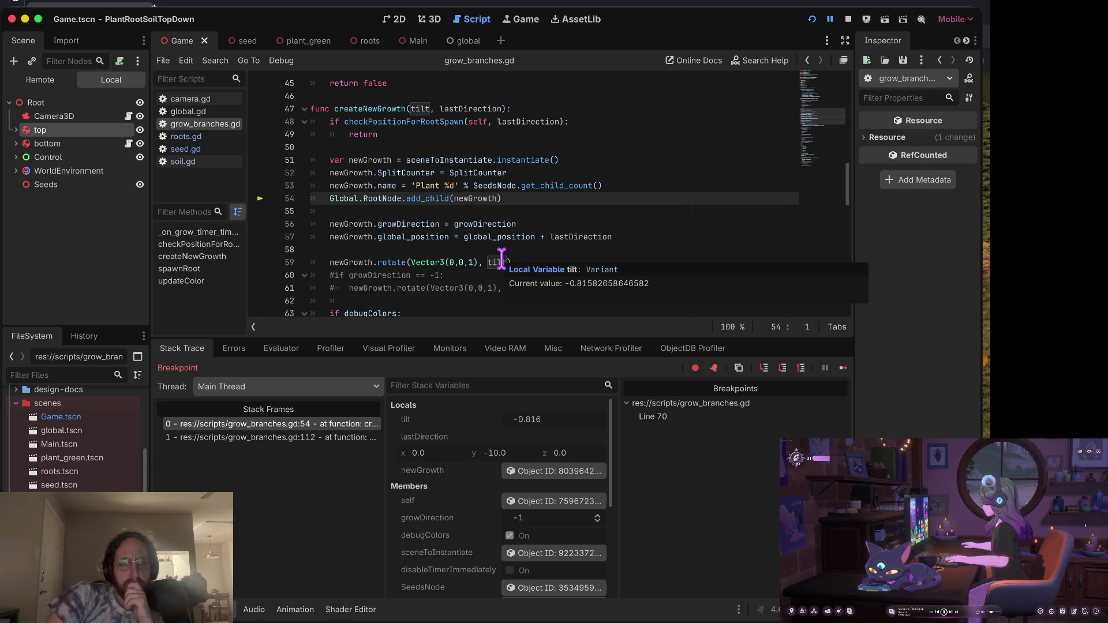
click(847, 19)
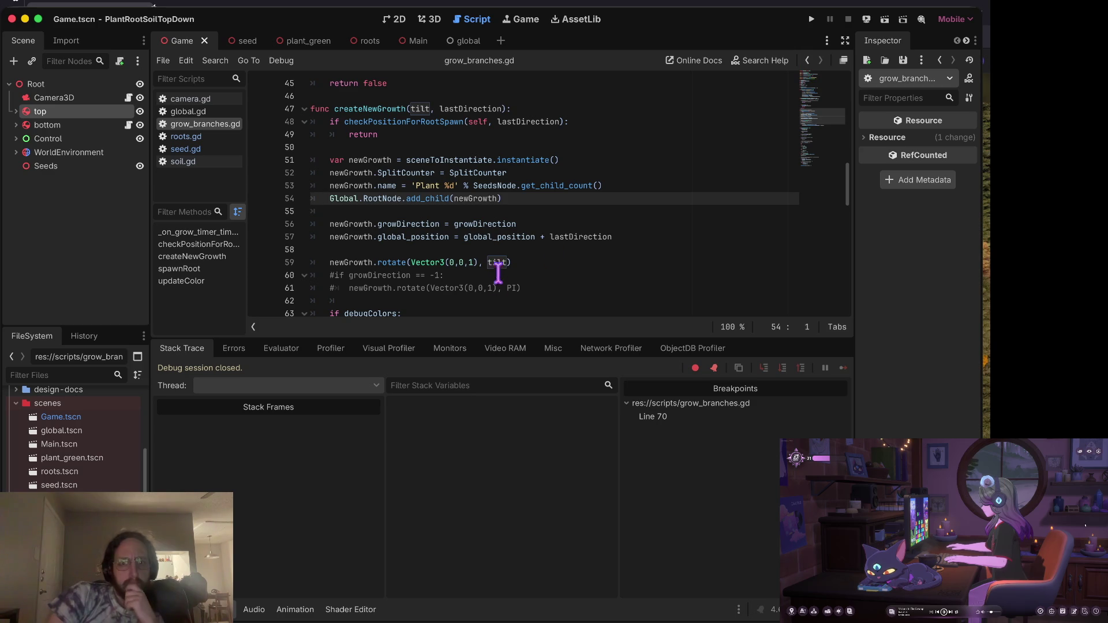
Uncomment the growDirection == -1 check above rotate, add tilt += PI inside it, and save.
click(497, 250)
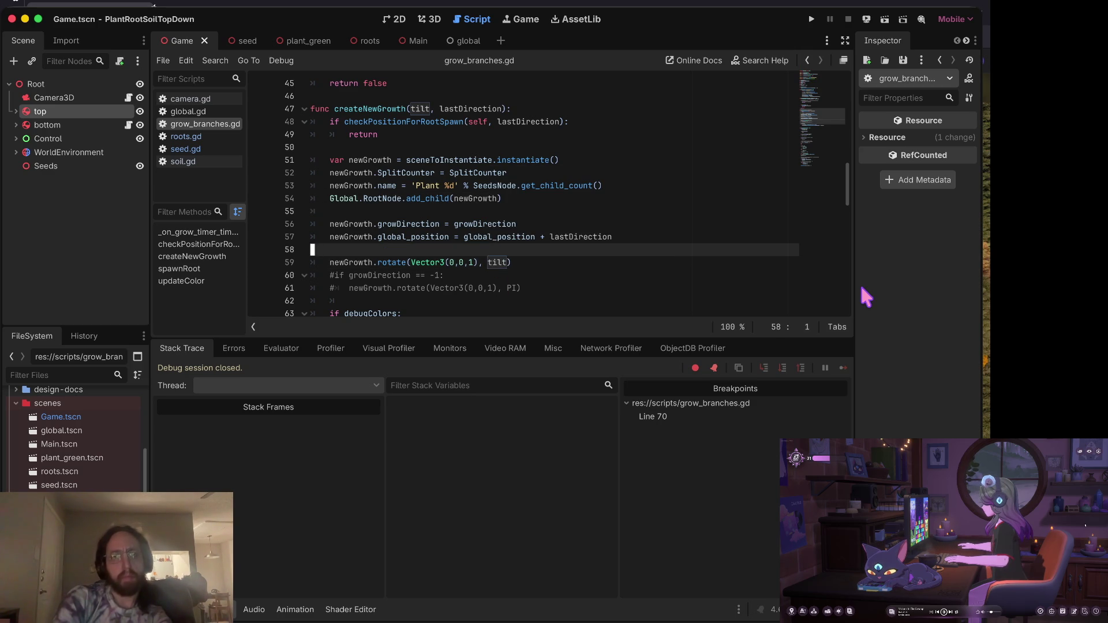
key(Return)
text(if)
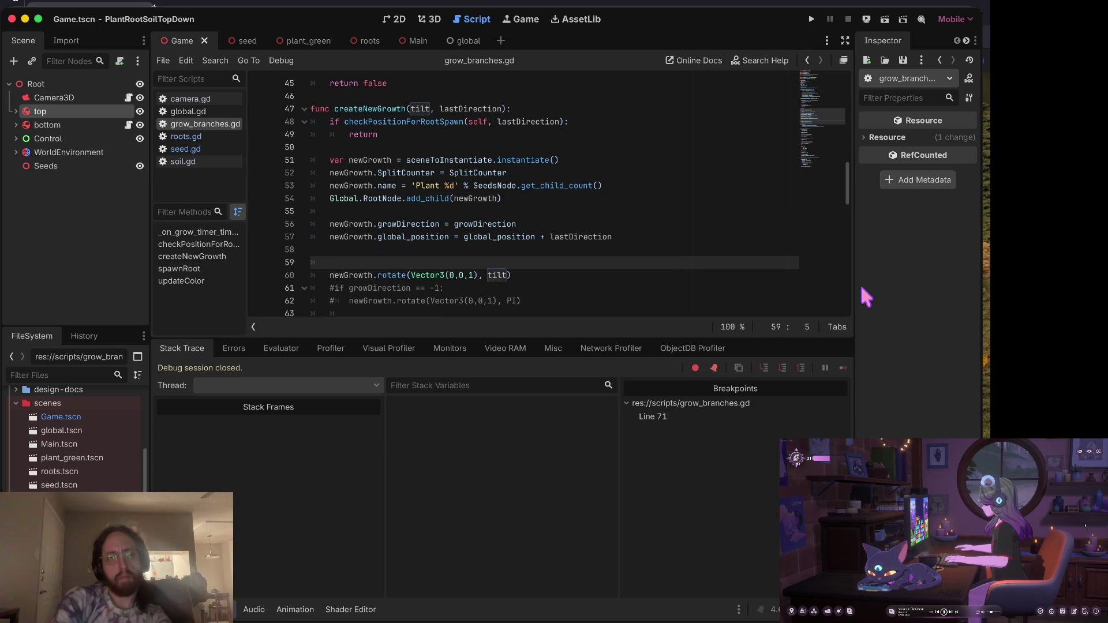
key(Down)
key(Down)
key(alt+Up)
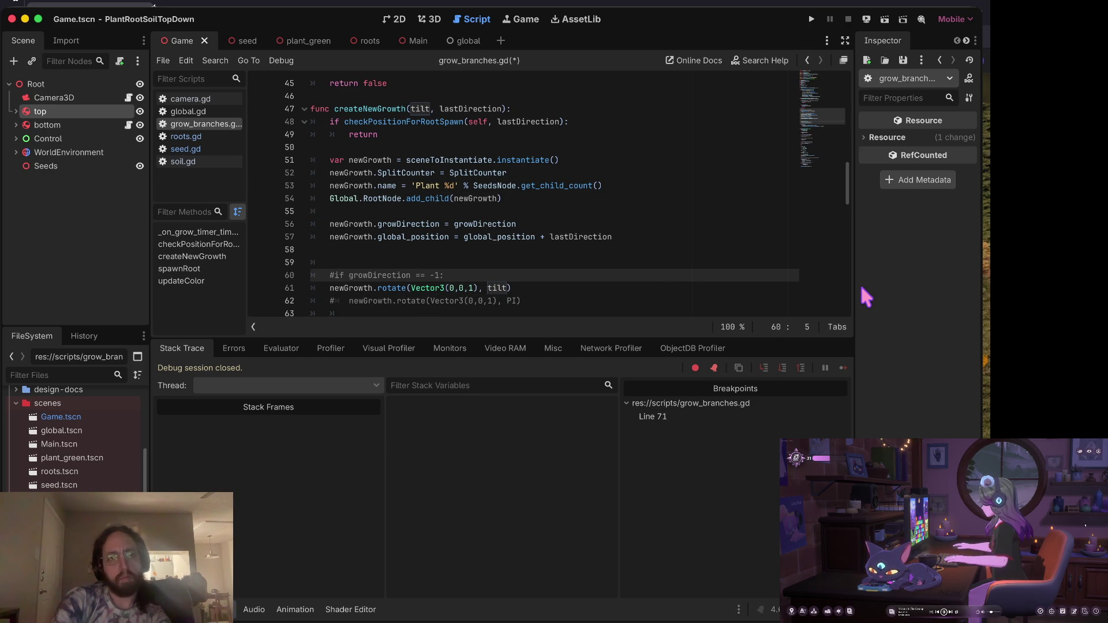
key(ctrl+k)
key(End)
key(Return)
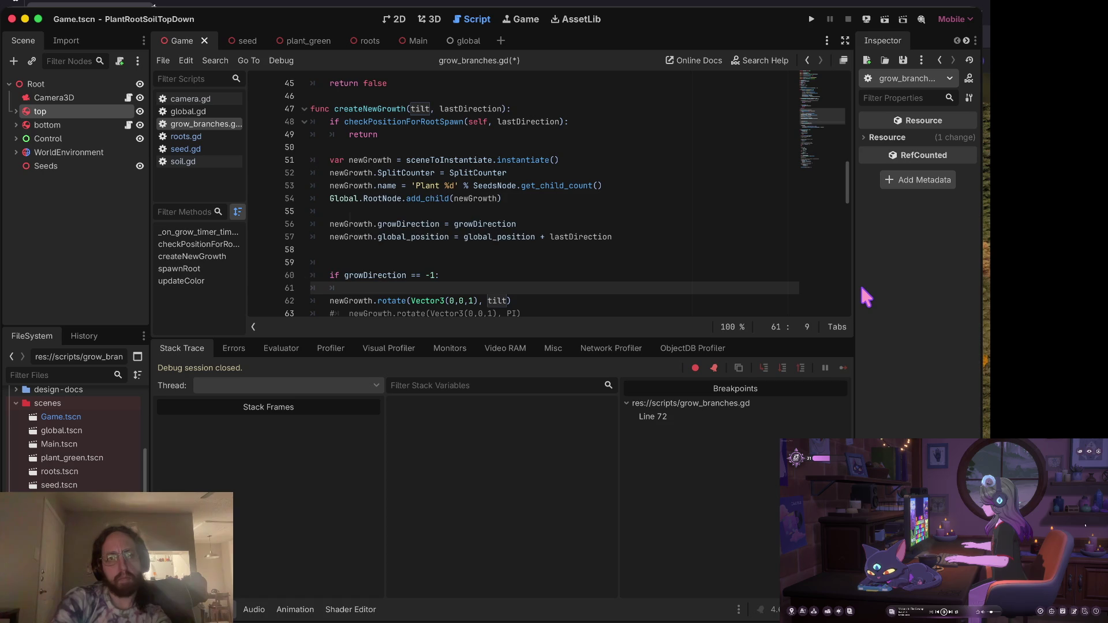
text(tilt += P)
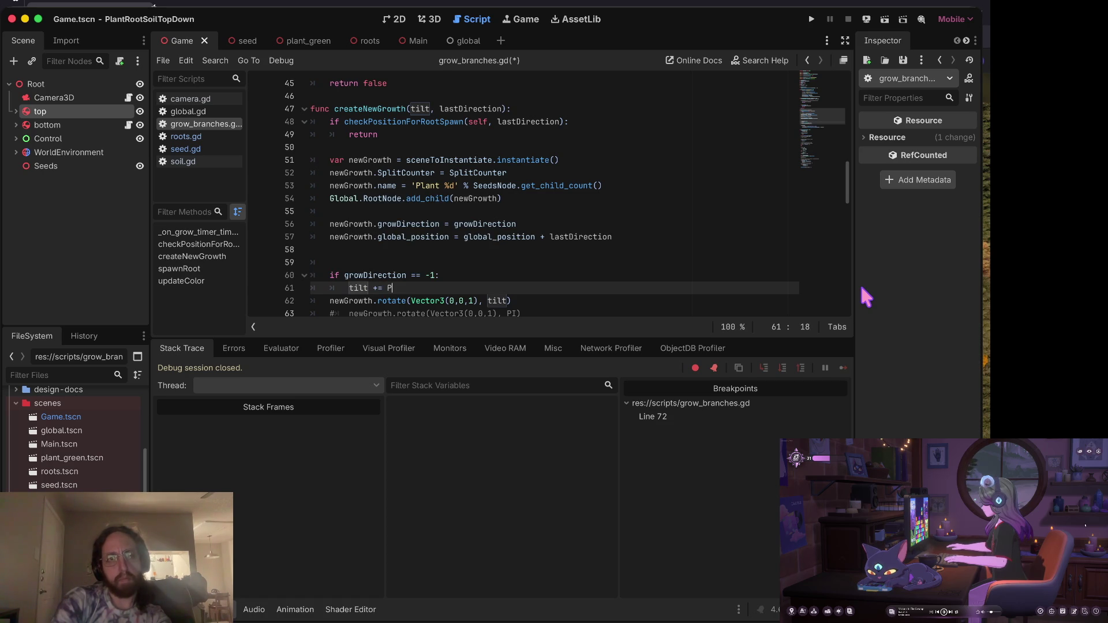
text(I)
key(ctrl+s)
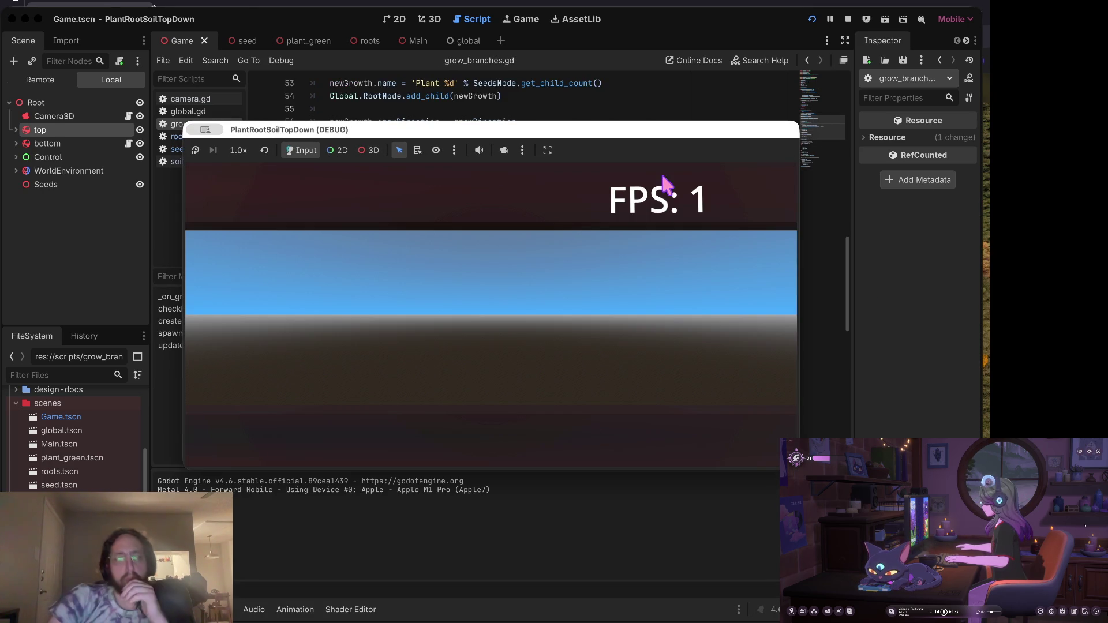
Test the game by spawning five plants, then stop the run.
click(486, 368)
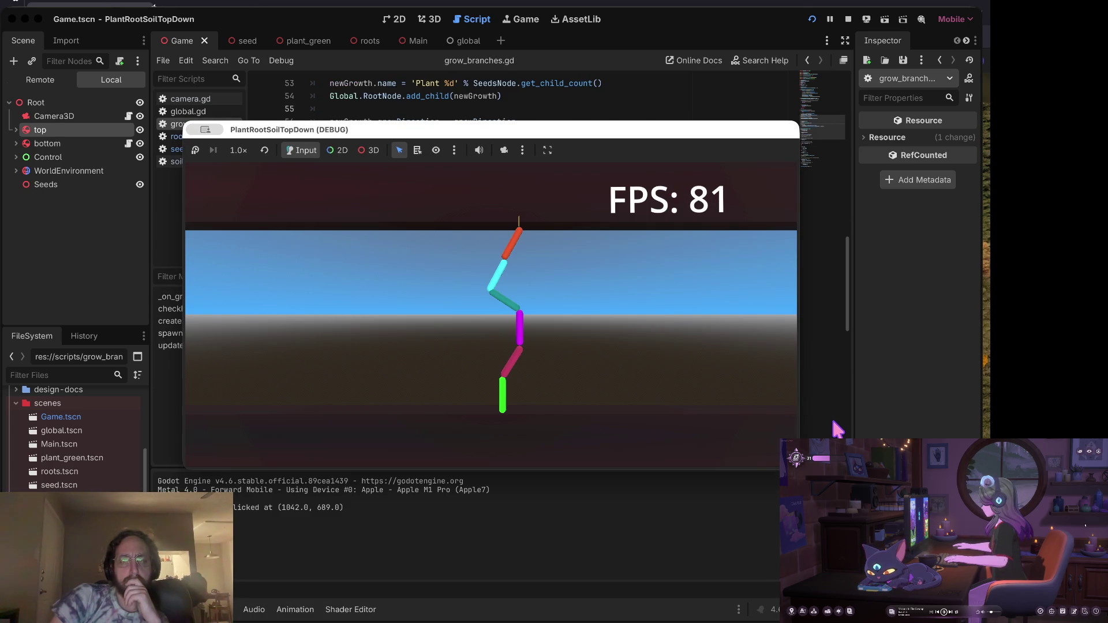
click(326, 394)
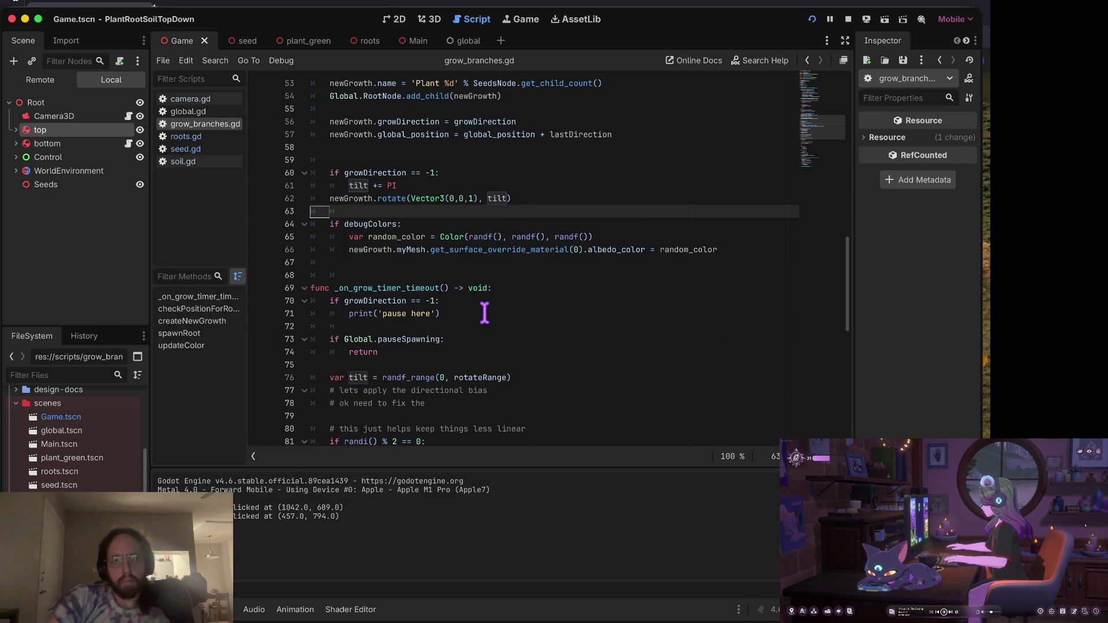
key(ctrl+Left)
click(615, 411)
click(702, 375)
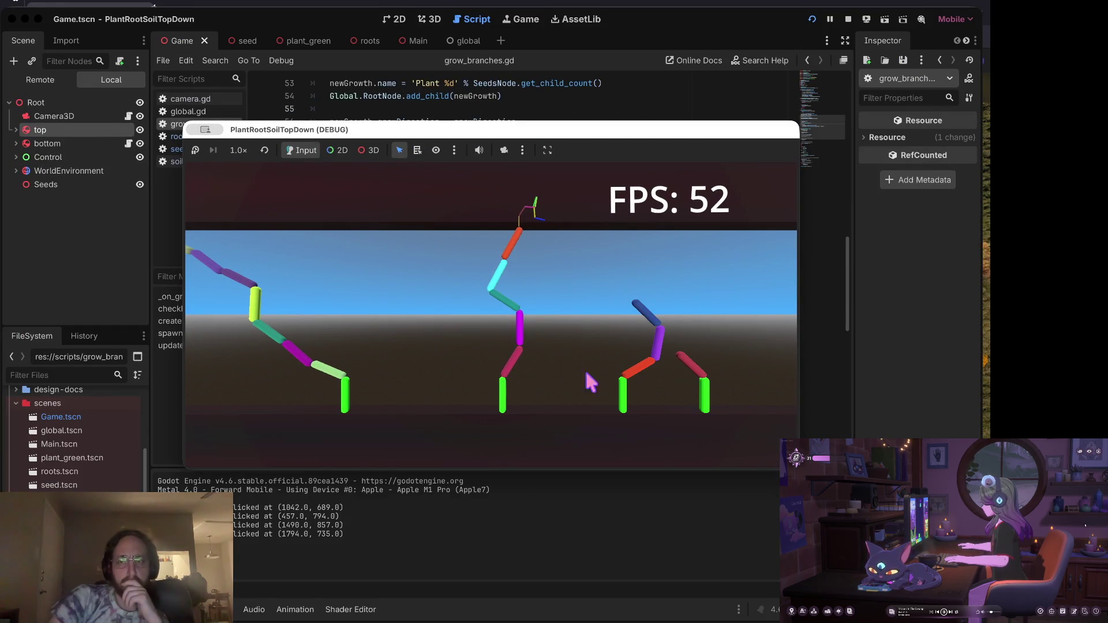
click(426, 389)
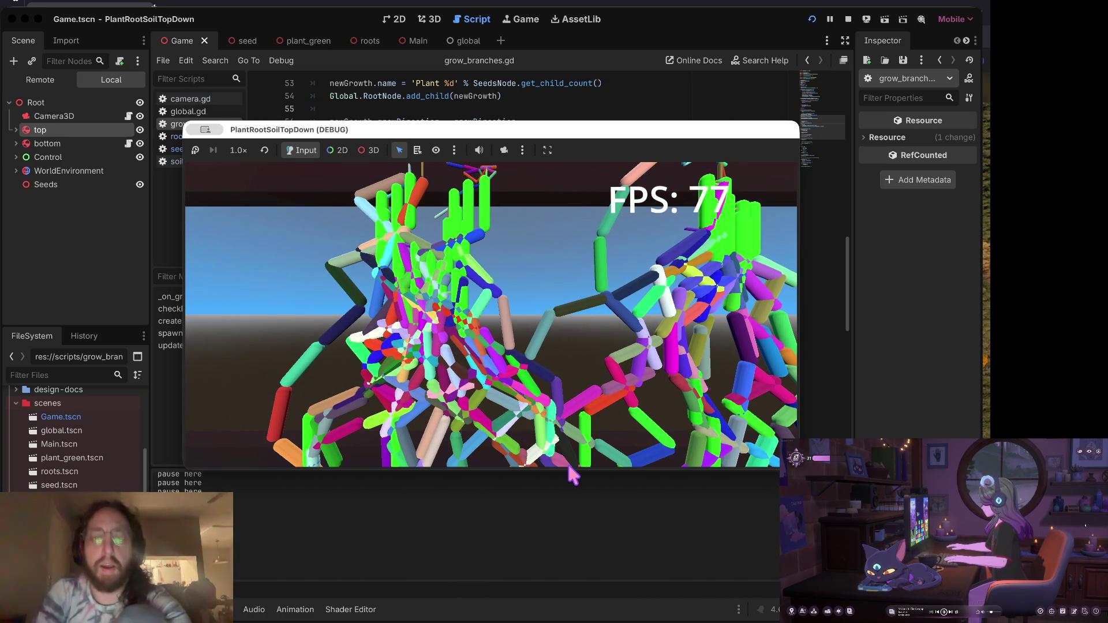
scroll(584, 369, down, 5)
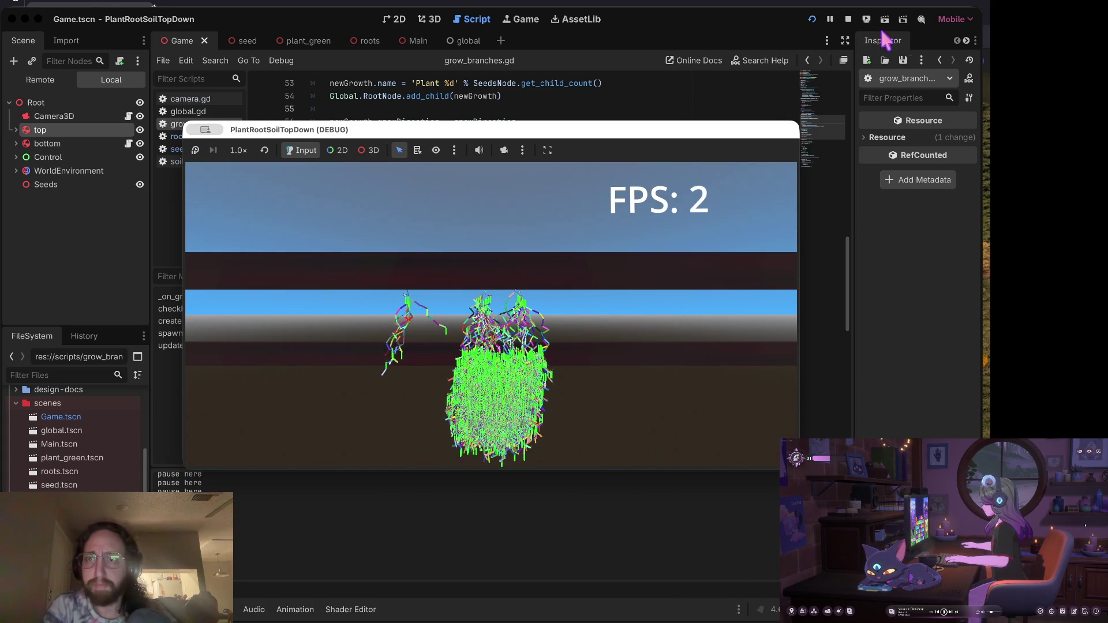
click(847, 20)
click(580, 338)
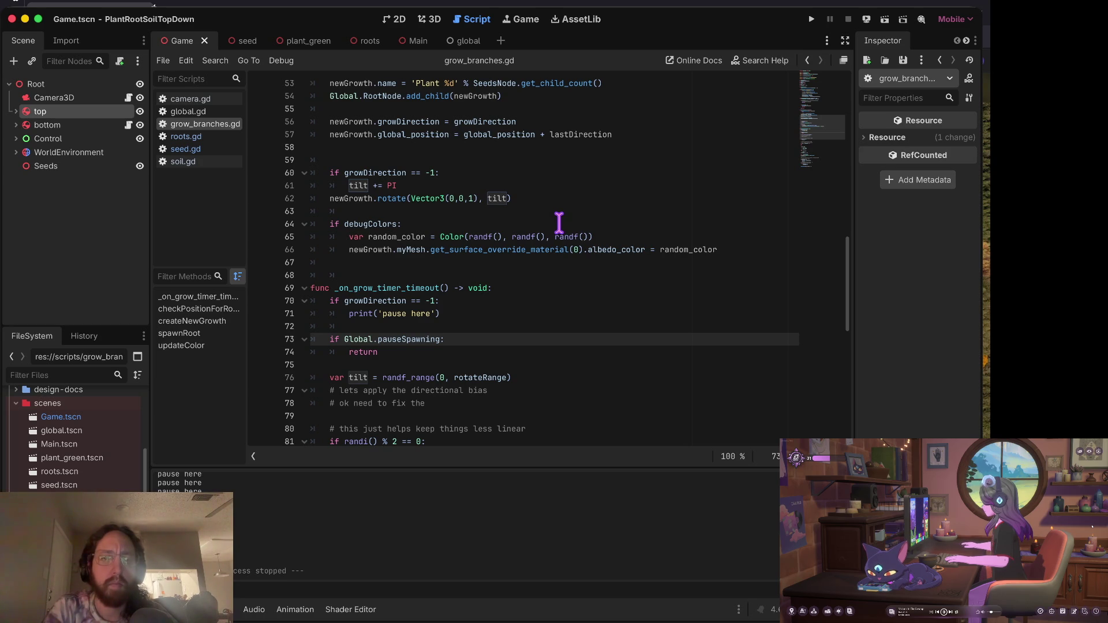
In the terminal, check git status and stage the modified grow_branches.gd.
key(super+Tab)
text(s)
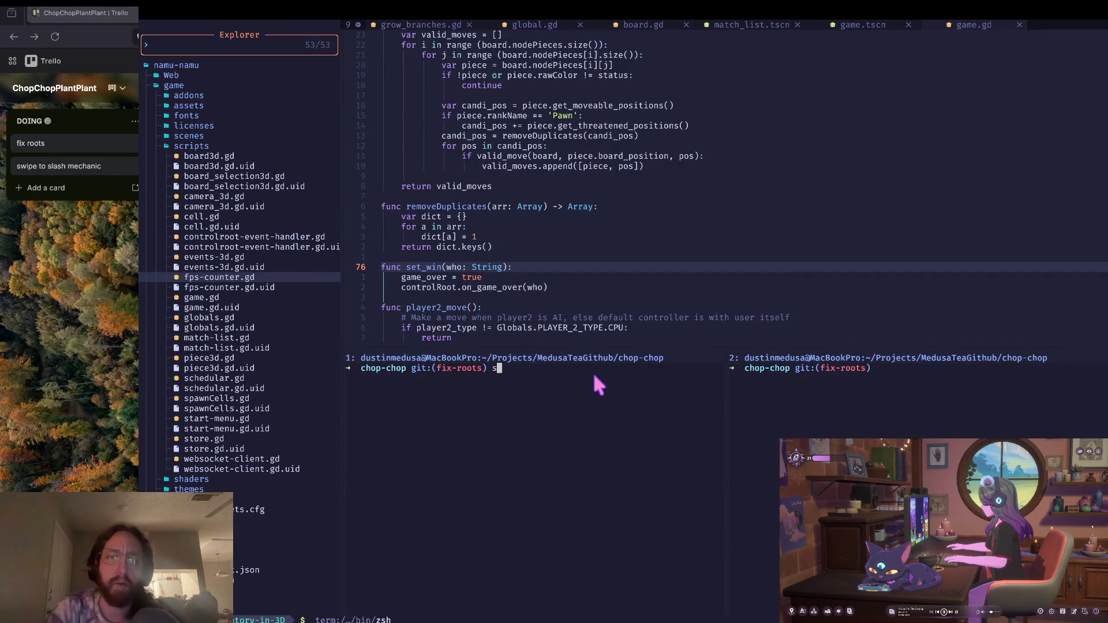
key(Return)
text(a)
key(Return)
text(s)
key(Return)
text(git commit -m "grow direction working, w)
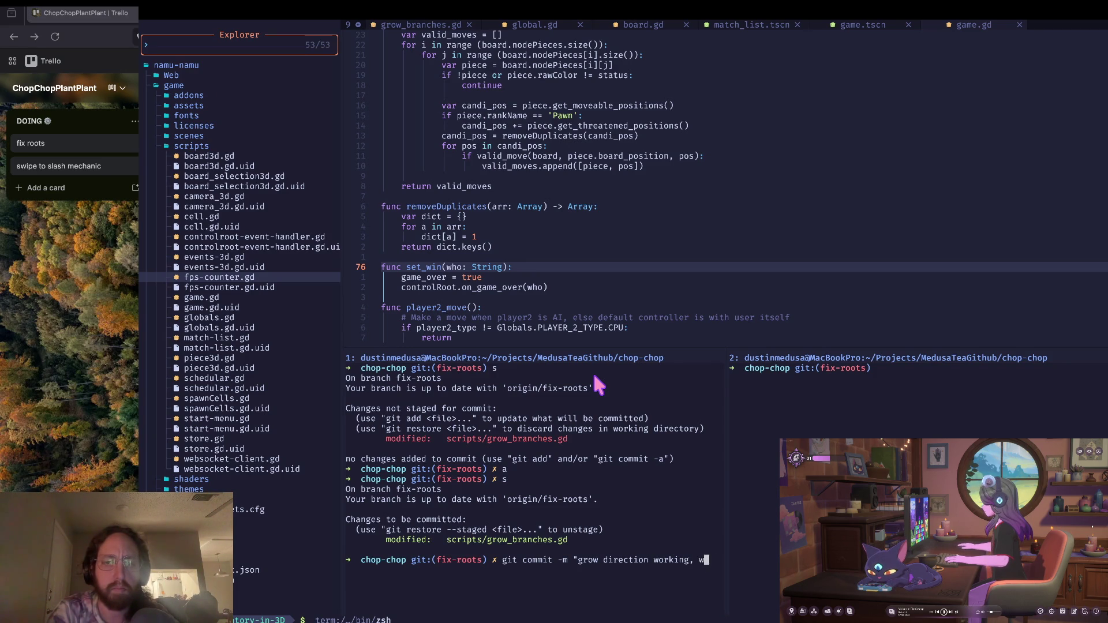
Commit as 'grow direction working, with + PI', push to fix-roots, and confirm a clean tree.
text(ith + PI)
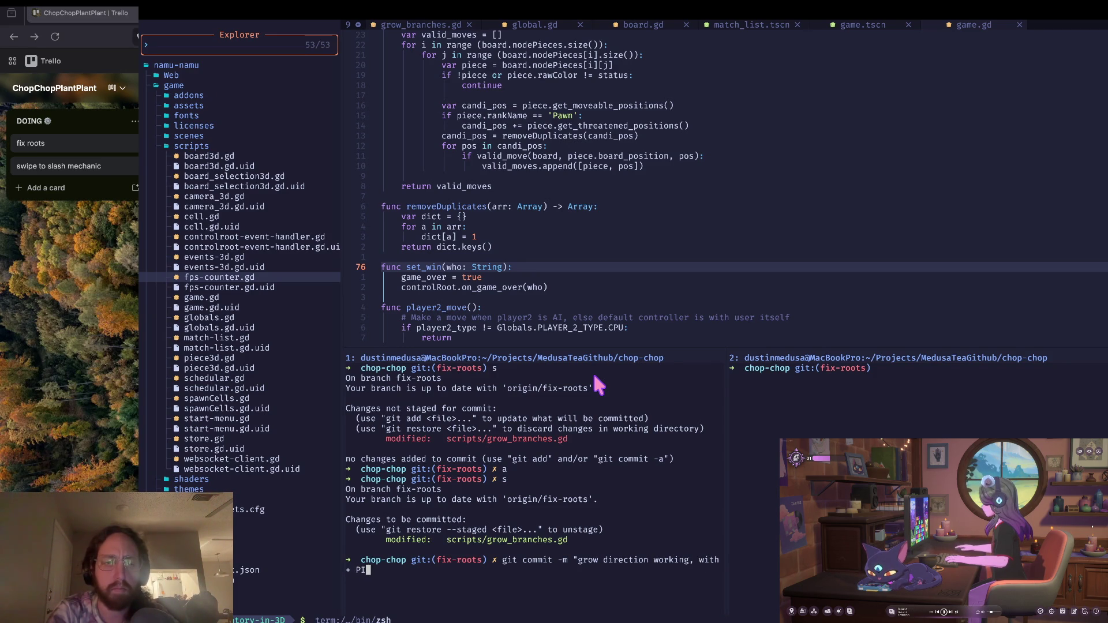
key(Return)
text(git push)
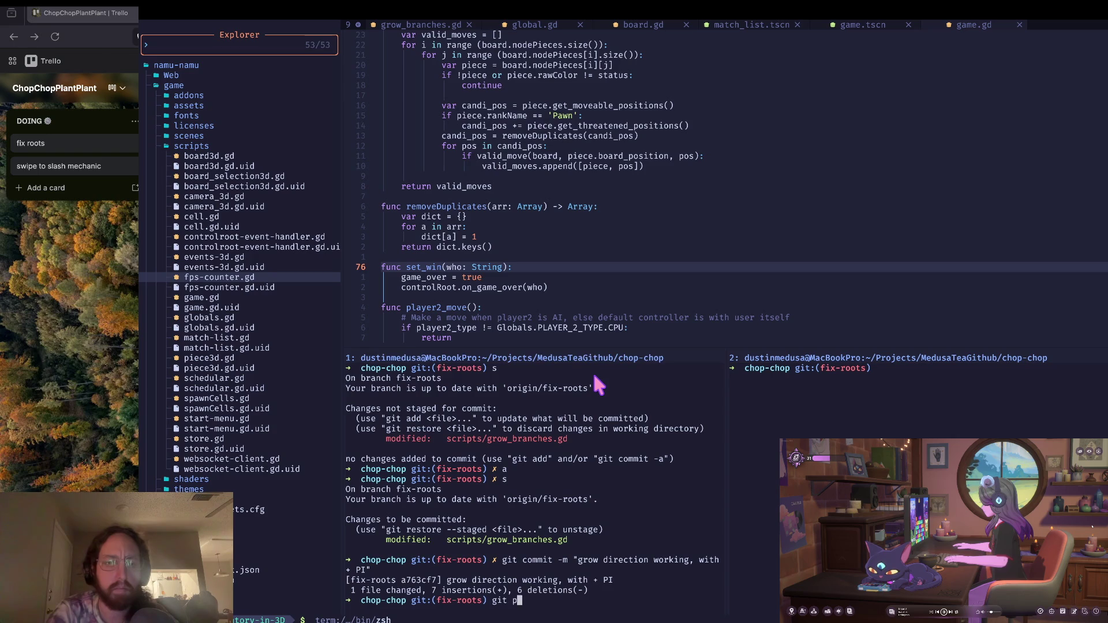
key(Return)
text(c)
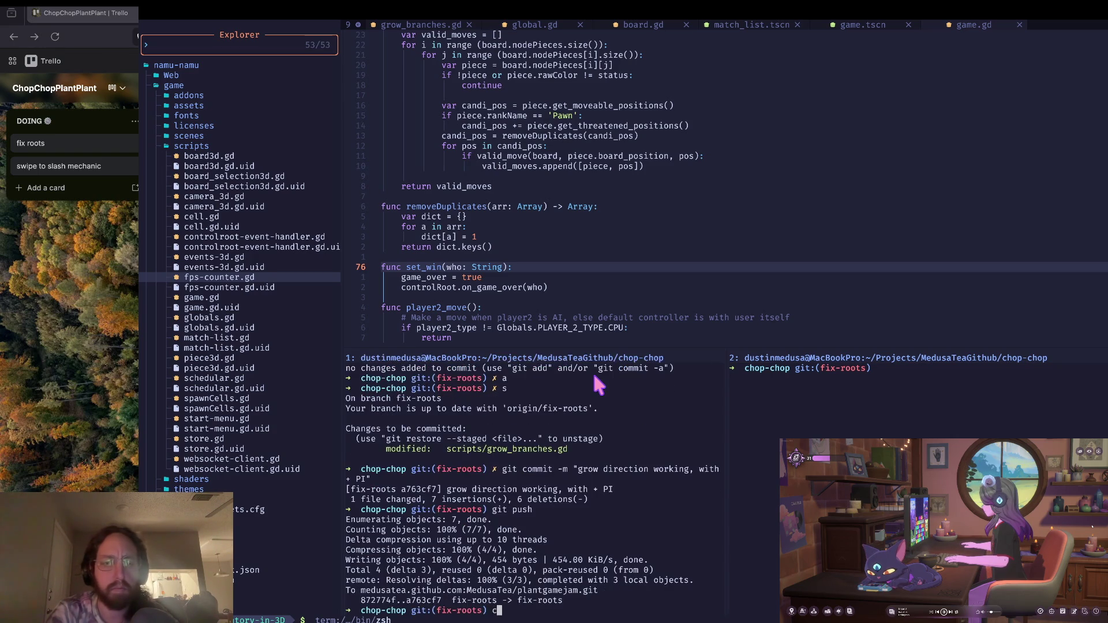
key(ctrl+l)
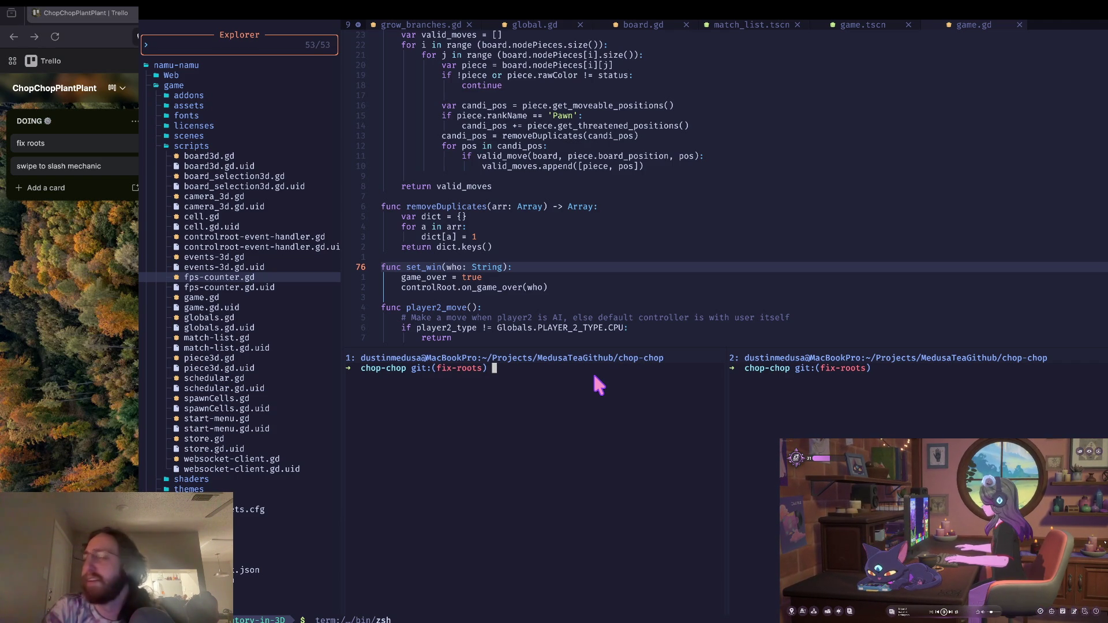
text(git status)
key(Return)
key(ctrl+l)
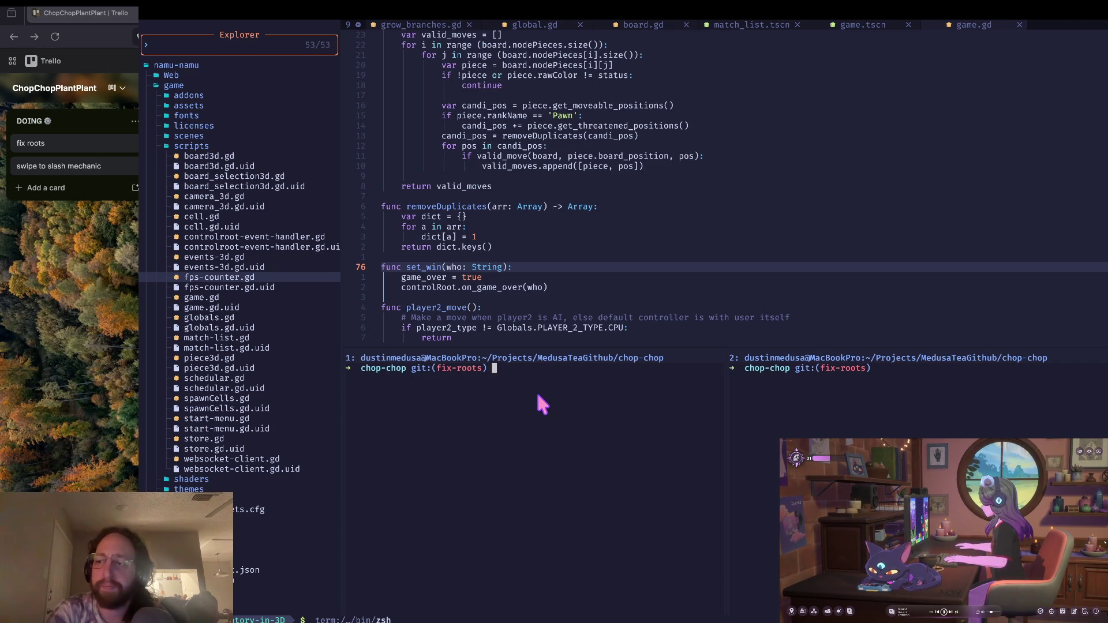
key(super+Tab)
Delete the temporary 'pause here' debug print line from grow_branches.gd.
click(554, 262)
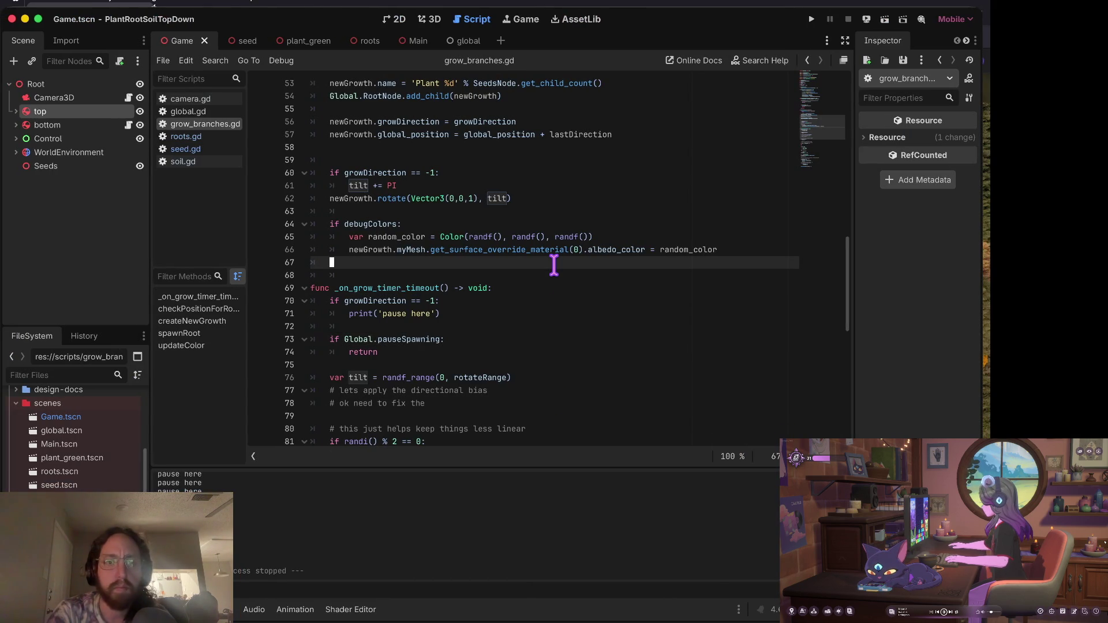
click(420, 314)
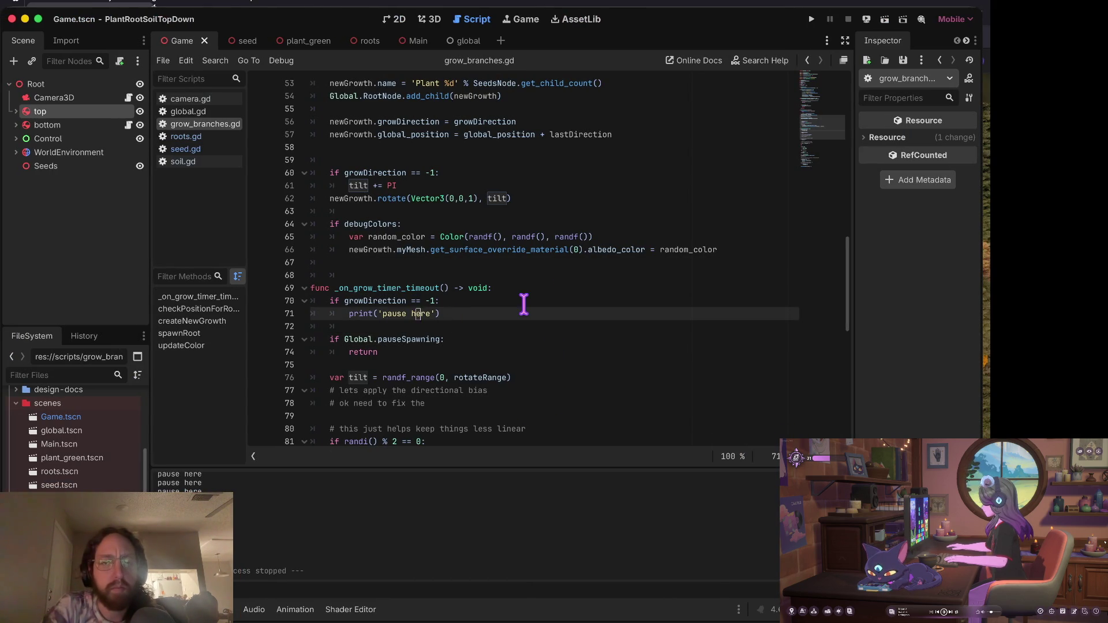
key(super+shift+k)
key(super+shift+k)
key(super+shift+k)
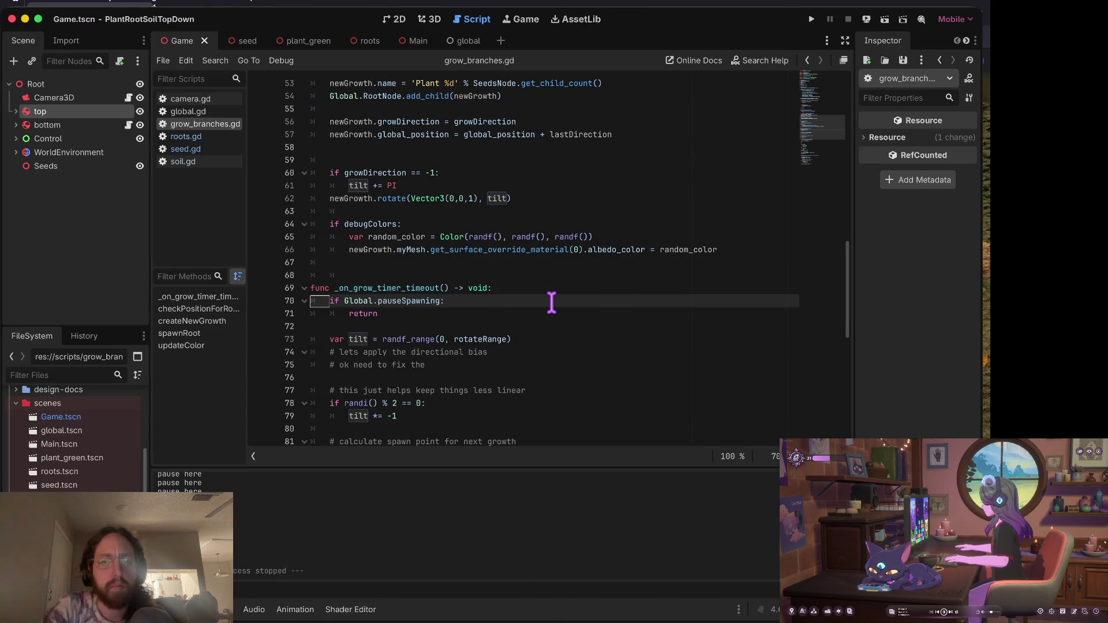
Run the game and spawn five plants across the middle and left of the soil.
key(super+b)
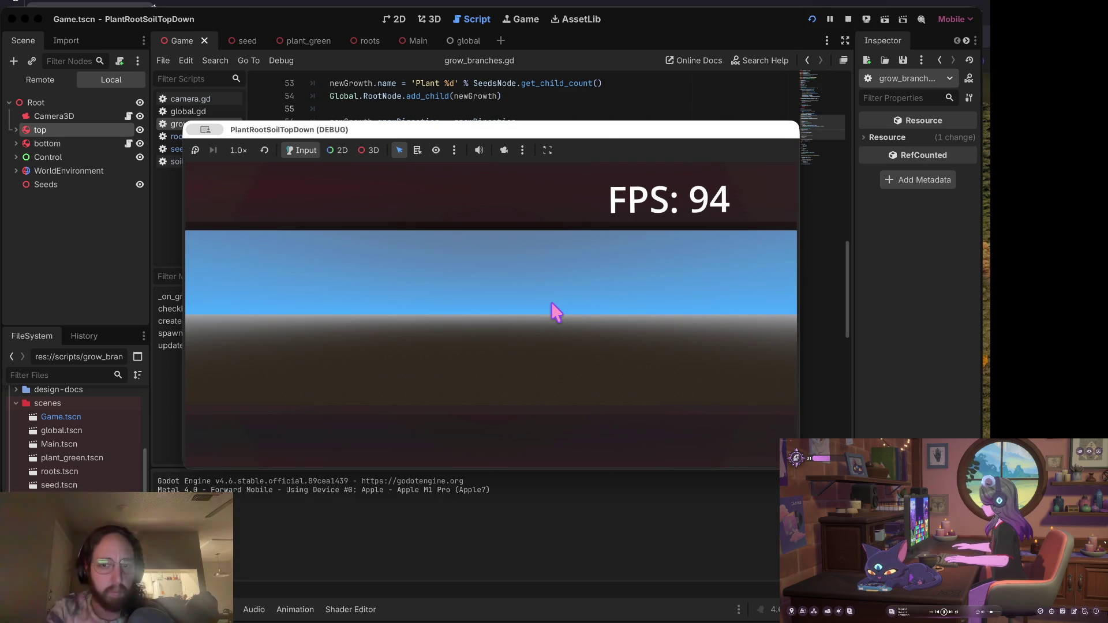
click(551, 303)
click(379, 344)
click(465, 354)
click(313, 361)
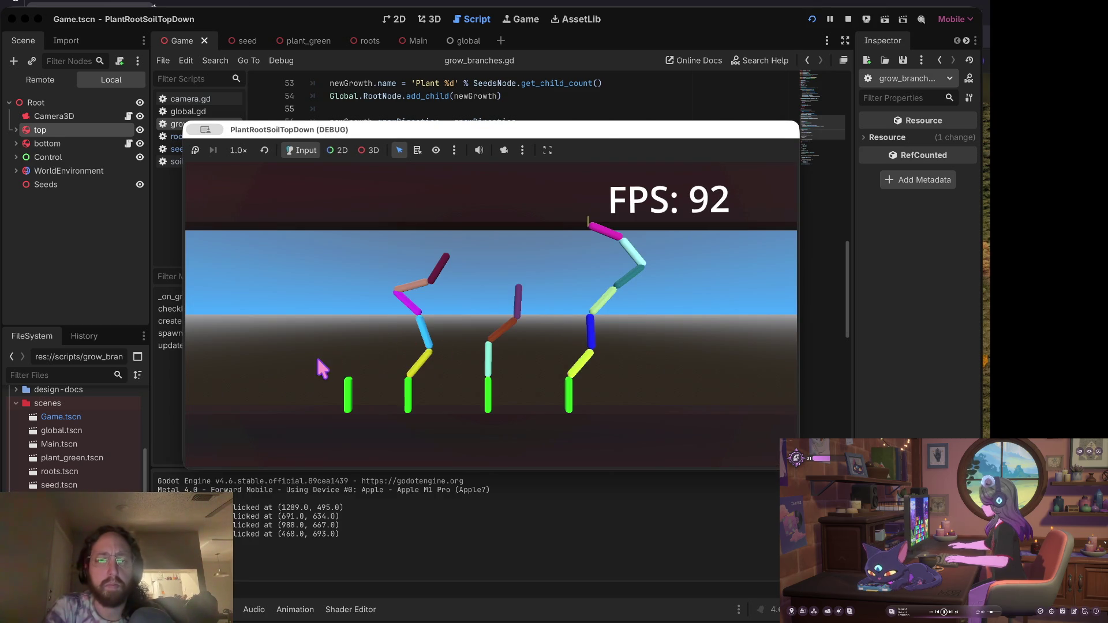
click(256, 371)
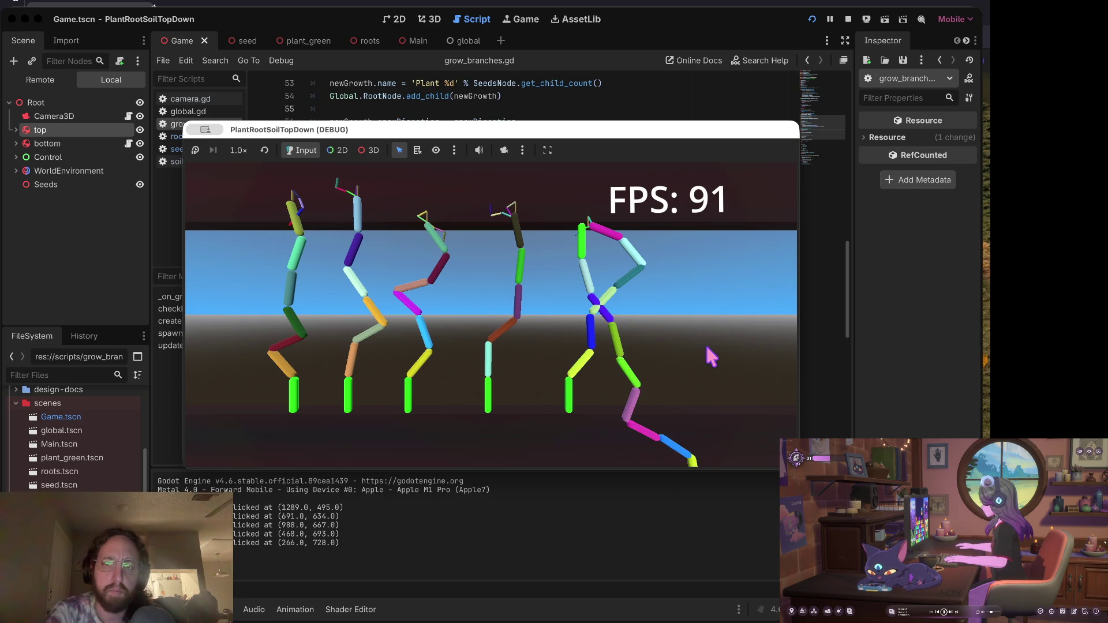
scroll(706, 347, down, 3)
key(Escape)
key(Escape)
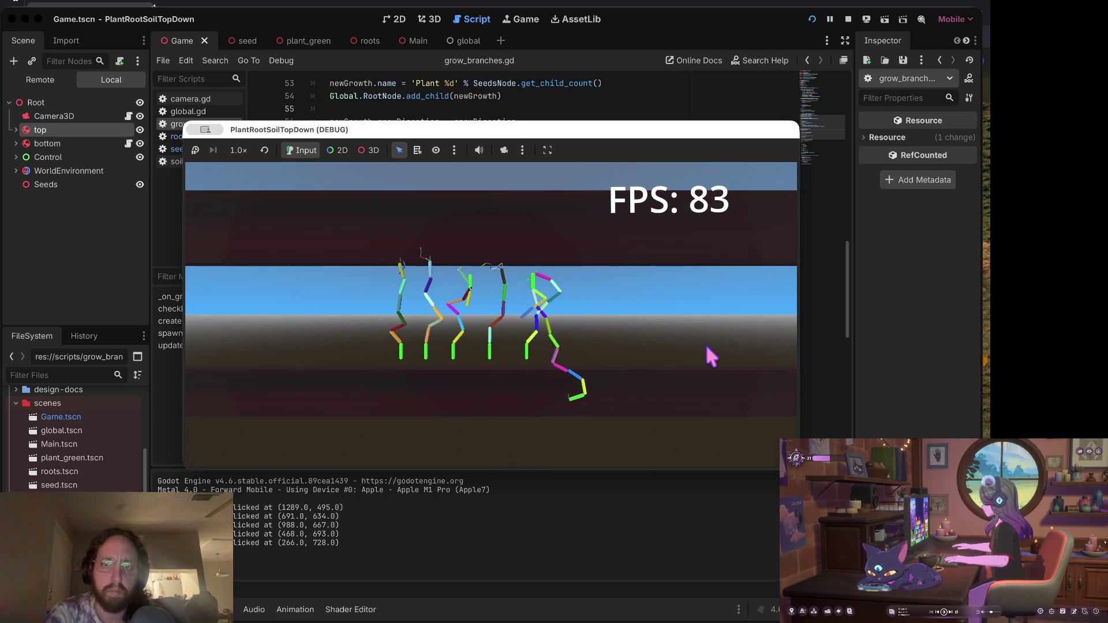
scroll(706, 347, up, 3)
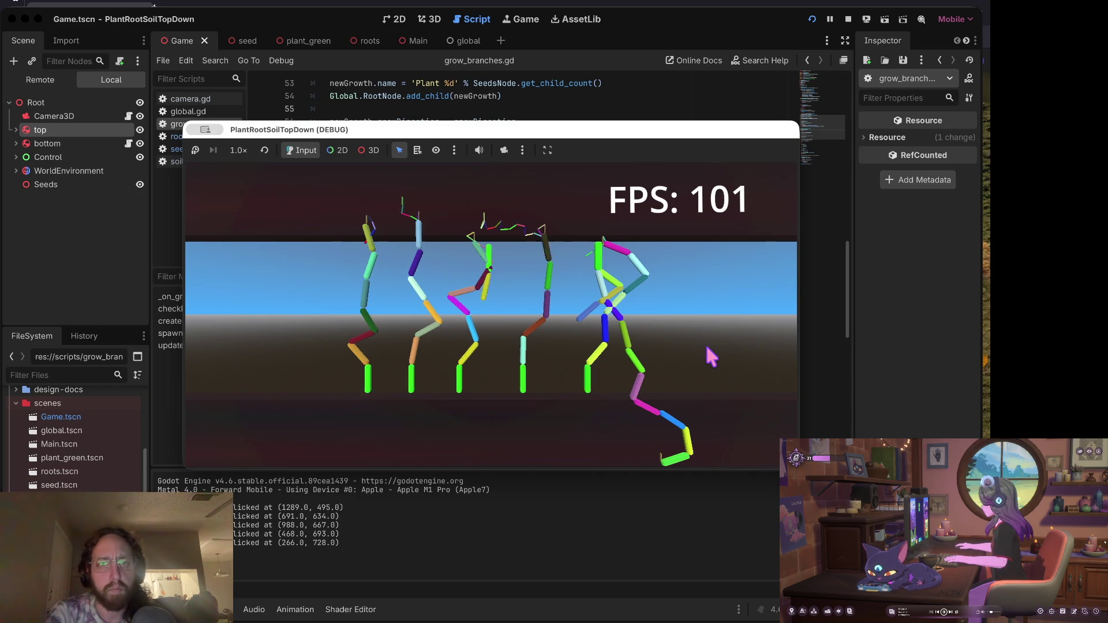
Spawn four more plants on the right, then pause the game.
click(707, 349)
click(705, 350)
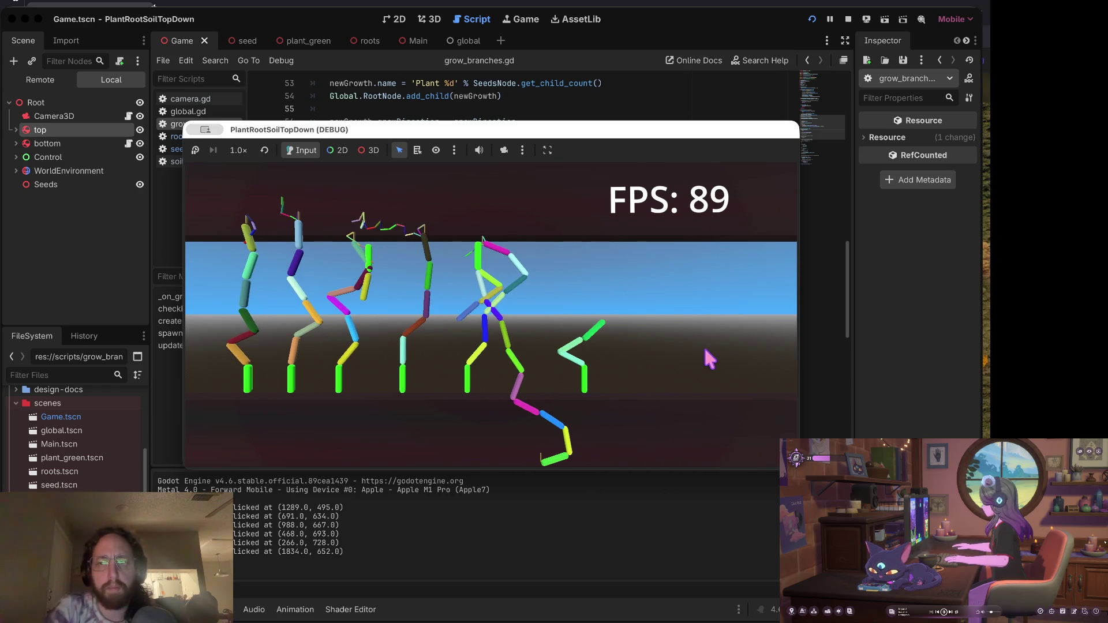
click(703, 350)
click(618, 363)
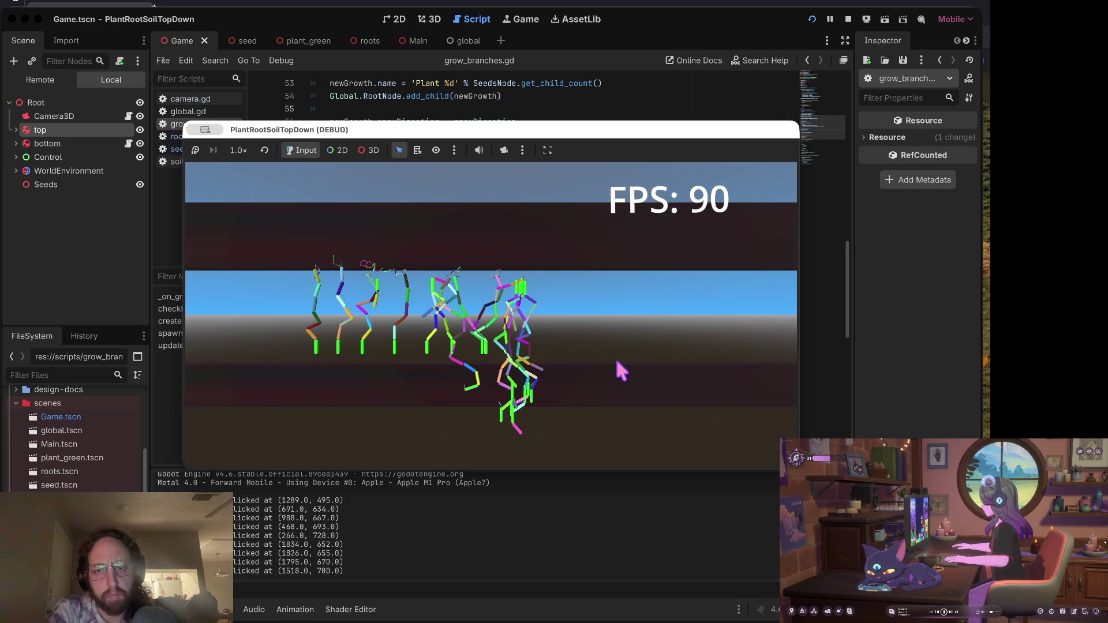
key(Escape)
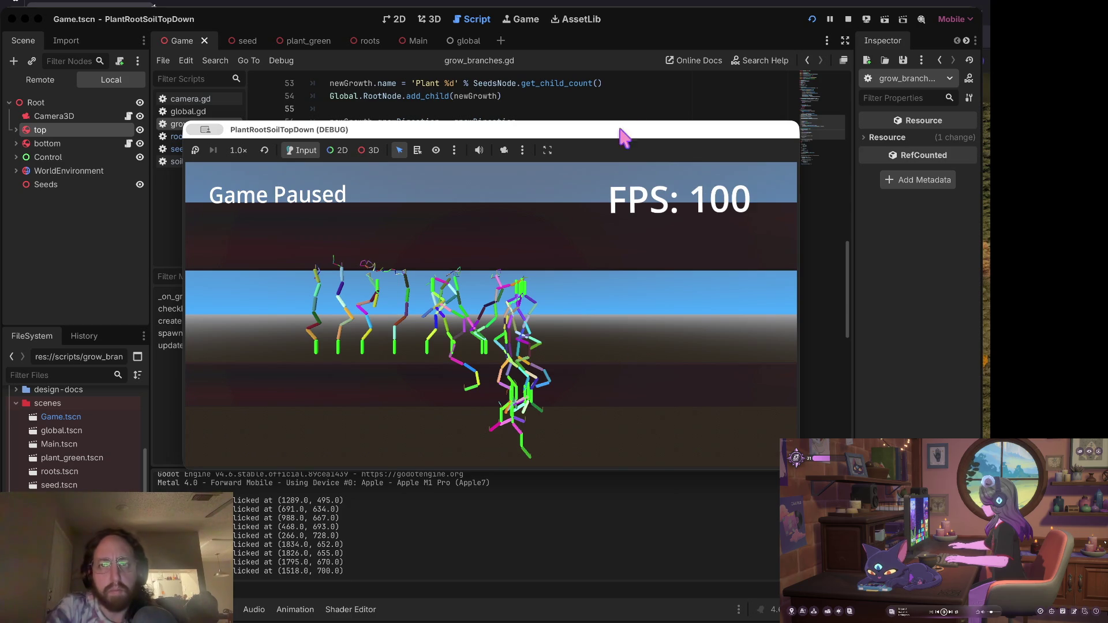
click(626, 83)
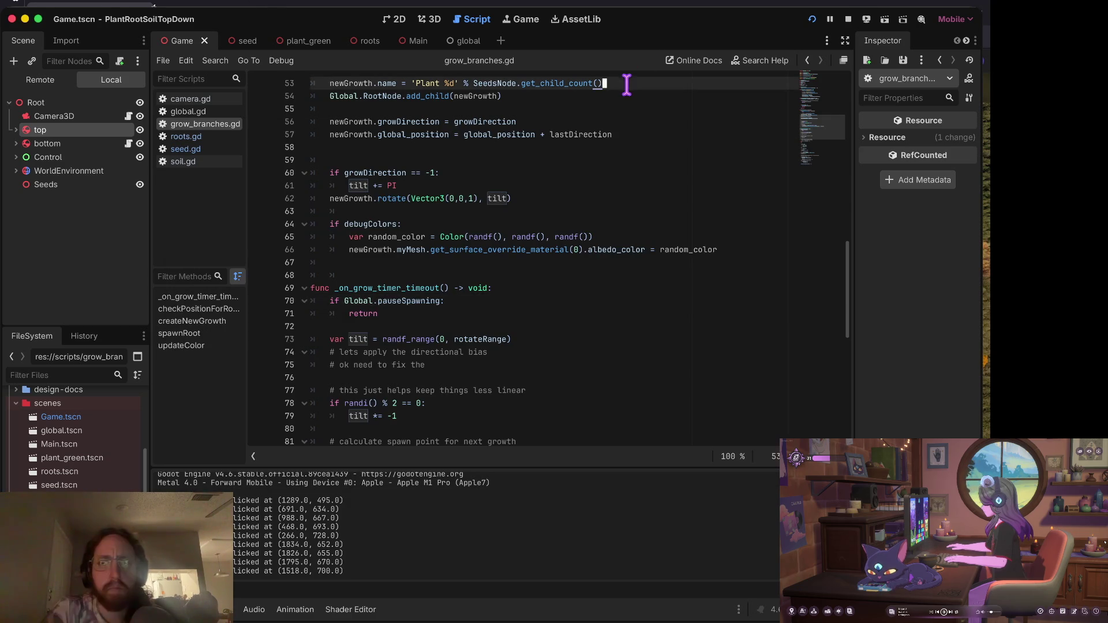
Stop the game and remove the extra space after the equals sign on line 31.
click(848, 19)
click(499, 225)
scroll(622, 236, up, 10)
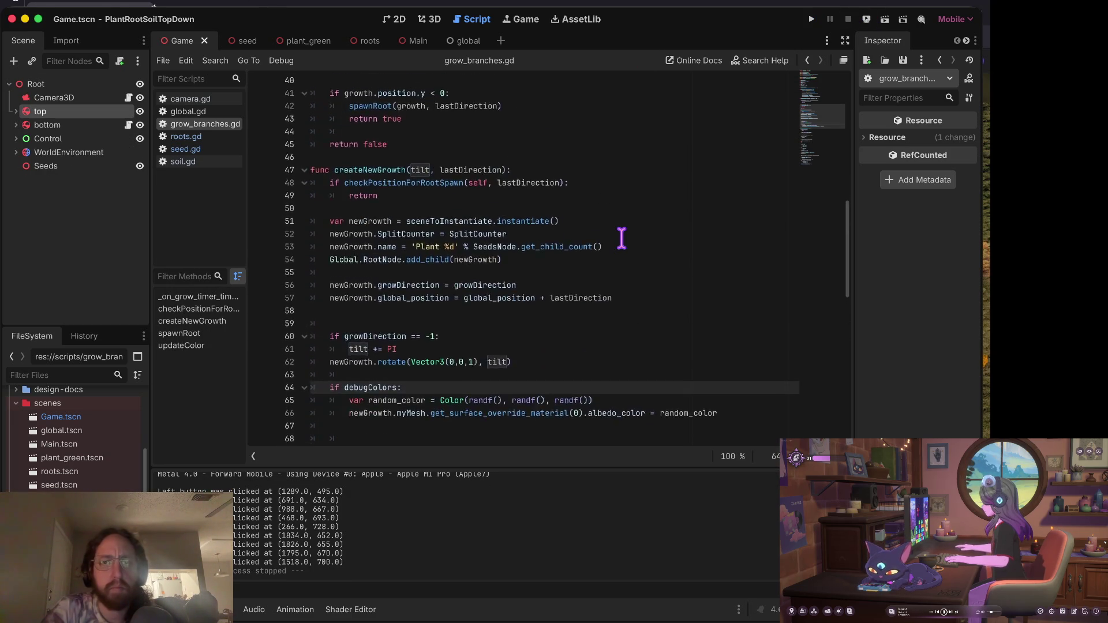
scroll(489, 189, up, 1)
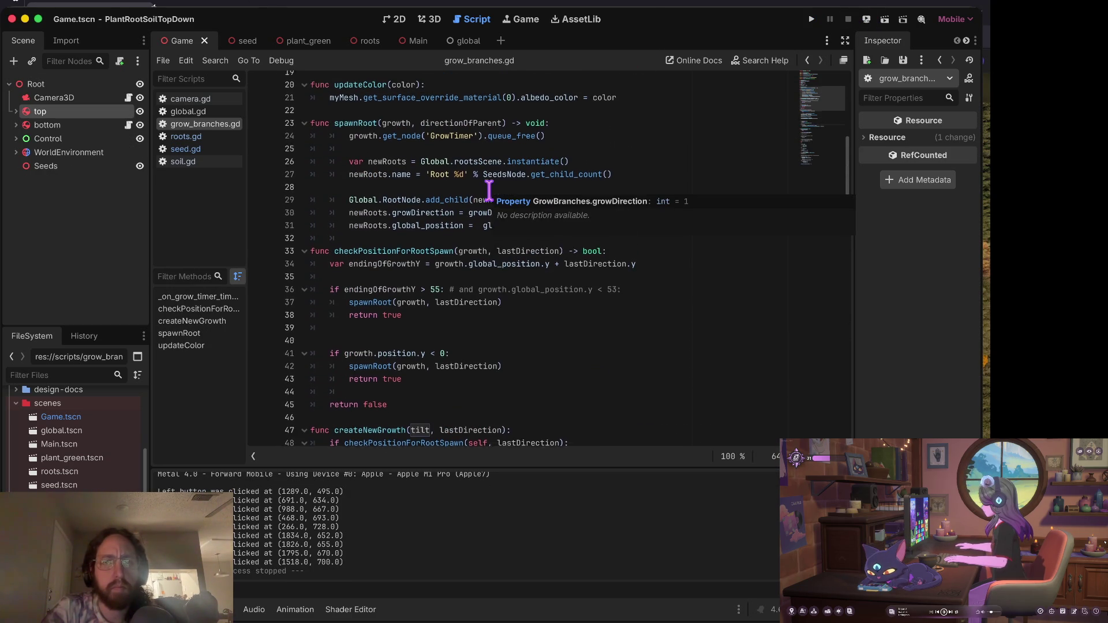
click(503, 236)
text(obal_position + directionOfParent)
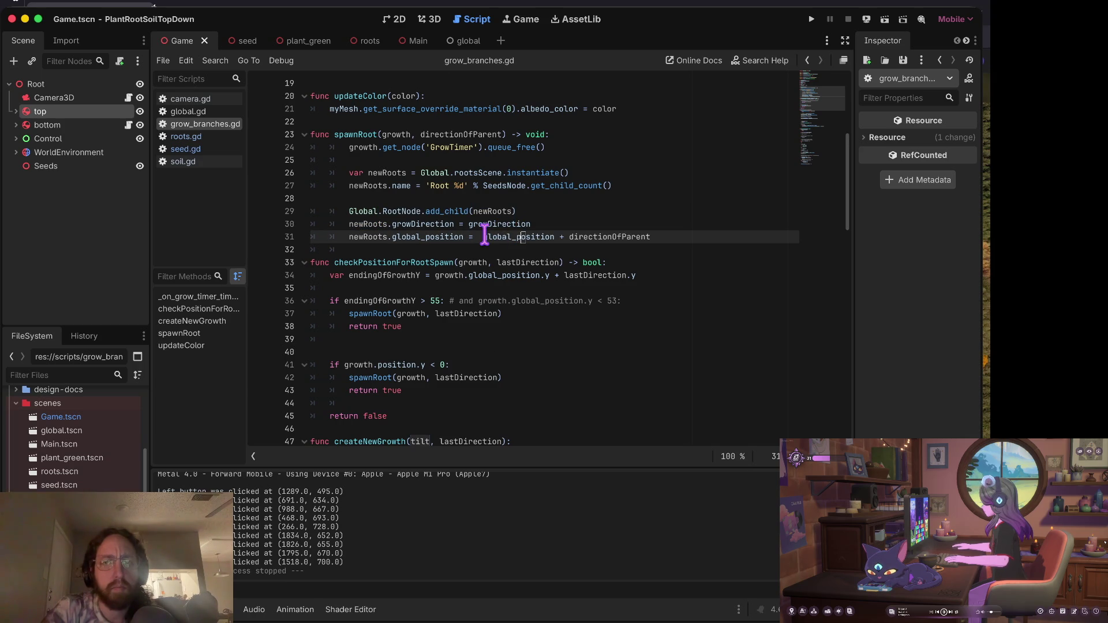
click(481, 237)
key(BackSpace)
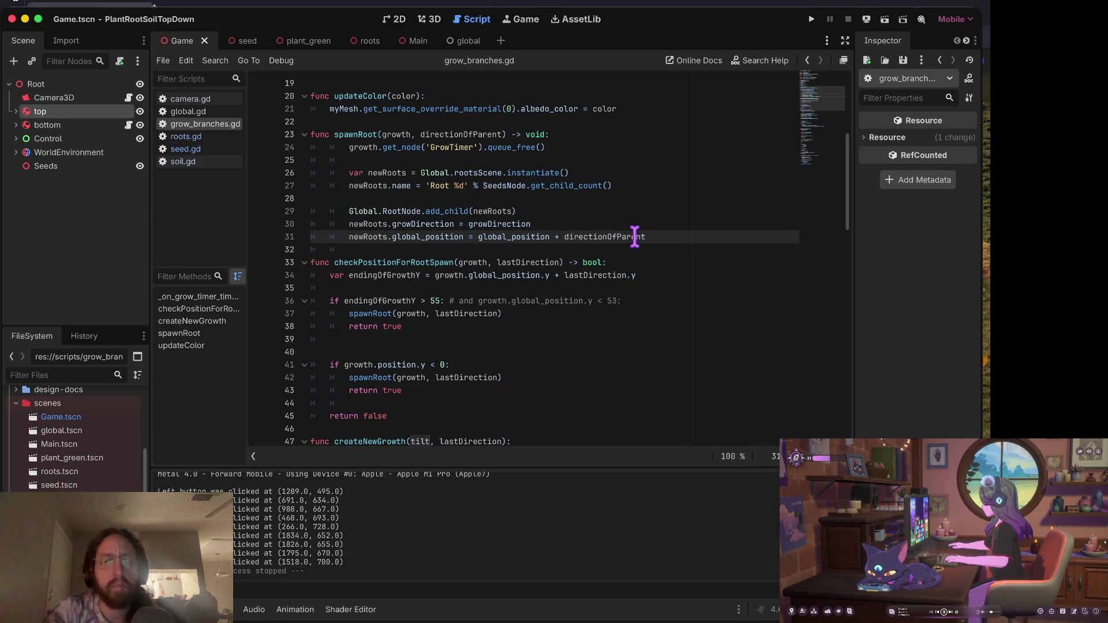
click(557, 227)
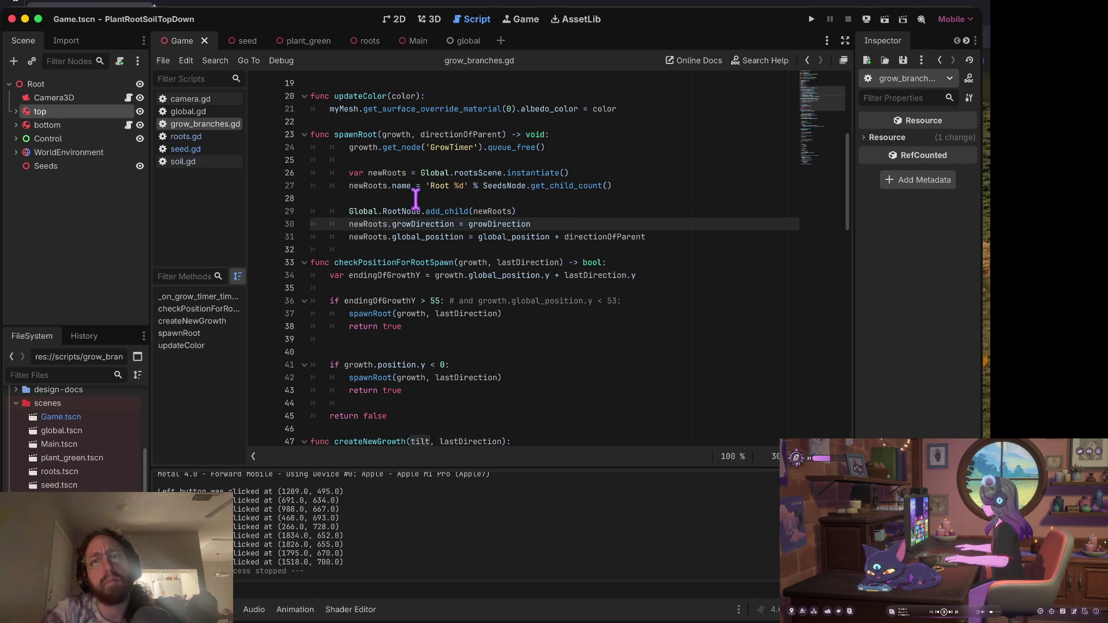
Review roots.gd and seed.gd, ending back on roots.gd.
click(179, 138)
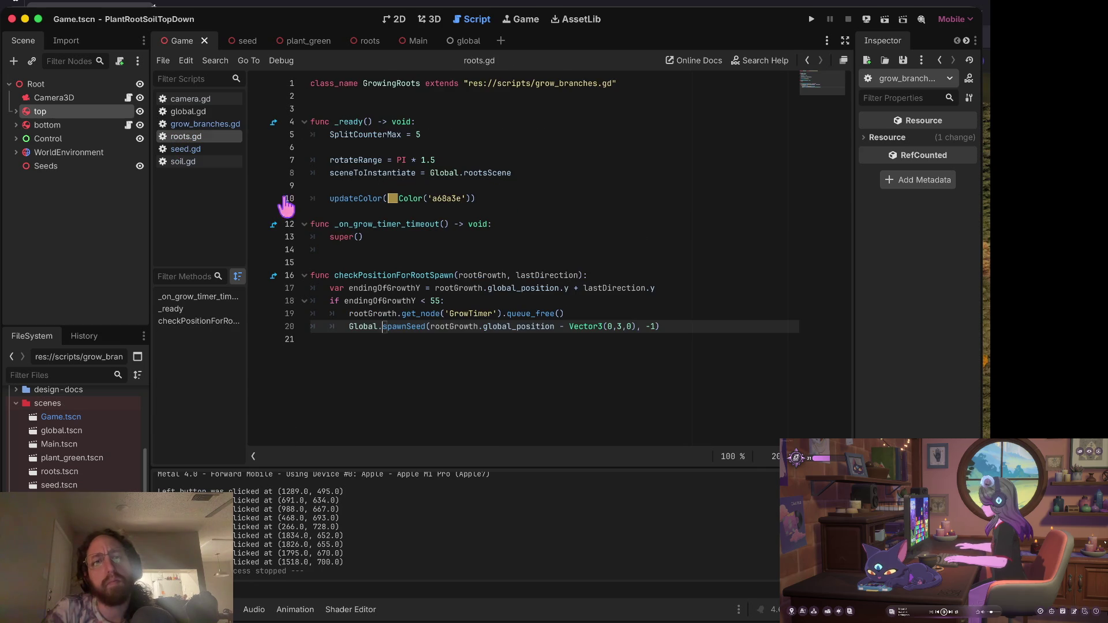
click(430, 313)
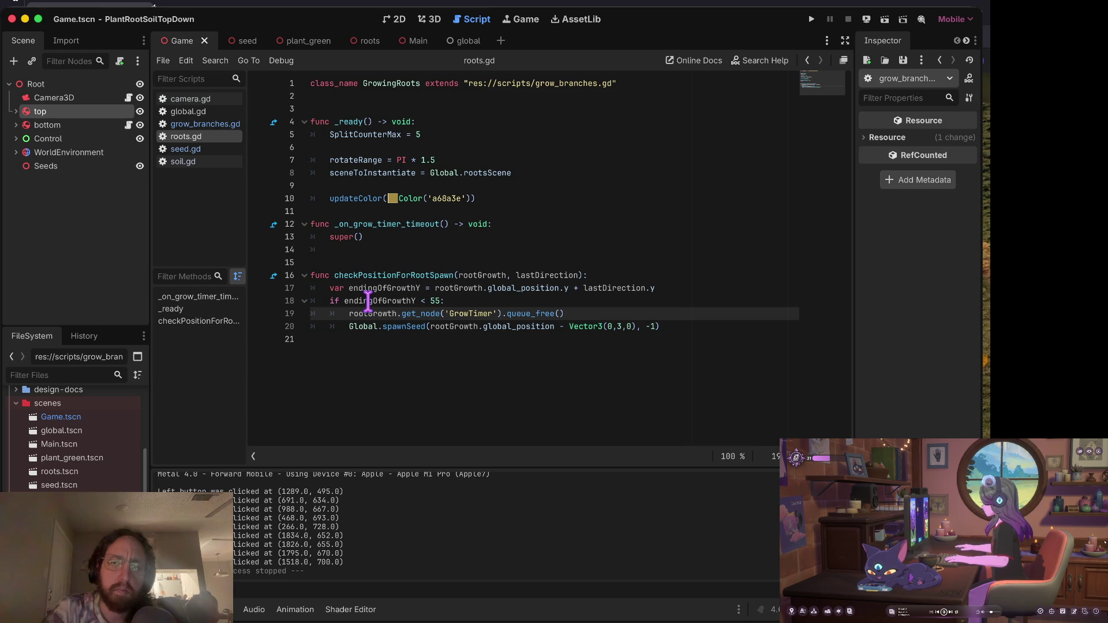
mouse_move(369, 300)
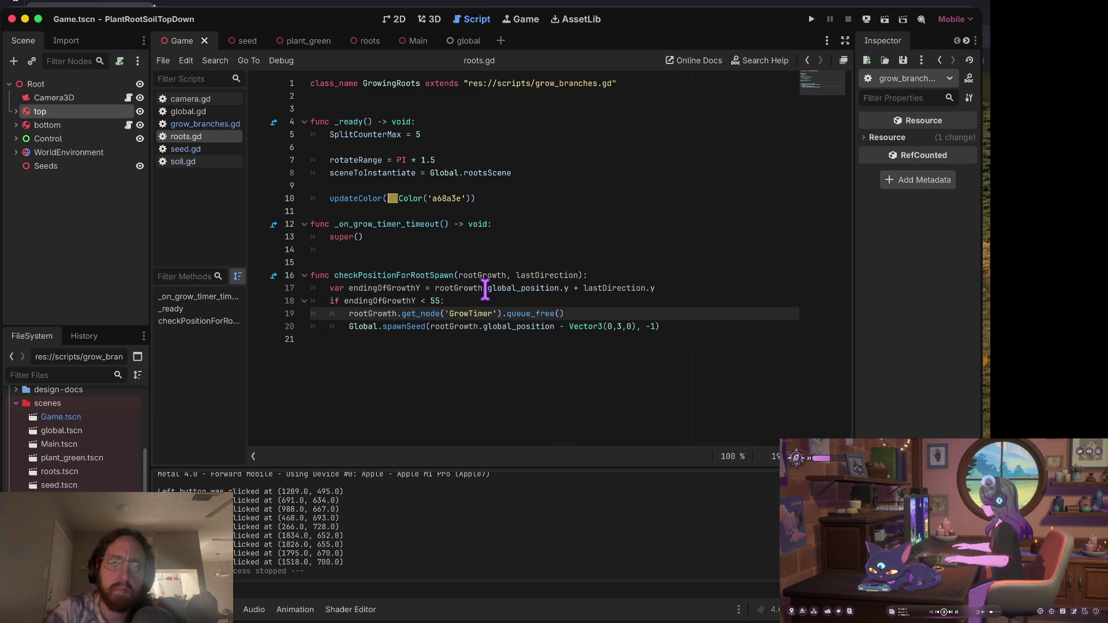
click(195, 150)
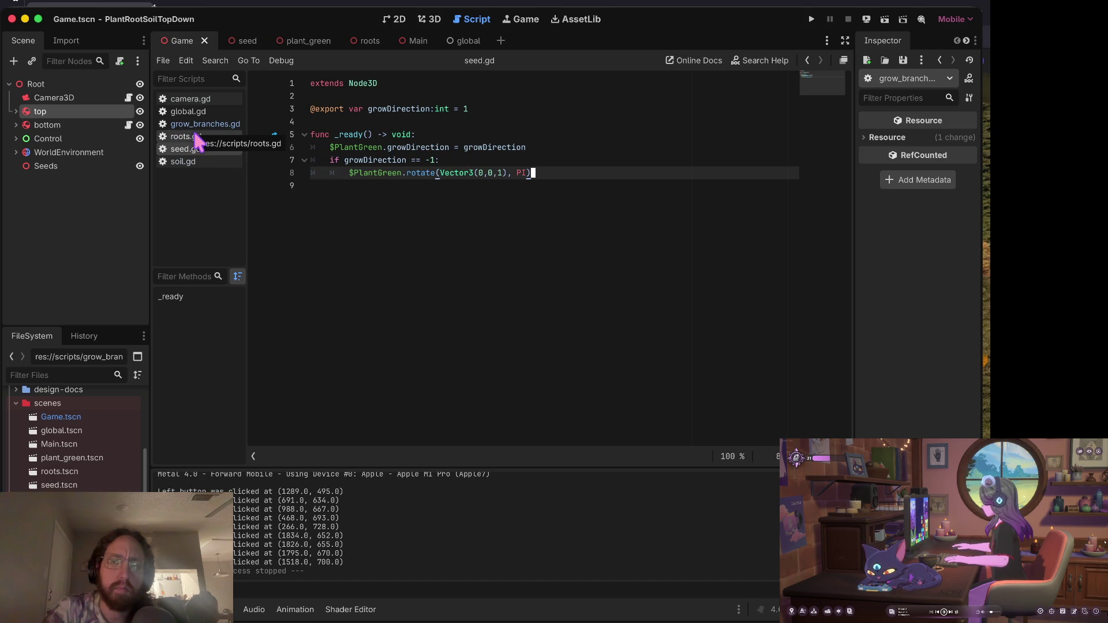
click(196, 137)
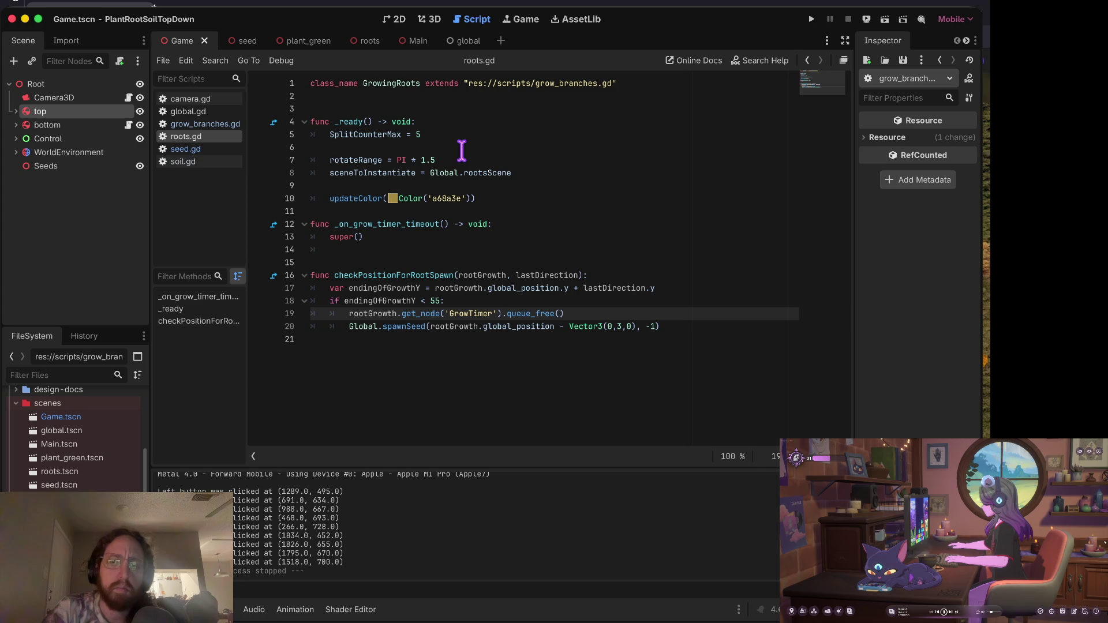
Run the game and plant three seeds in the middle, on the right and on the left.
key(super+b)
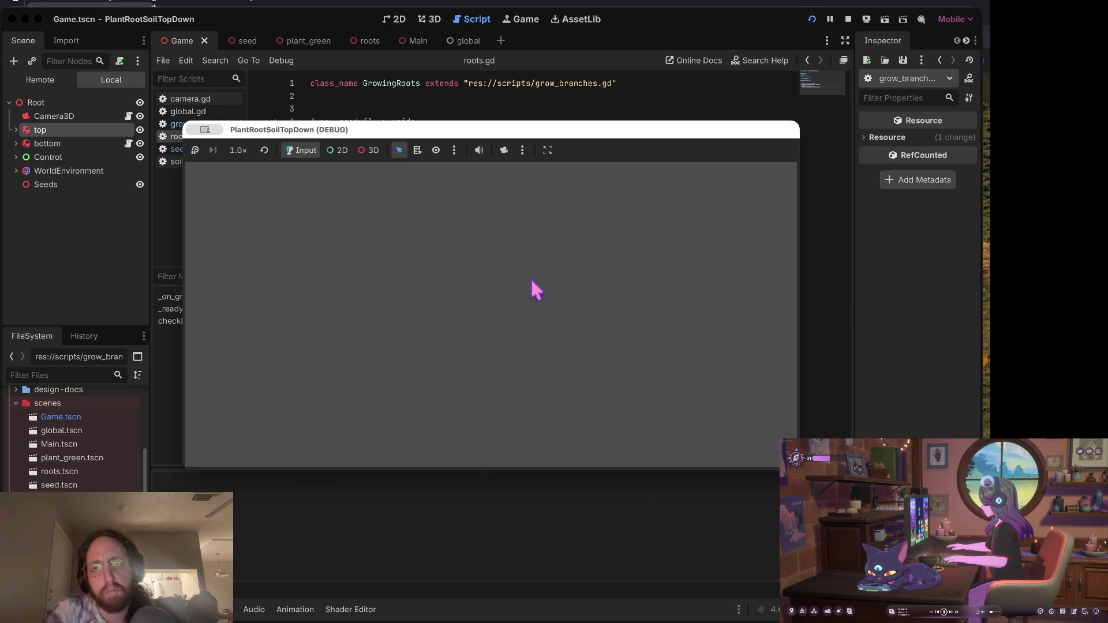
click(472, 325)
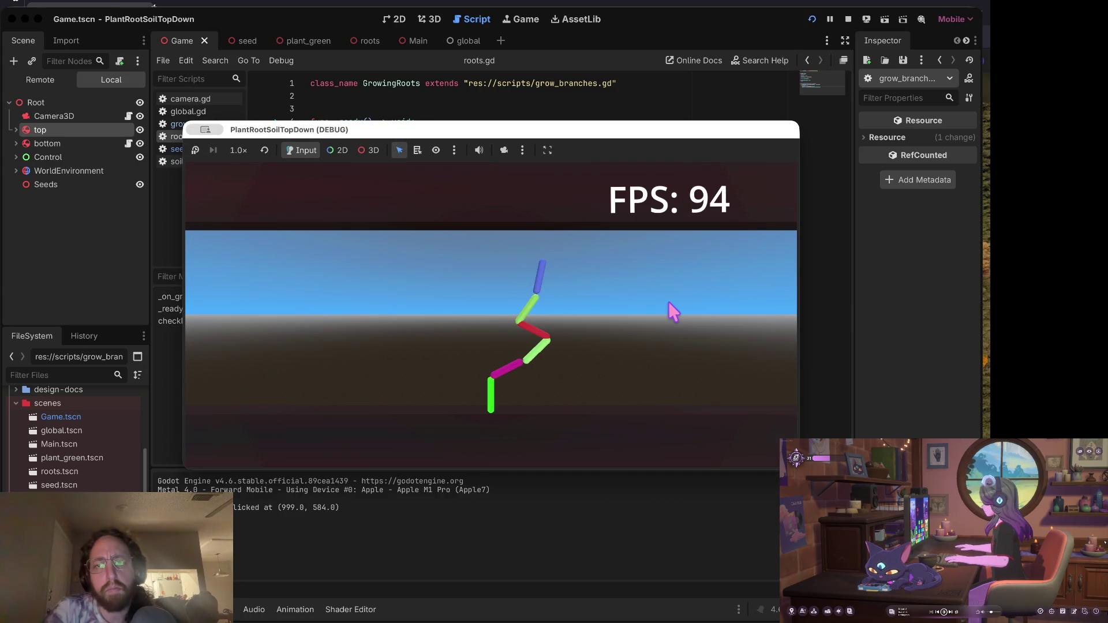
click(604, 330)
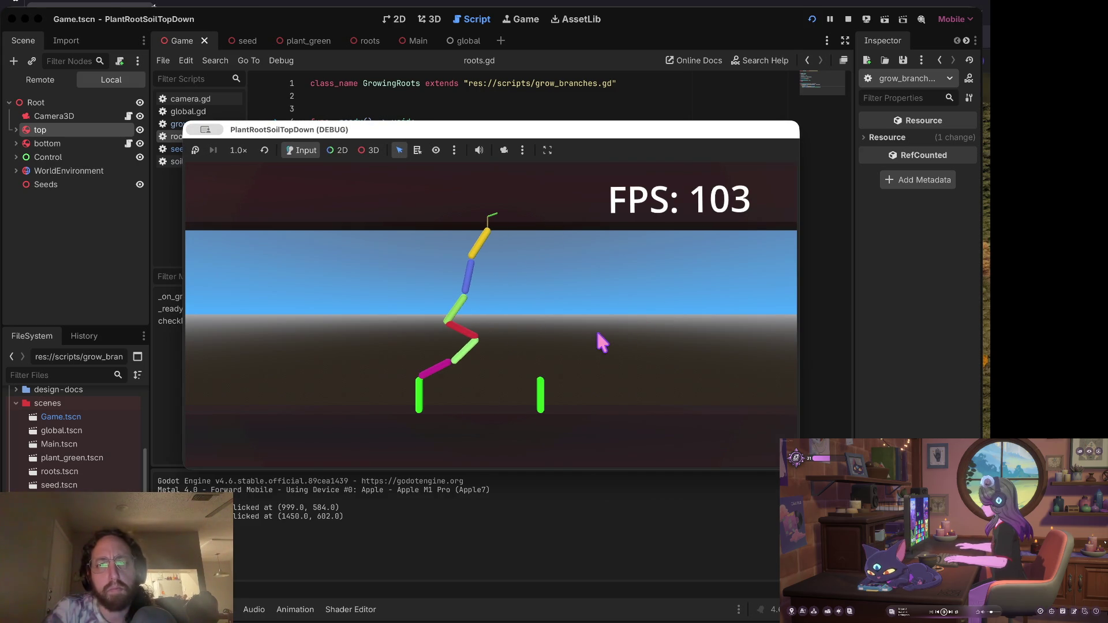
click(294, 362)
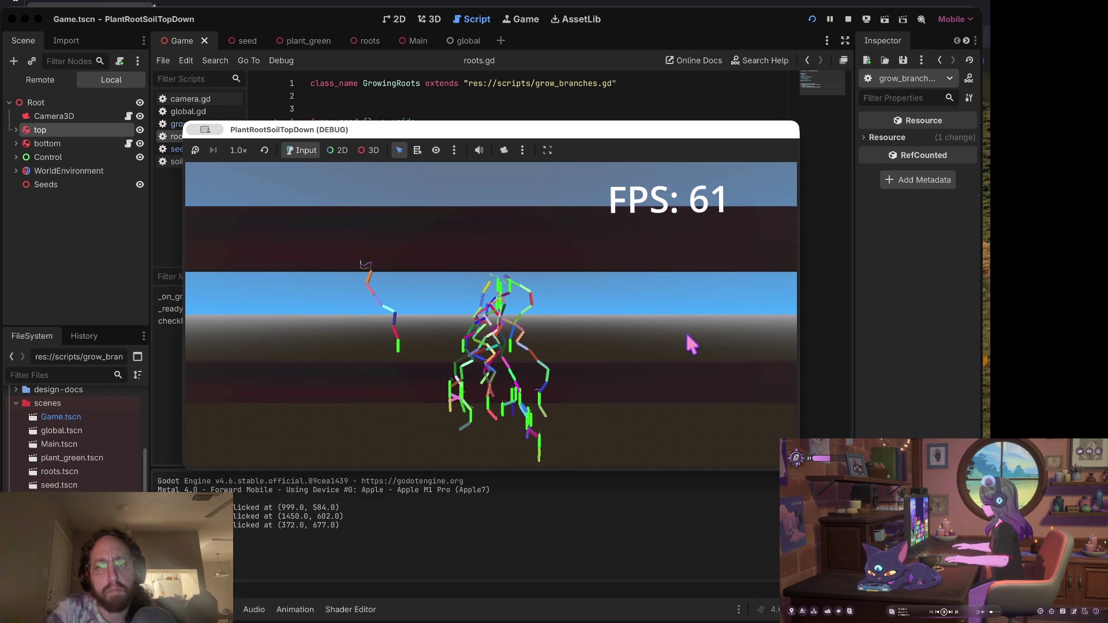
Stop the game, dismiss the colour picker popup, and return to grow_branches.gd.
click(848, 19)
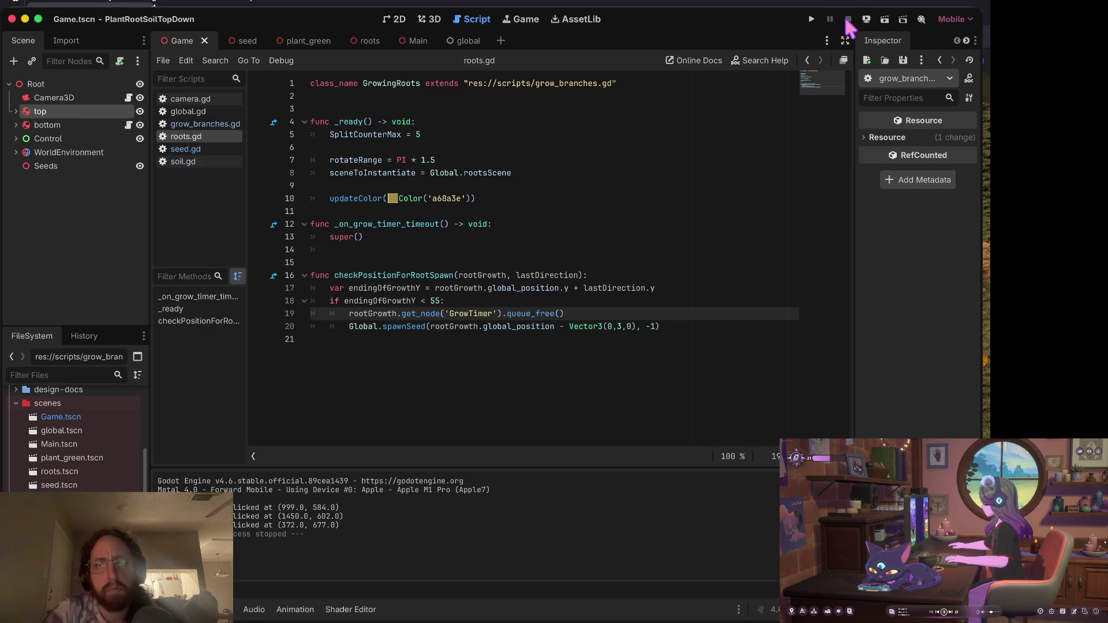
click(395, 199)
click(375, 147)
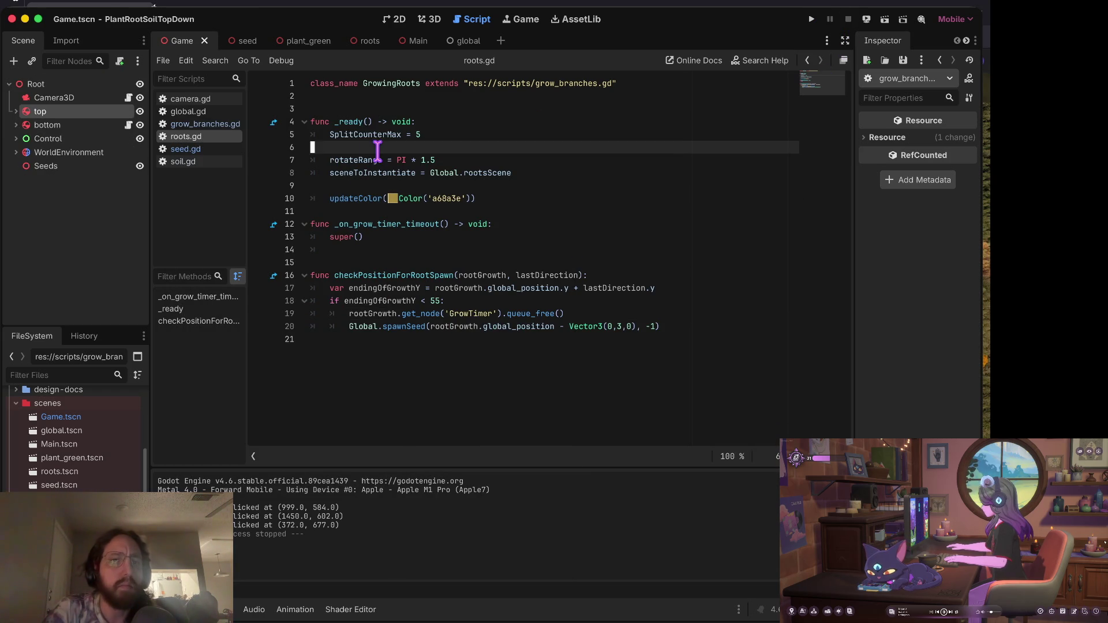
click(204, 124)
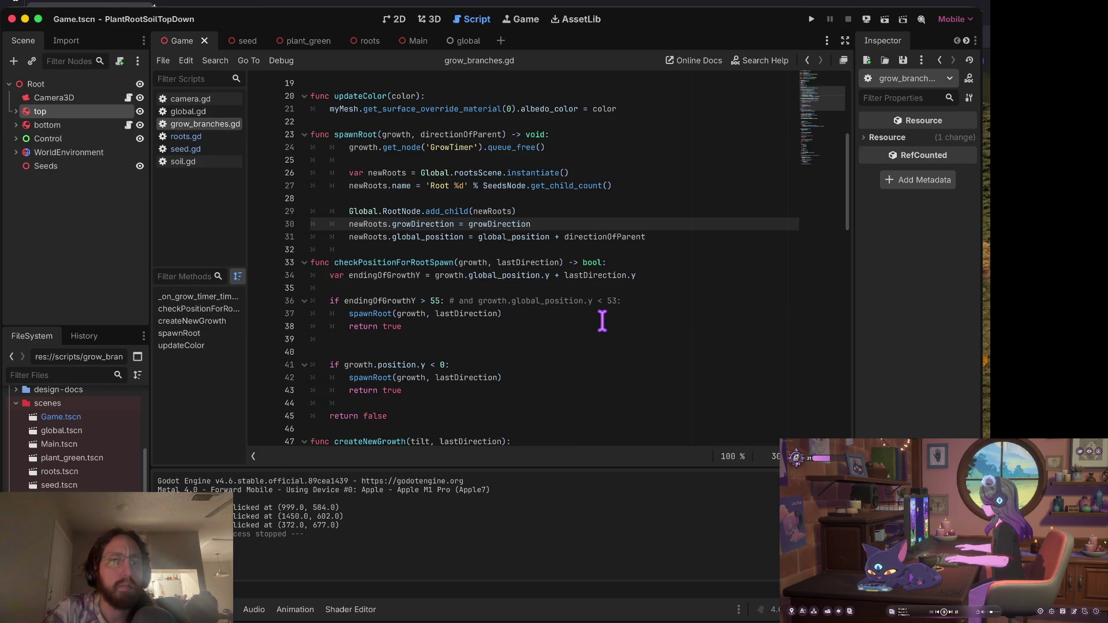
Jump via createNewGrowth to the checkPositionForRootSpawn definition, caret at line 41's end.
scroll(616, 169, up, 5)
scroll(616, 169, down, 4)
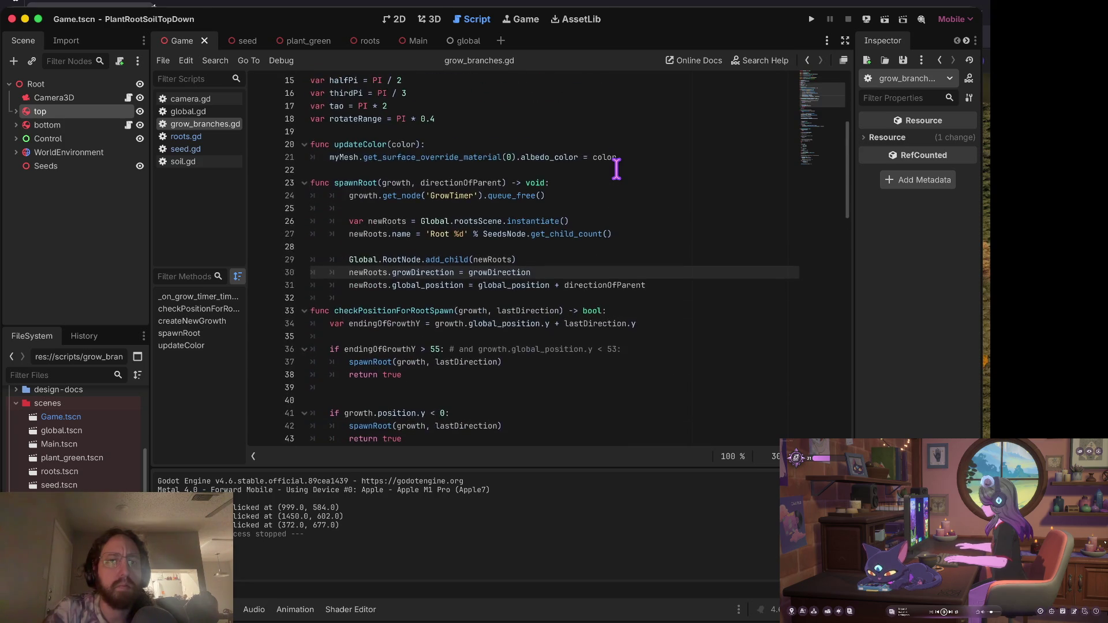
scroll(435, 236, down, 8)
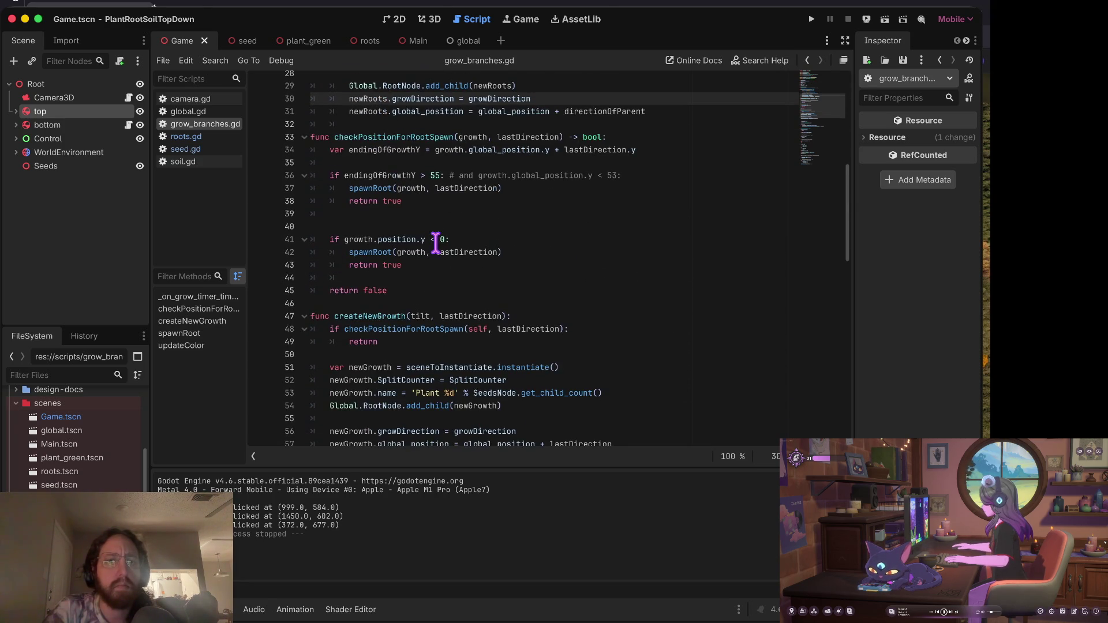
scroll(436, 242, down, 10)
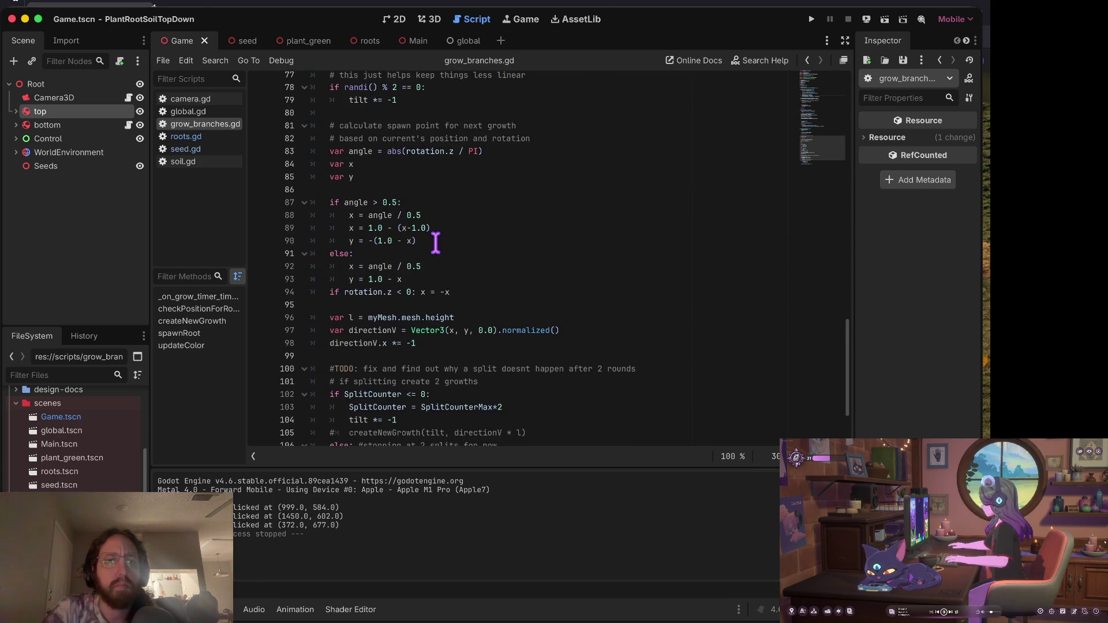
scroll(436, 241, down, 5)
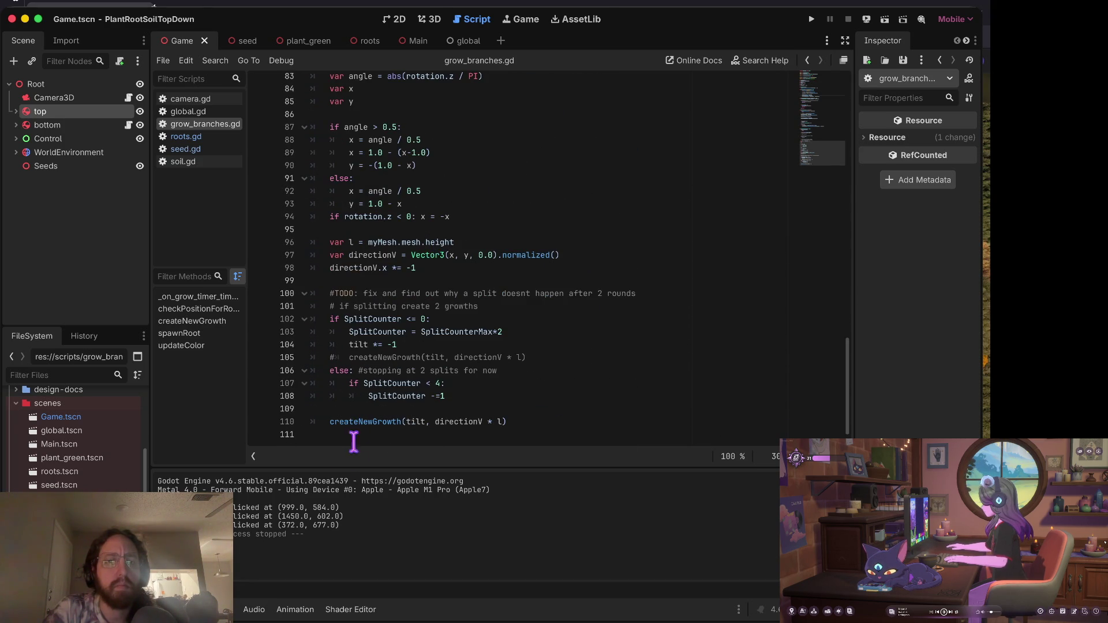
super+click(347, 421)
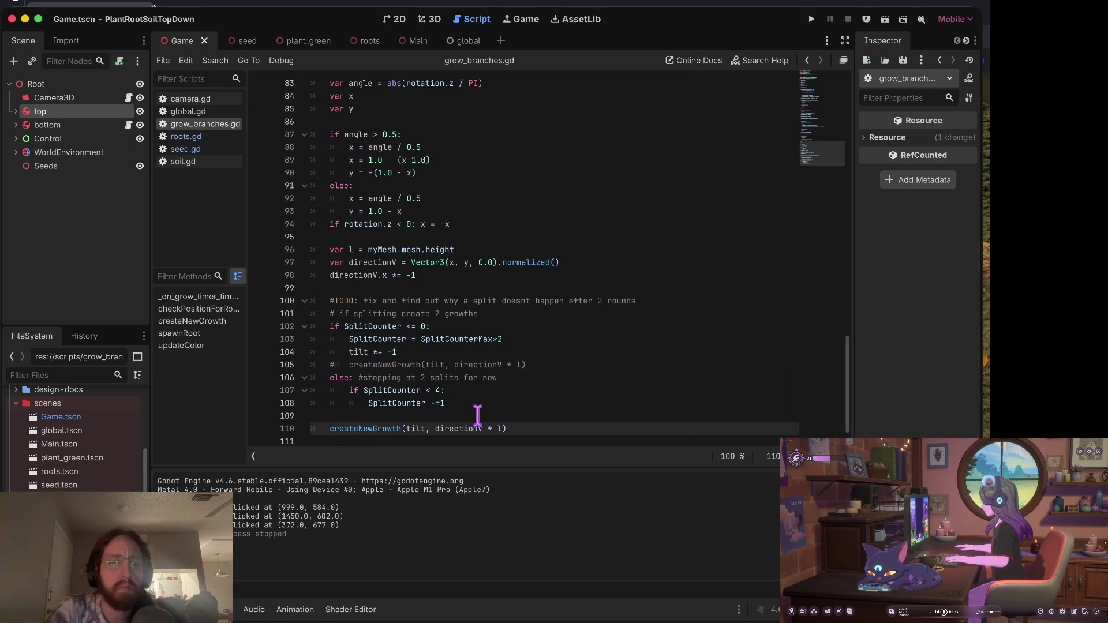
super+click(413, 199)
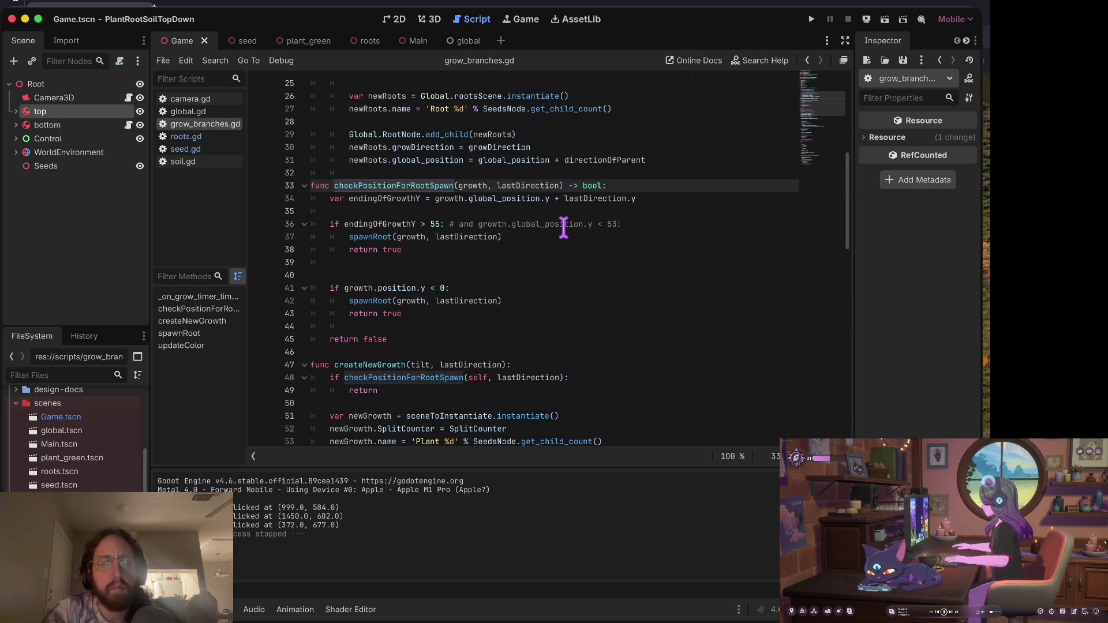
click(369, 287)
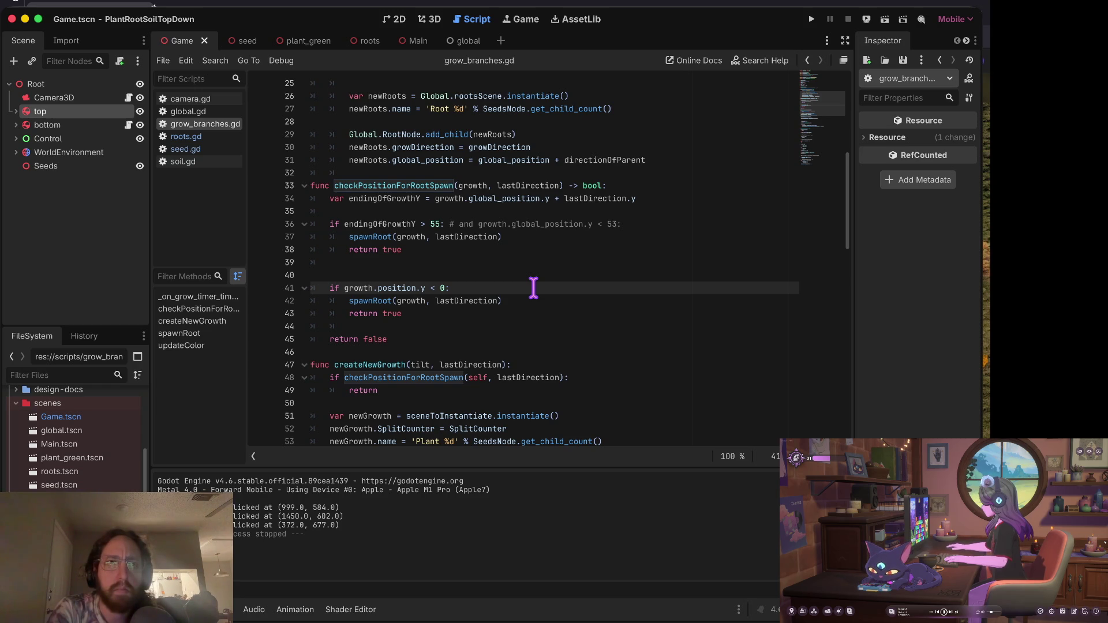
Rewrite line 41's condition as endingOfGrowthY < 20 and launch the game.
text(endingo)
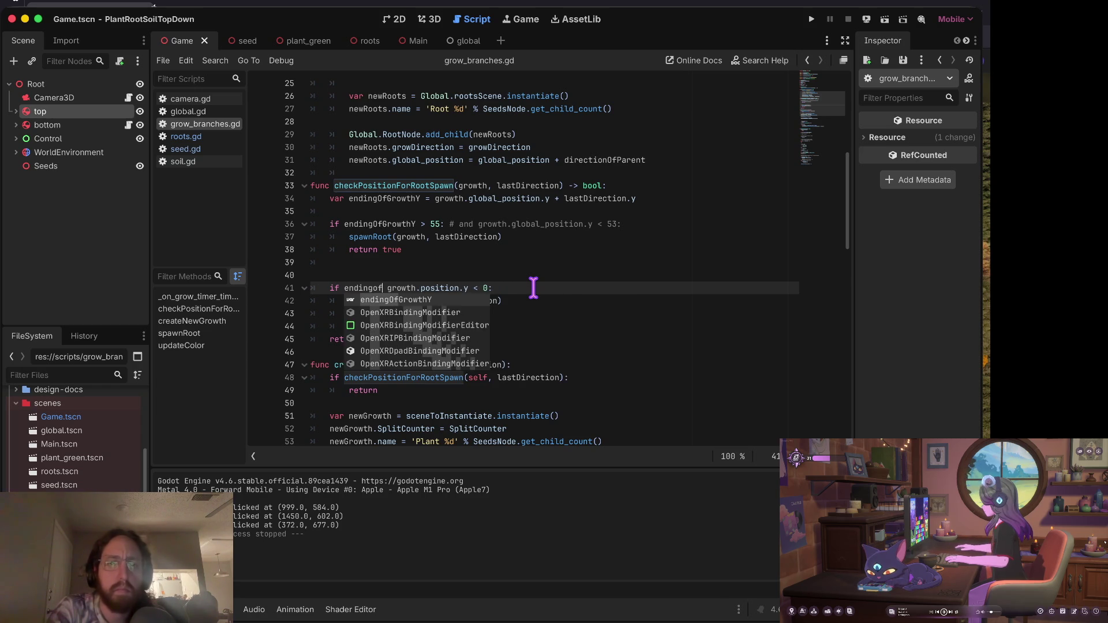
key(Return)
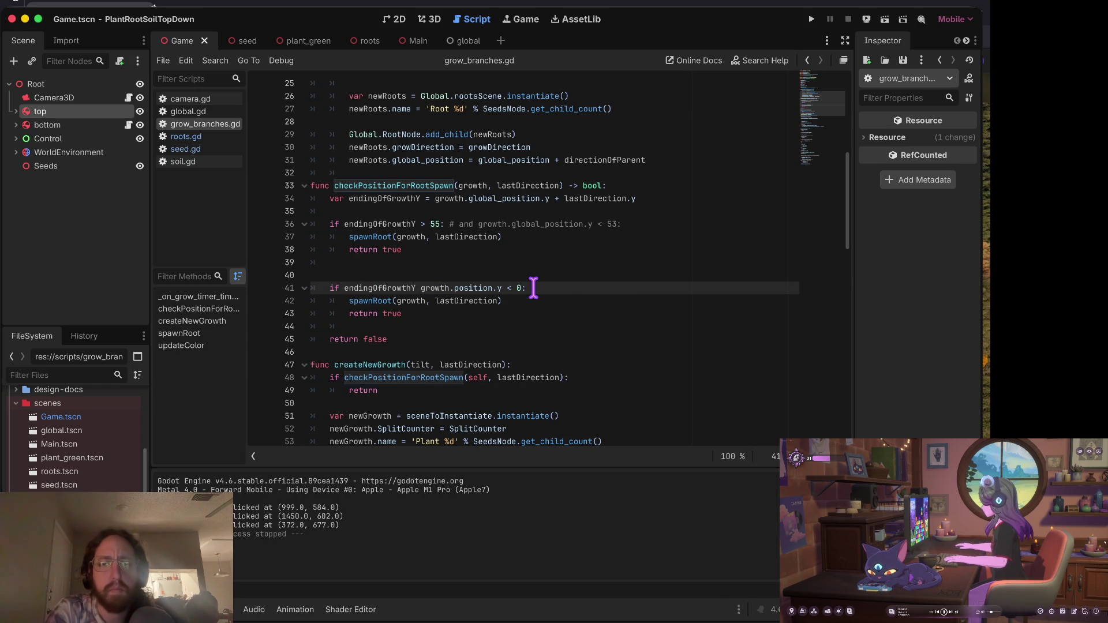
text(.y < 0)
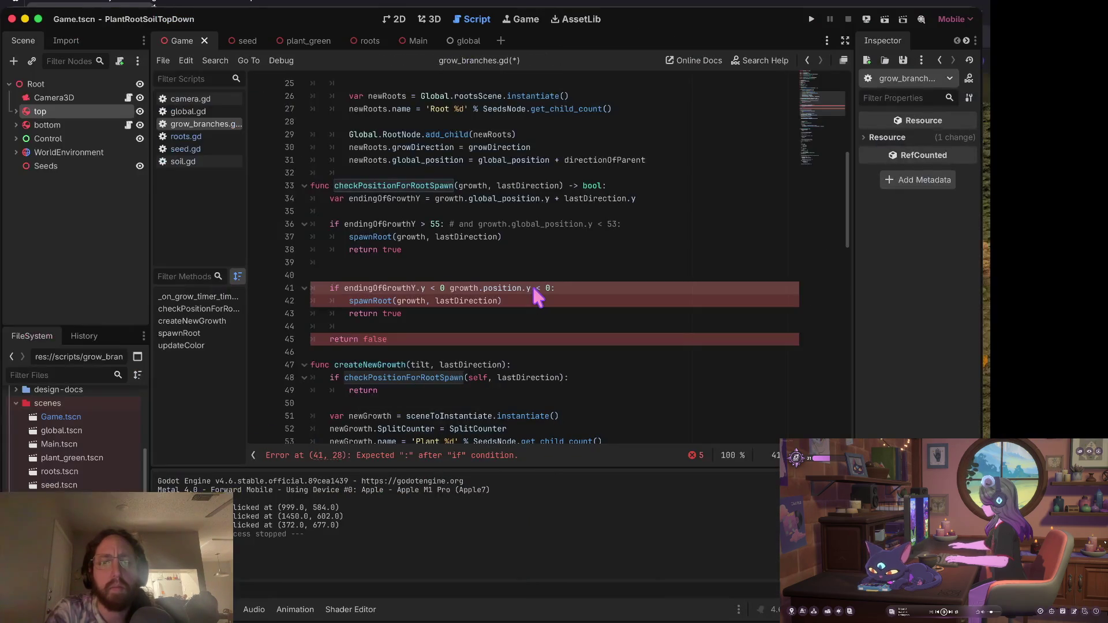
key(BackSpace)
key(BackSpace)
key(BackSpace)
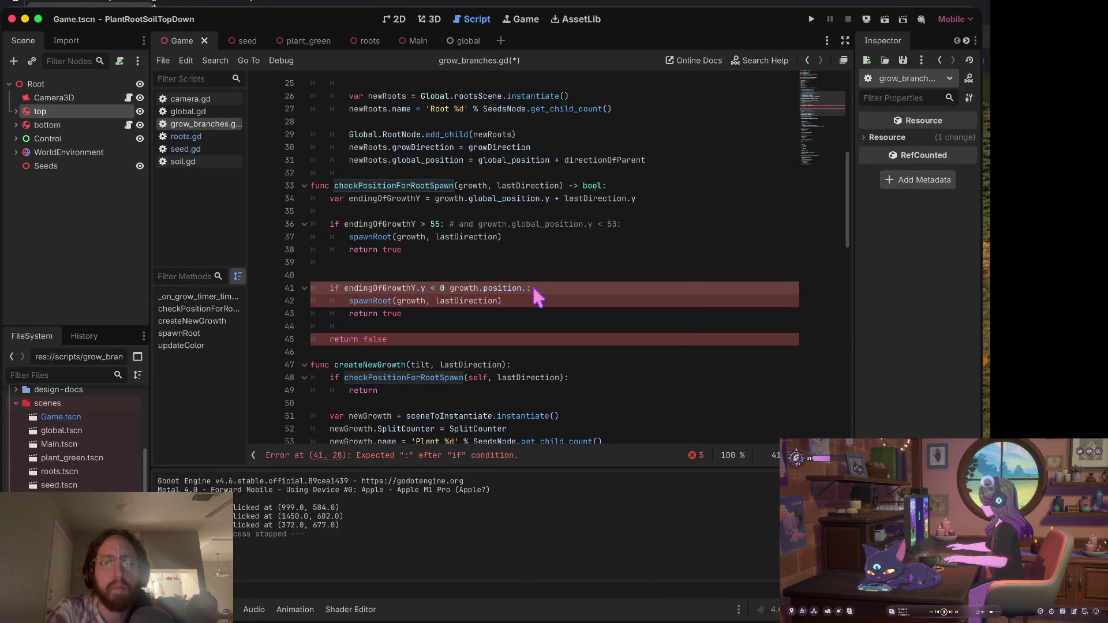
key(BackSpace)
key(BackSpace)
key(BackSpace)
text(2)
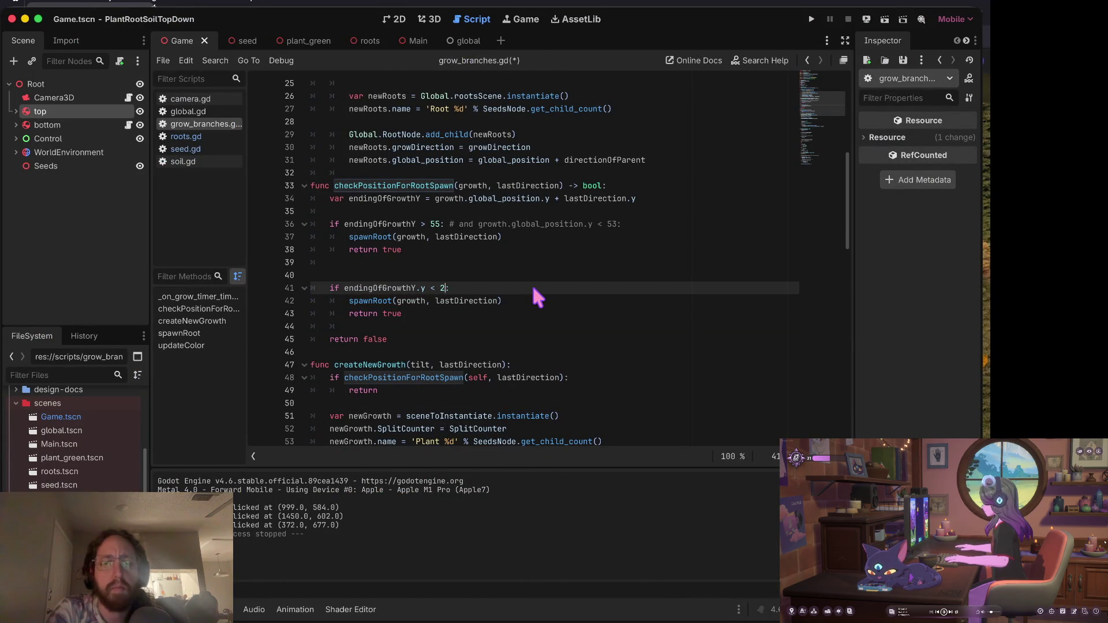
key(super+b)
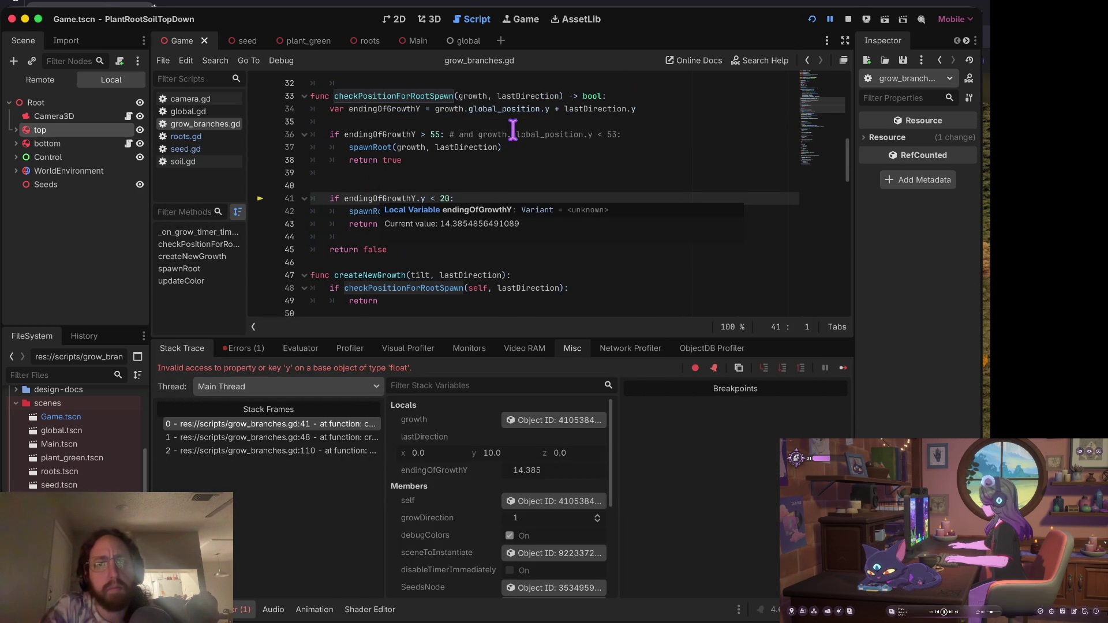
Stop the crashed run, fix the faulty .y access, relaunch and plant a seed.
click(848, 19)
click(418, 198)
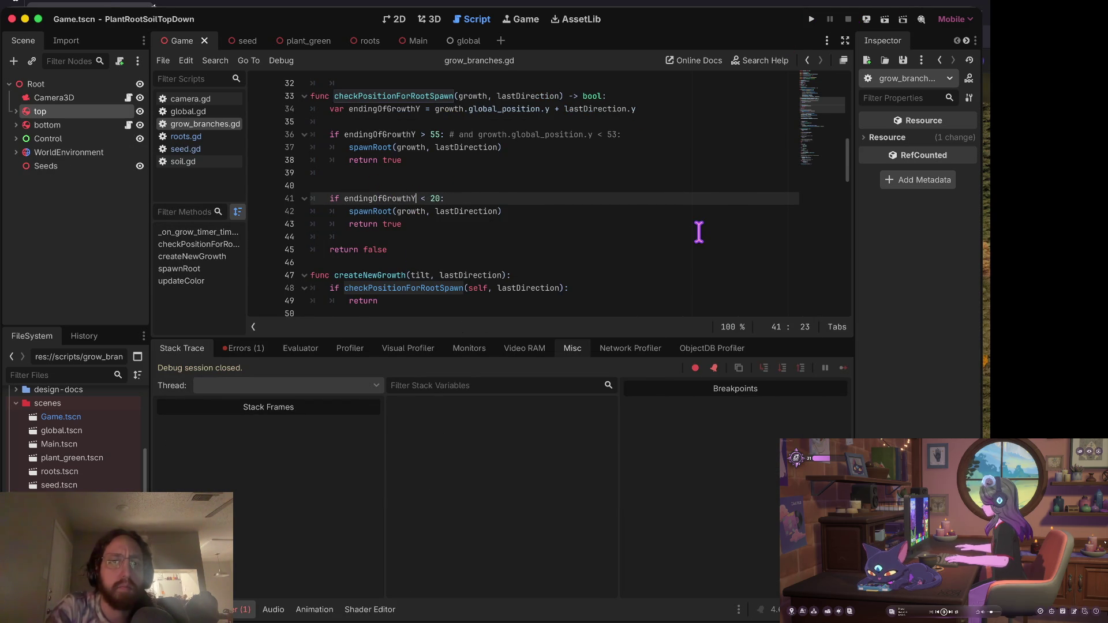
key(super+b)
click(440, 363)
Plant three more seeds in the running game, then stop it.
click(609, 359)
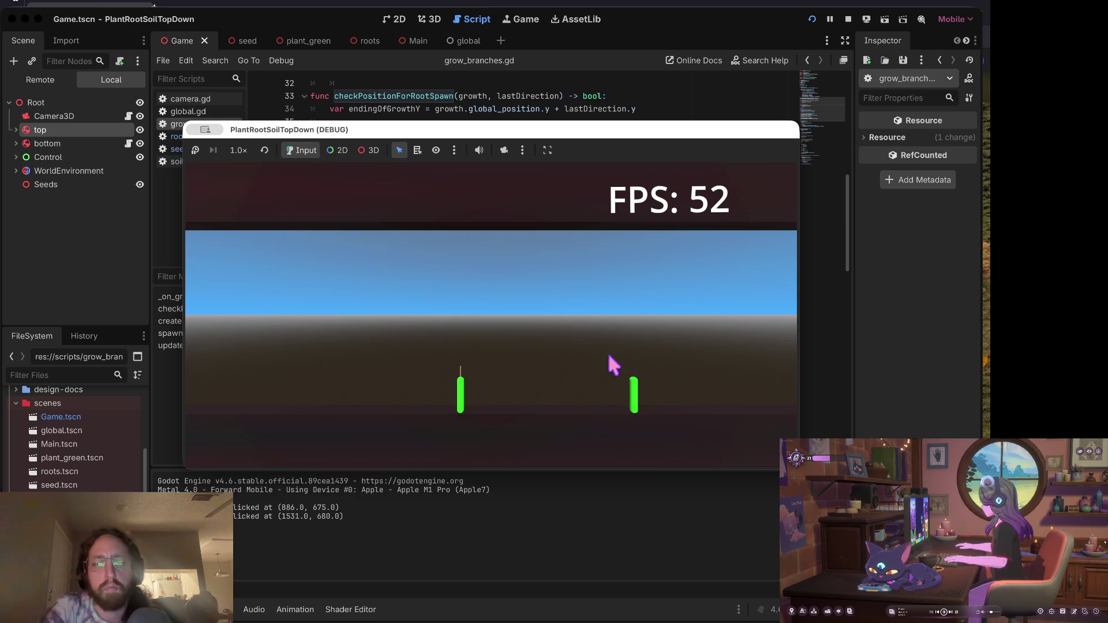
click(321, 390)
click(371, 391)
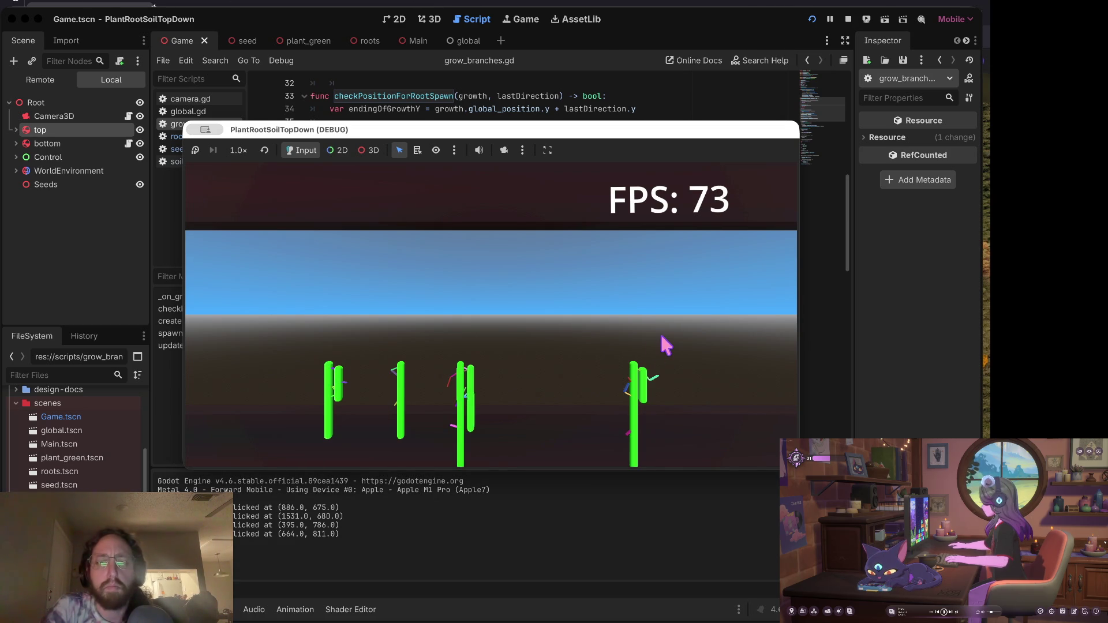
scroll(663, 345, down, 3)
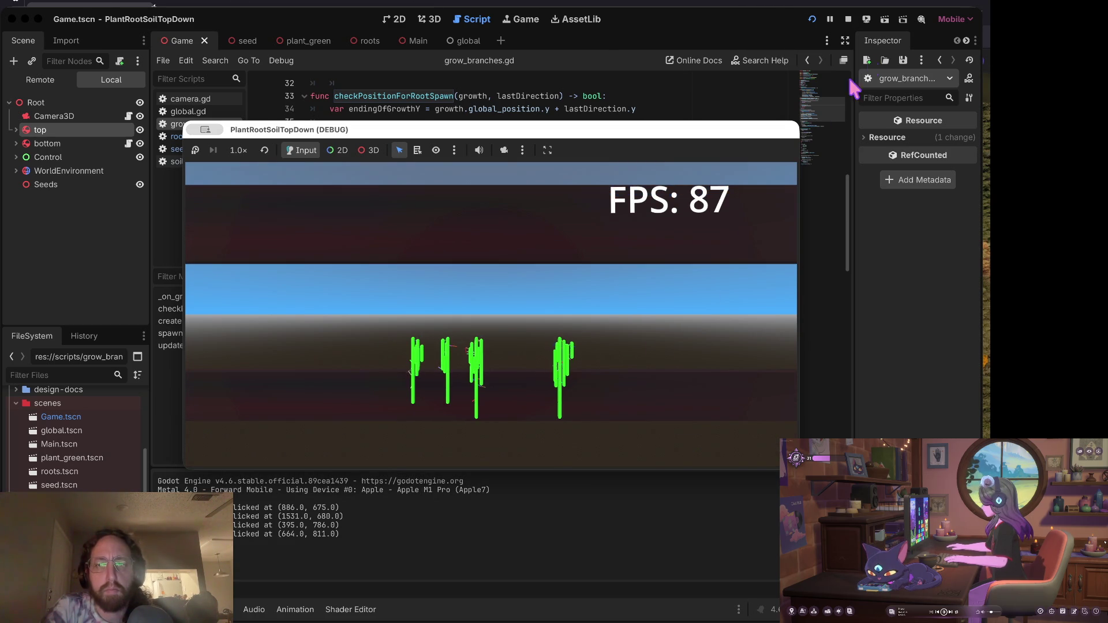
click(847, 19)
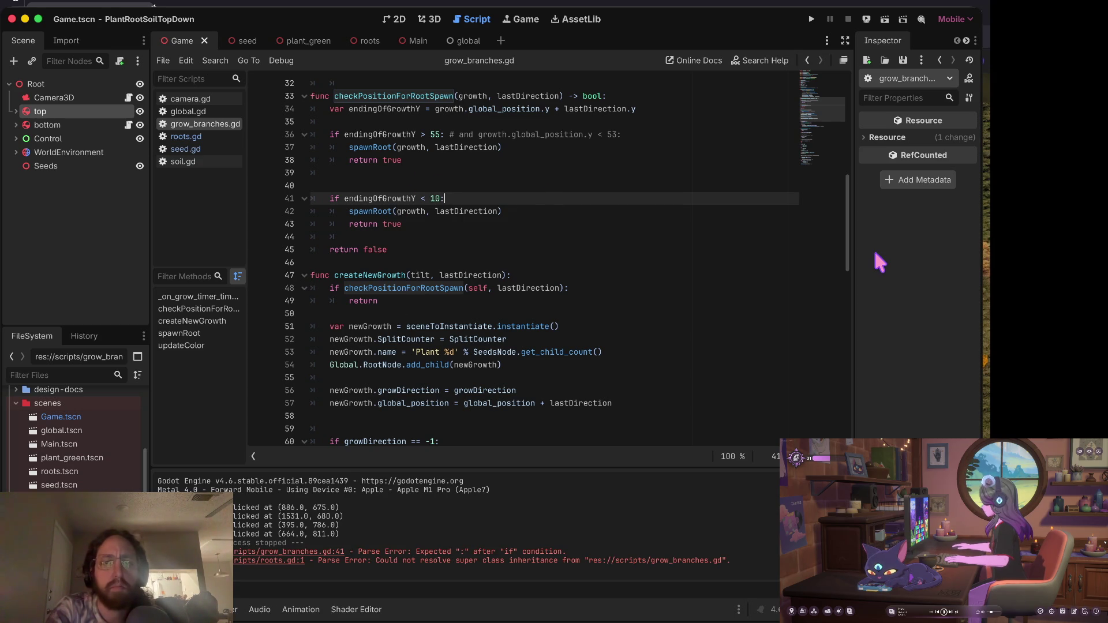
Run the game with the threshold of 10, plant five seeds, and pause it.
key(super+b)
click(506, 369)
click(402, 369)
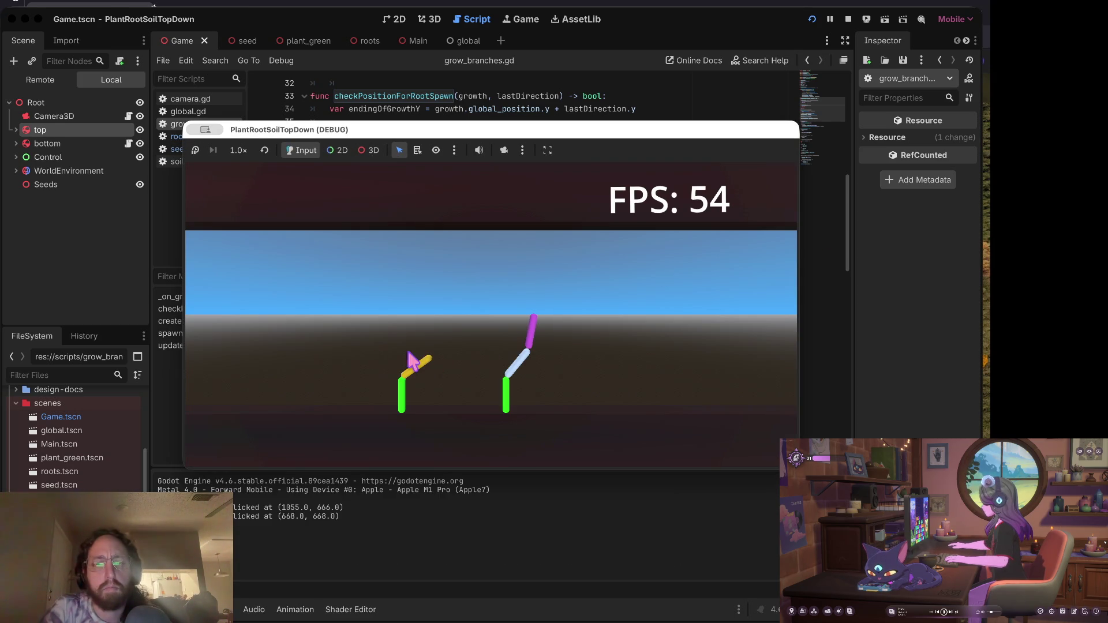
click(635, 375)
click(338, 376)
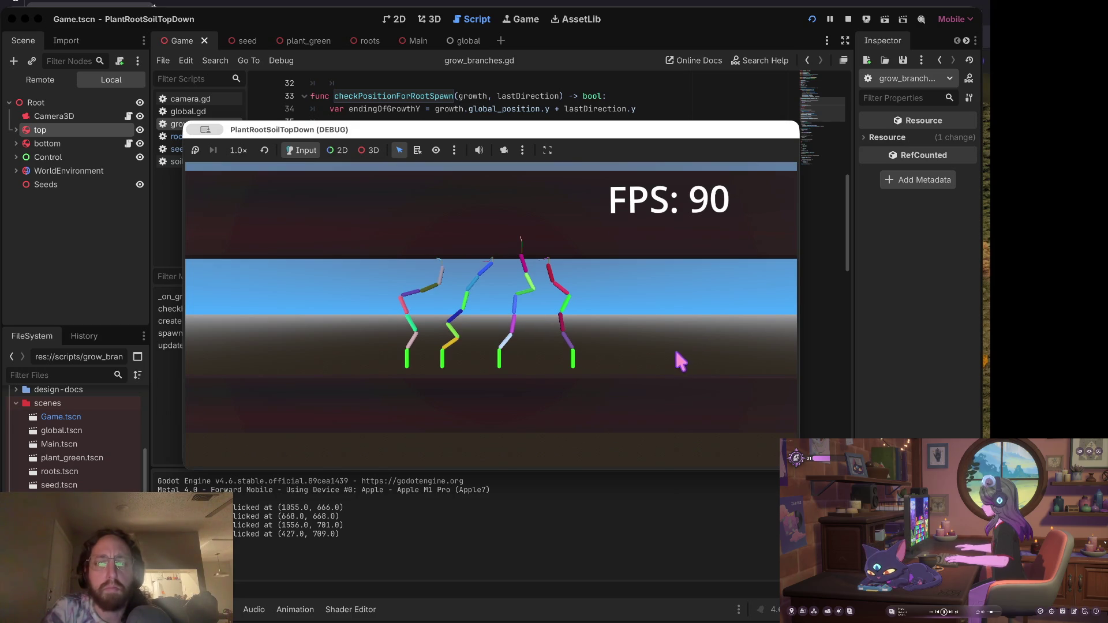
click(614, 359)
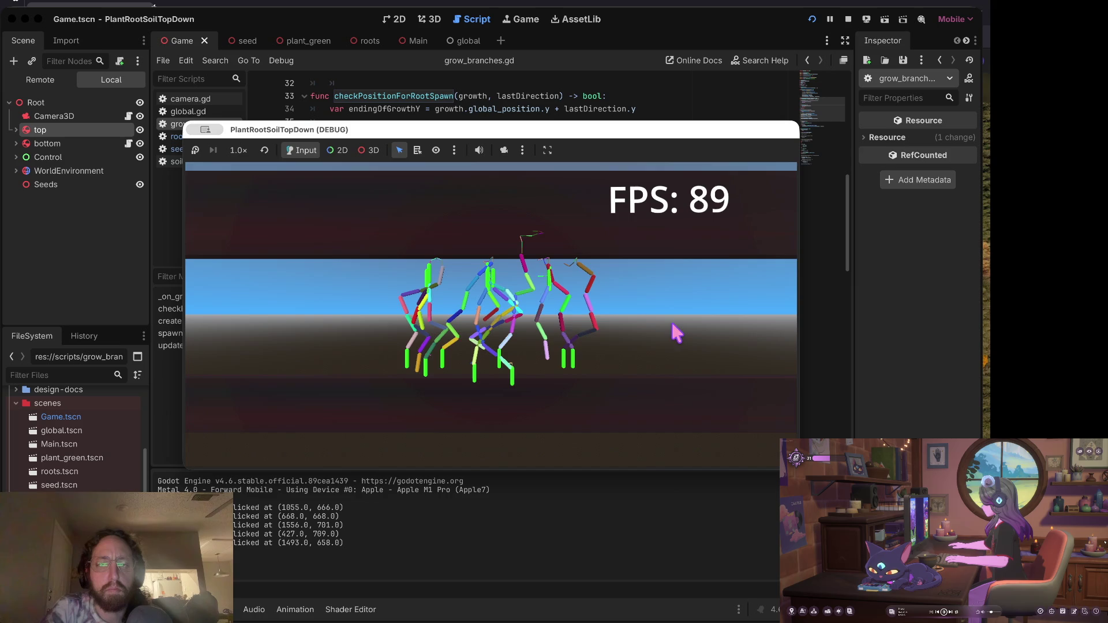
click(830, 20)
Stop the debugger, change line 41's threshold from 10 to 5, and save grow_branches.gd.
click(847, 19)
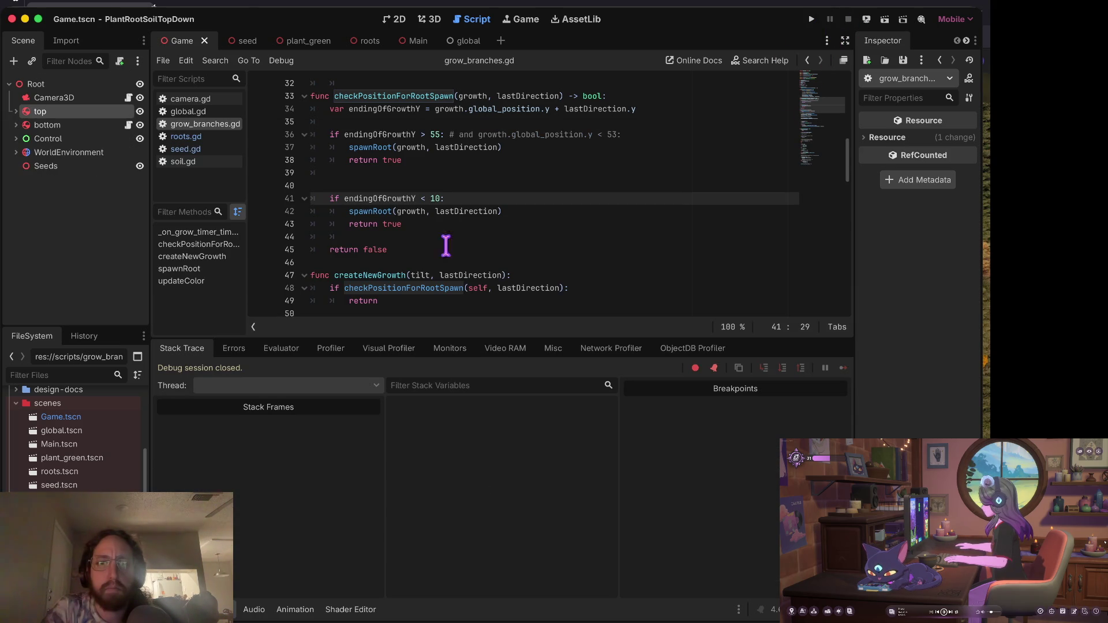
click(453, 261)
double_click(435, 198)
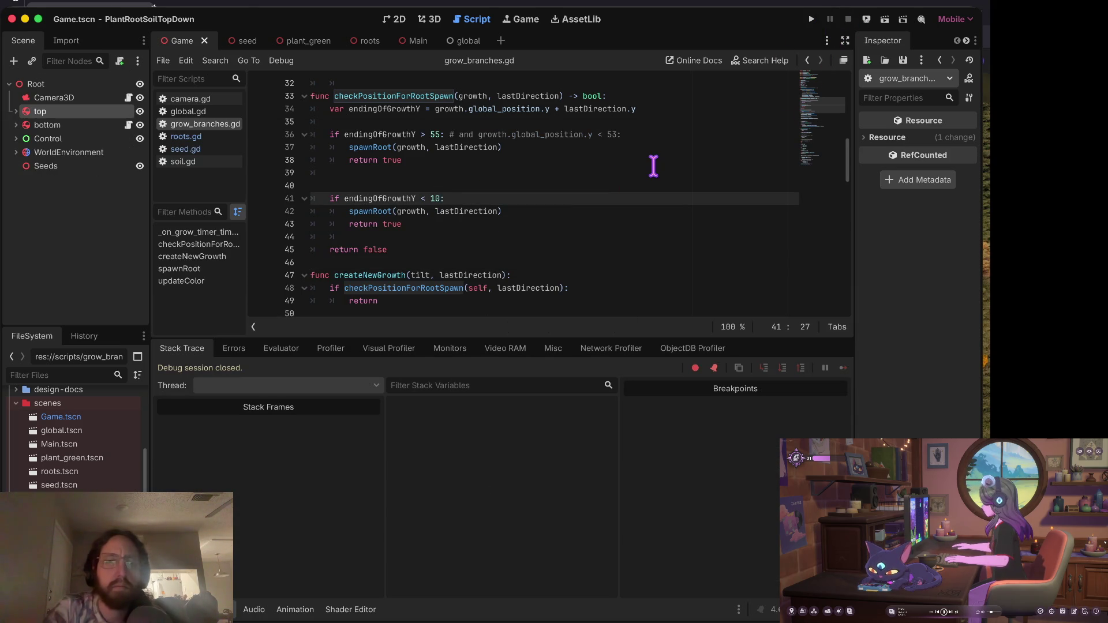
text(5)
key(ctrl+s)
Run the game briefly to test the threshold of 5, then stop it.
scroll(531, 188, up, 1)
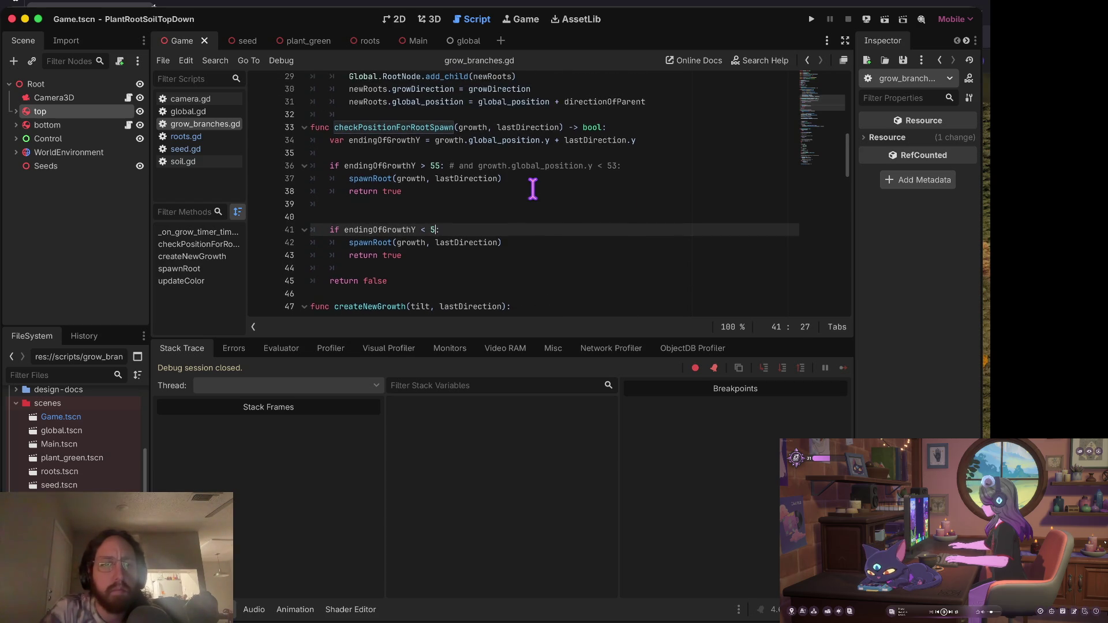
scroll(532, 188, down, 2)
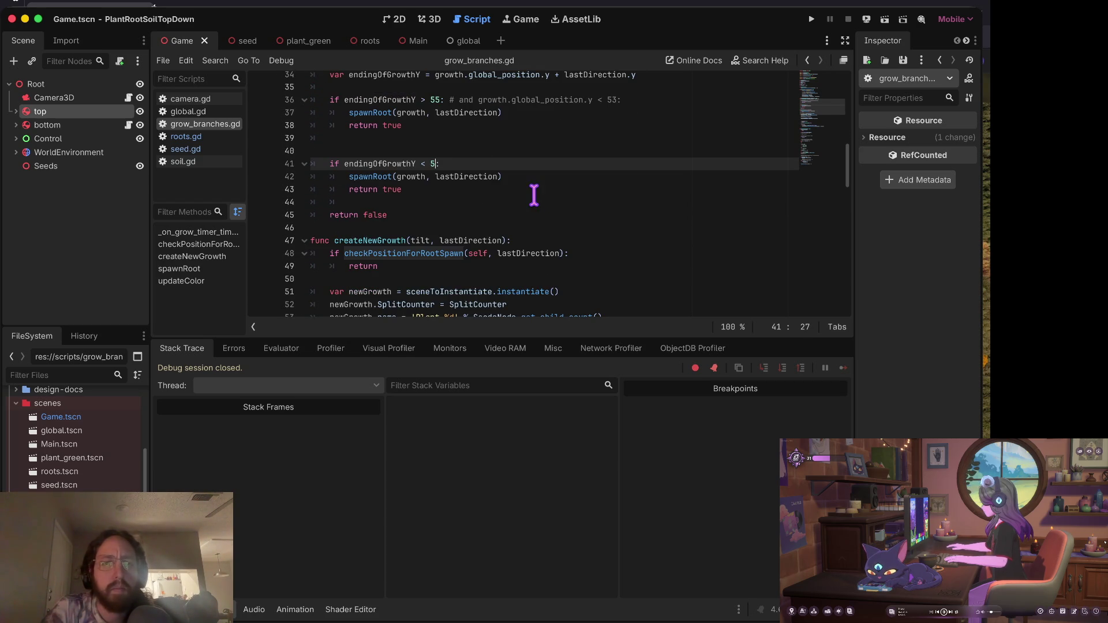
scroll(534, 195, up, 1)
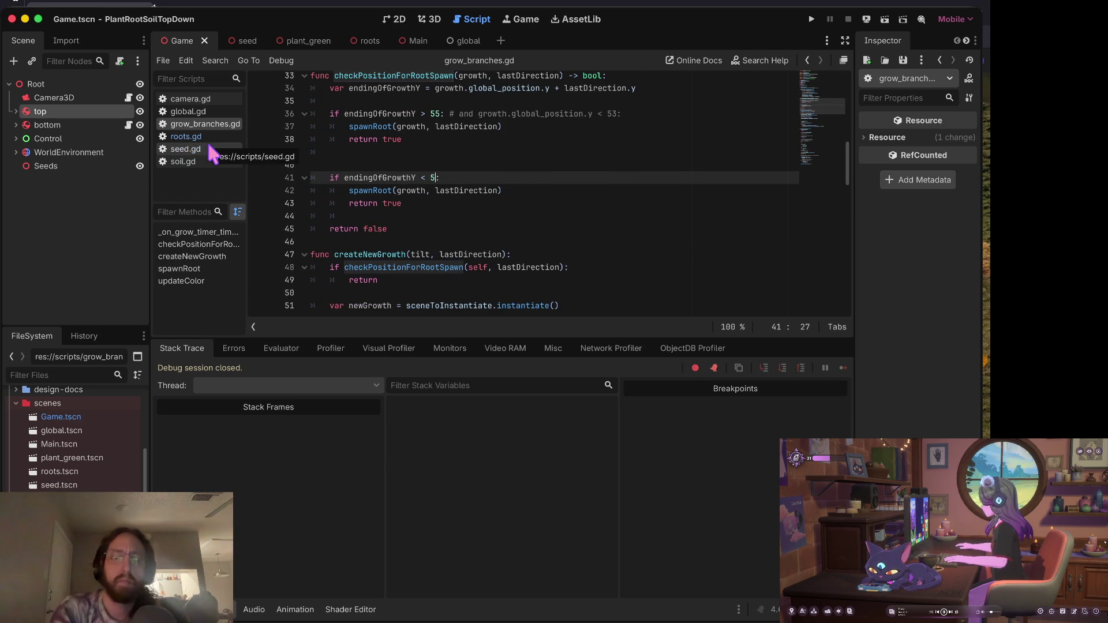
key(super+b)
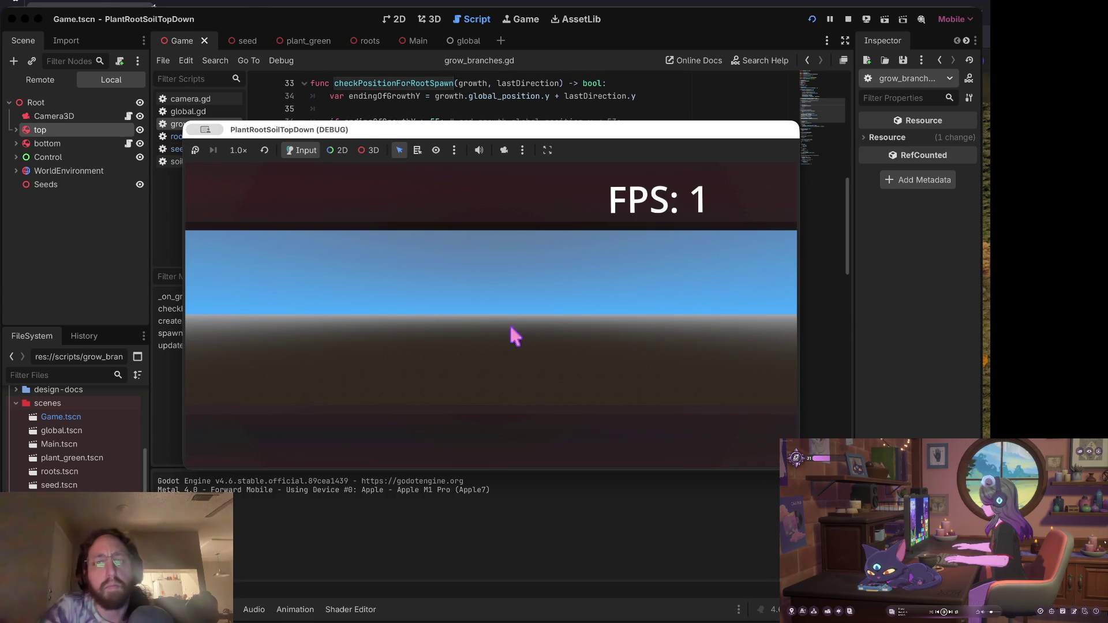
click(847, 19)
click(359, 275)
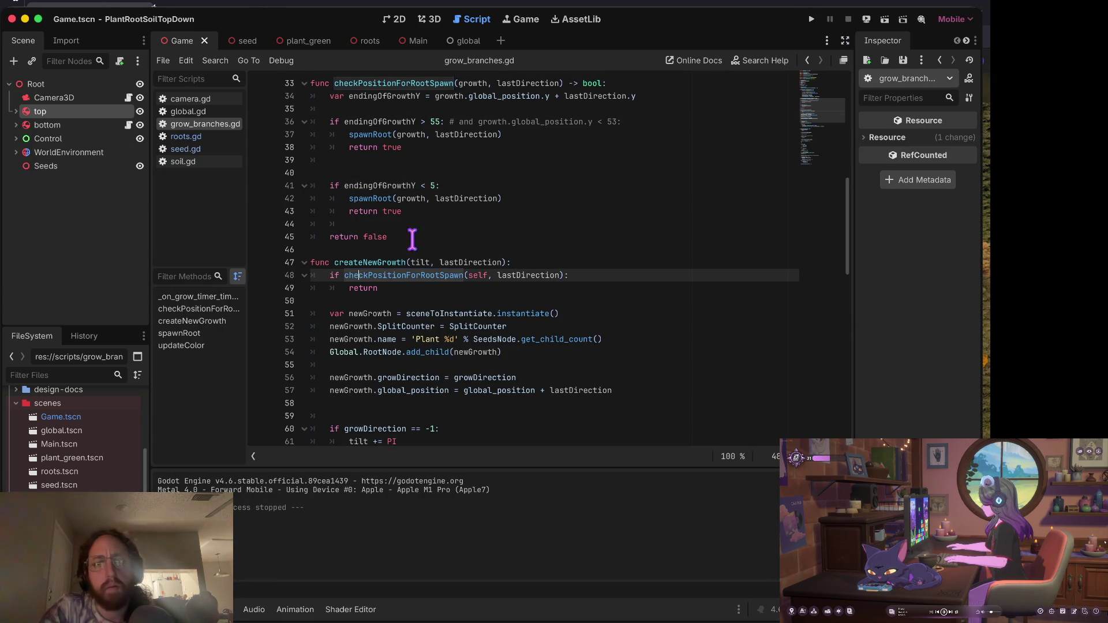
click(186, 137)
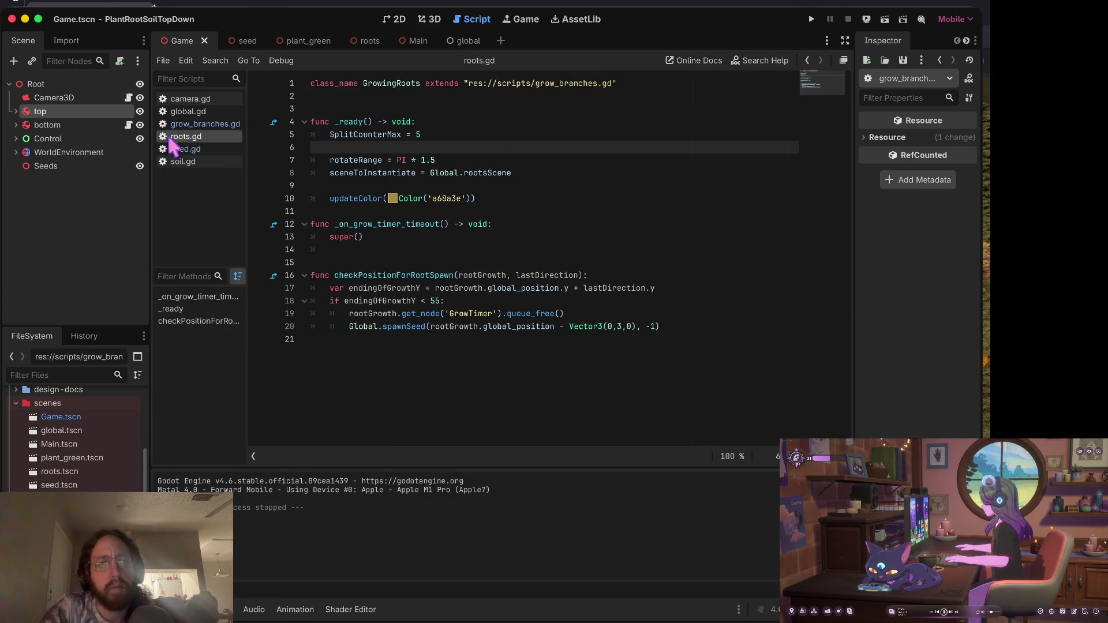
click(197, 124)
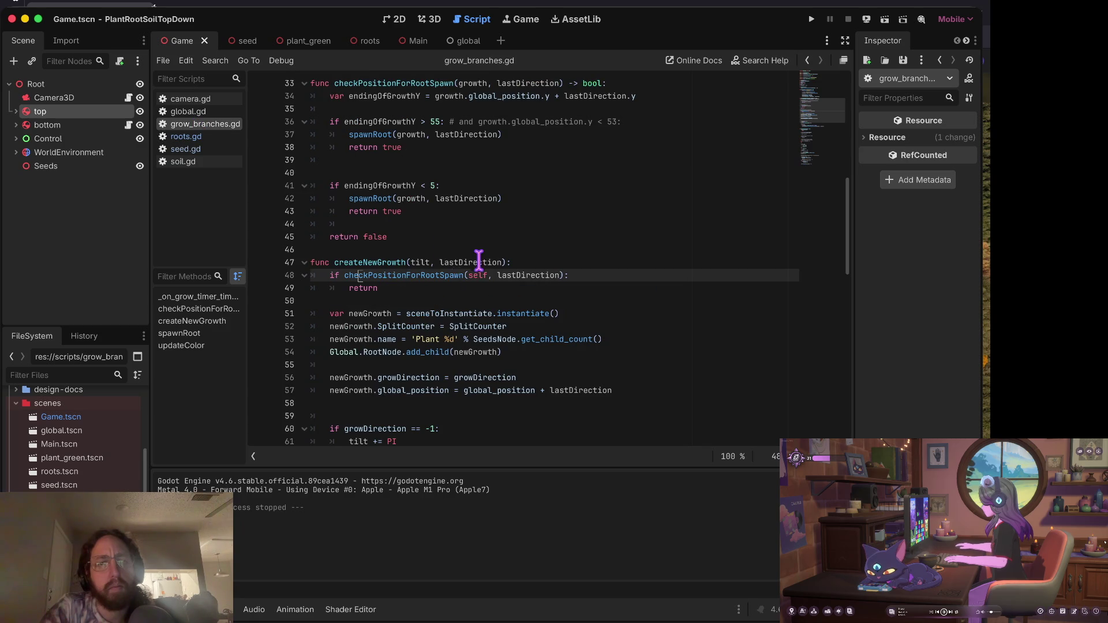
scroll(483, 253, down, 3)
scroll(484, 260, down, 1)
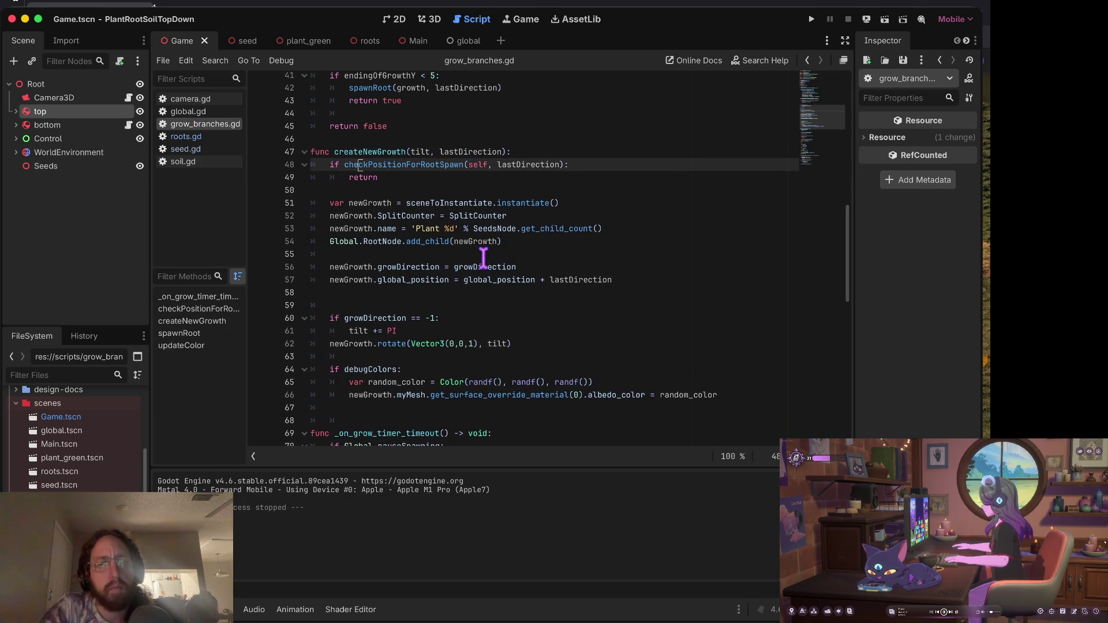
scroll(483, 258, up, 1)
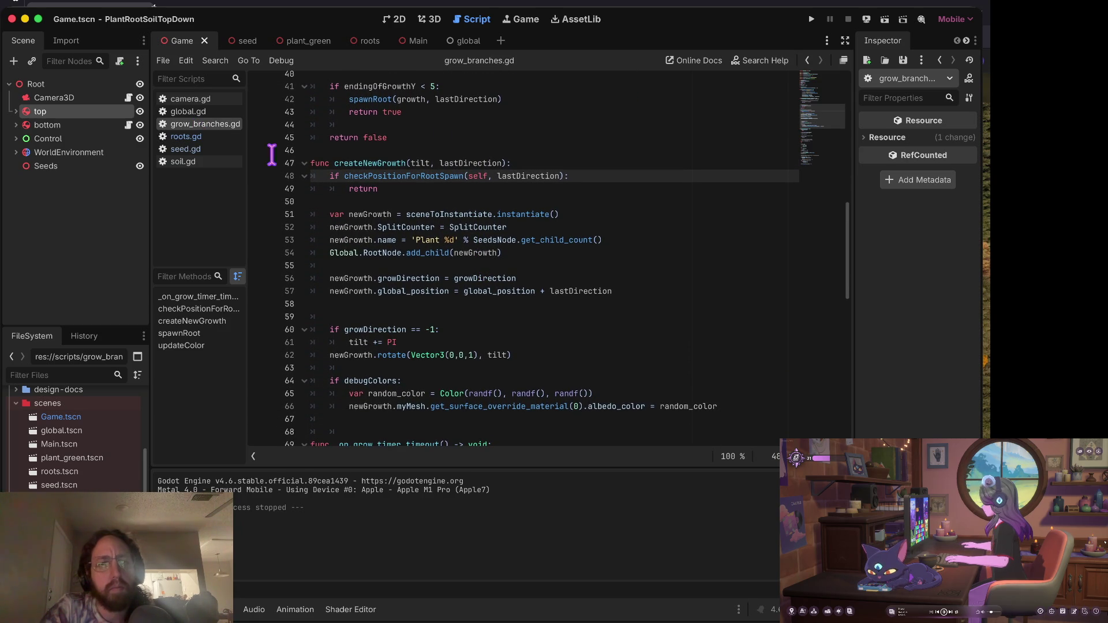
click(187, 137)
click(193, 150)
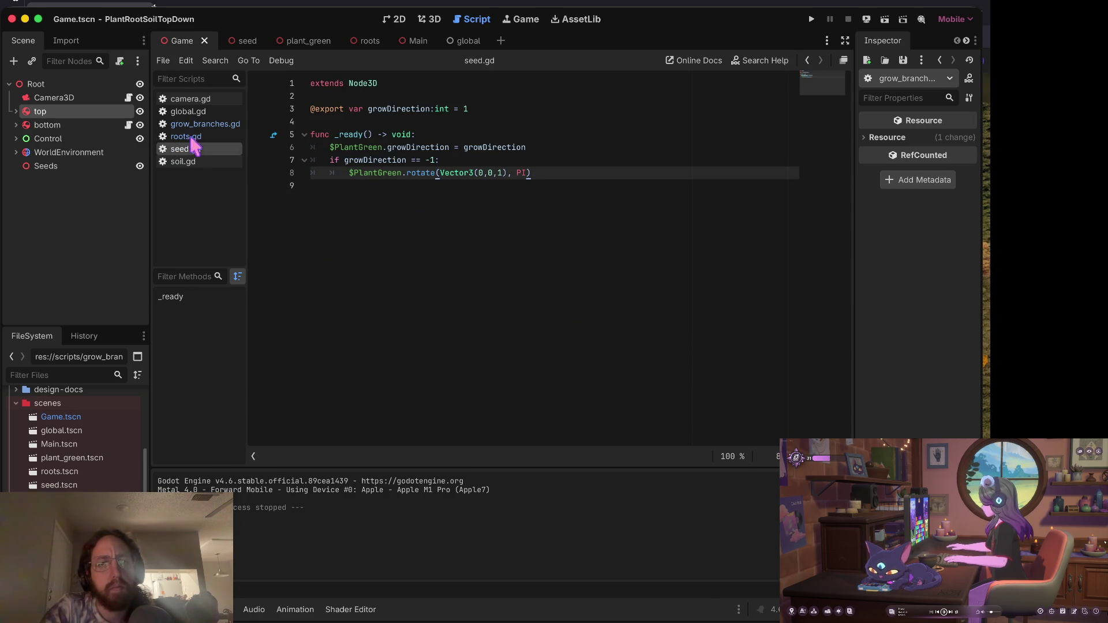
click(196, 126)
scroll(490, 208, up, 4)
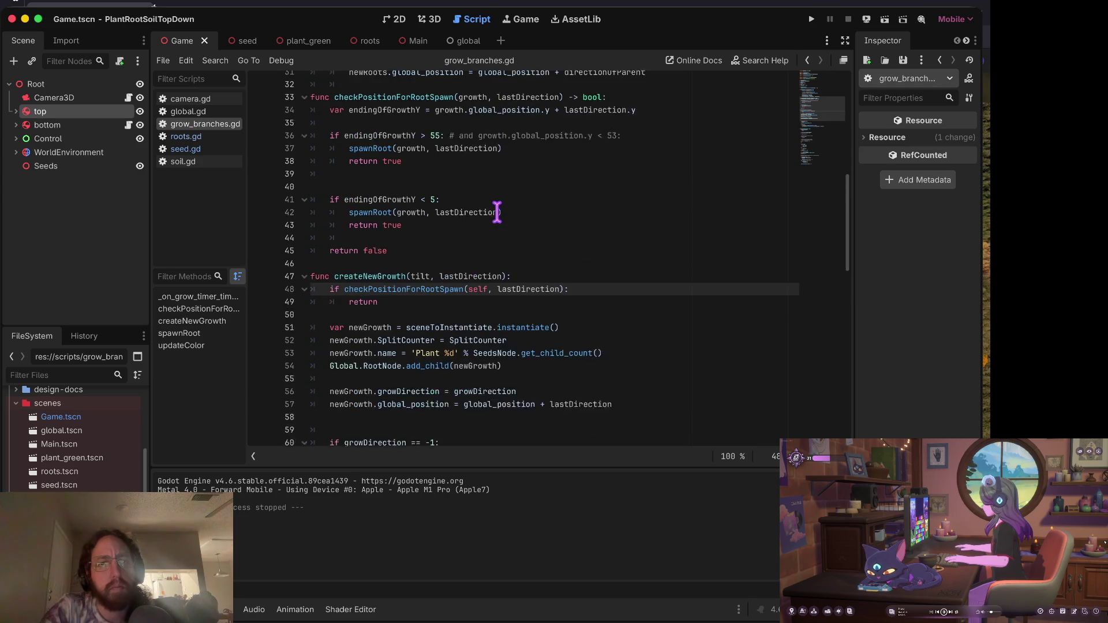
drag(495, 225, 495, 212)
click(492, 223)
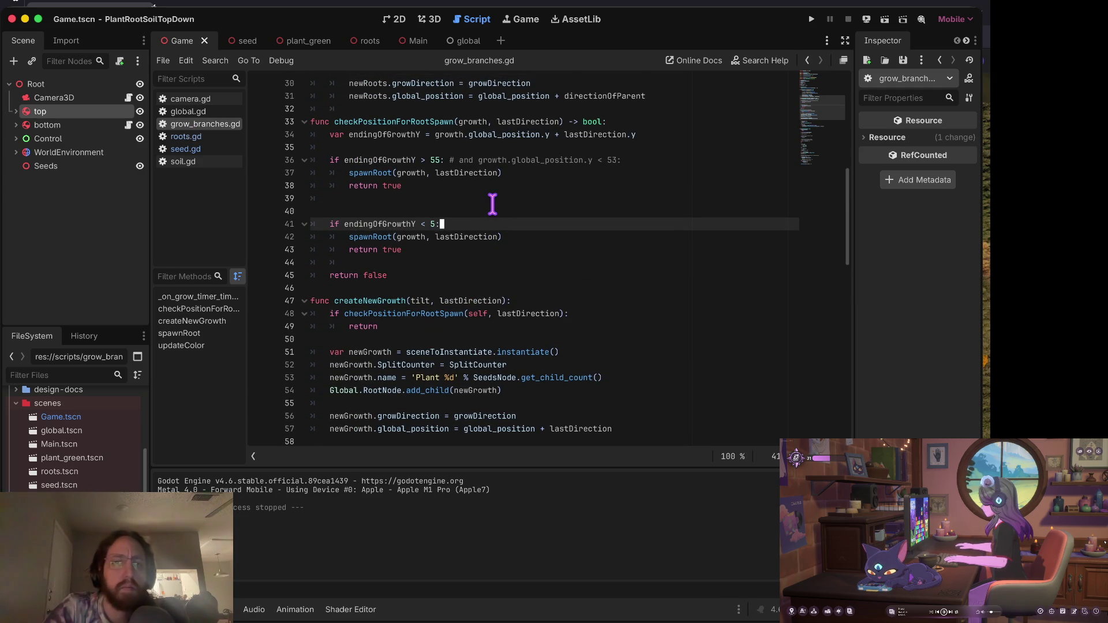
Comment out line 41's old check and write 'if growth.global_position.y < 5:' instead.
text(#)
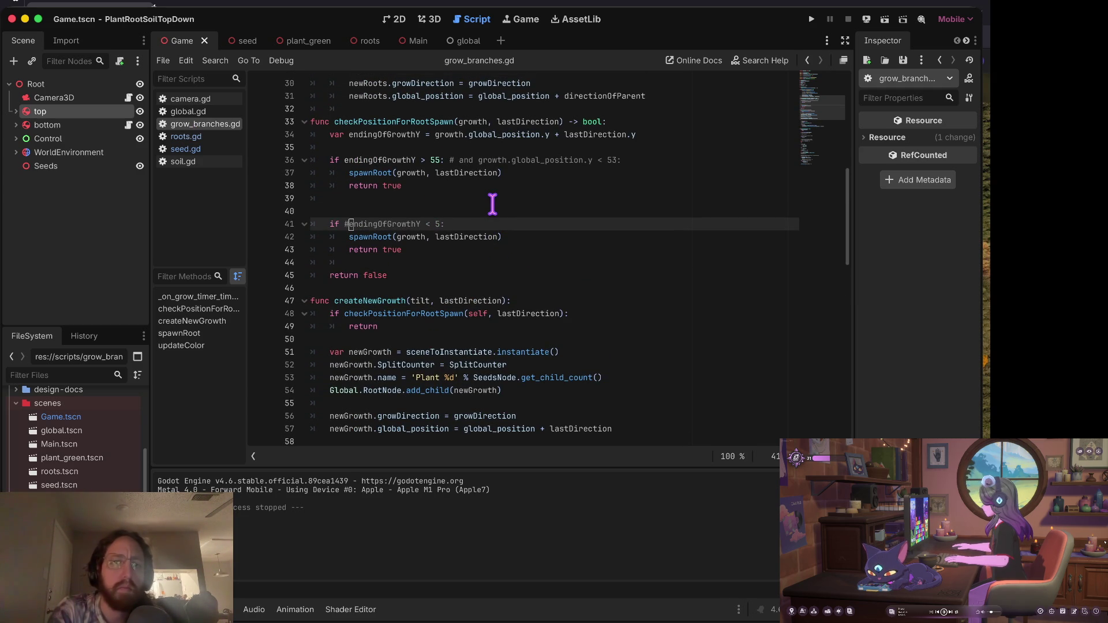
text(growth.global_)
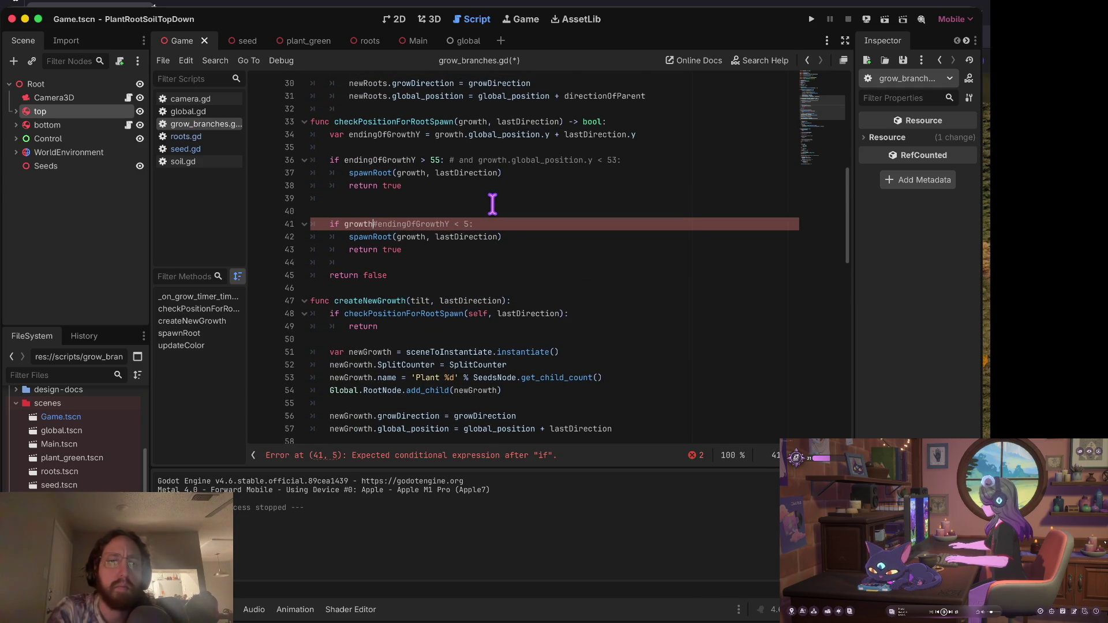
text(position)
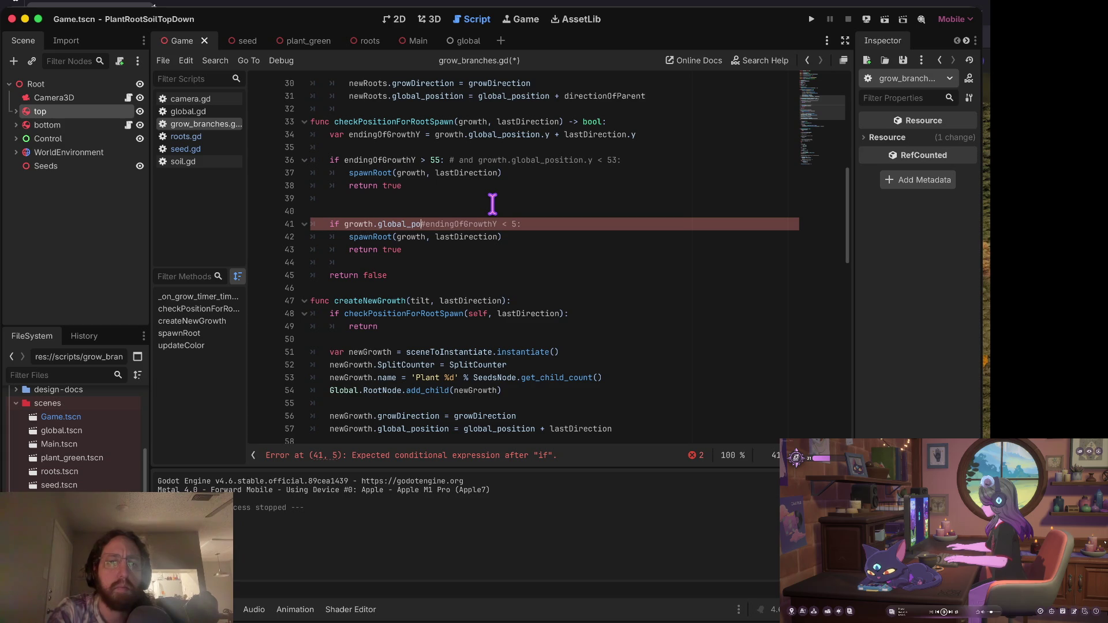
text(.y >)
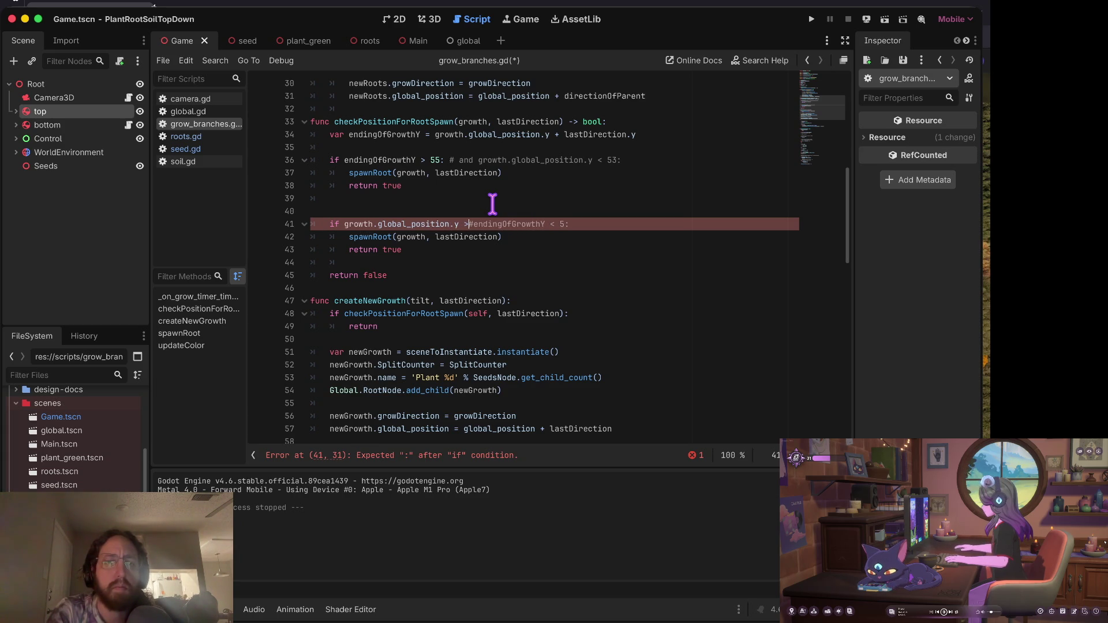
key(BackSpace)
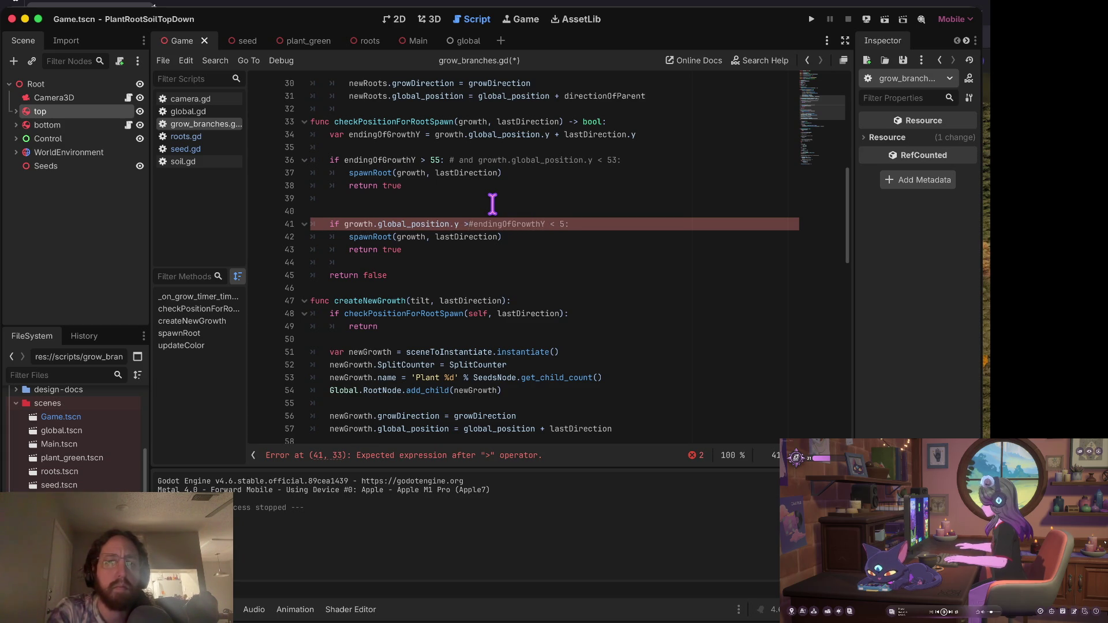
text(< 5 ii)
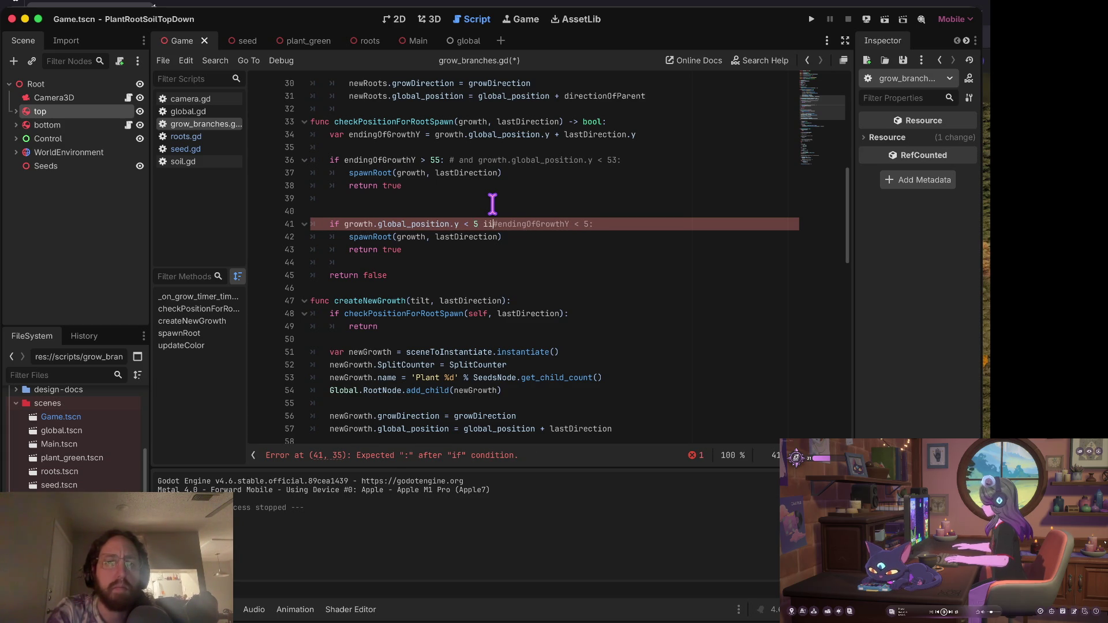
key(BackSpace)
text(:)
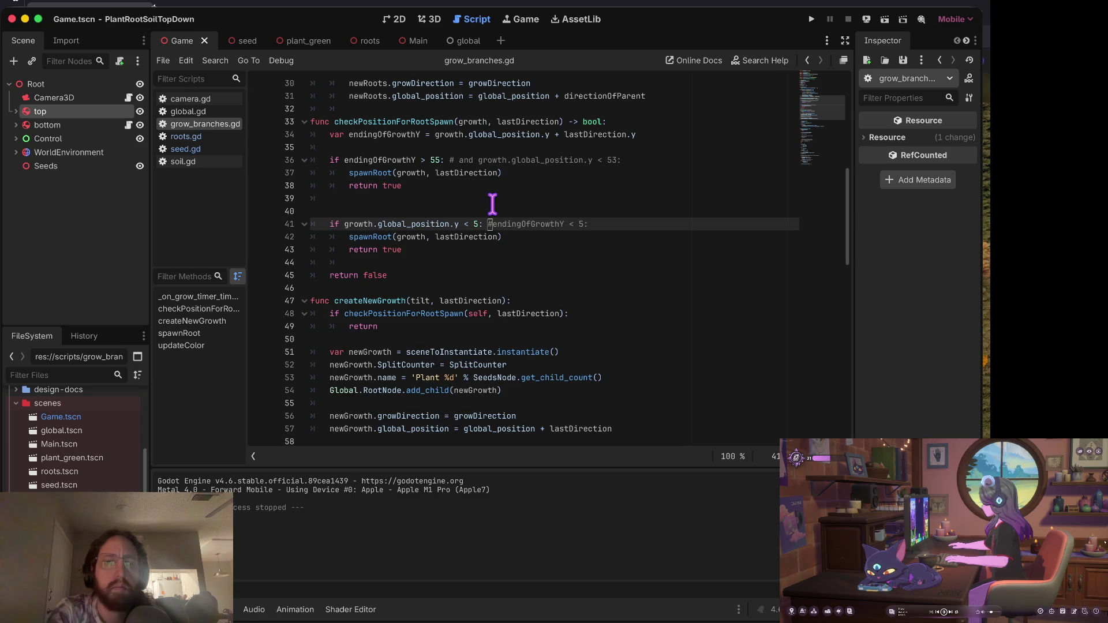
Test the new condition by planting two seeds, then stop the game.
key(super+b)
click(460, 314)
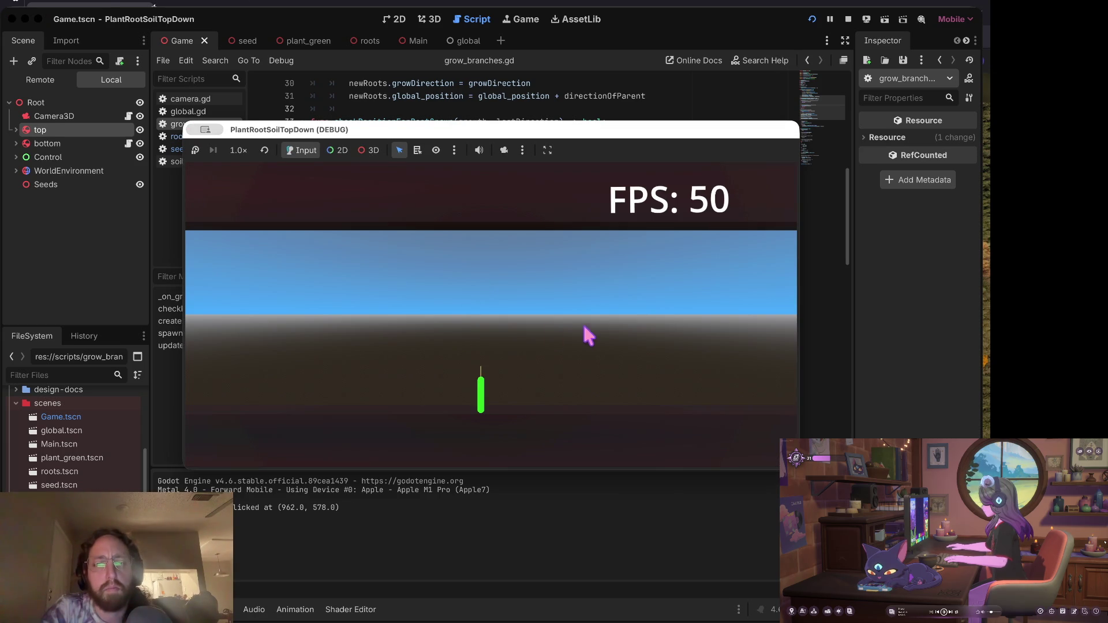
click(583, 324)
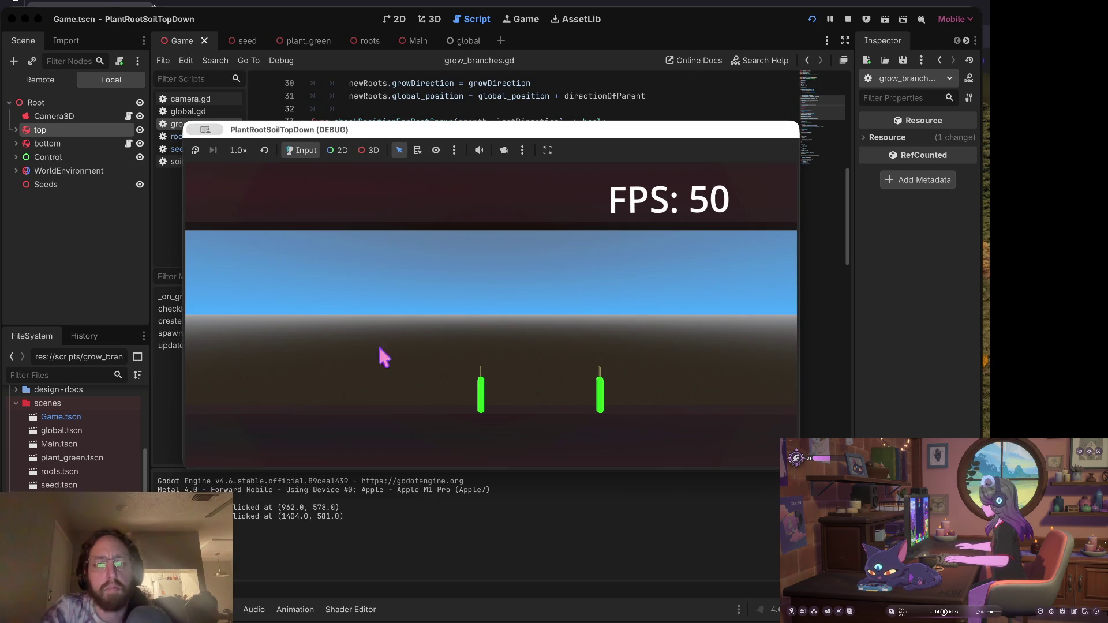
click(847, 19)
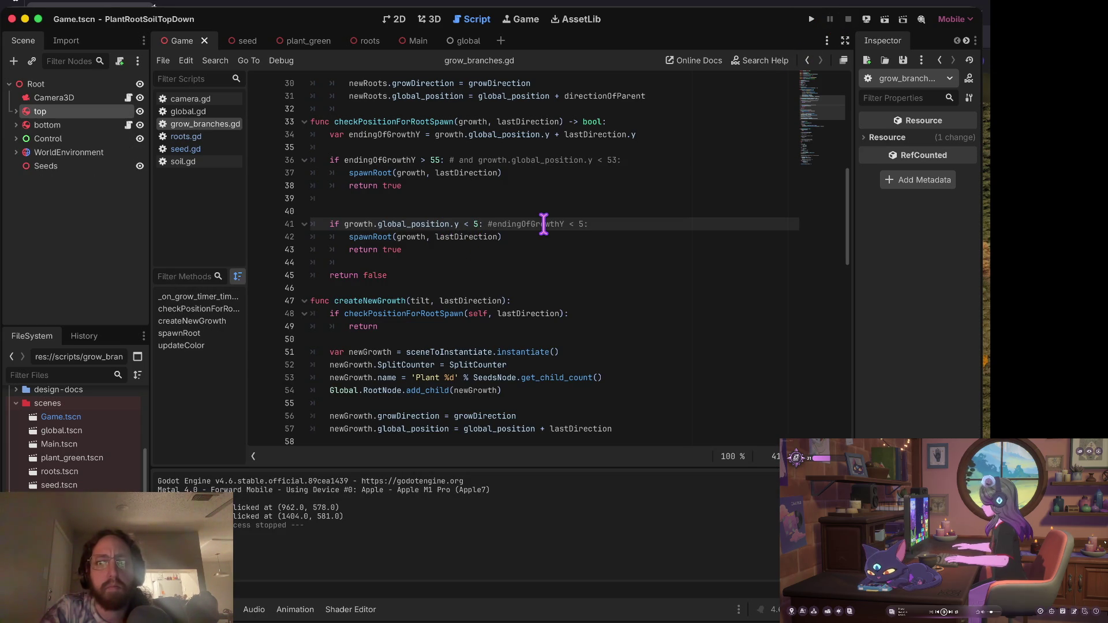
Lower the y threshold to 0, then plant six seeds in a test run and stop it.
key(BackSpace)
text(0)
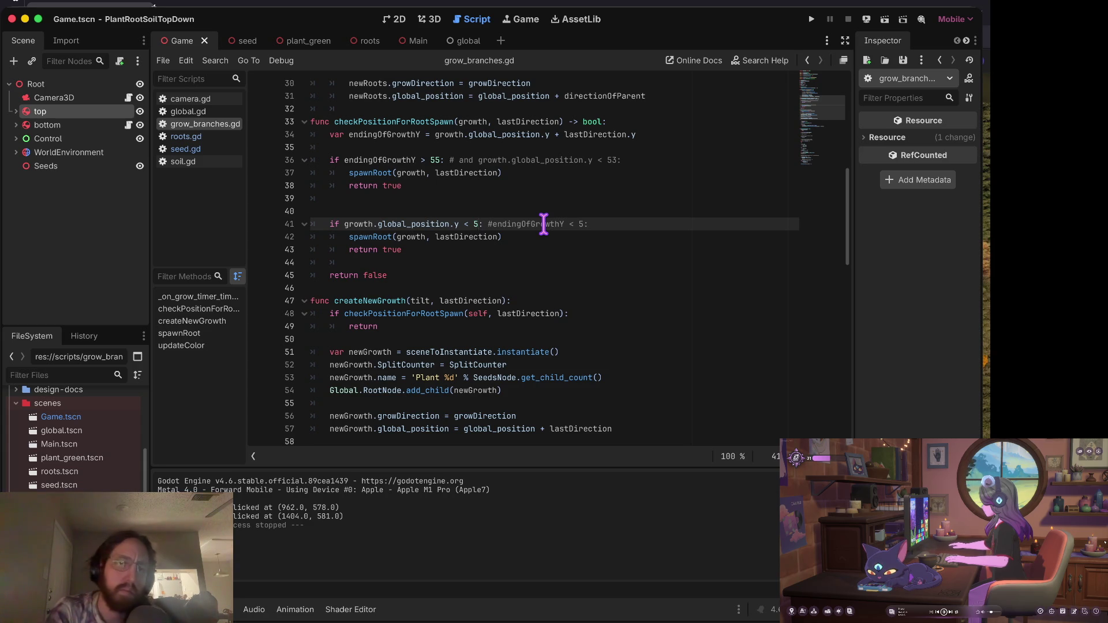
key(super+b)
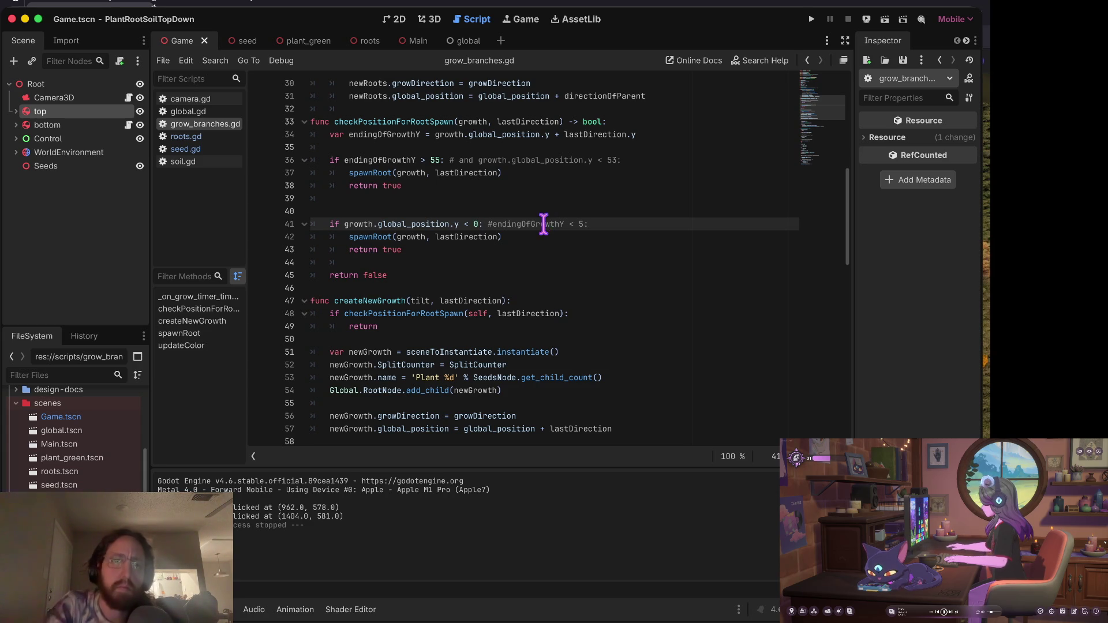
click(520, 294)
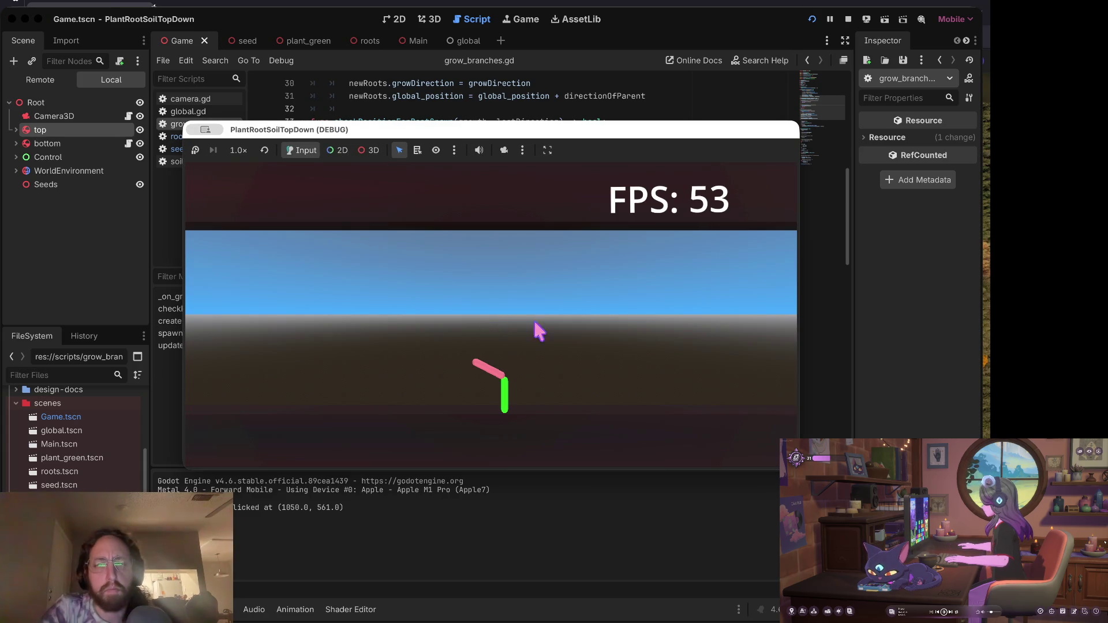
click(606, 358)
click(359, 394)
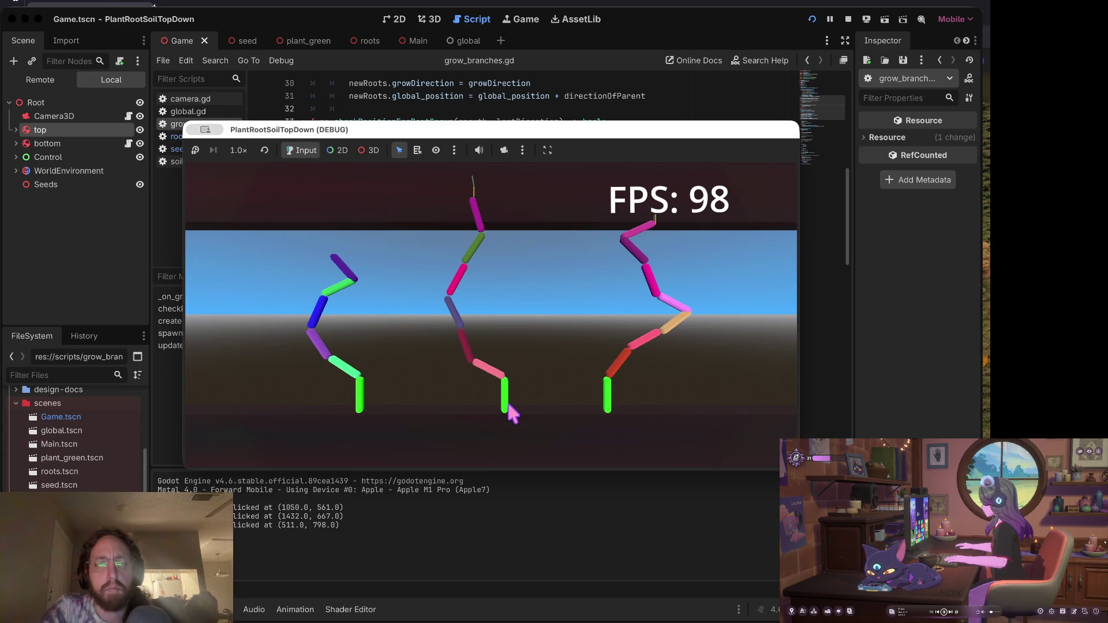
click(434, 403)
click(551, 401)
click(253, 390)
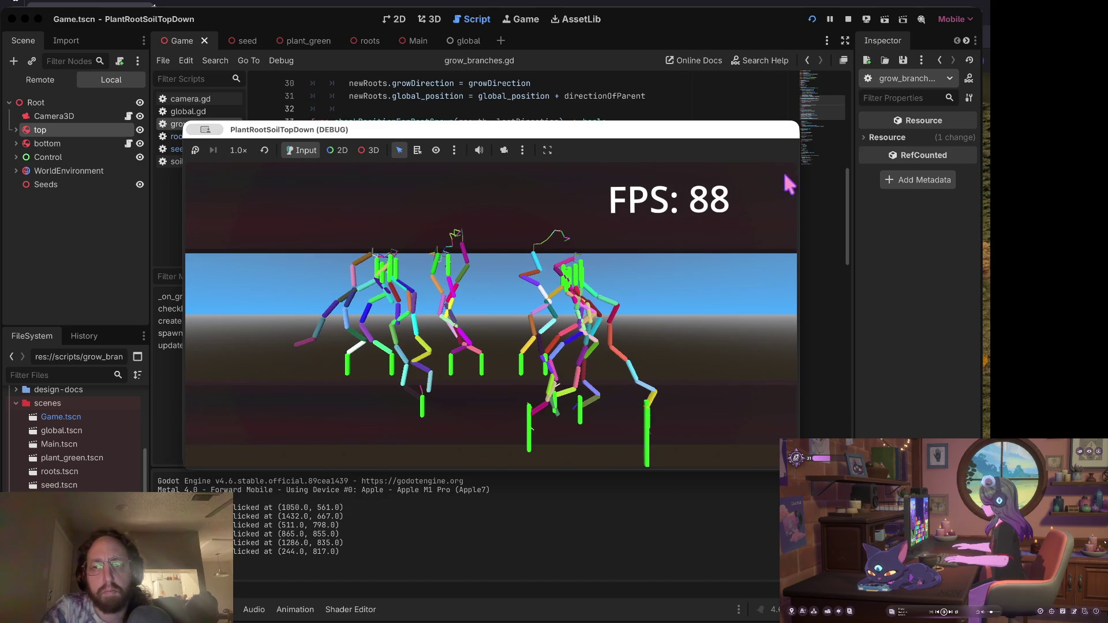
click(847, 19)
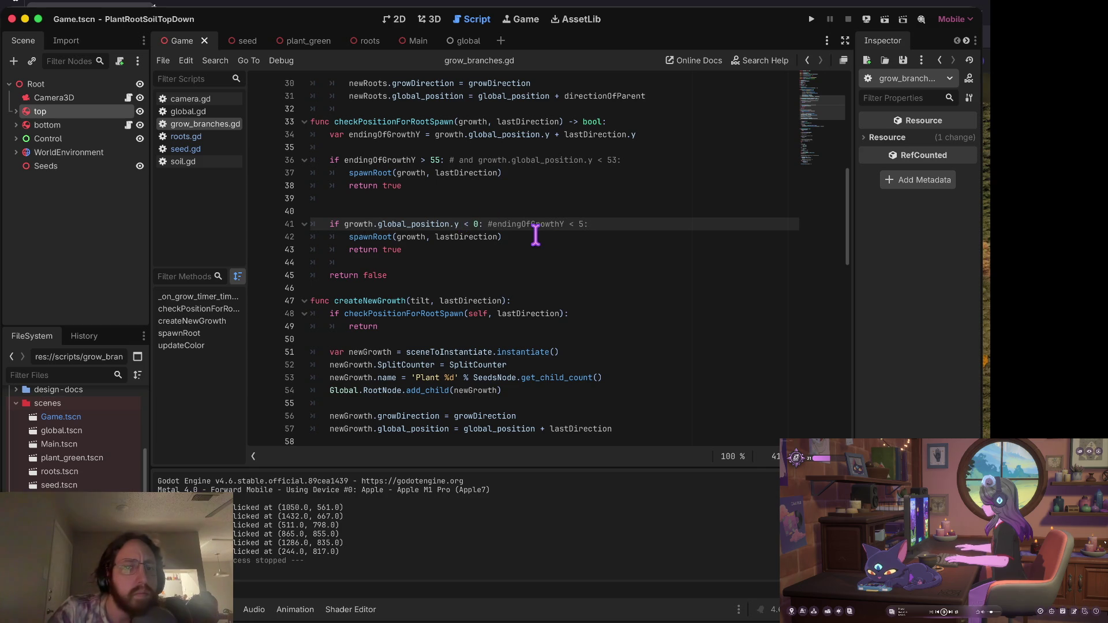
Switch to roots.gd and inspect the endingOfGrowthY < 55 seed-spawning lines in checkPositionForRootSpawn.
click(403, 249)
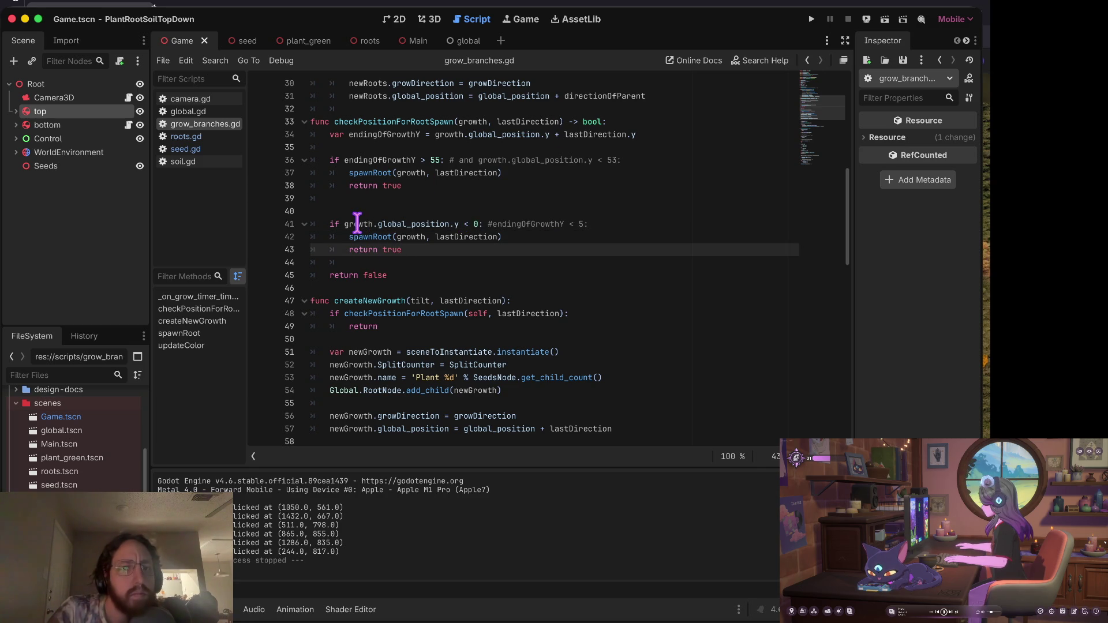
scroll(410, 317, down, 3)
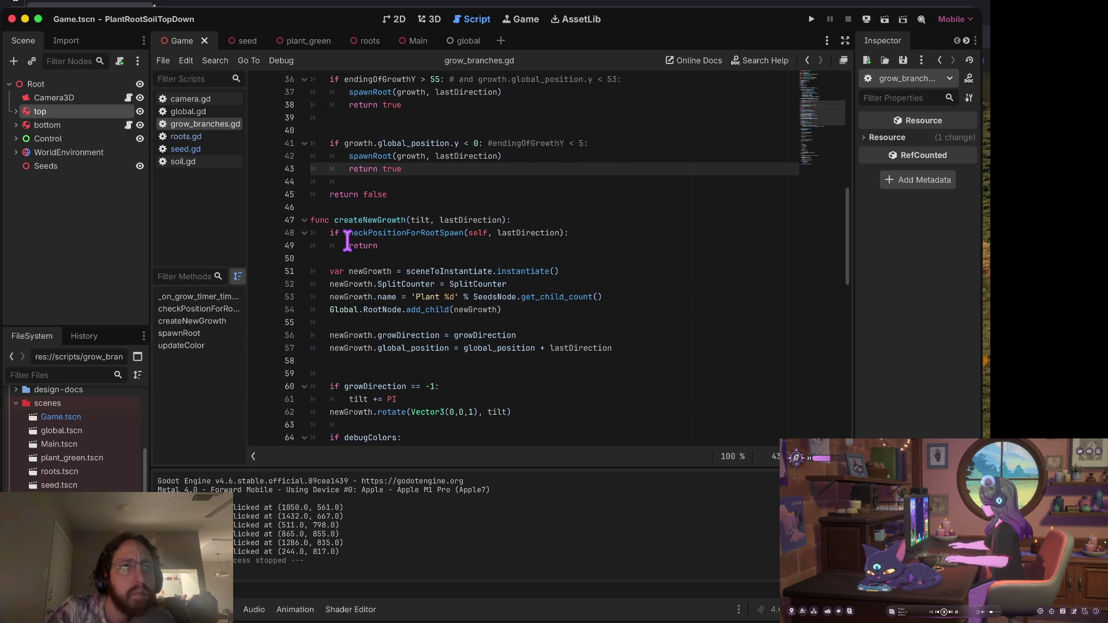
click(206, 137)
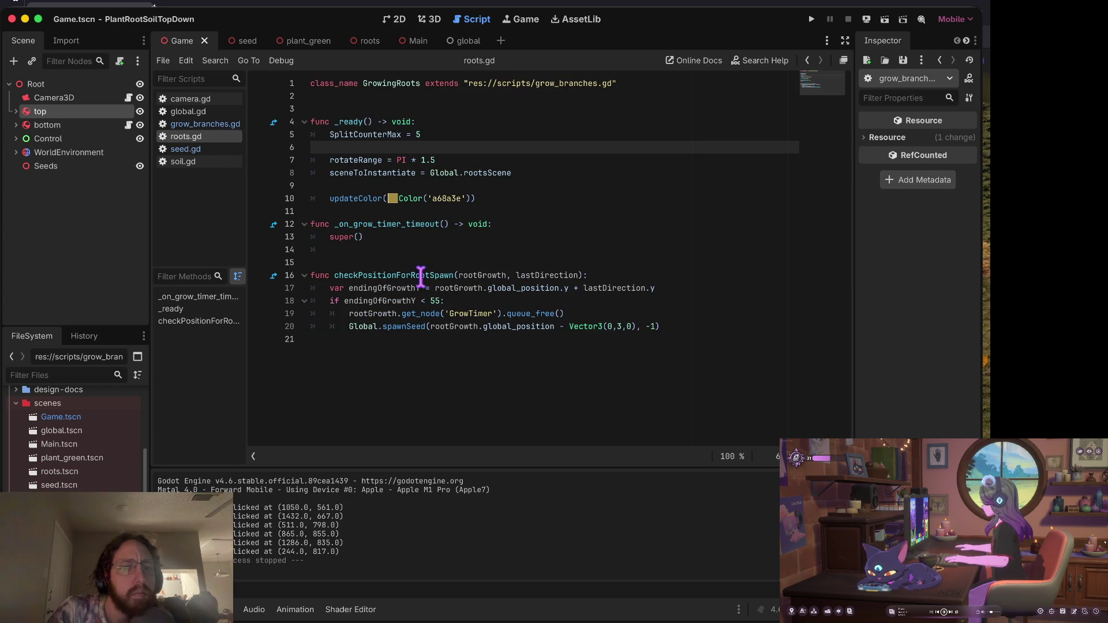
drag(340, 300, 539, 313)
click(583, 313)
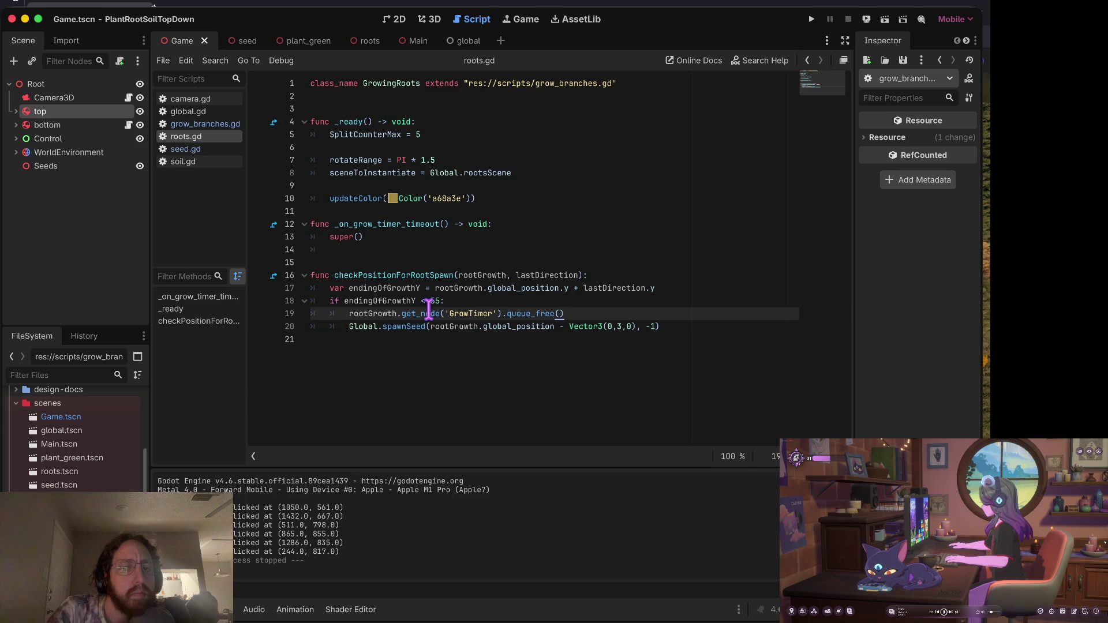
mouse_move(346, 303)
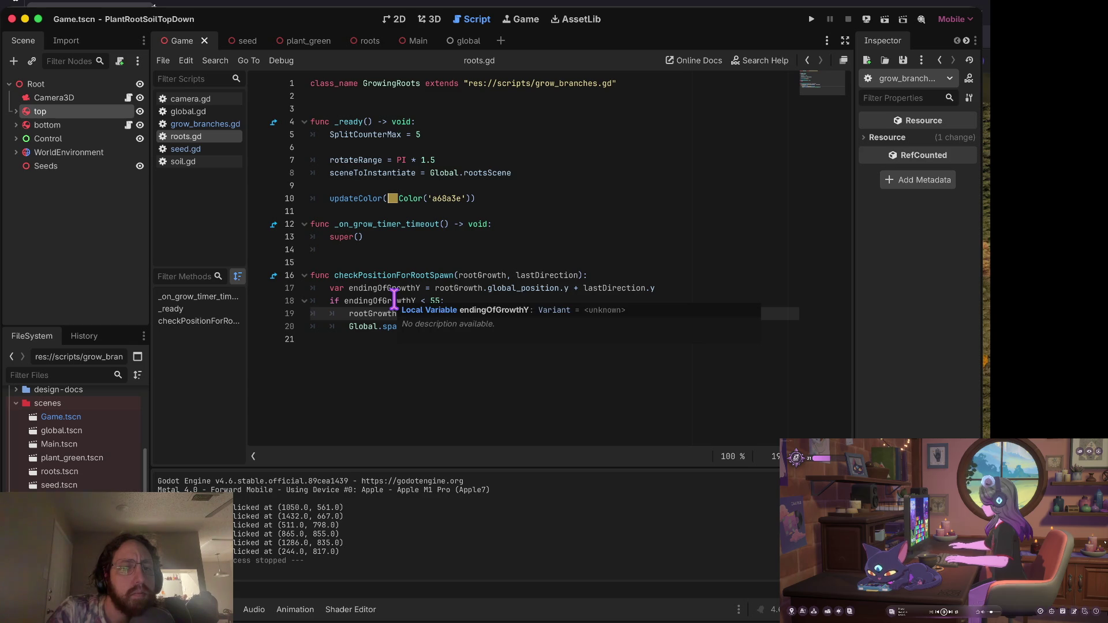
Extend line 18's spawn check to also require endingOfGrowthY > 20, and save roots.gd.
click(398, 300)
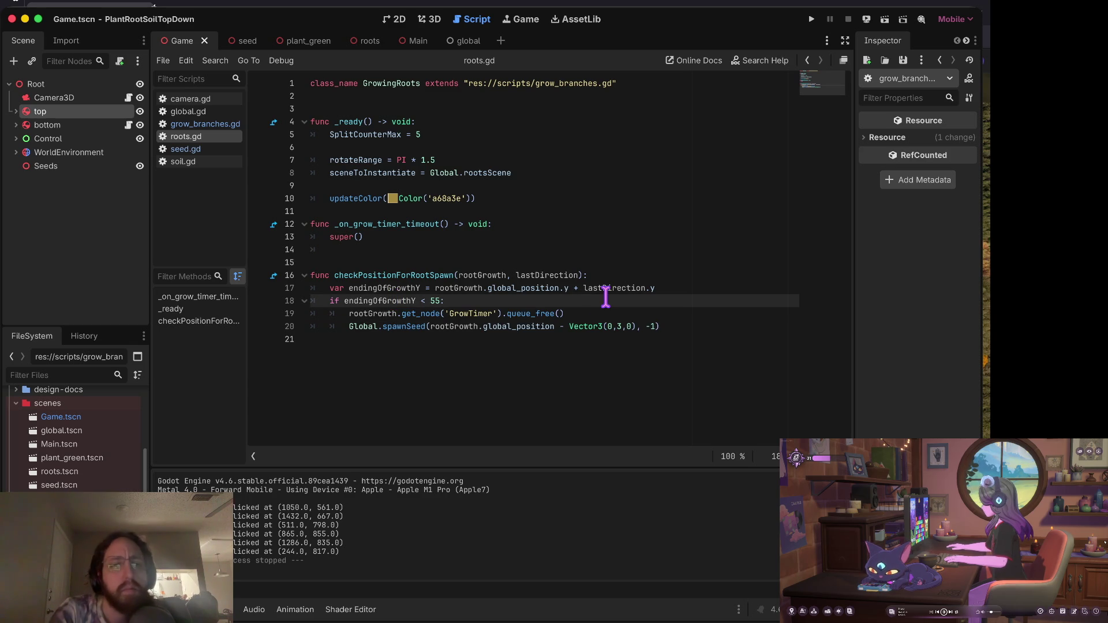
key(Up)
key(Down)
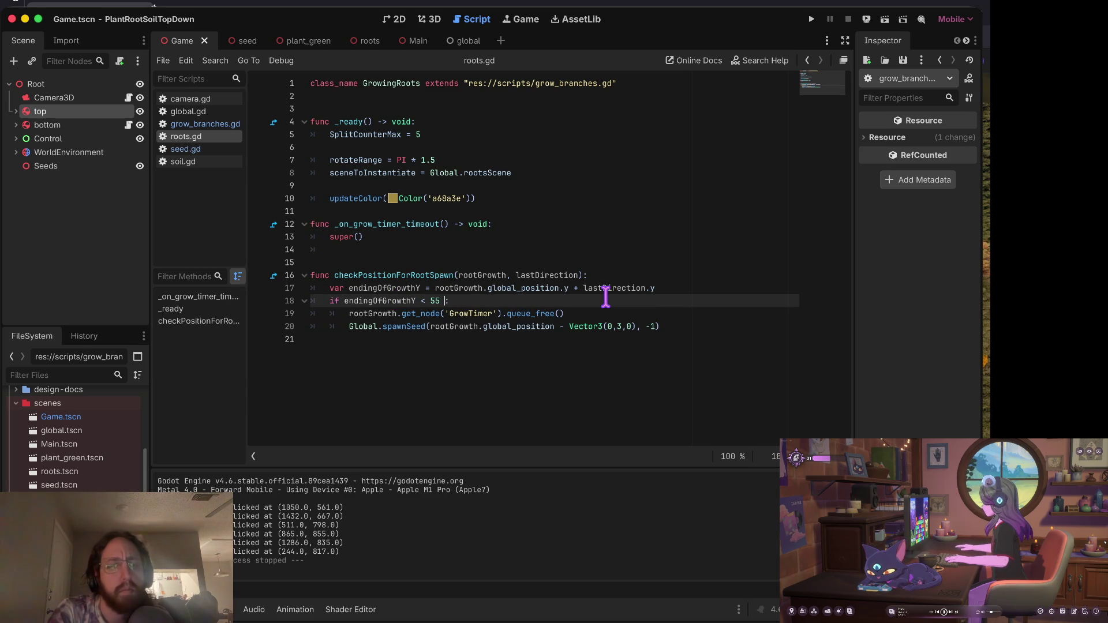
text(&& )
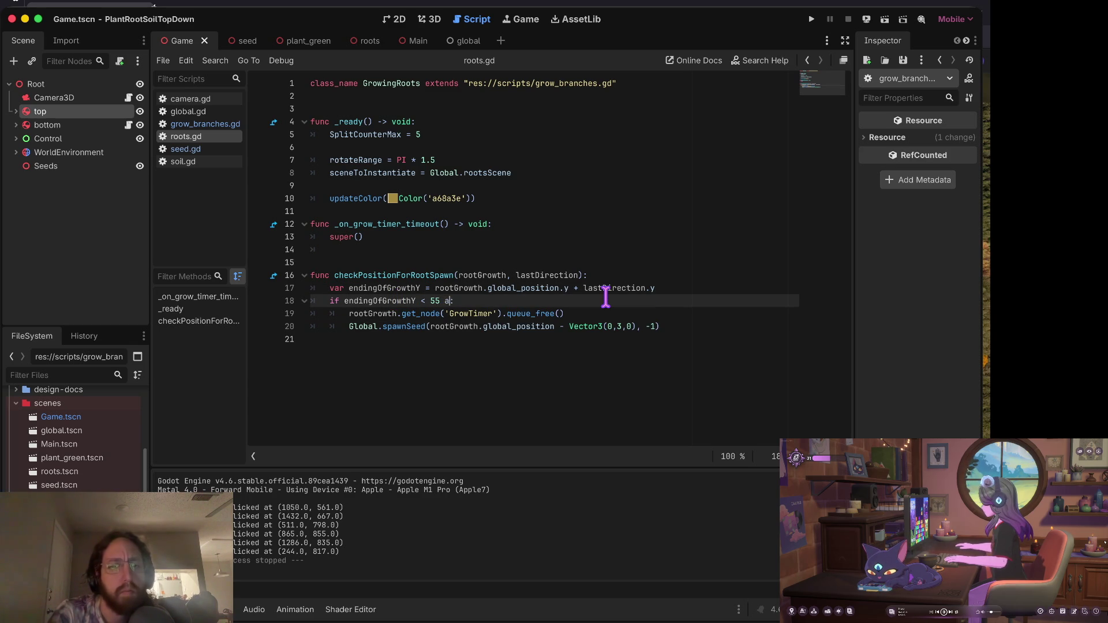
text(nd )
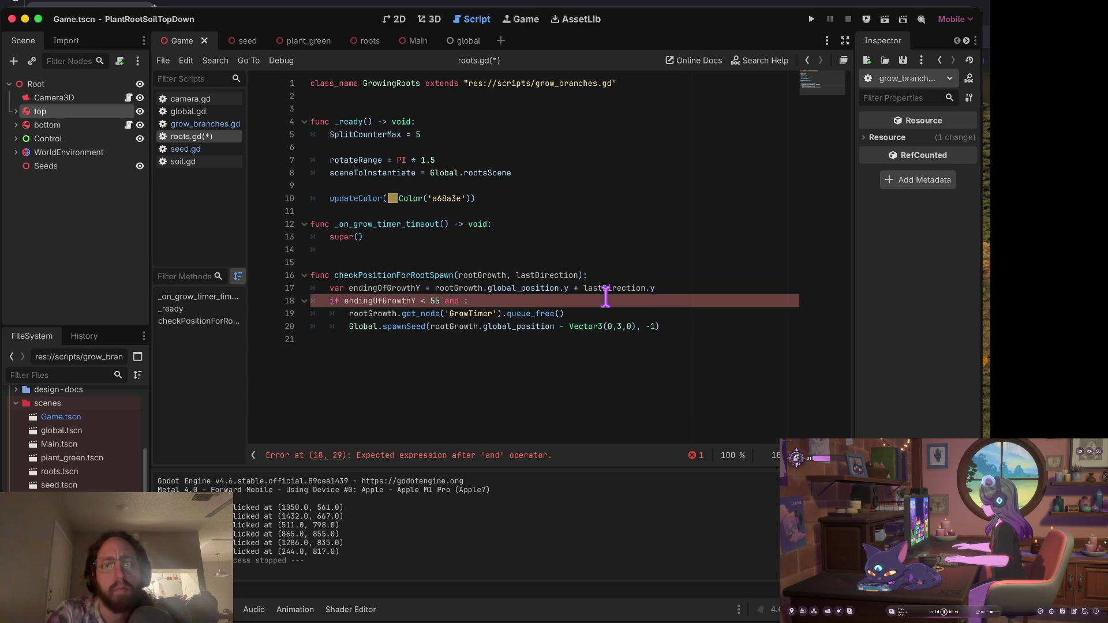
text(otgr)
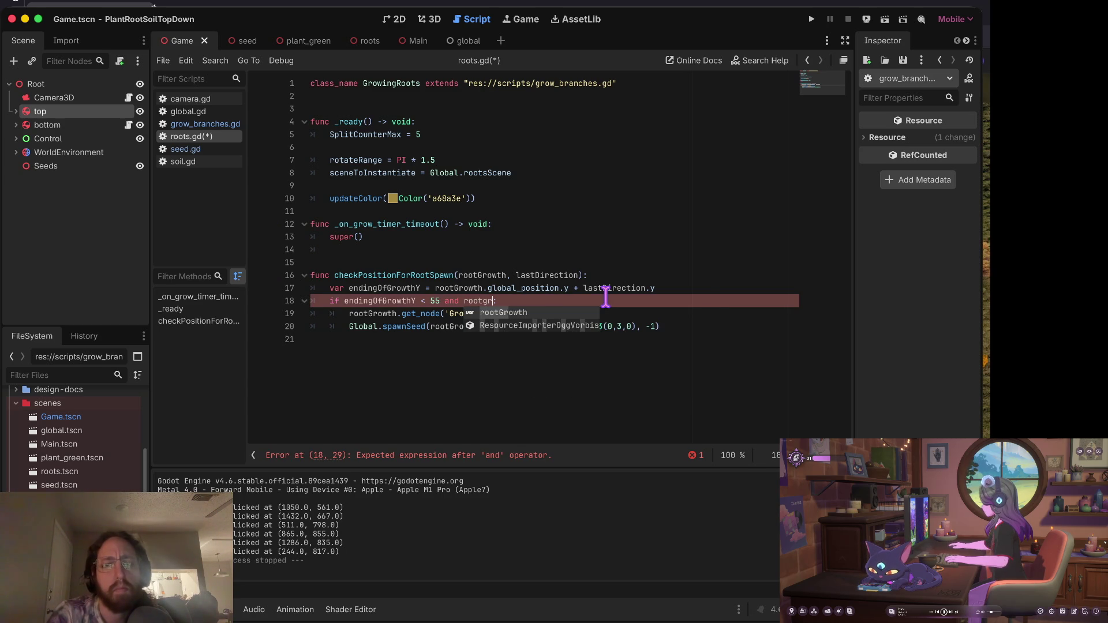
key(Return)
text(.glob)
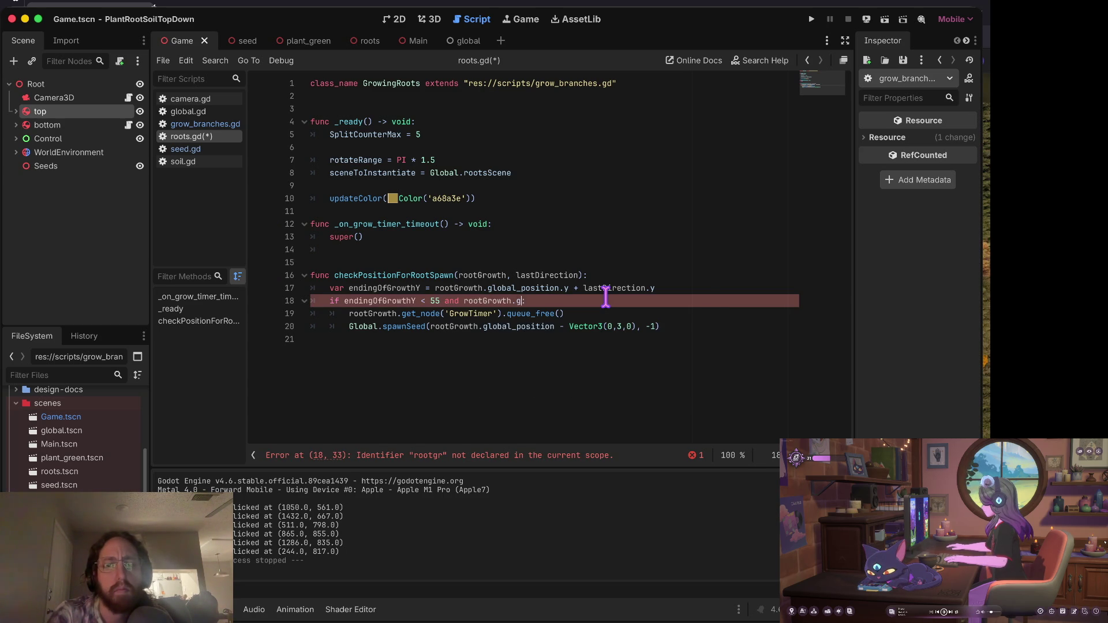
text(a)
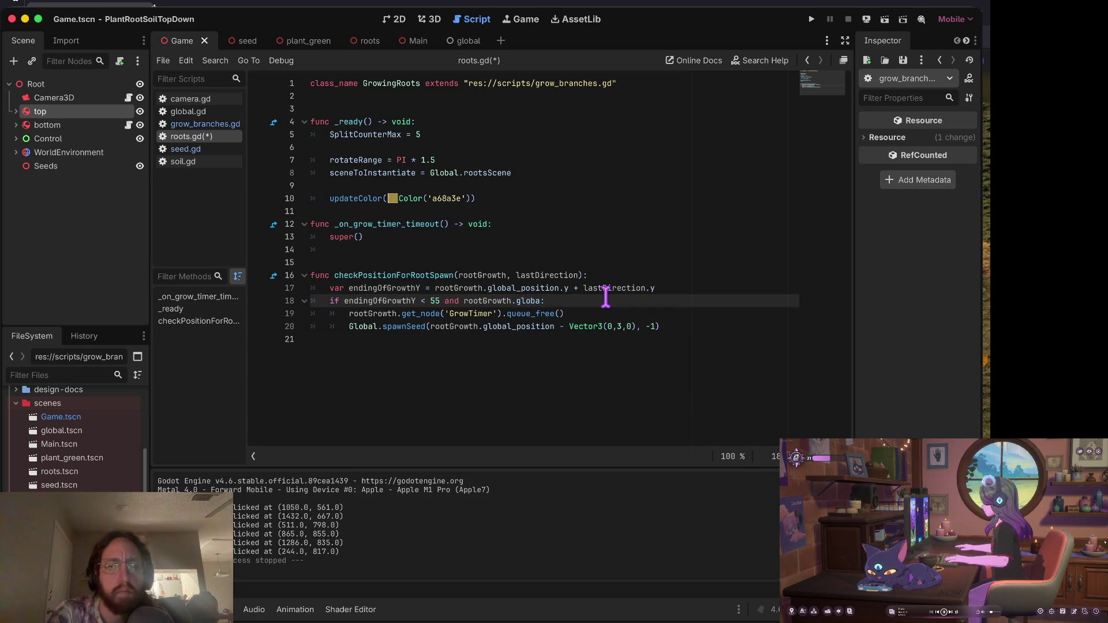
key(alt+BackSpace)
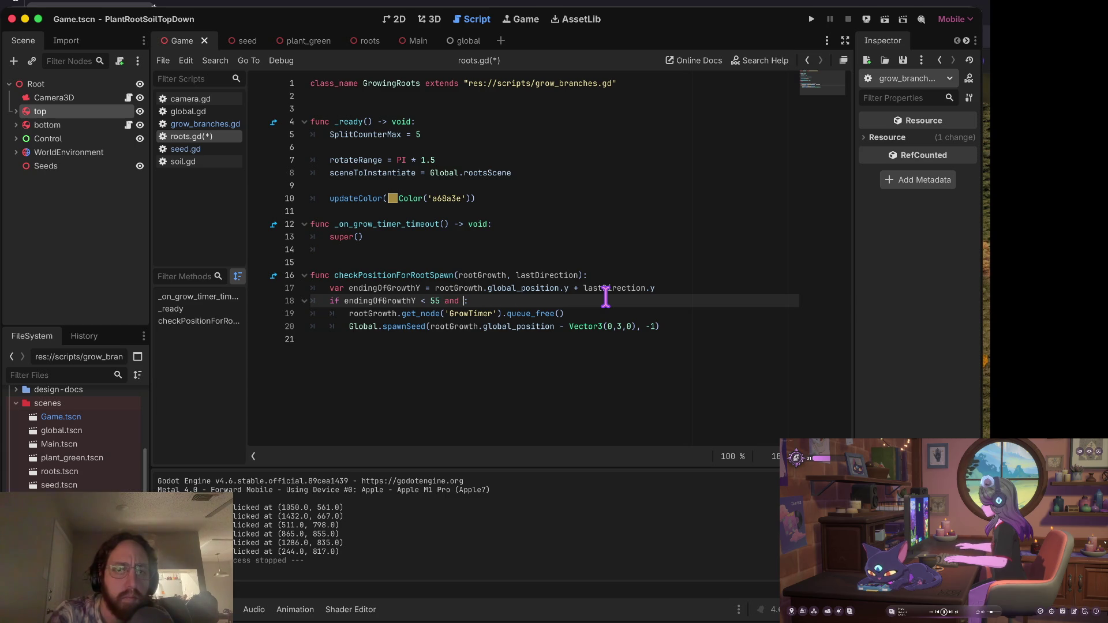
text(end)
key(Return)
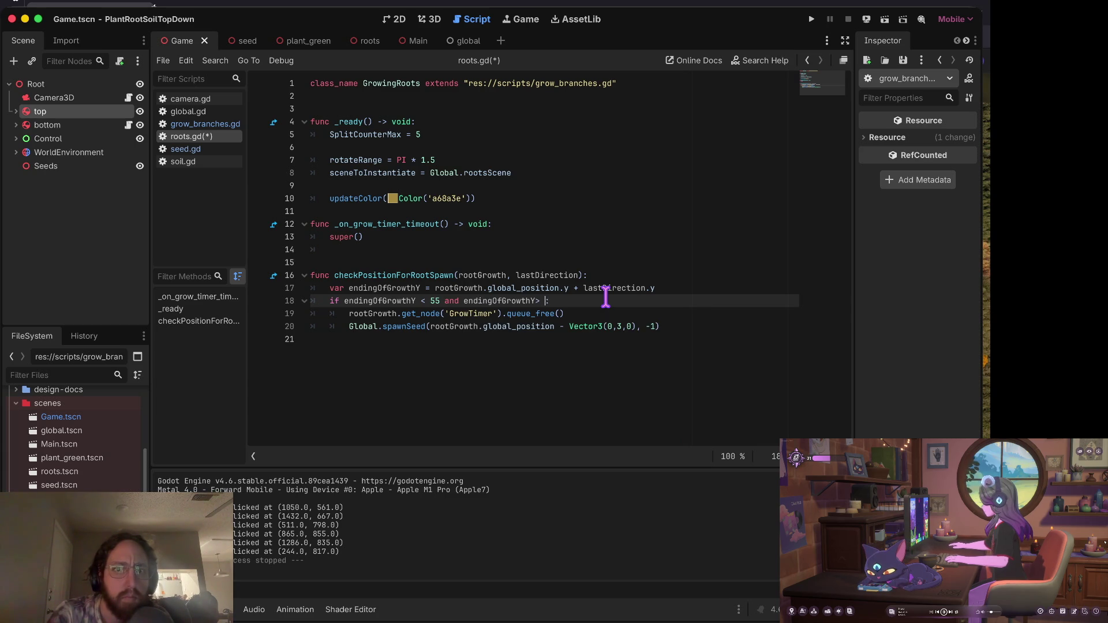
text(20)
key(ctrl+s)
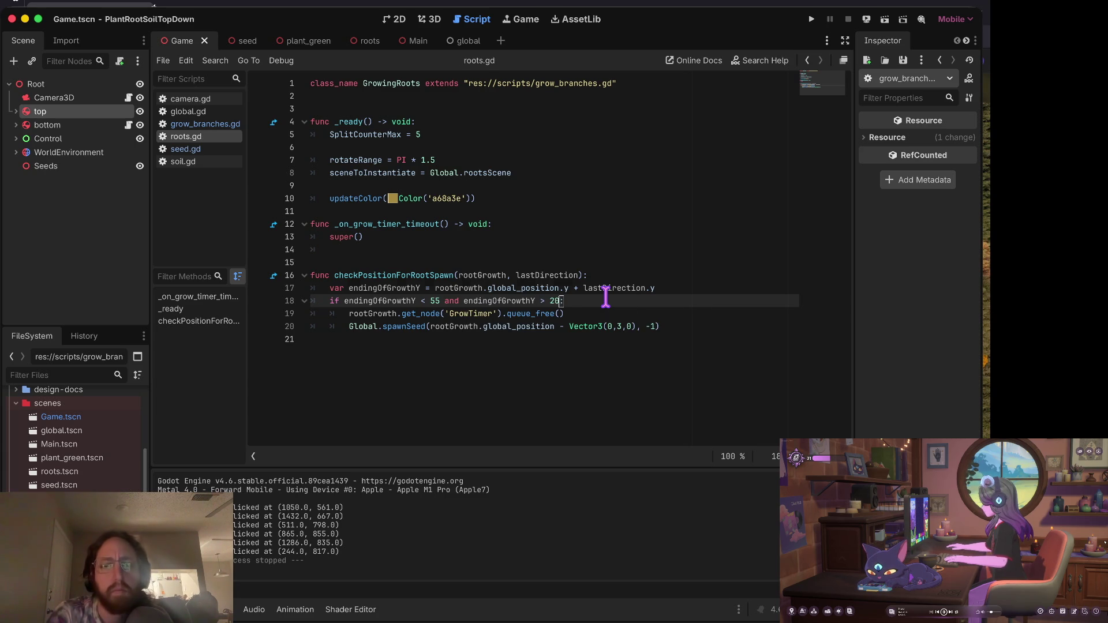
Run the game briefly to test the change, then stop it.
key(super+b)
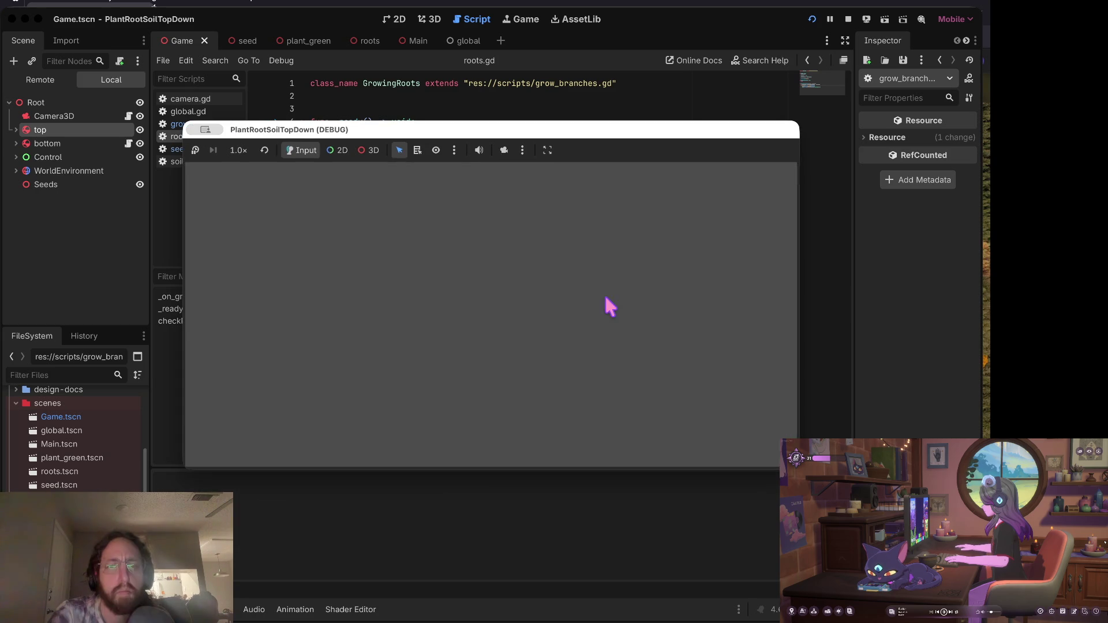
click(847, 23)
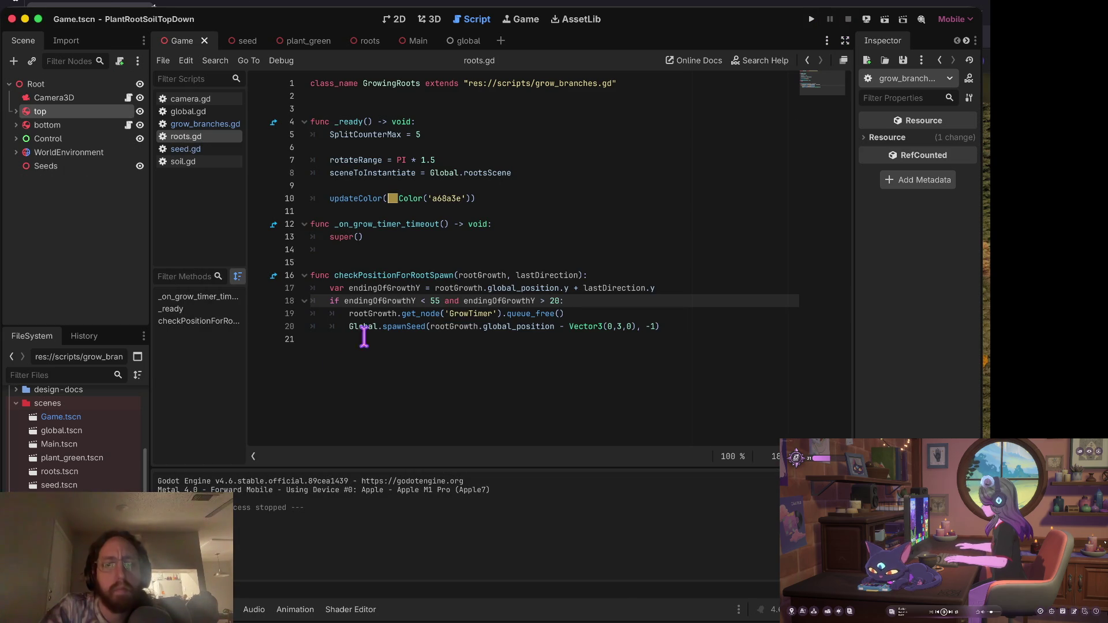
key(Down)
key(Down)
Start a second endingOfGrowthY check and paste the queue_free and spawnSeed lines beneath it.
key(End)
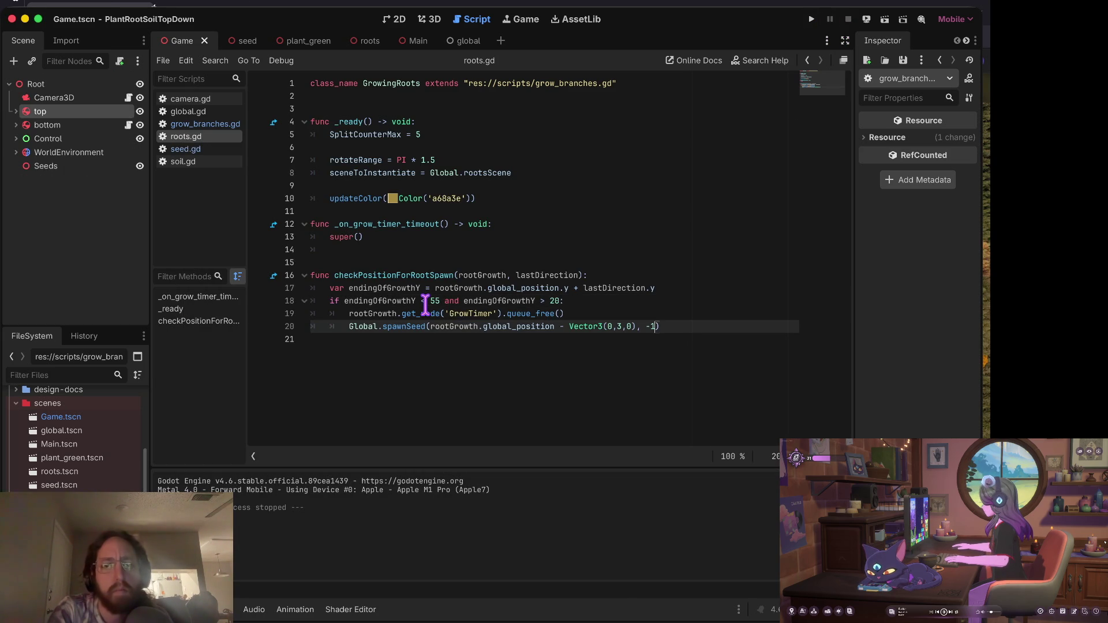
key(Return)
key(Return)
text(d)
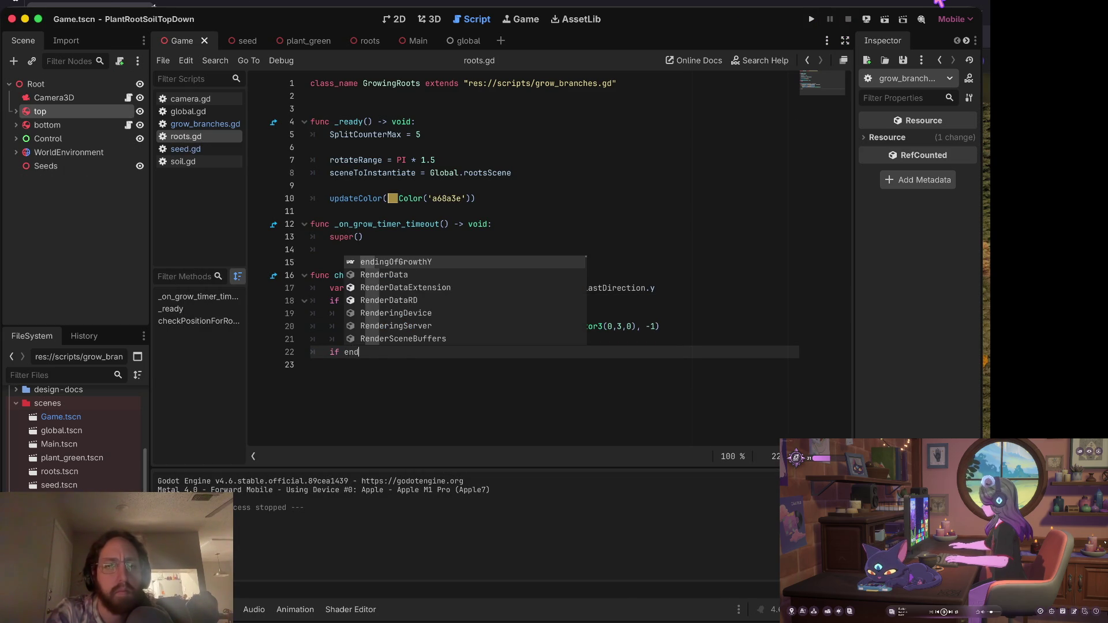
key(Return)
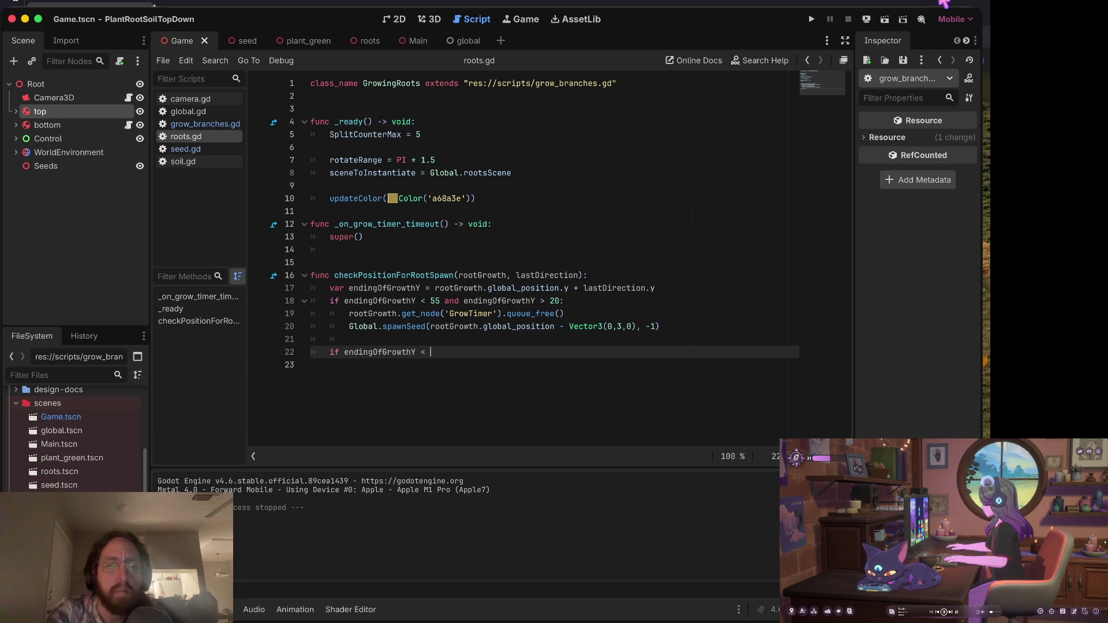
key(Up)
key(Up)
key(shift+Up)
key(ctrl+c)
key(Down)
key(Down)
key(End)
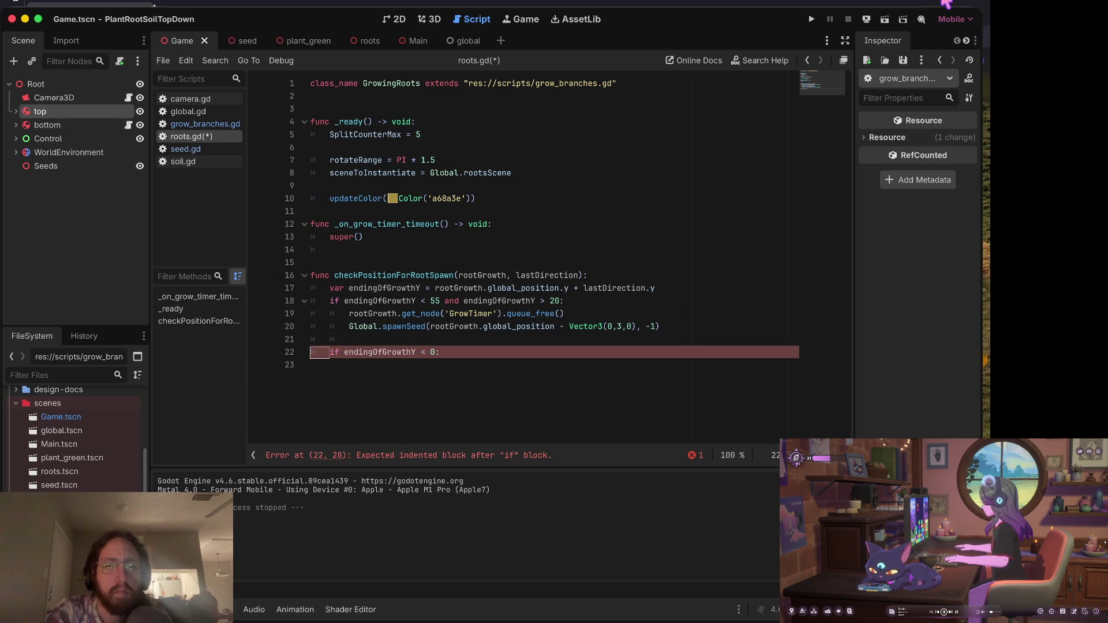
key(Return)
key(ctrl+v)
key(Up)
key(Up)
key(End)
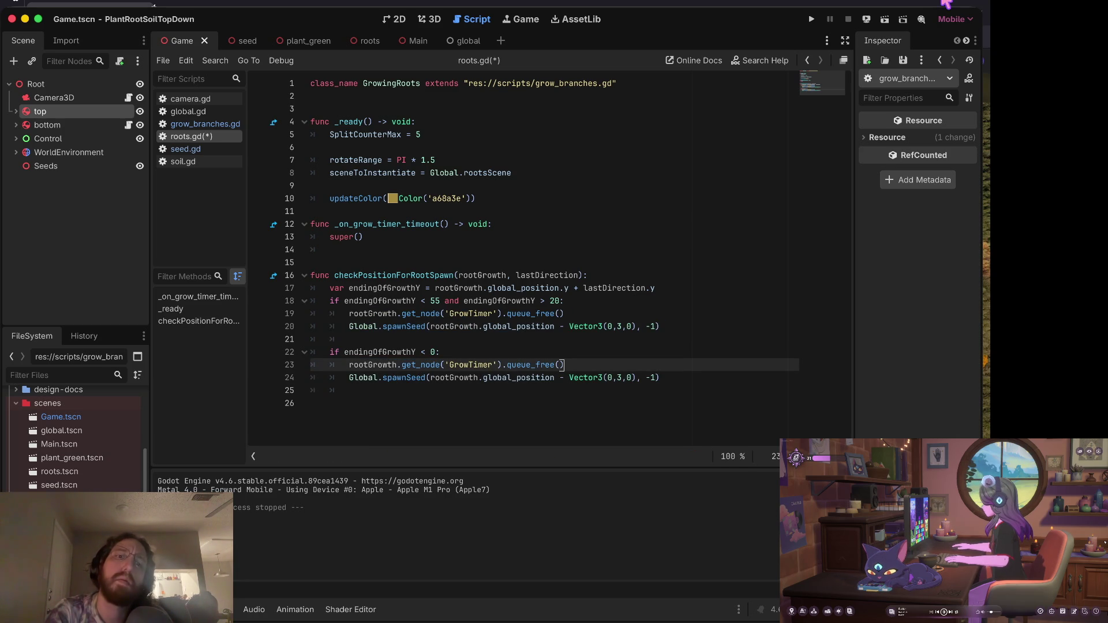
Complete the condition as endingOfGrowthY > 0 and endingOfGrowthY < 20, and save.
key(Up)
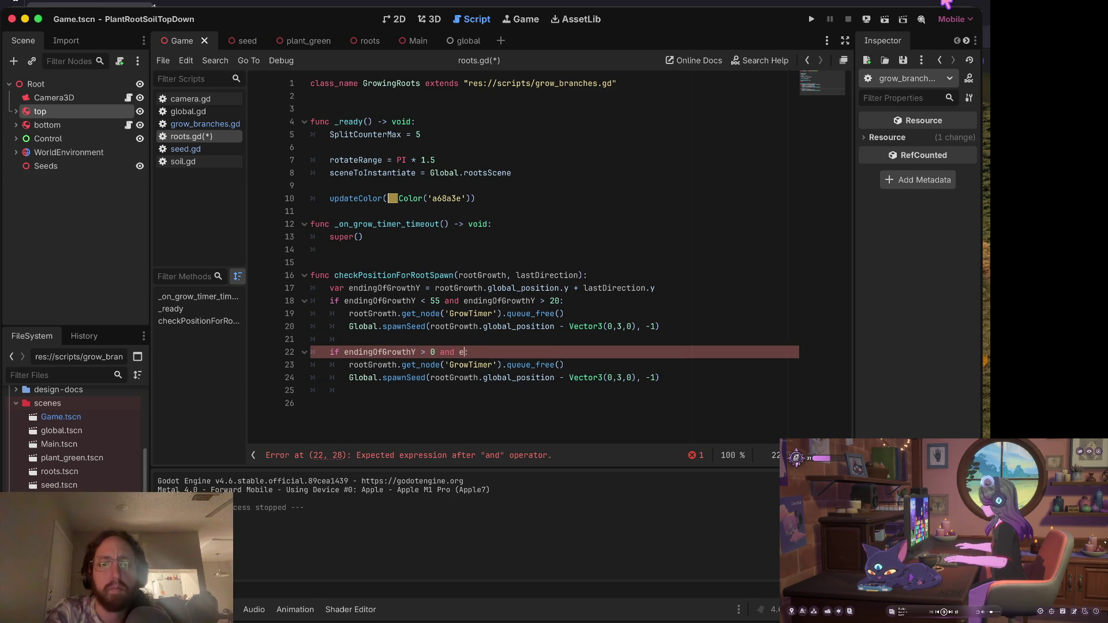
text(nding)
key(Return)
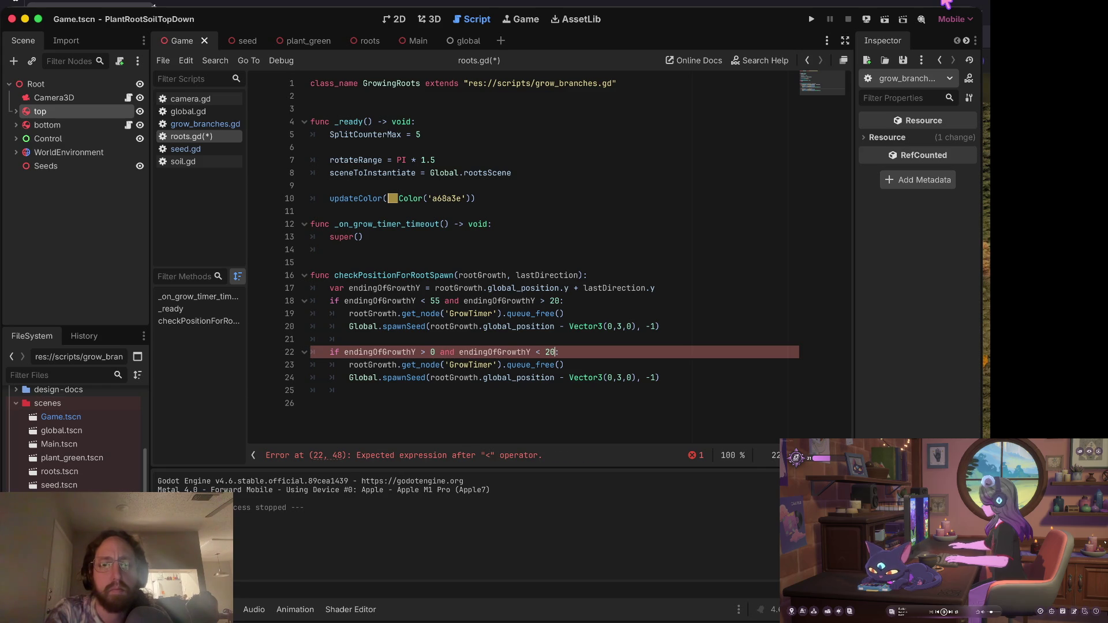
key(ctrl+s)
After a quick test run, fix the spawnSeed call on line 24 to use direction 1 and relaunch.
click(811, 19)
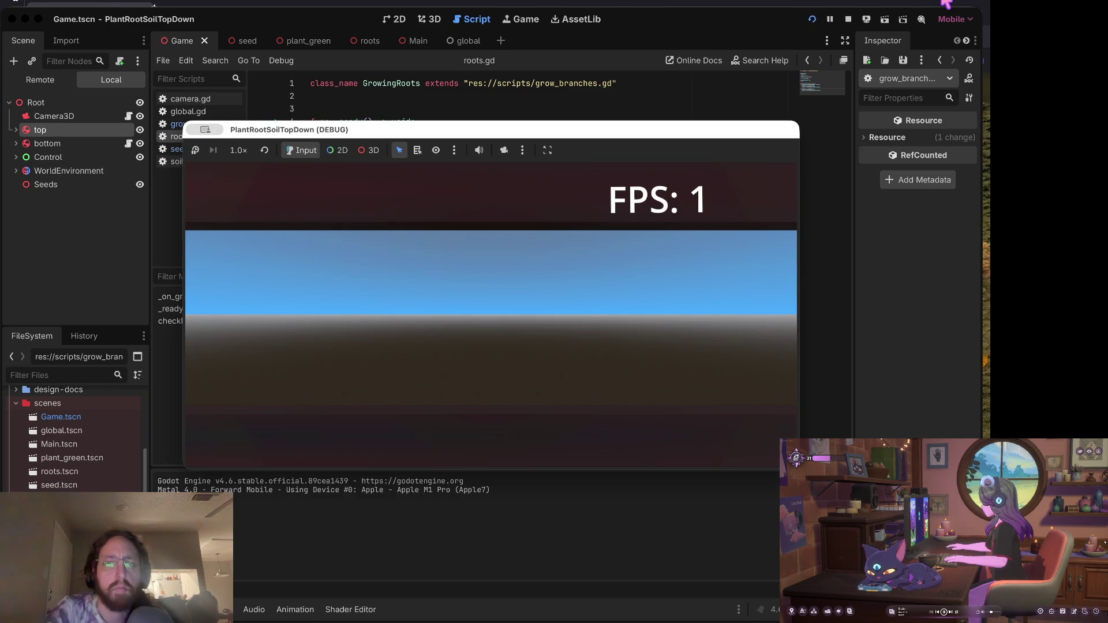
click(847, 19)
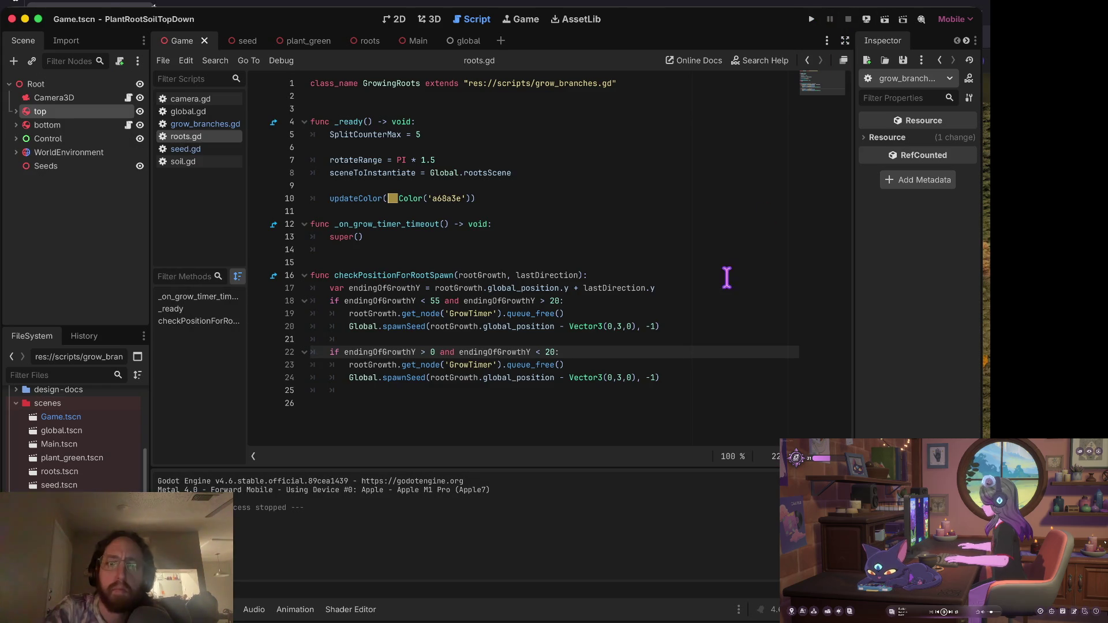
click(651, 377)
text())
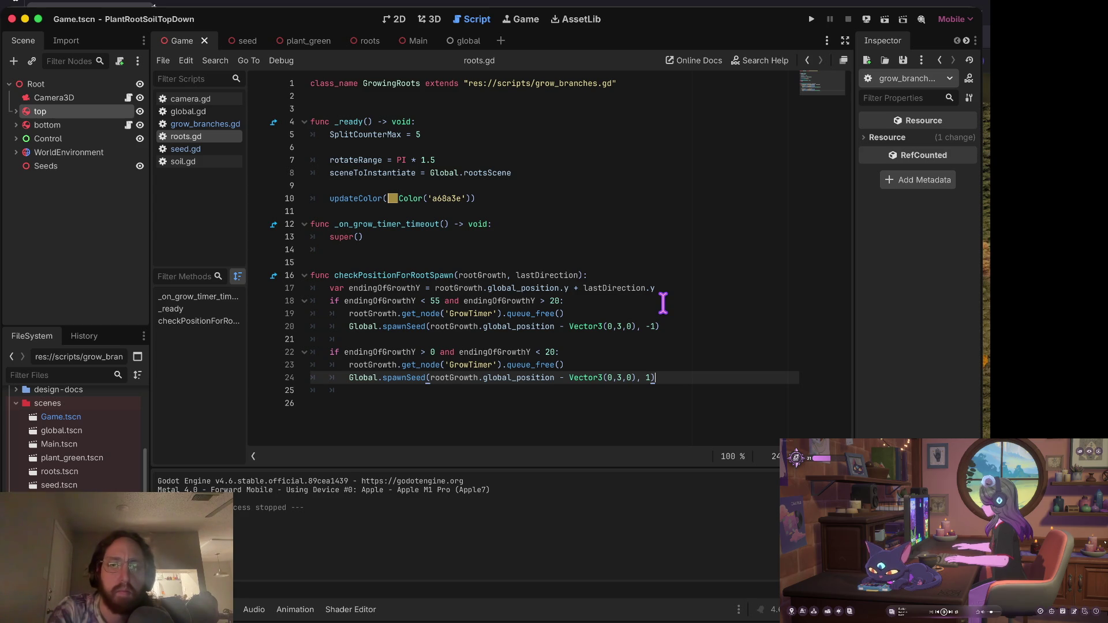
key(super+b)
Plant roots at five spots on the ground, let the tangles grow, then stop the game.
click(495, 361)
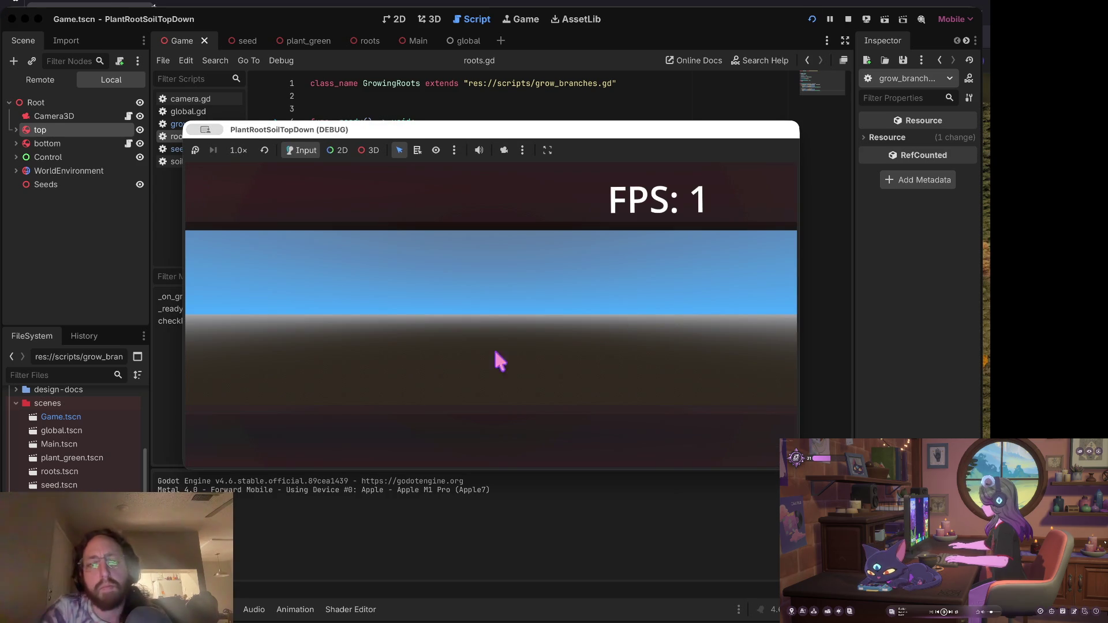
click(351, 353)
click(581, 368)
click(311, 370)
click(446, 384)
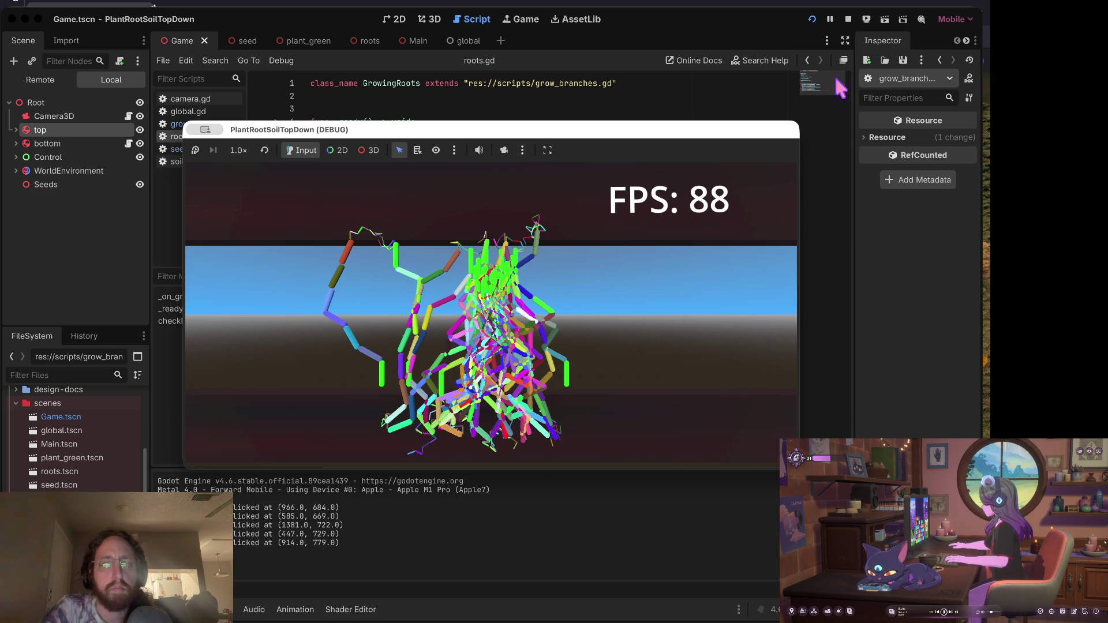
click(848, 19)
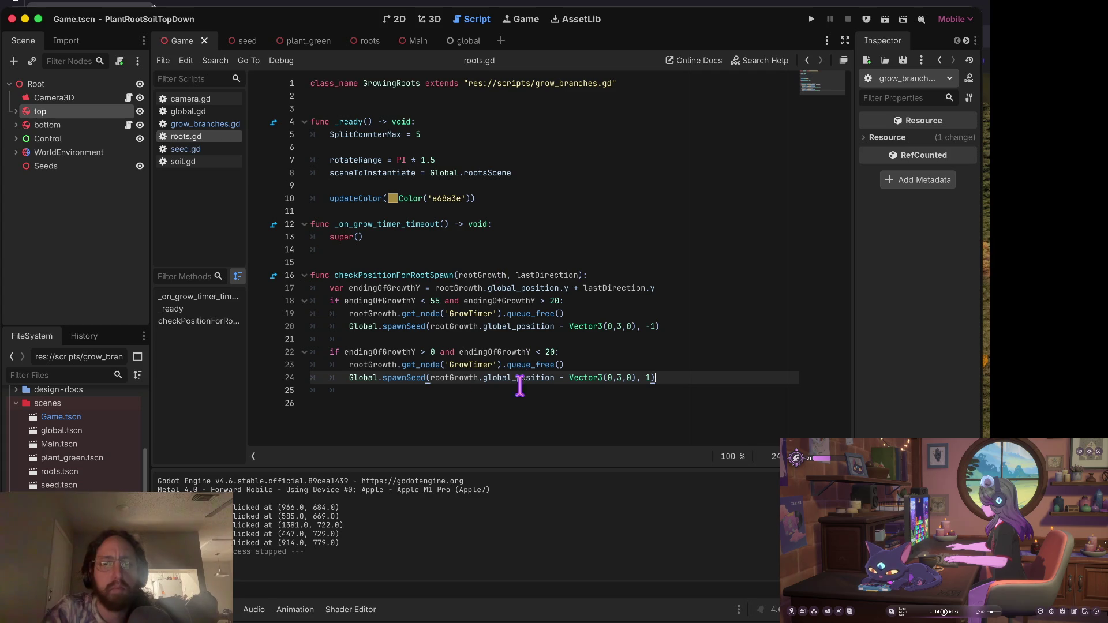
Change the 20 thresholds on lines 18 and 22 to 5.
double_click(554, 301)
text(5)
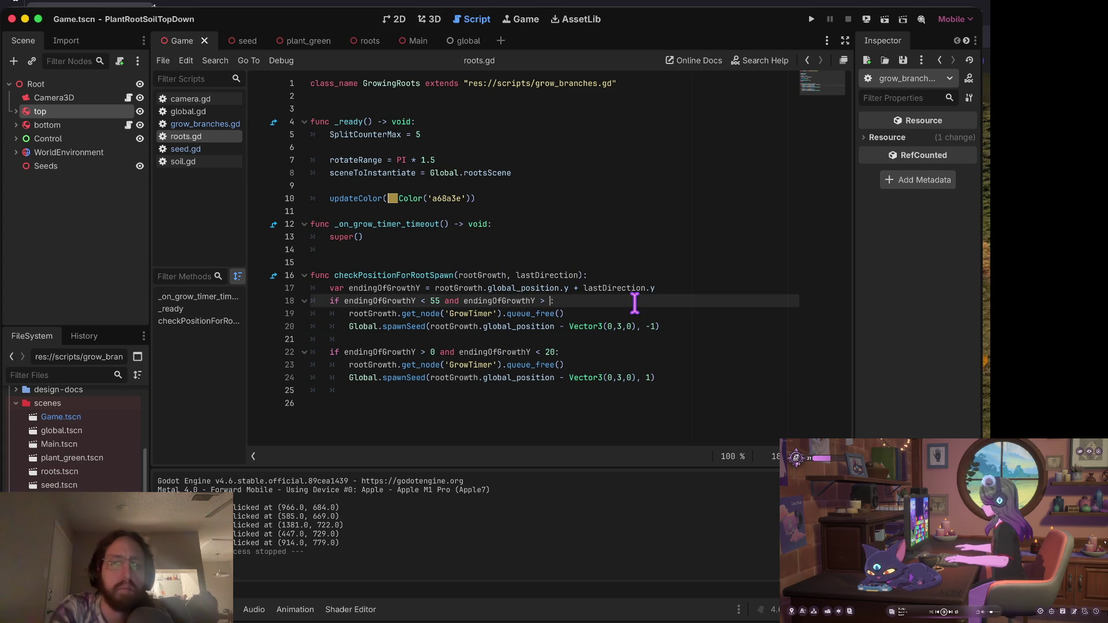
double_click(550, 352)
text(5)
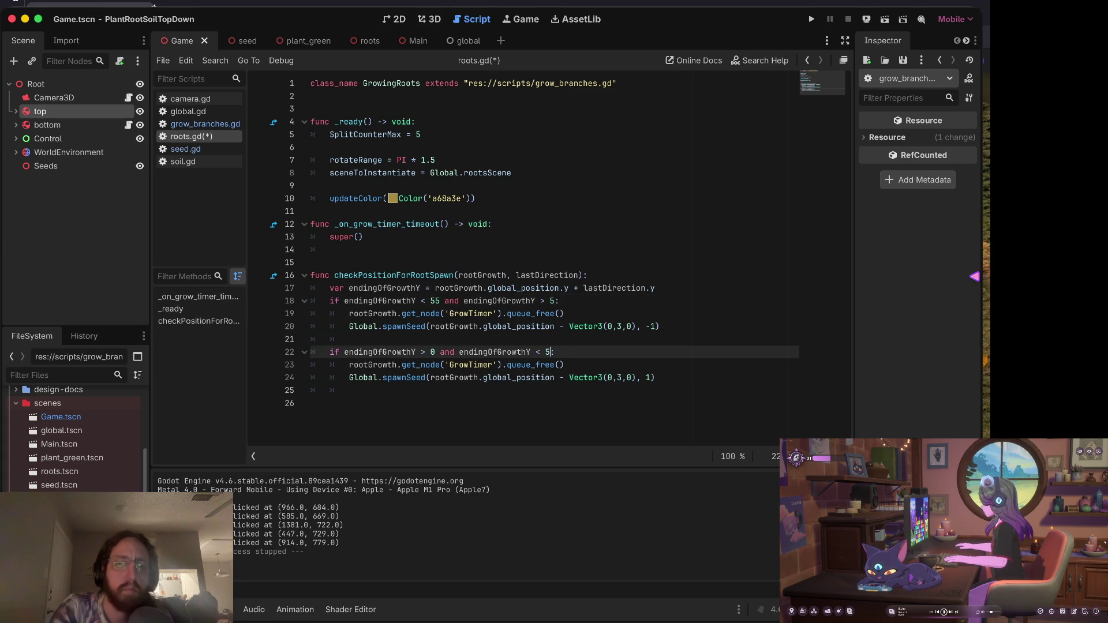
Test the 5 thresholds by planting three roots, then stop the game.
key(super+b)
click(561, 297)
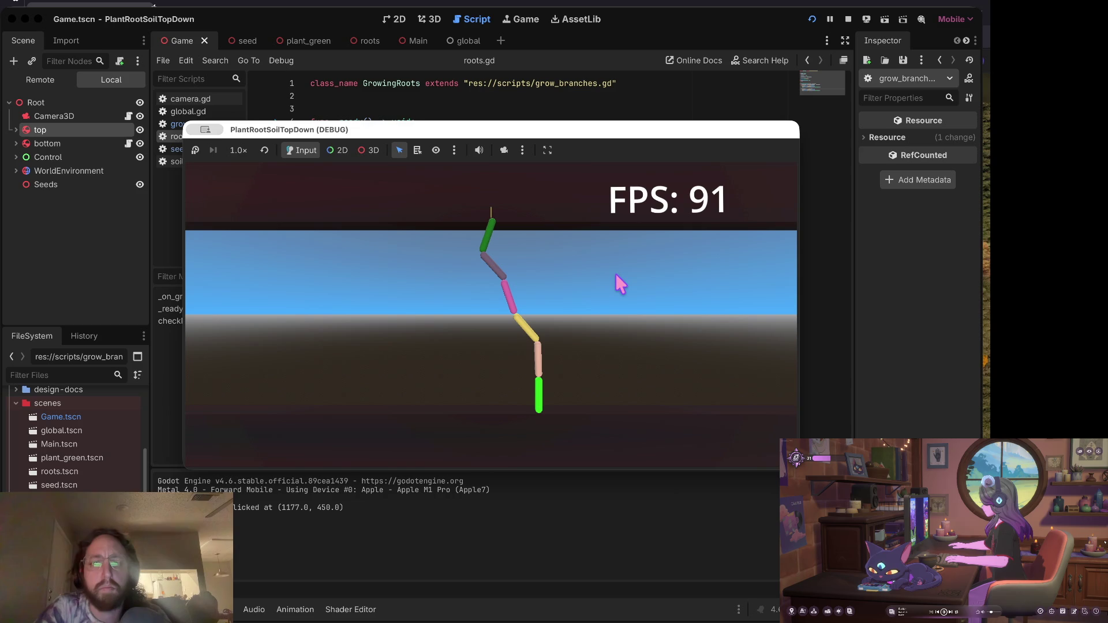
click(370, 346)
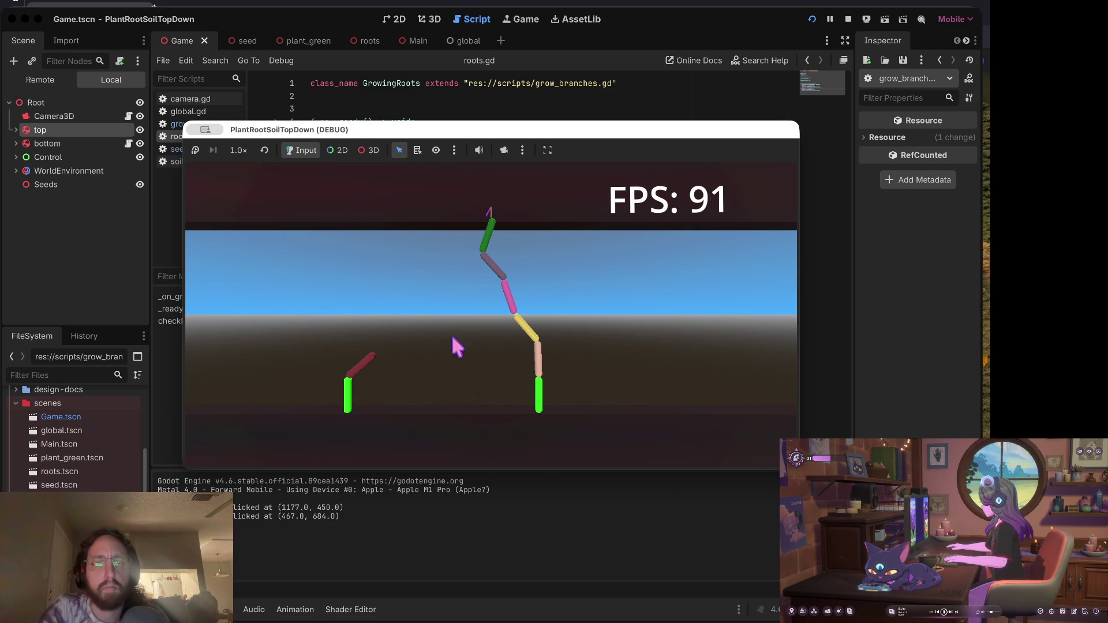
click(691, 344)
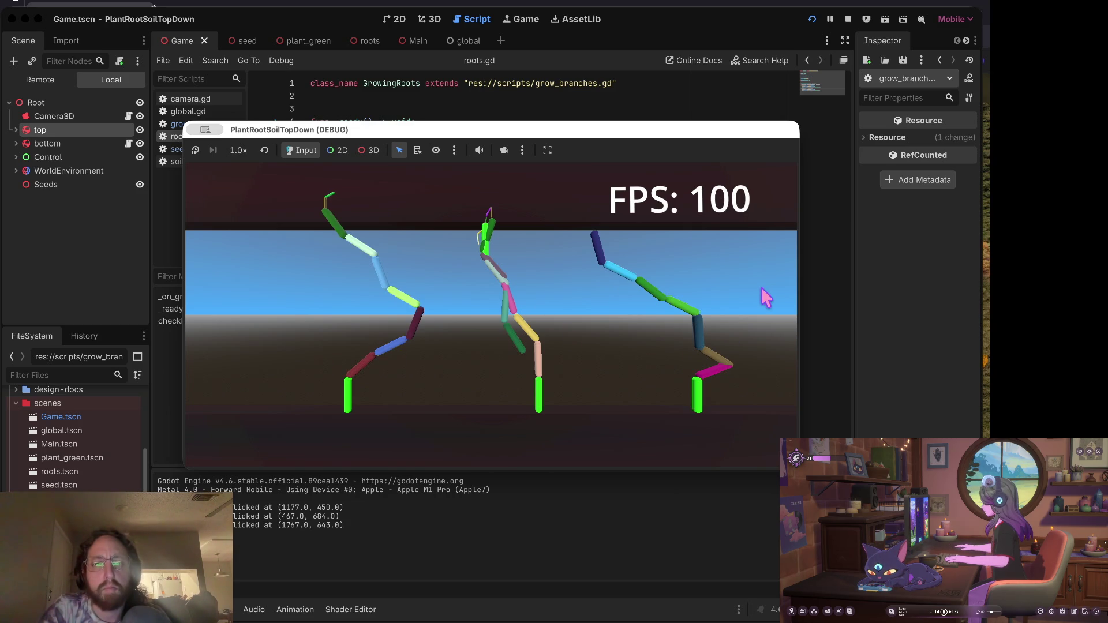
scroll(760, 286, down, 3)
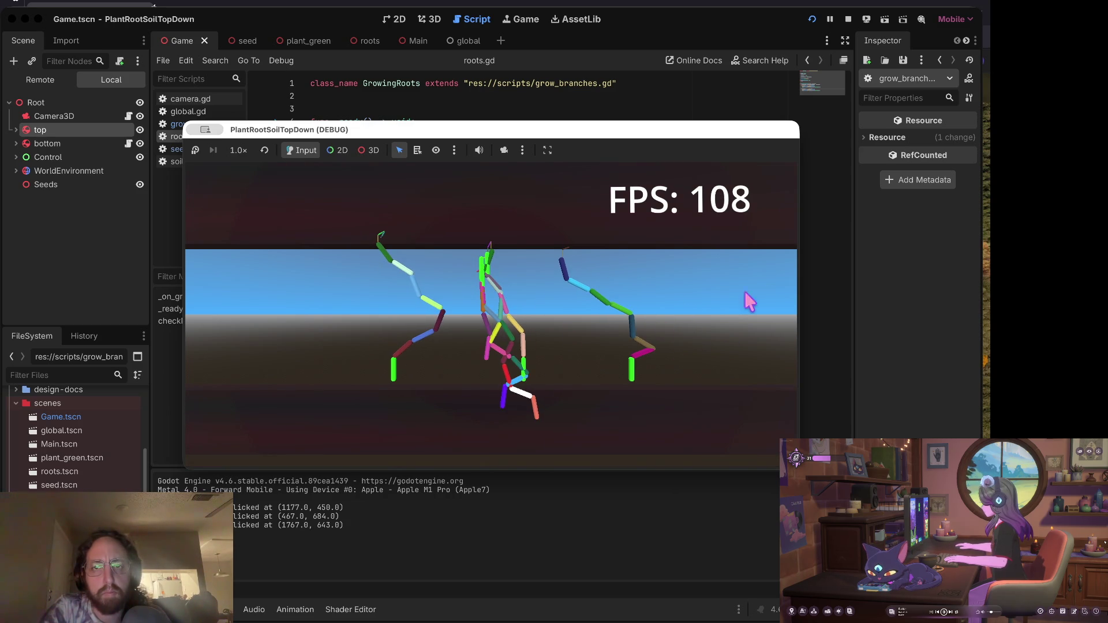
click(848, 20)
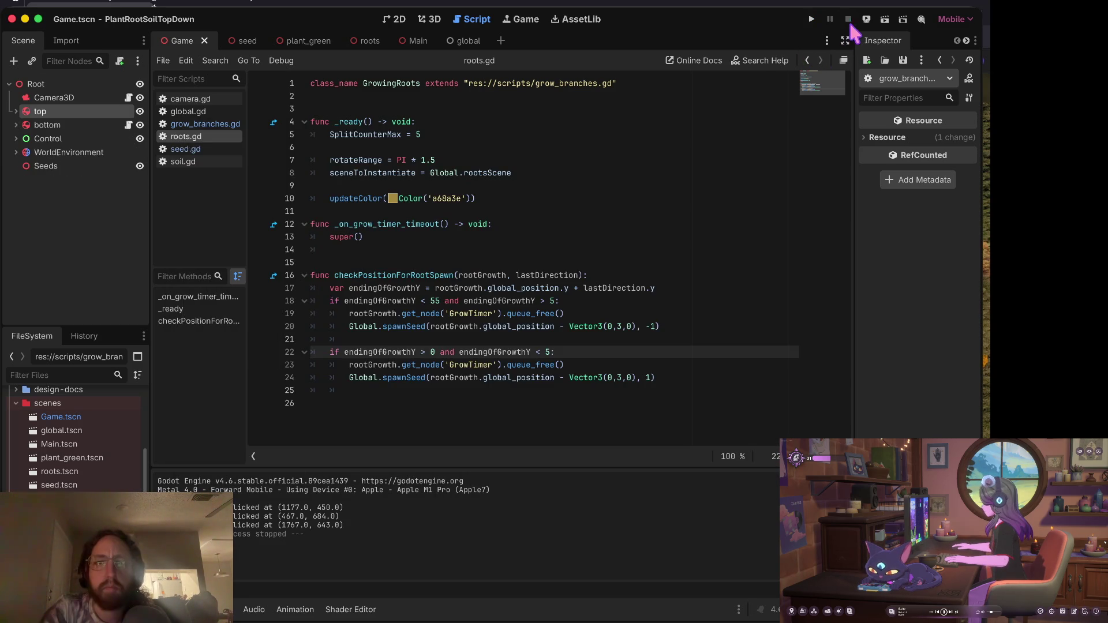
Raise line 18's threshold to > 50, save, and relaunch the game, planting four roots.
click(554, 302)
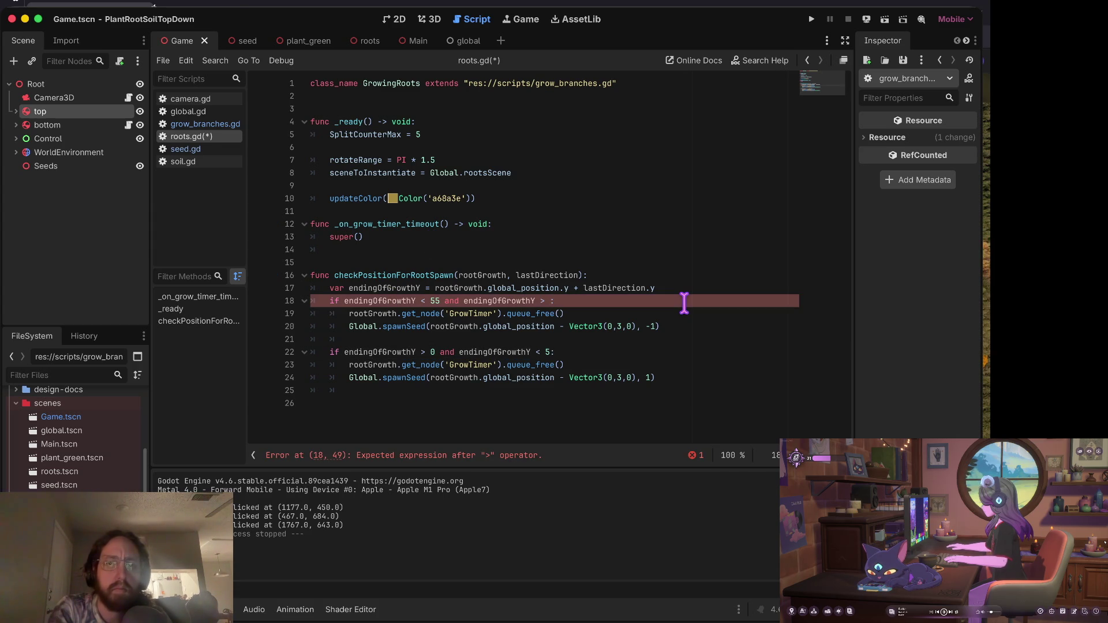
text(50)
key(Down)
key(Down)
key(Down)
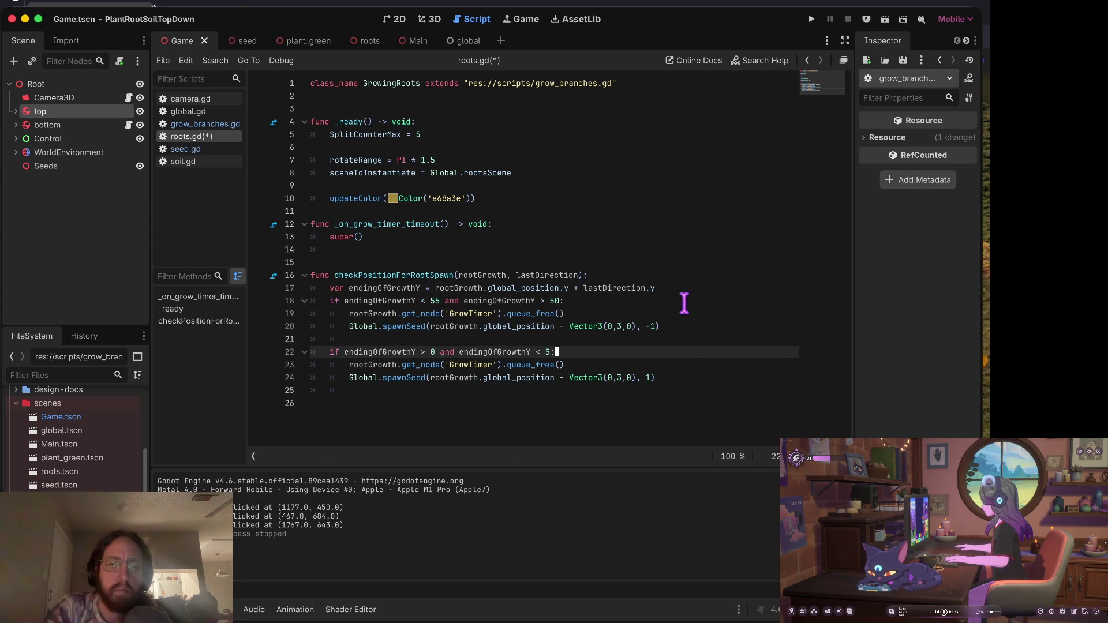
key(super+s)
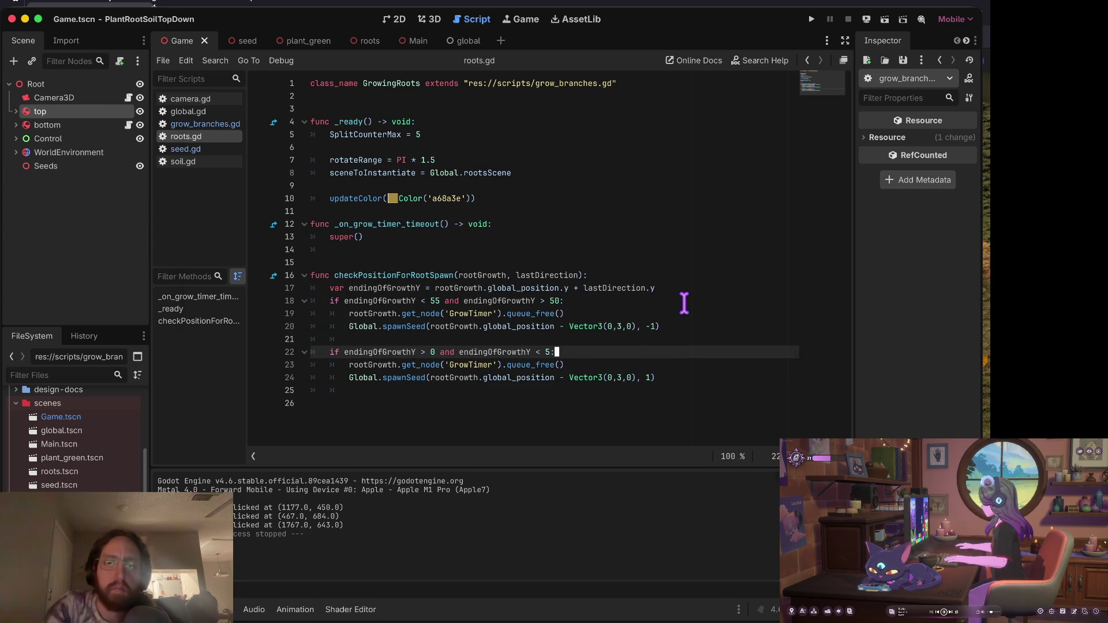
key(super+b)
click(423, 371)
click(621, 360)
click(293, 379)
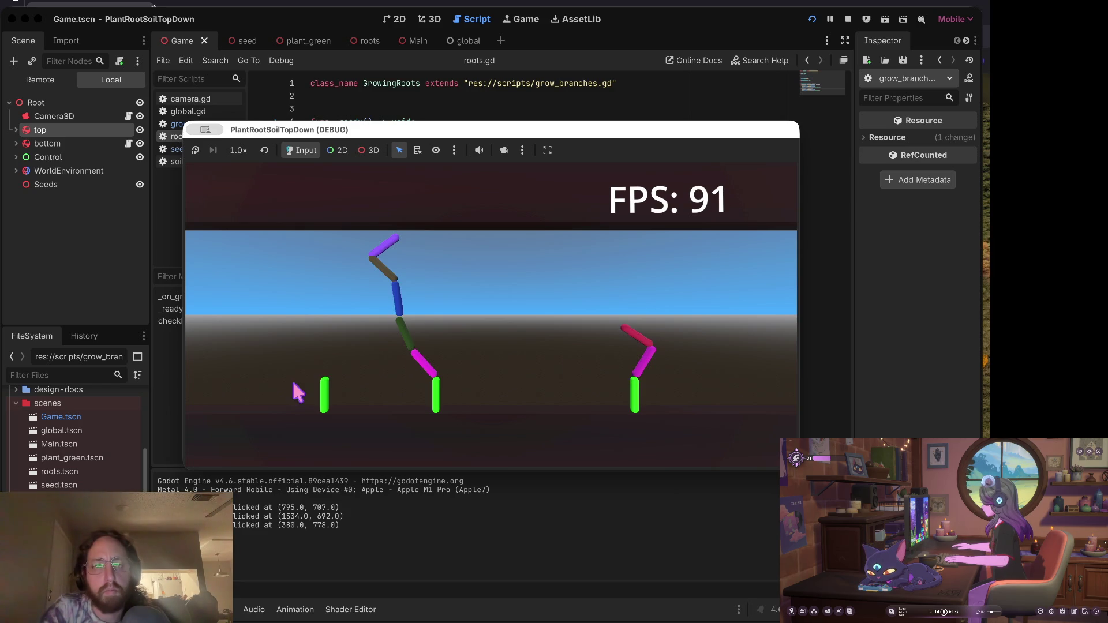
click(524, 382)
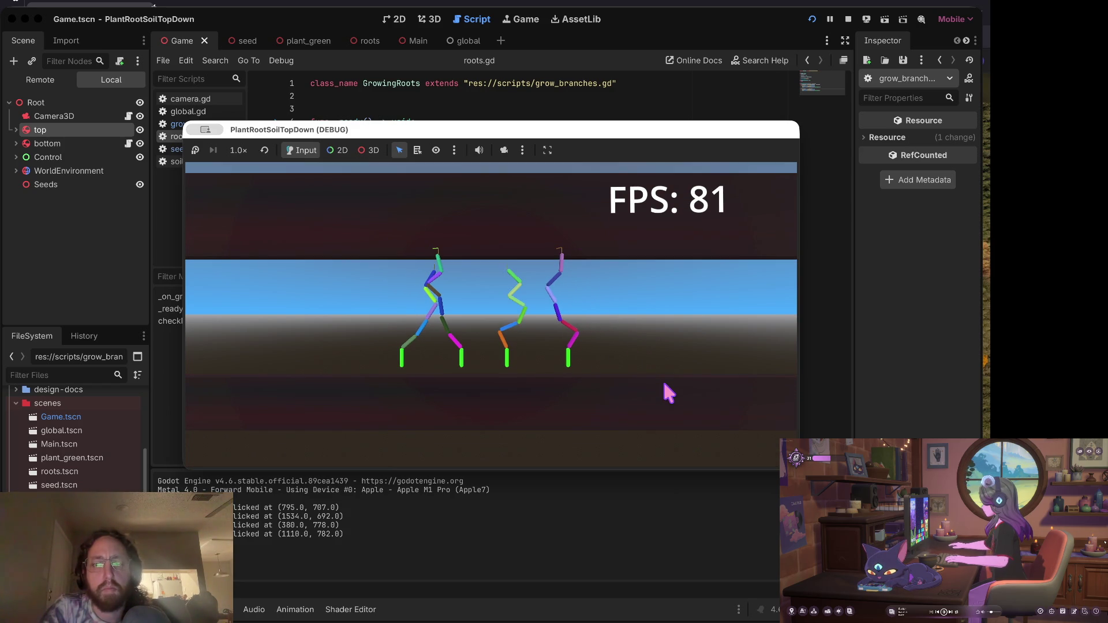
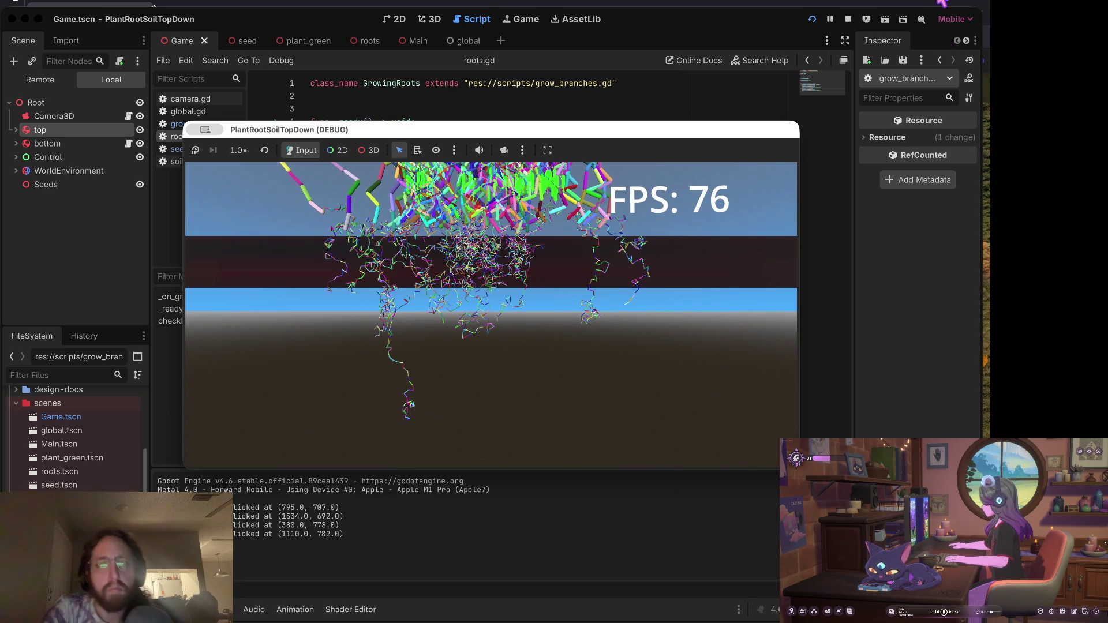
Stop the game and change line 18's condition to rootGrowth.global_position.y > 55.
click(847, 19)
click(499, 263)
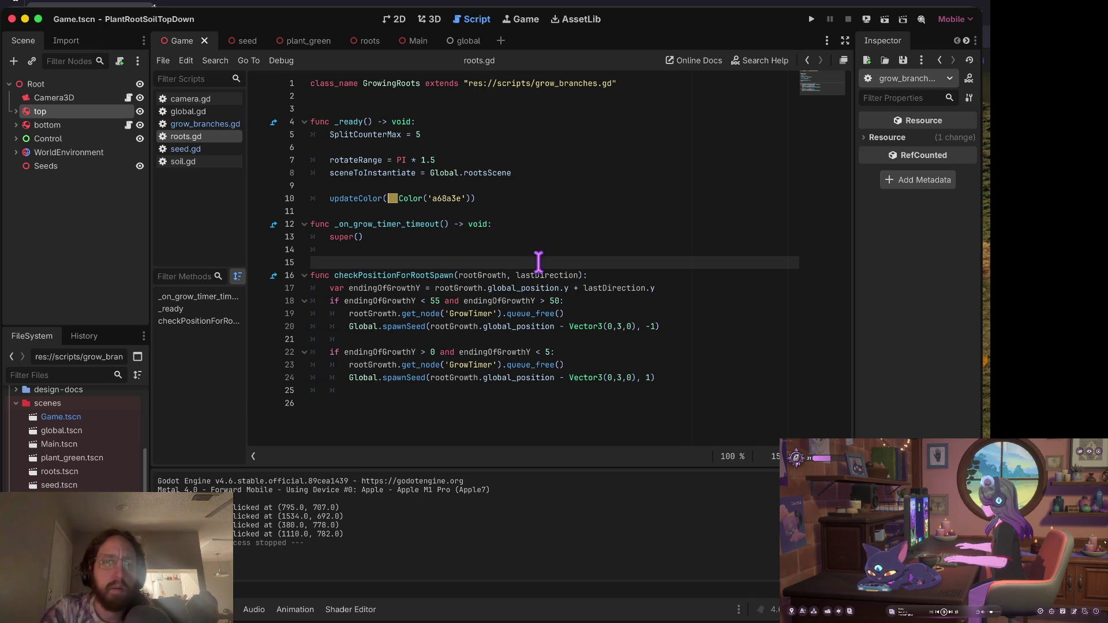
click(431, 300)
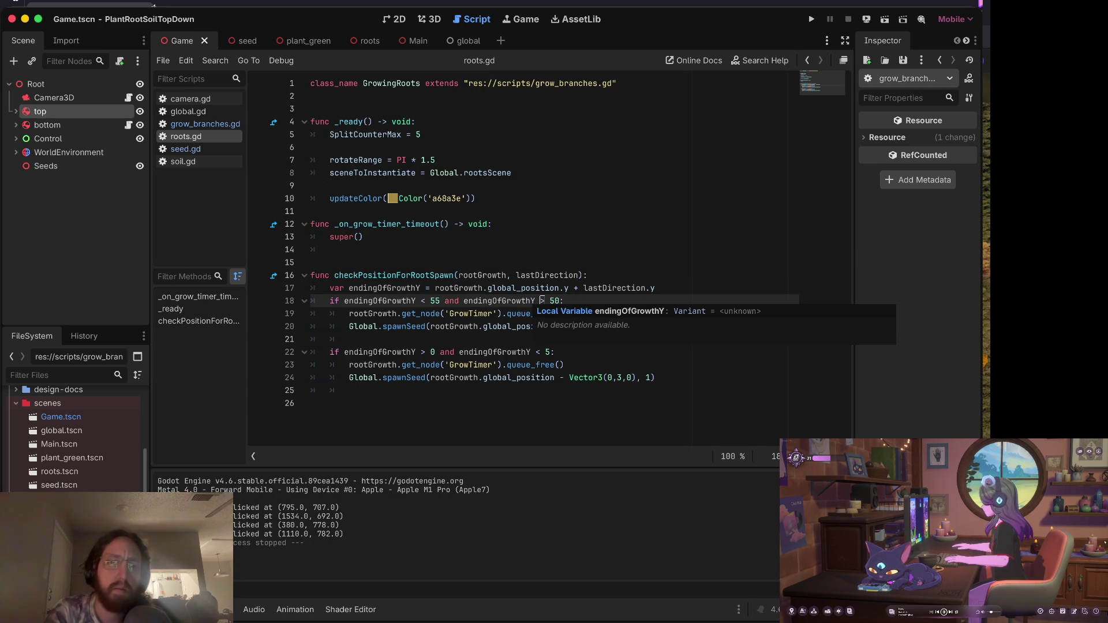
double_click(529, 301)
key(BackSpace)
key(Delete)
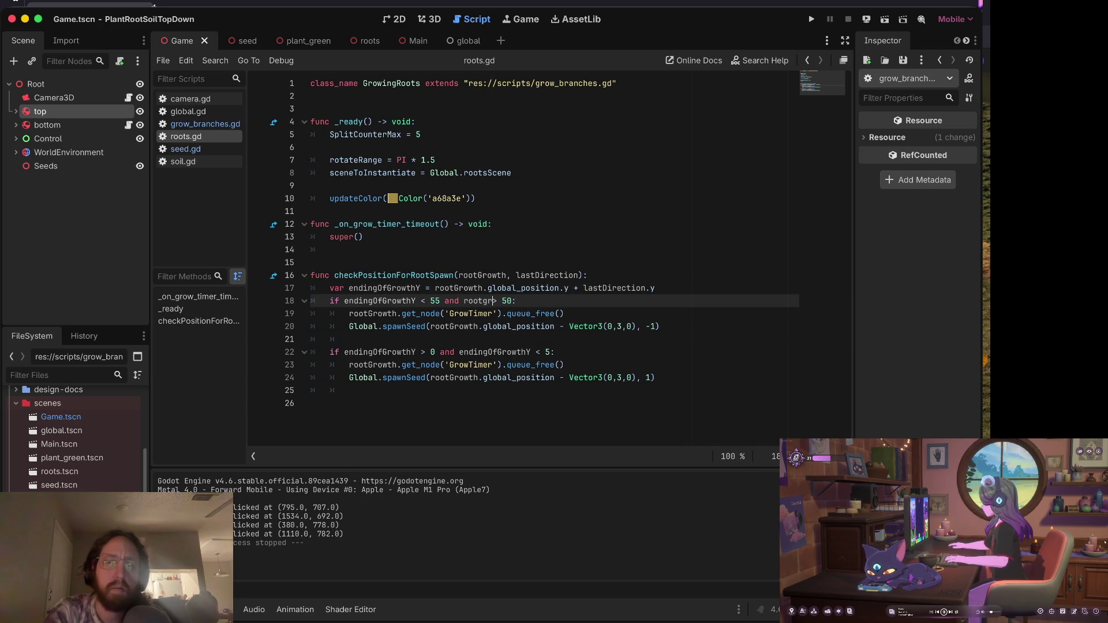
key(Return)
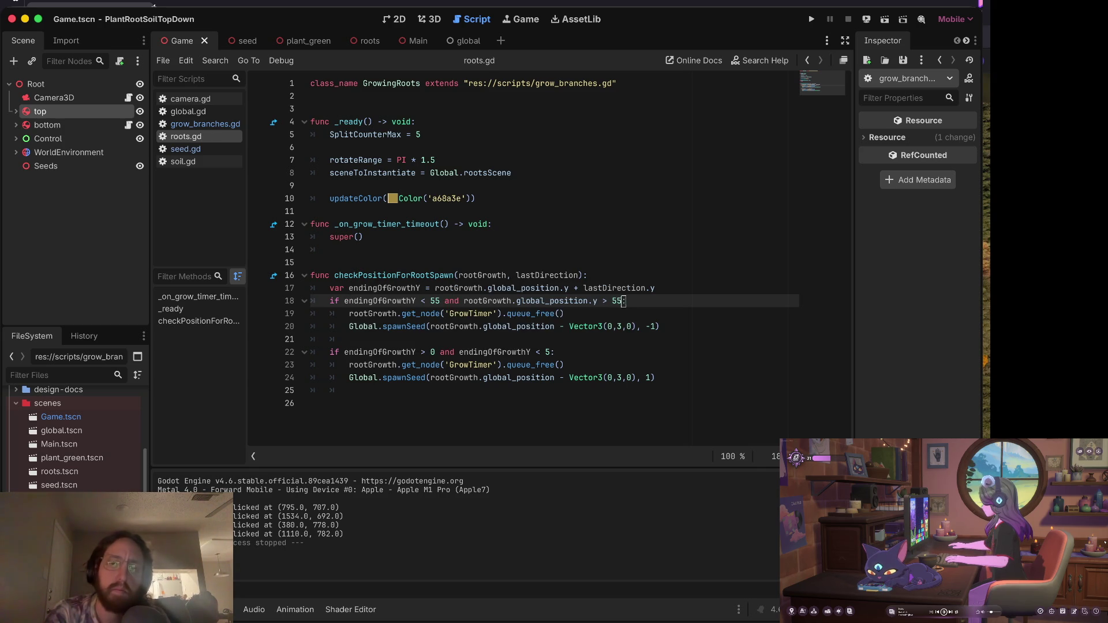
Set line 22's upper bound to 0, save, and test-run the game briefly.
key(Down)
key(Down)
key(Down)
text(0)
key(ctrl+s)
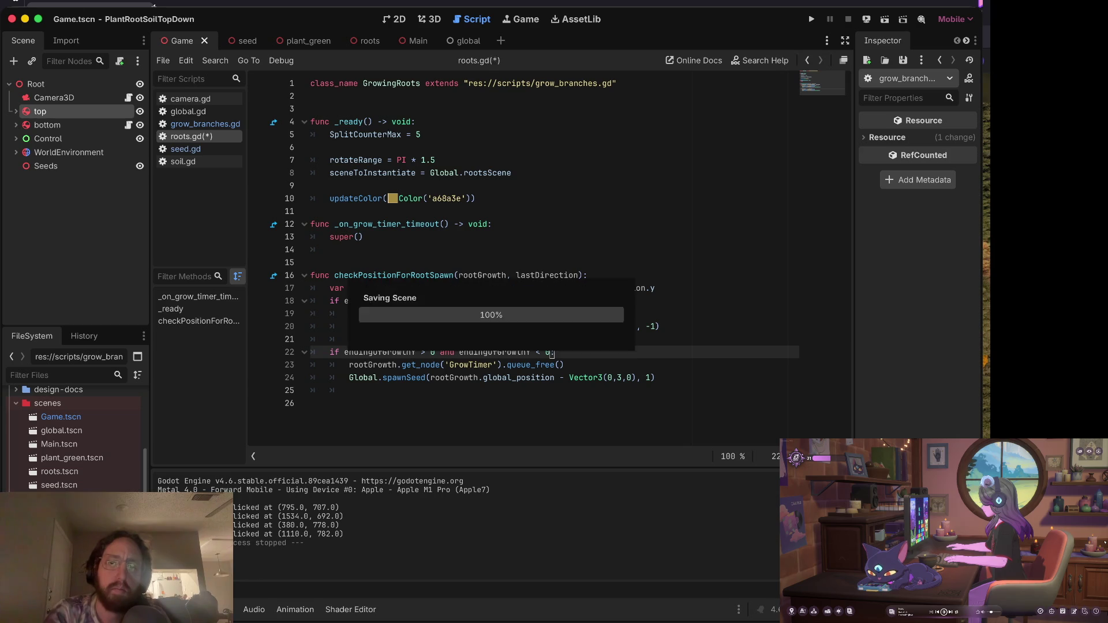
key(super+b)
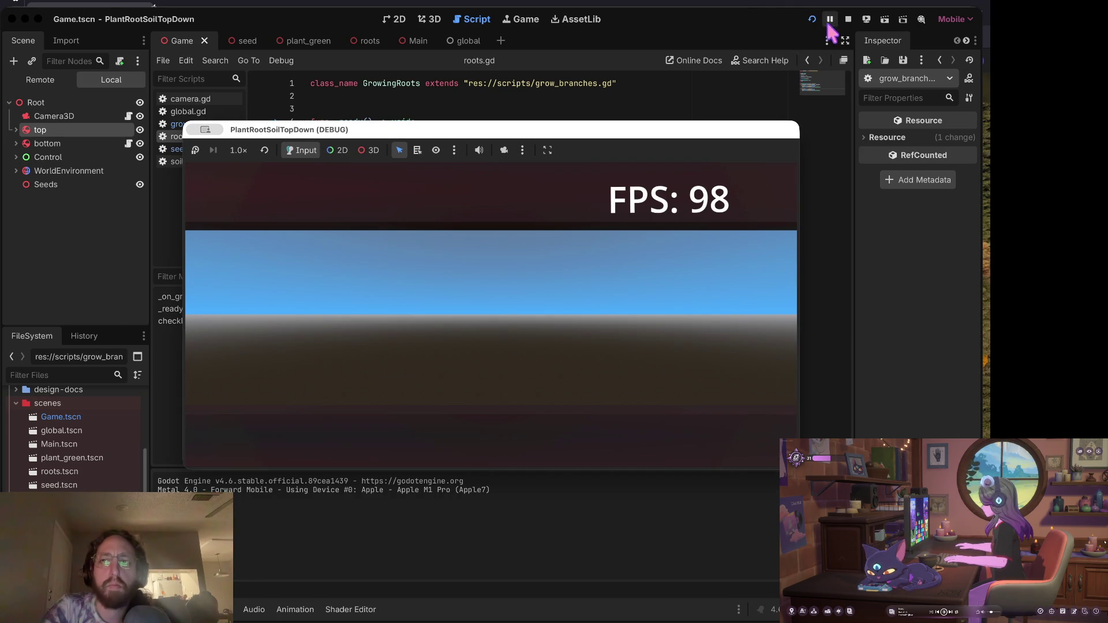
click(848, 20)
Copy the rootGrowth.global_position.y expression from the line 18 condition.
key(Up)
key(Up)
key(Up)
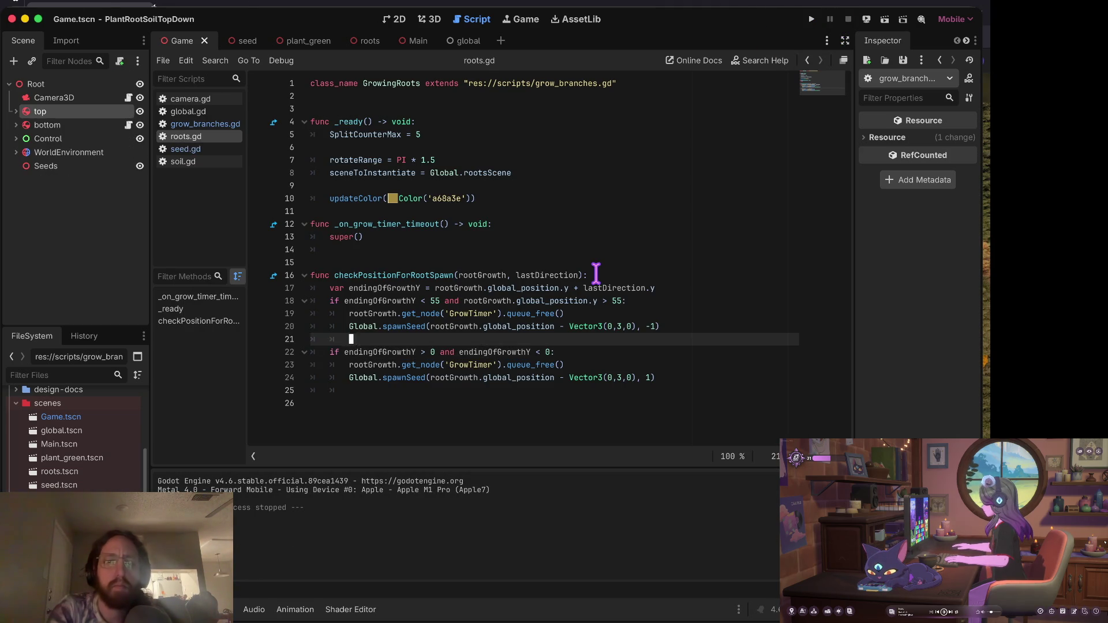
key(Down)
key(Up)
key(Up)
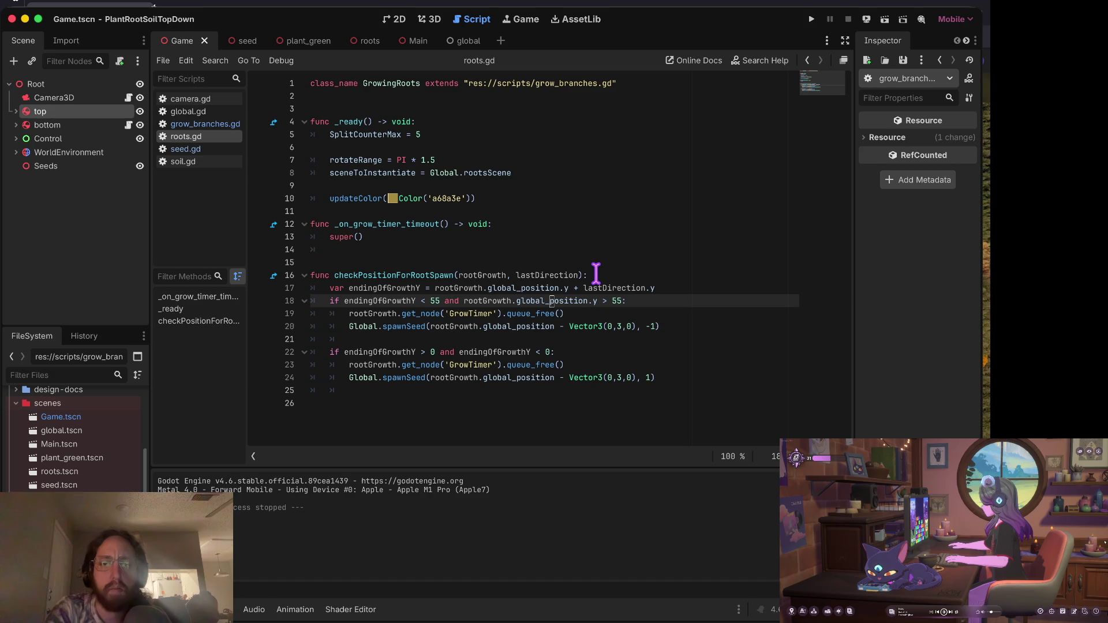
key(ctrl+Right)
key(Right)
key(shift+Right)
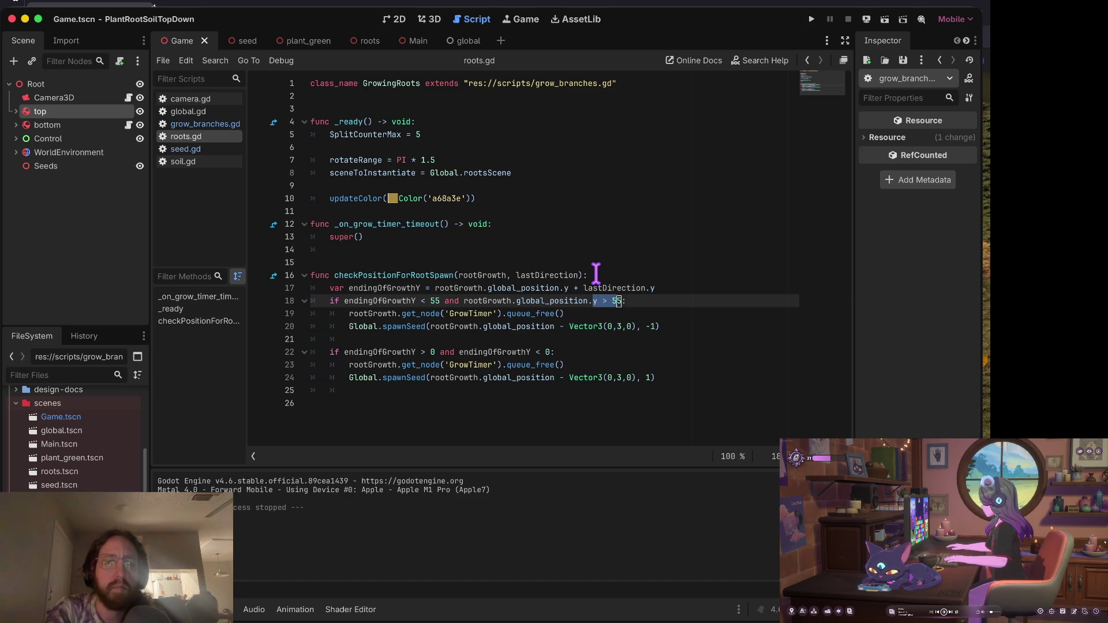
key(shift+Home)
key(Right)
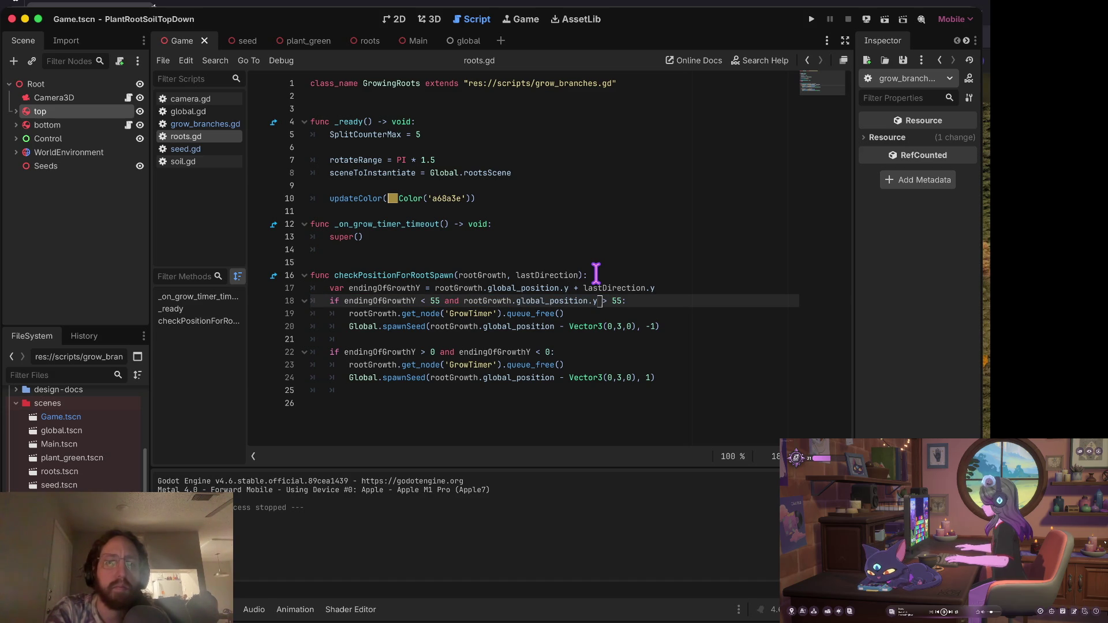
key(alt+Left)
key(alt+Left)
key(alt+Left)
key(shift+alt+Right)
key(shift+alt+Right)
key(shift+alt+Right)
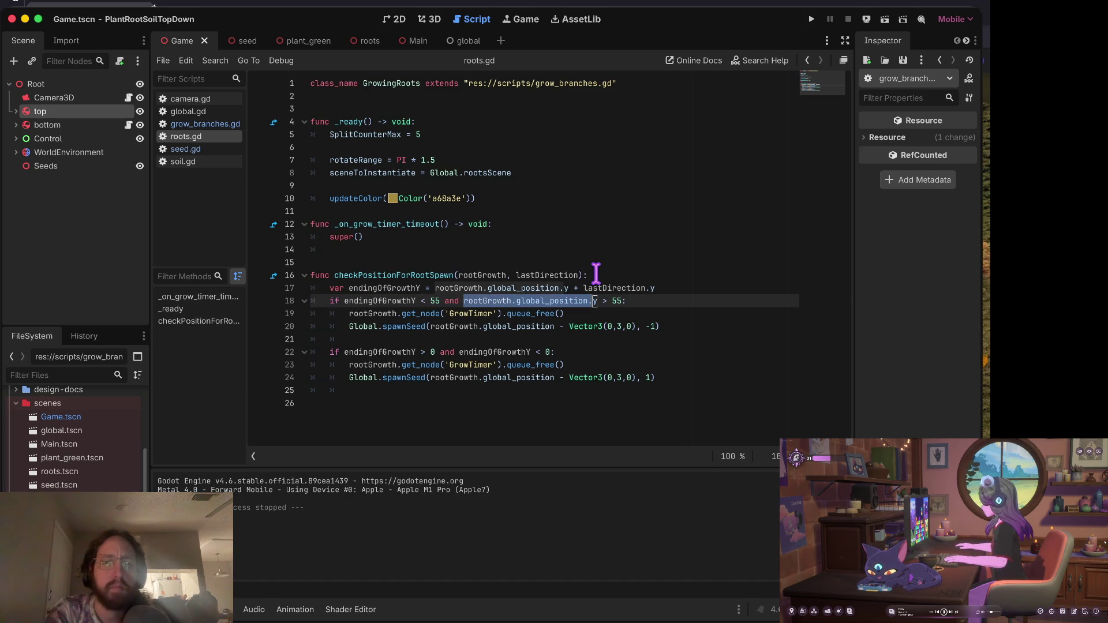
key(Down)
key(Down)
key(Down)
key(Down)
key(Down)
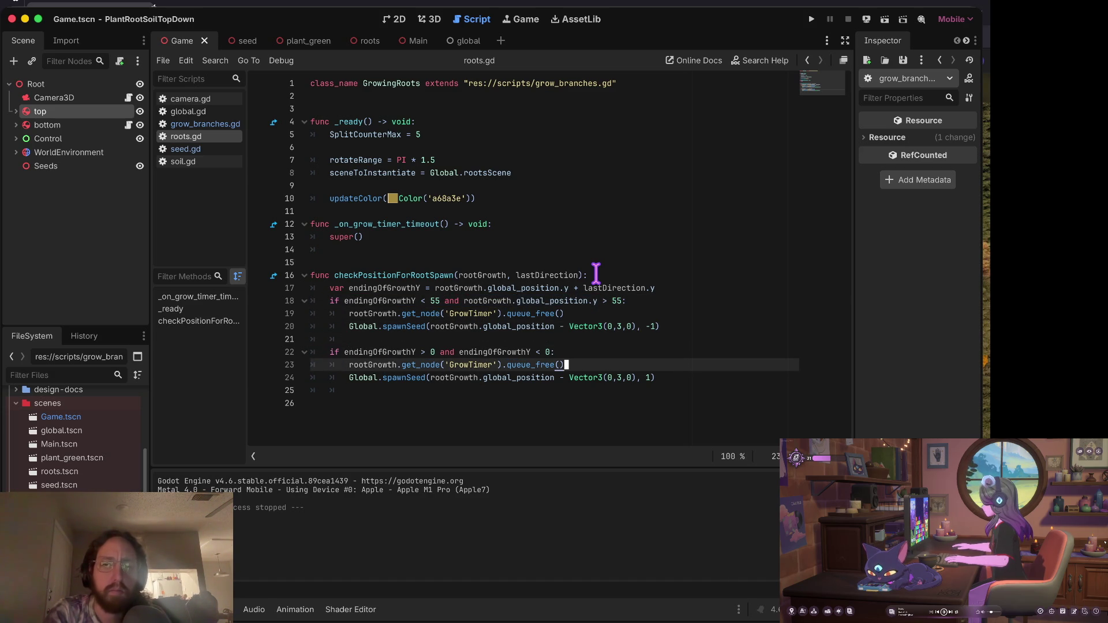
Replace line 22's second comparison with rootGrowth.global_position.y < 0.
key(Up)
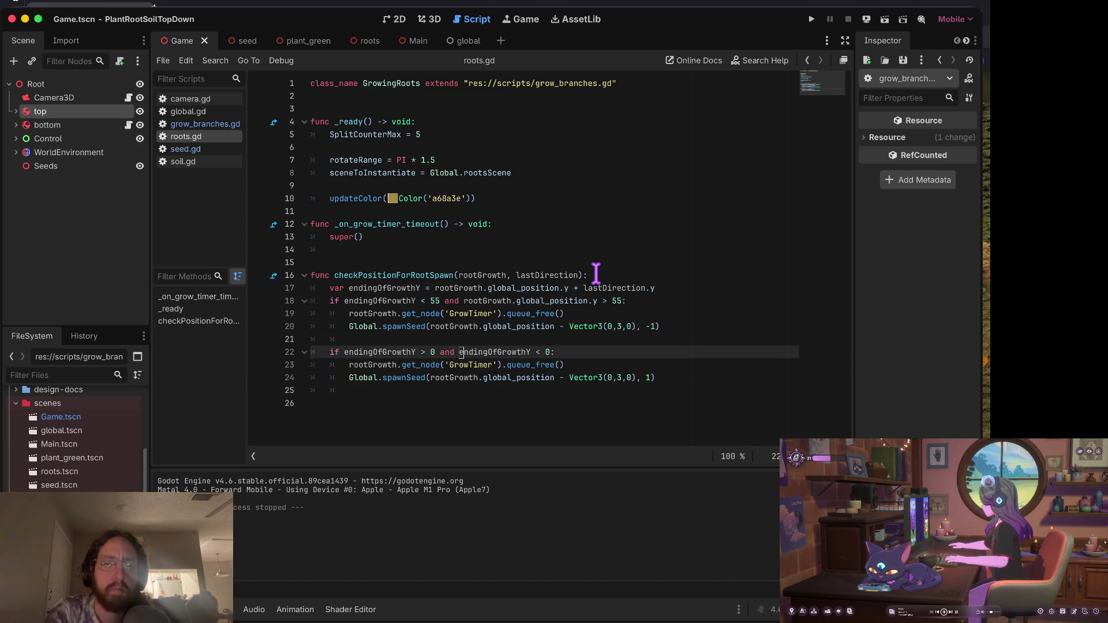
key(shift+alt+Right)
key(shift+alt+Right)
key(shift+alt+Right)
key(shift+Left)
key(super+v)
text(>)
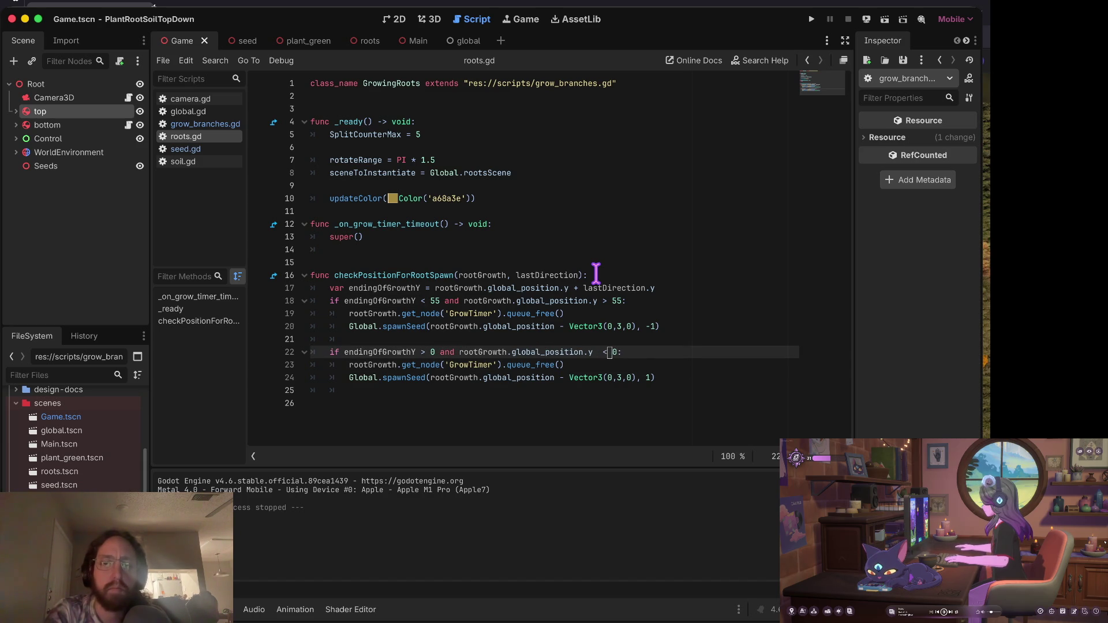
key(Left)
key(Left)
key(BackSpace)
key(Down)
key(Down)
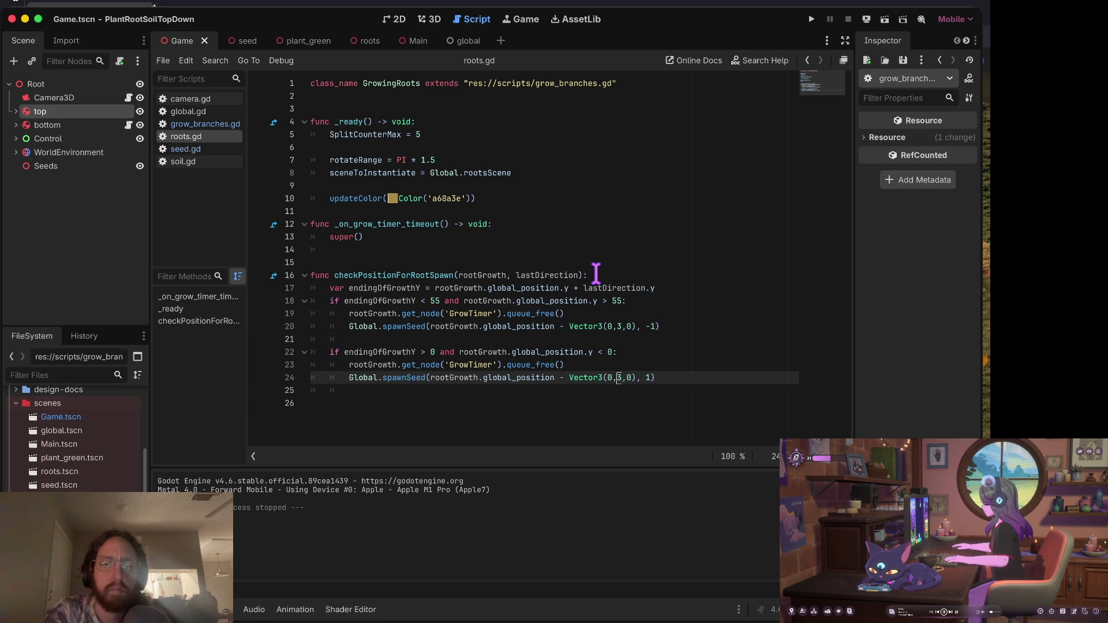
Try endingOfGrowthY in line 24's spawnSeed call, revert to rootGrowth.global_position, and save.
key(alt+Right)
key(alt+Right)
key(alt+Right)
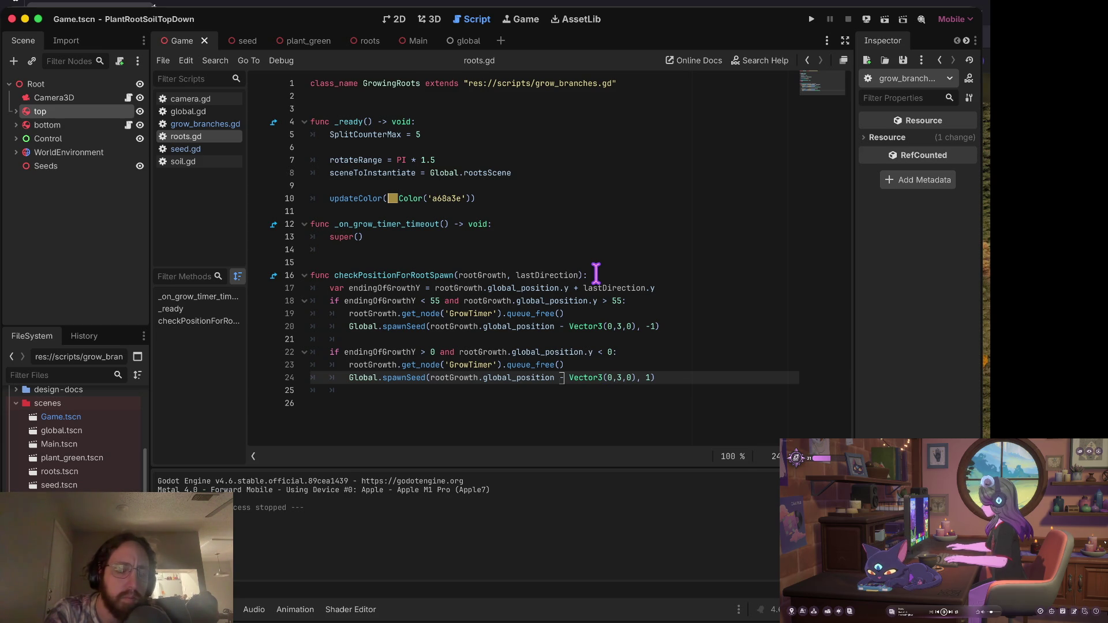
key(alt+BackSpace)
key(alt+BackSpace)
key(alt+BackSpace)
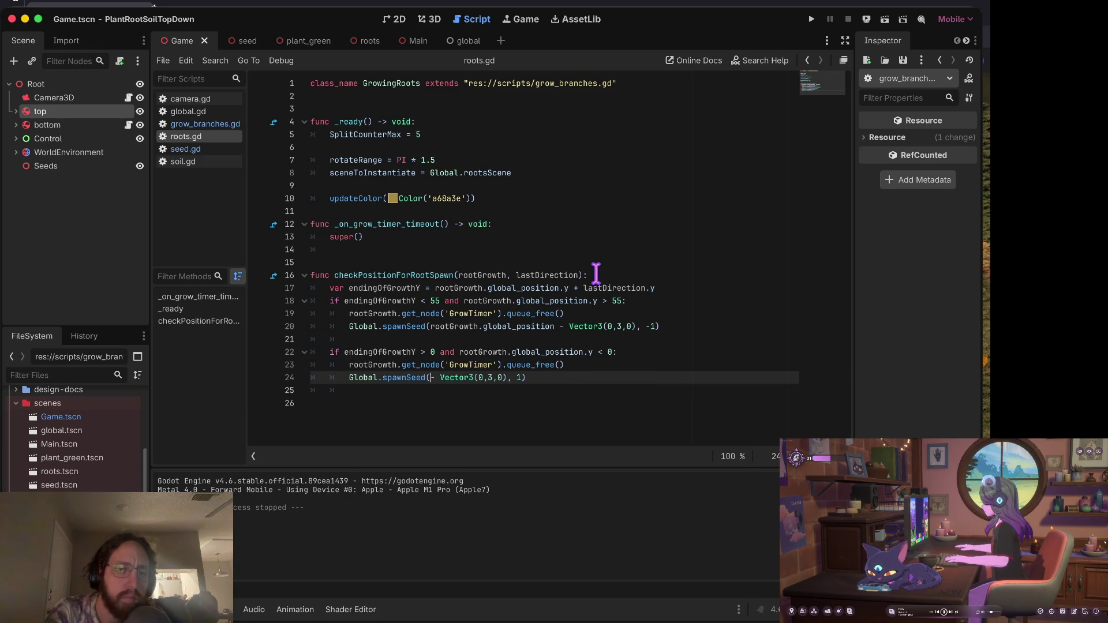
text(ending)
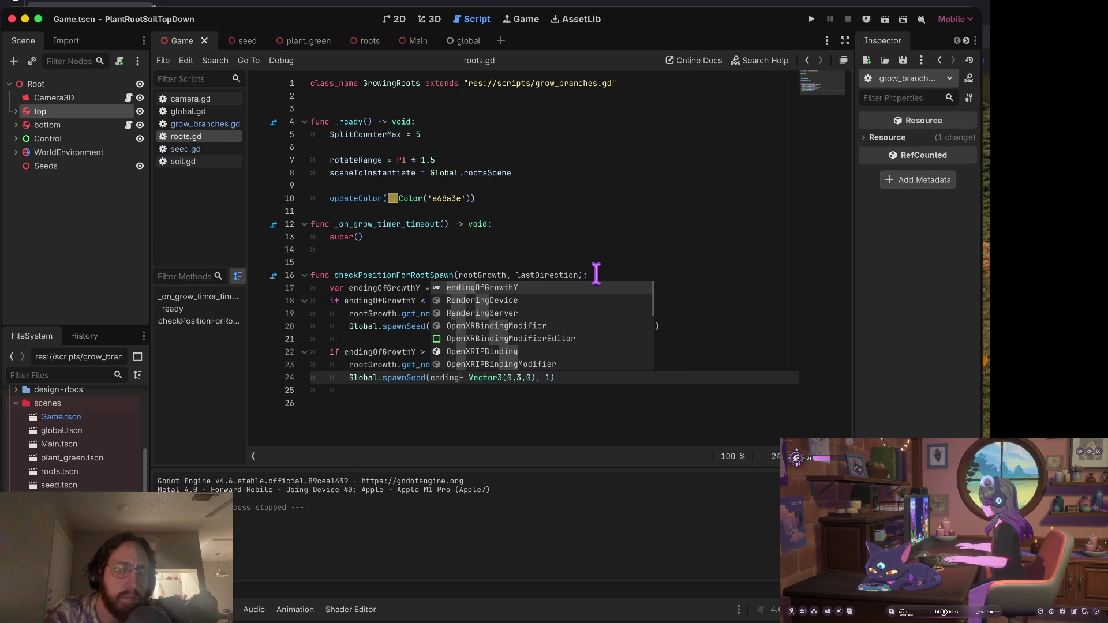
key(Return)
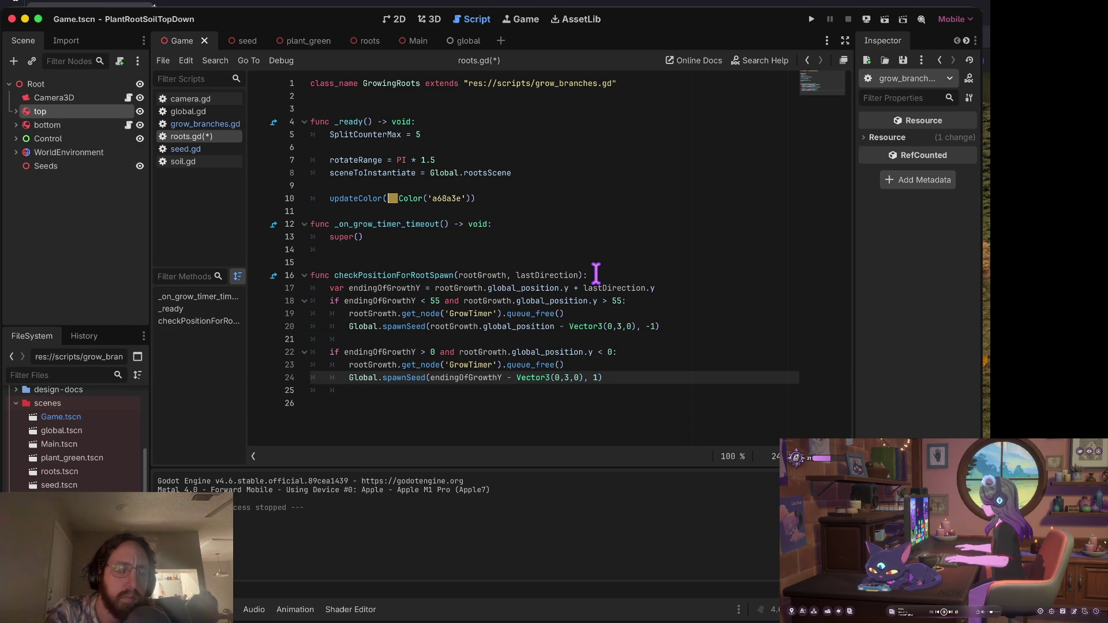
mouse_move(408, 380)
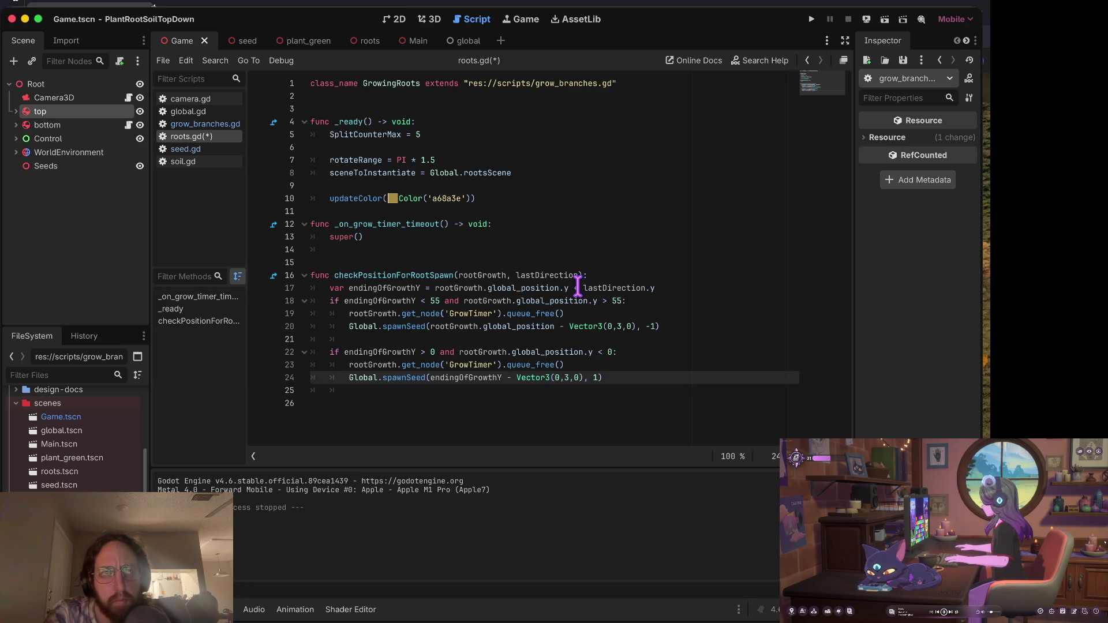
key(BackSpace)
key(BackSpace)
key(BackSpace)
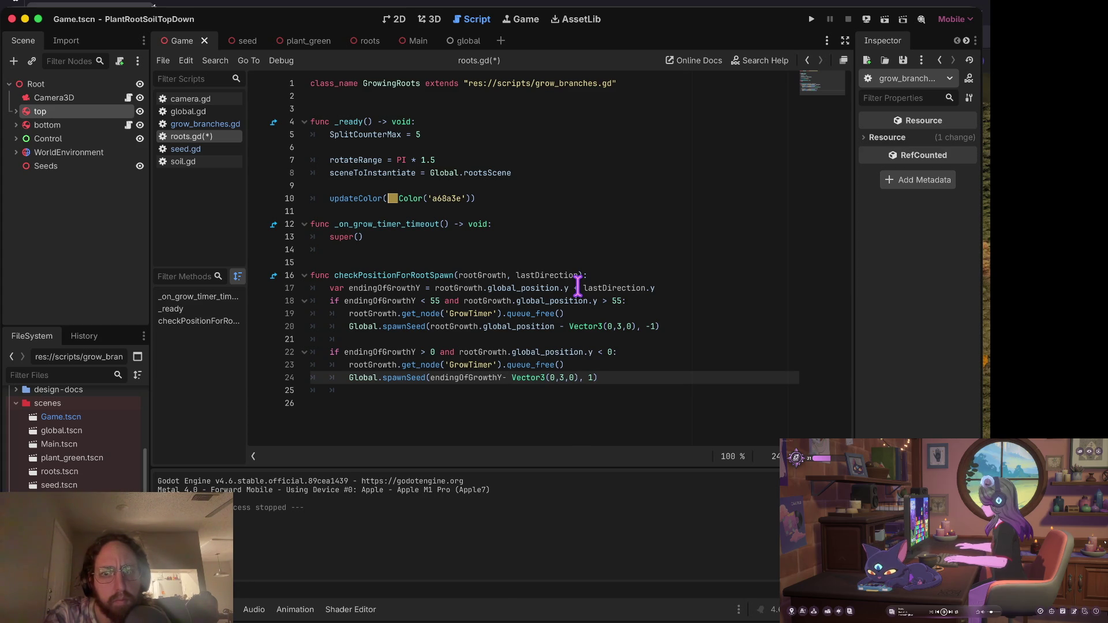
text(rootGrowth.global_position)
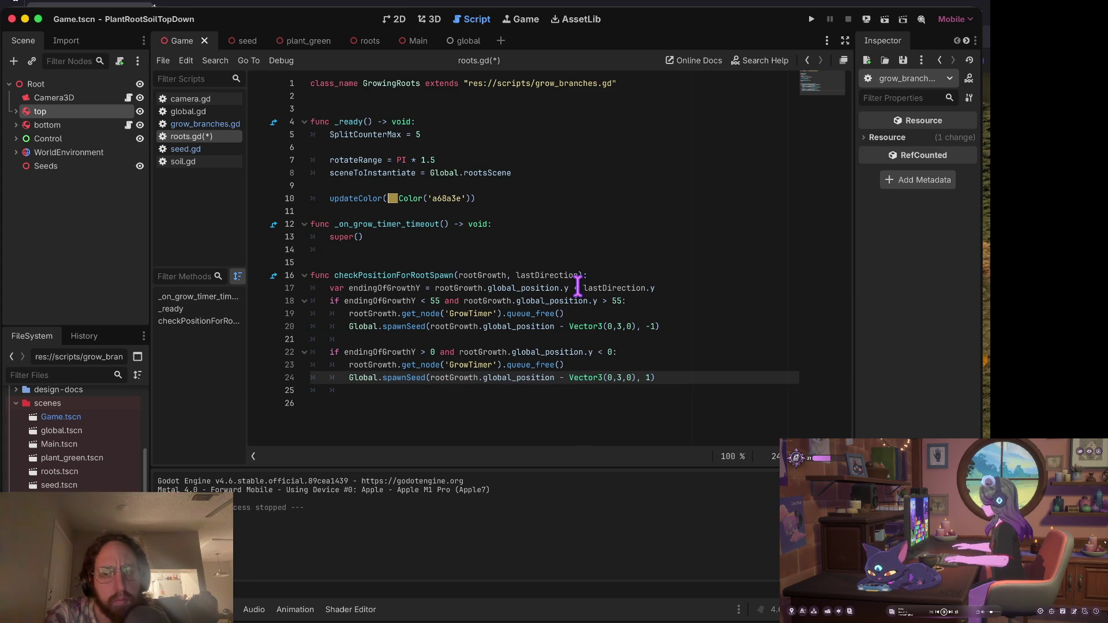
key(ctrl+s)
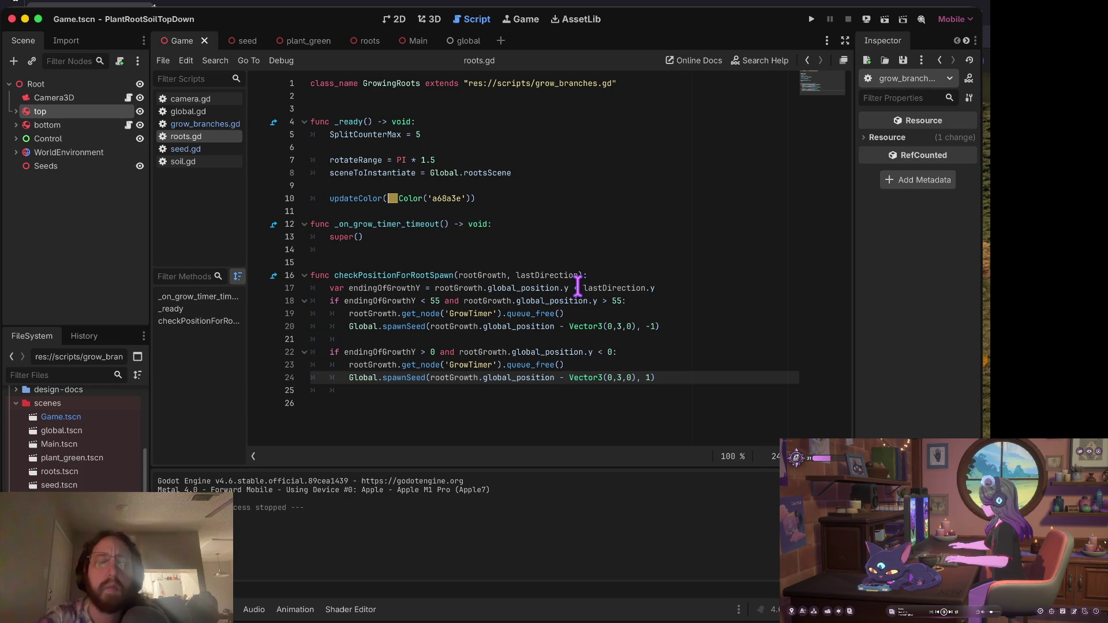
key(Up)
key(Up)
key(Up)
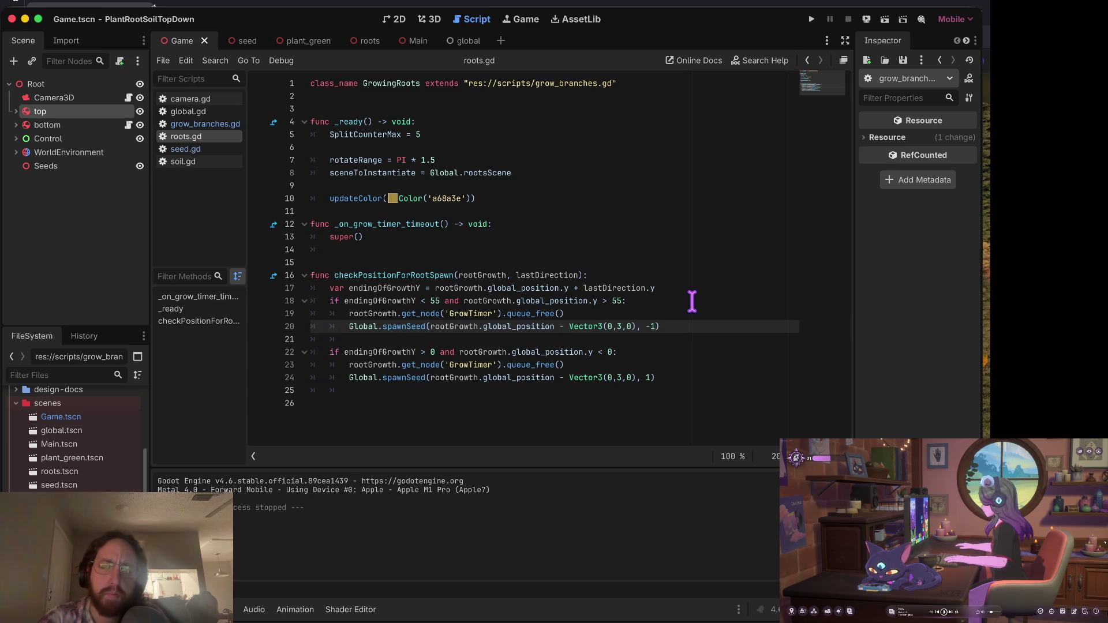
Change line 24's spawnSeed offset to Vector3(0, endingOfGrowthY, 0) and save.
mouse_move(619, 292)
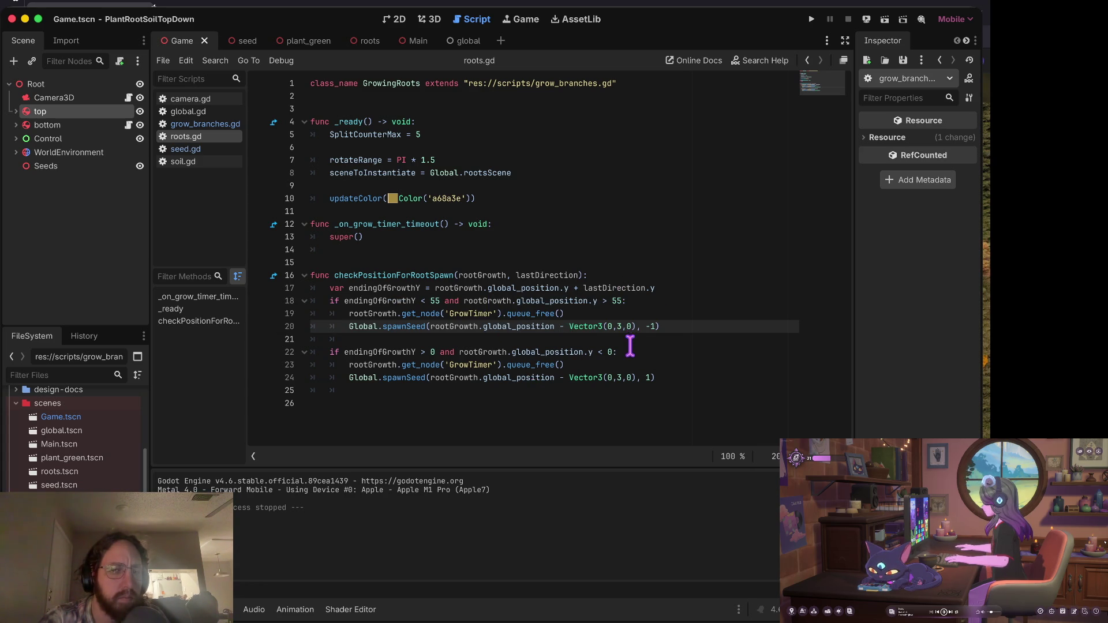
click(619, 378)
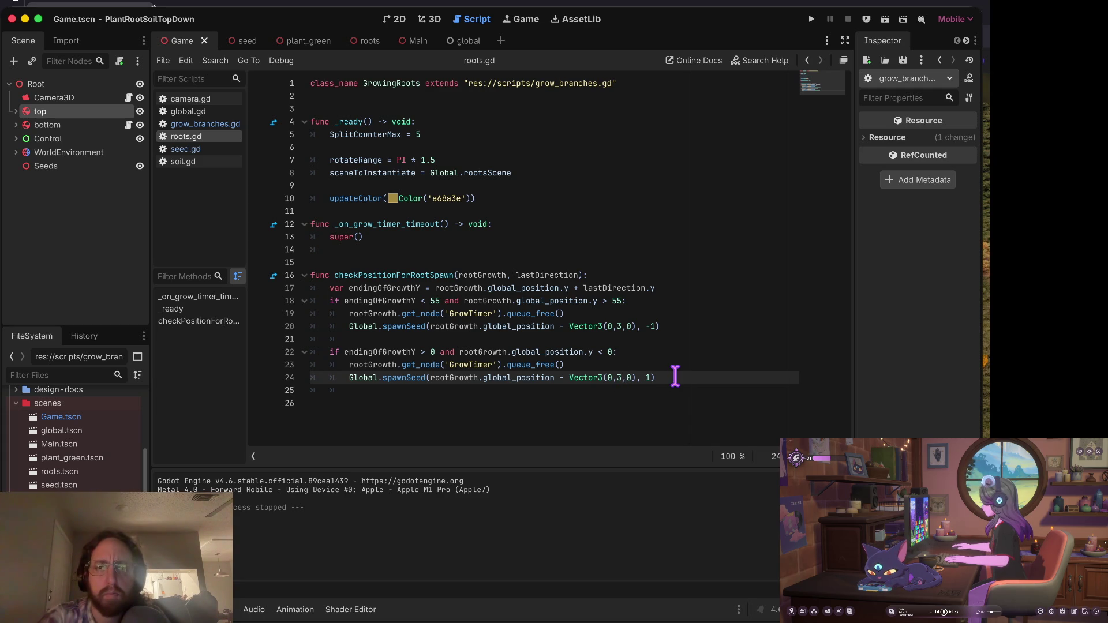
key(BackSpace)
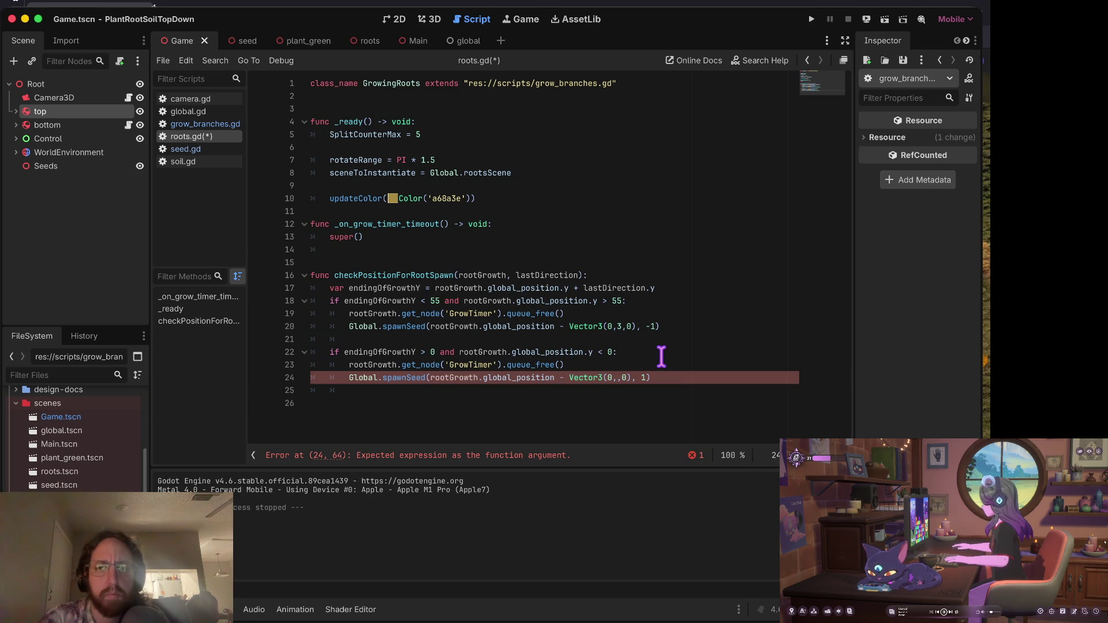
click(693, 368)
click(615, 378)
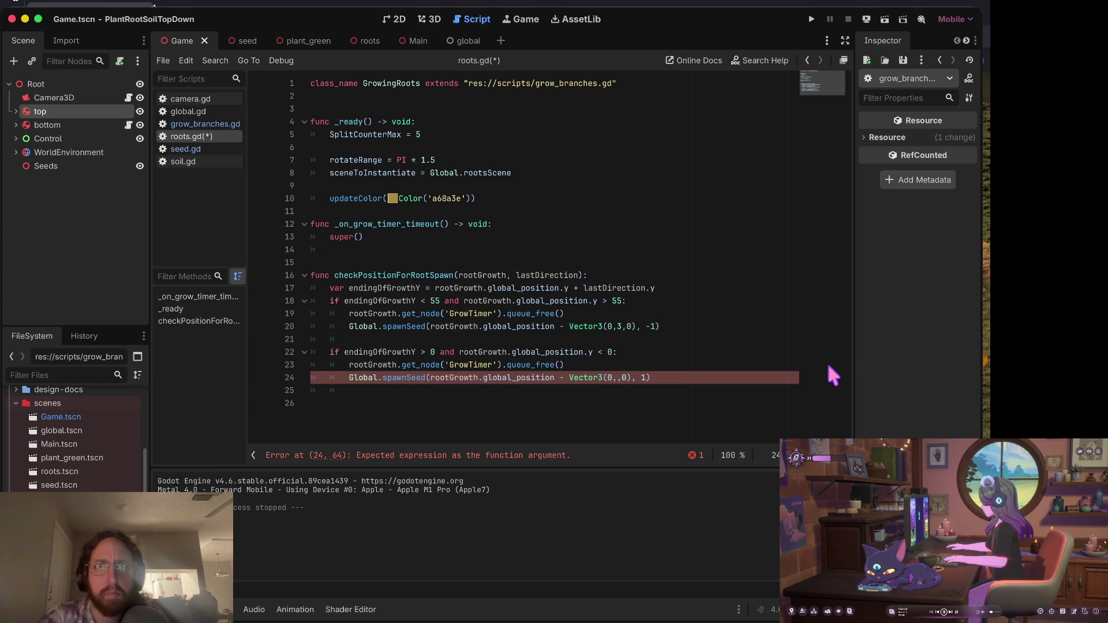
text(,)
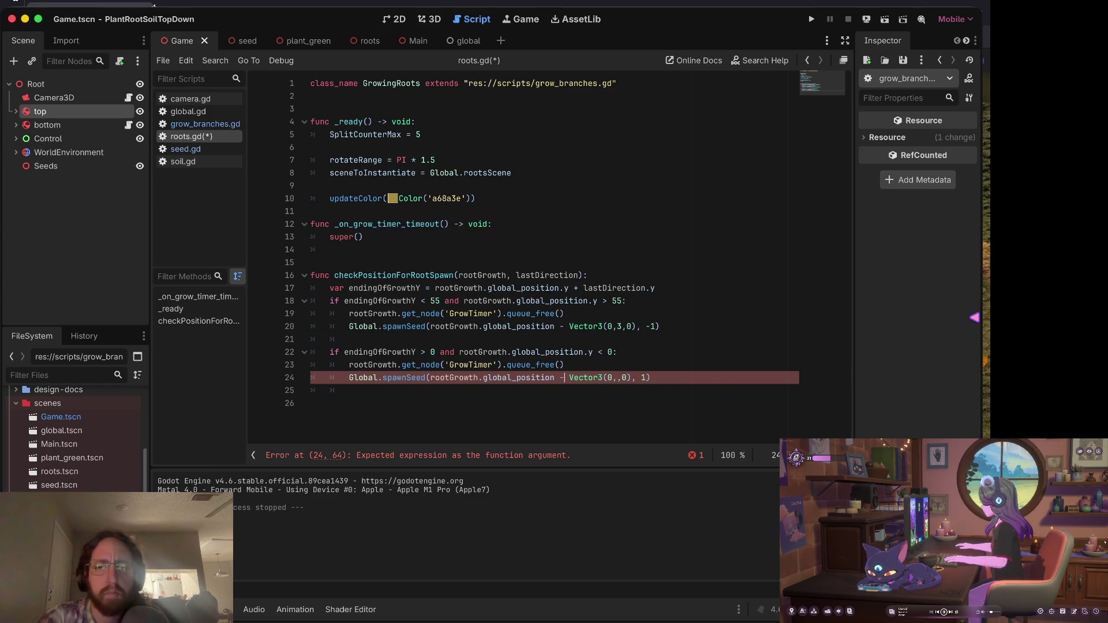
key(BackSpace)
text(+)
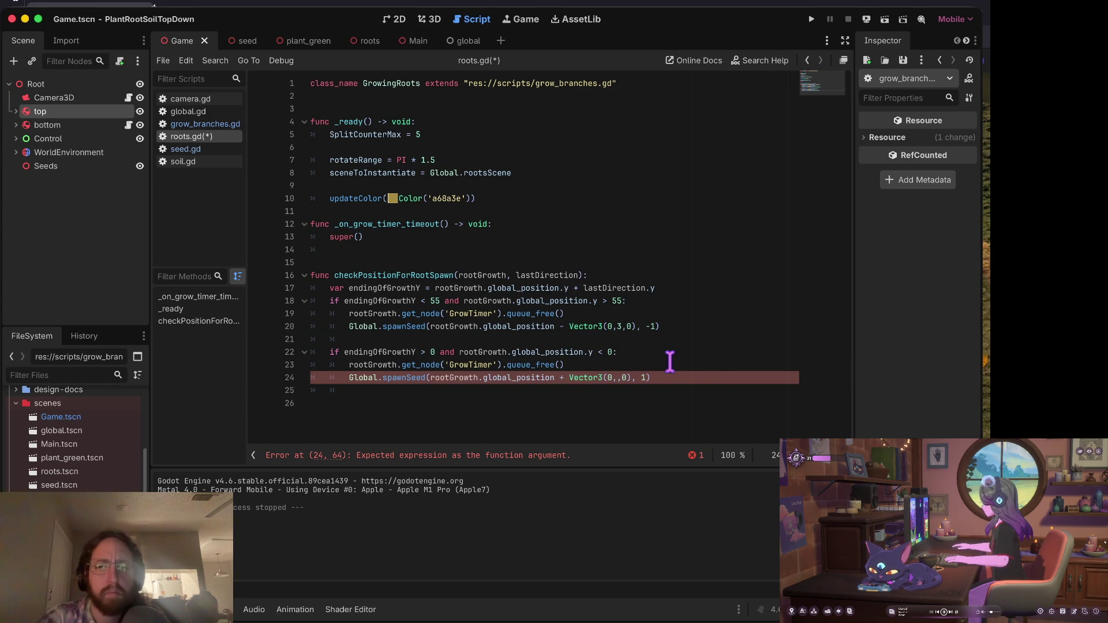
click(615, 378)
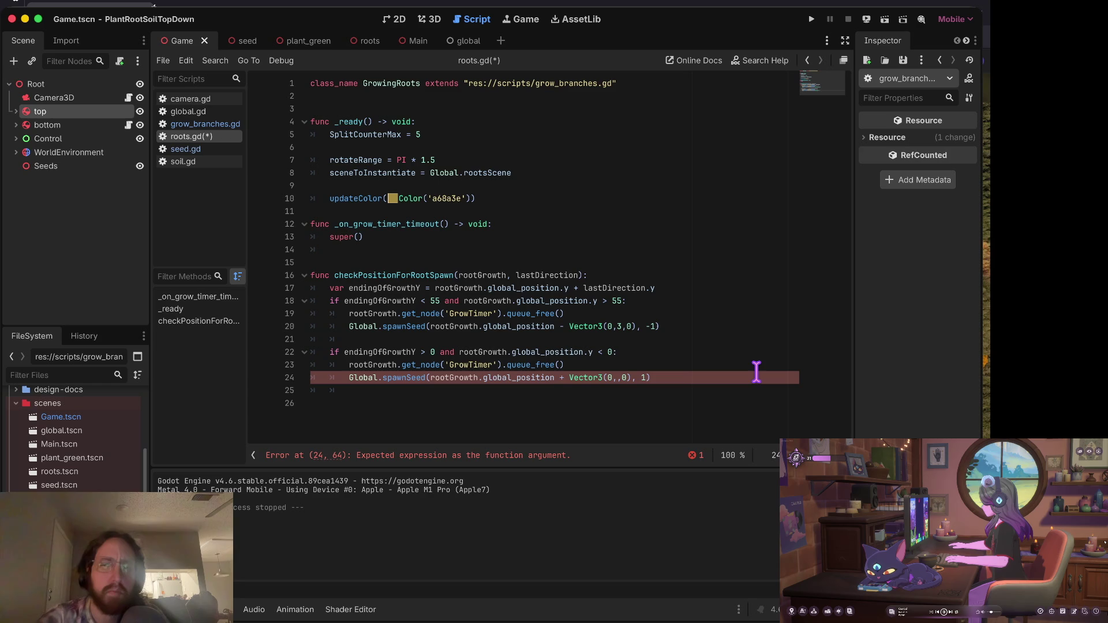
text(9end)
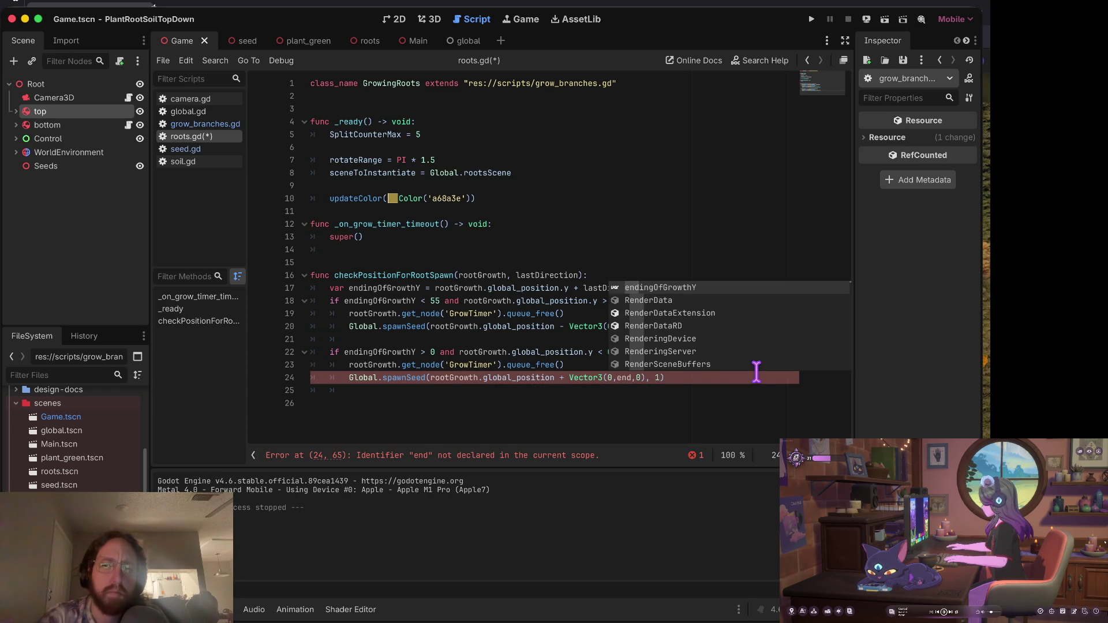
key(Return)
key(ctrl+s)
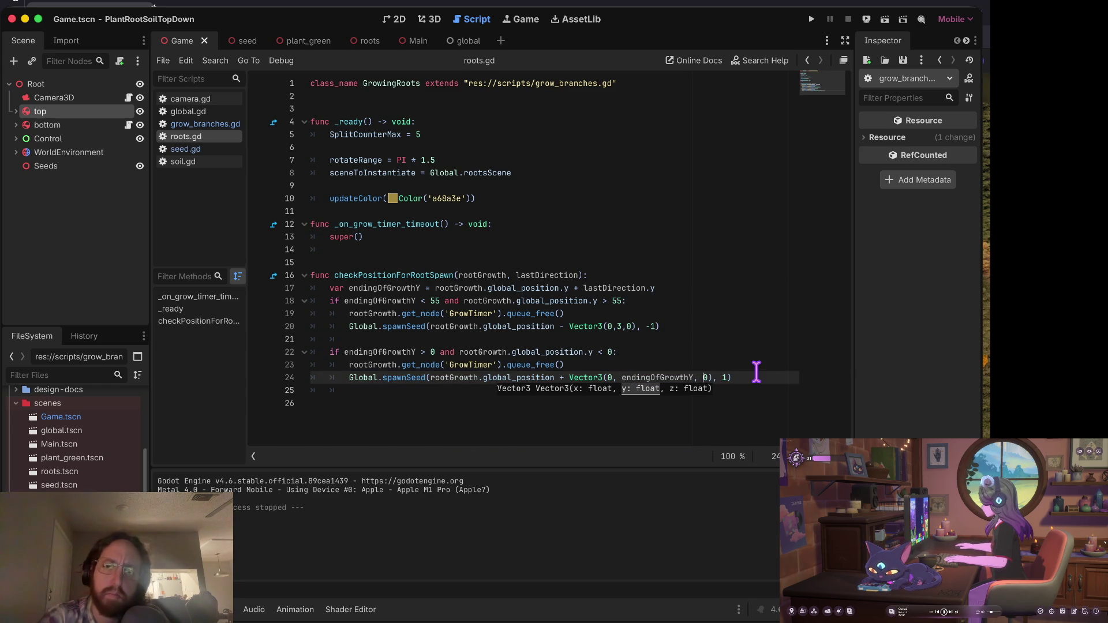
Replace the hardcoded 3 in line 20's Vector3 with endingOfGrowthY and save.
key(Up)
key(Up)
key(Up)
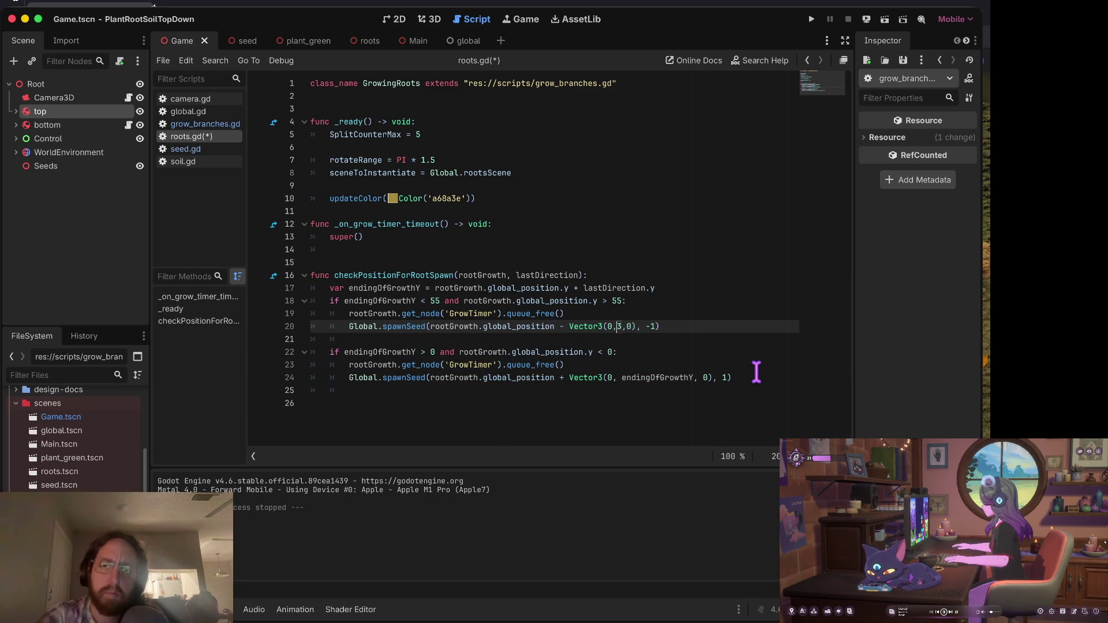
key(BackSpace)
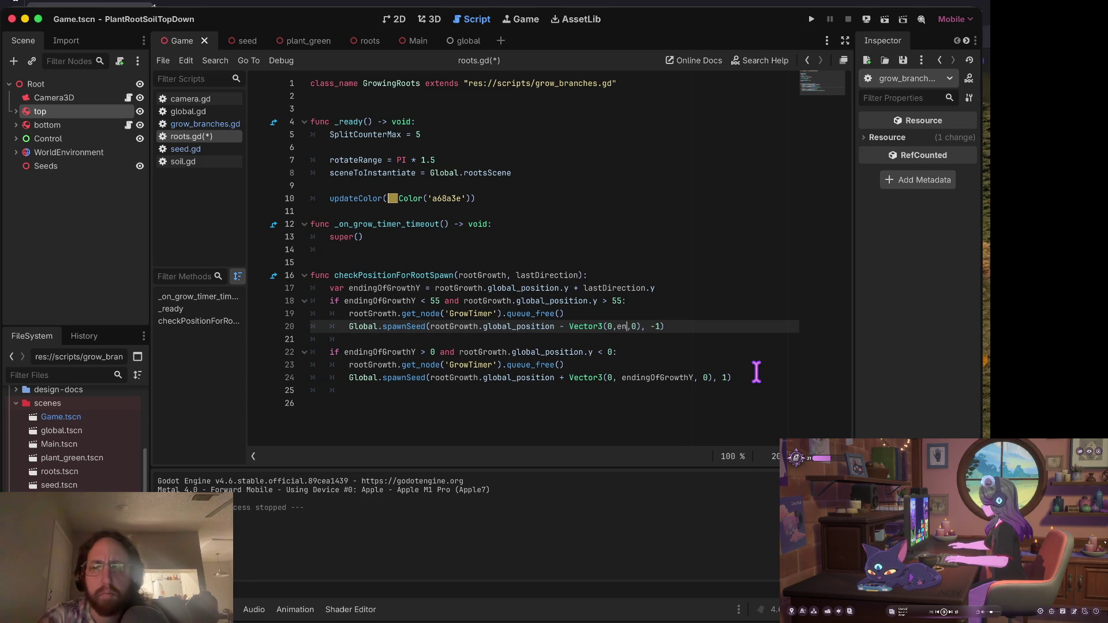
text(endingof)
key(Return)
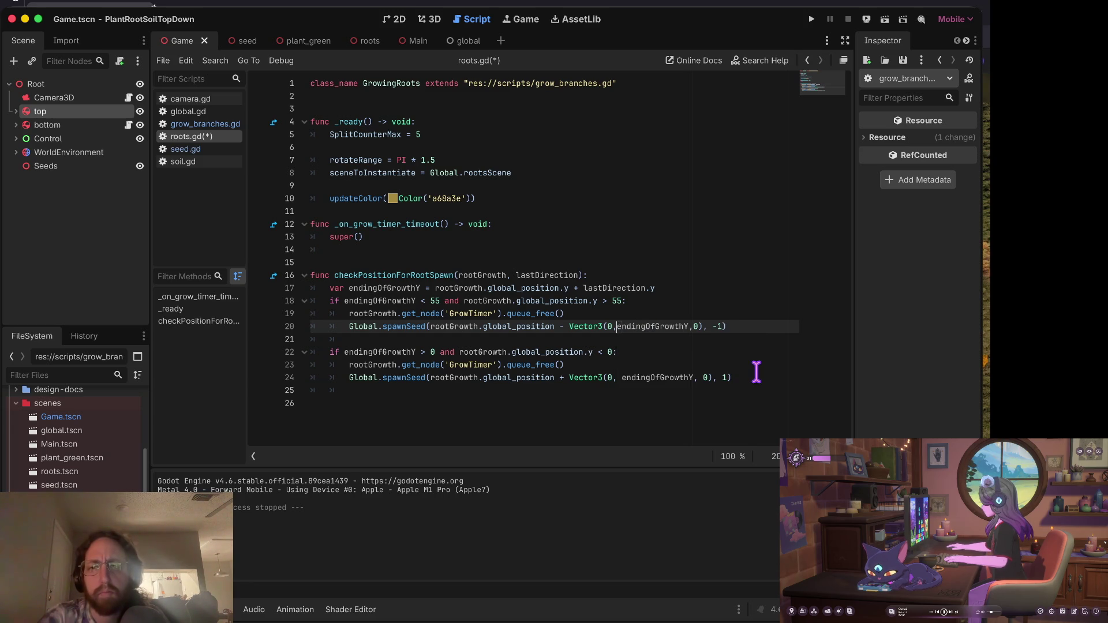
key(ctrl+Right)
key(Right)
key(ctrl+s)
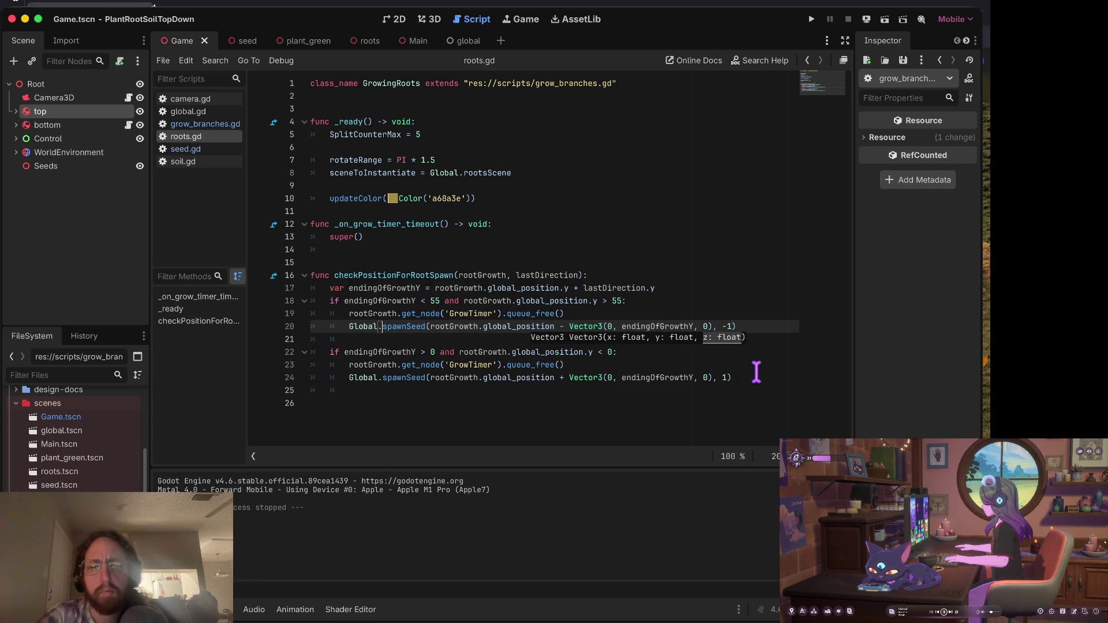
key(Up)
Run the game, plant five seeds, pan the camera, then stop it.
key(super+b)
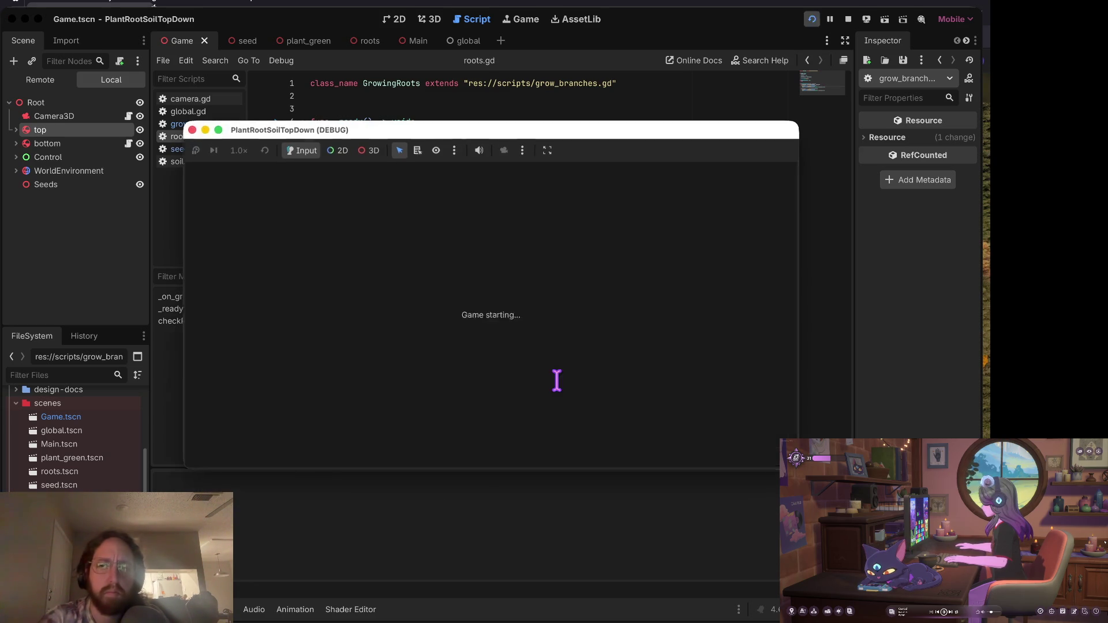
click(495, 359)
click(571, 358)
click(371, 378)
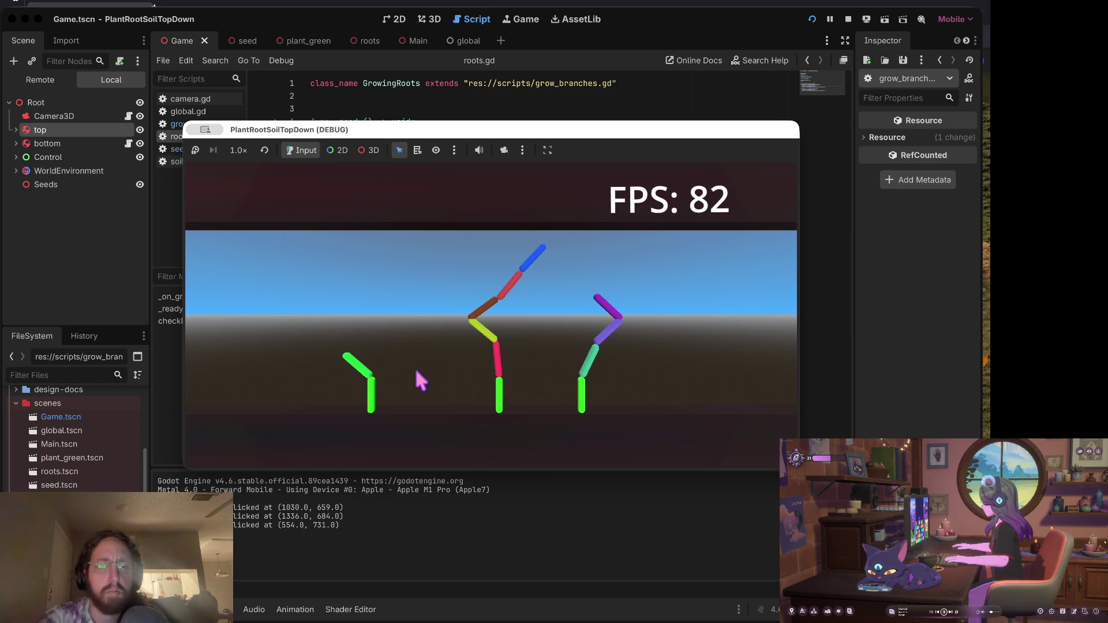
click(440, 379)
click(347, 384)
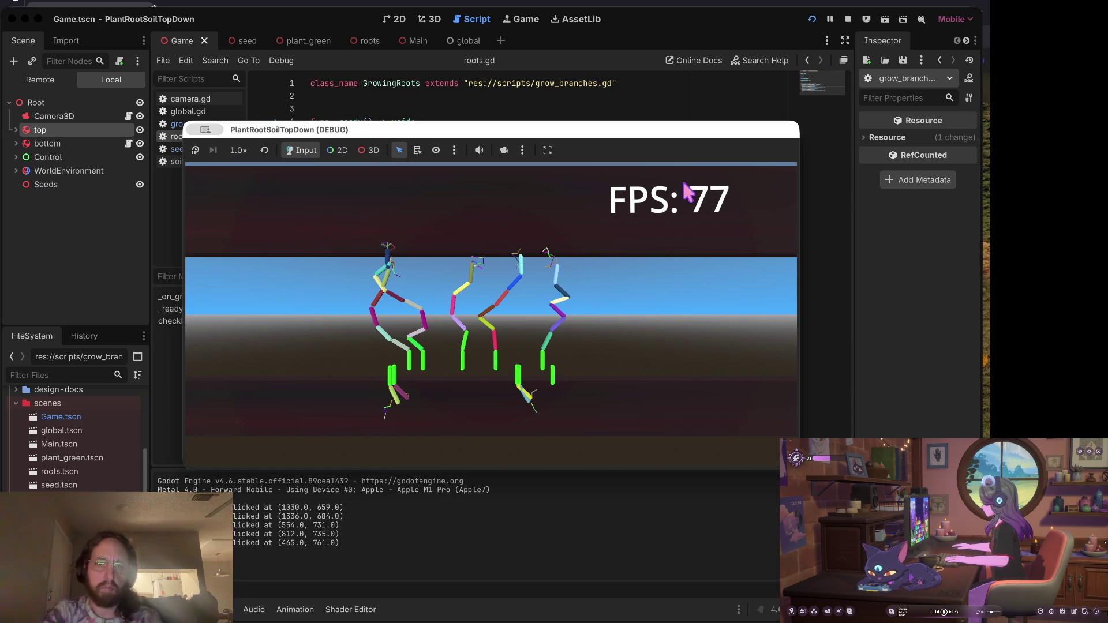
key(d)
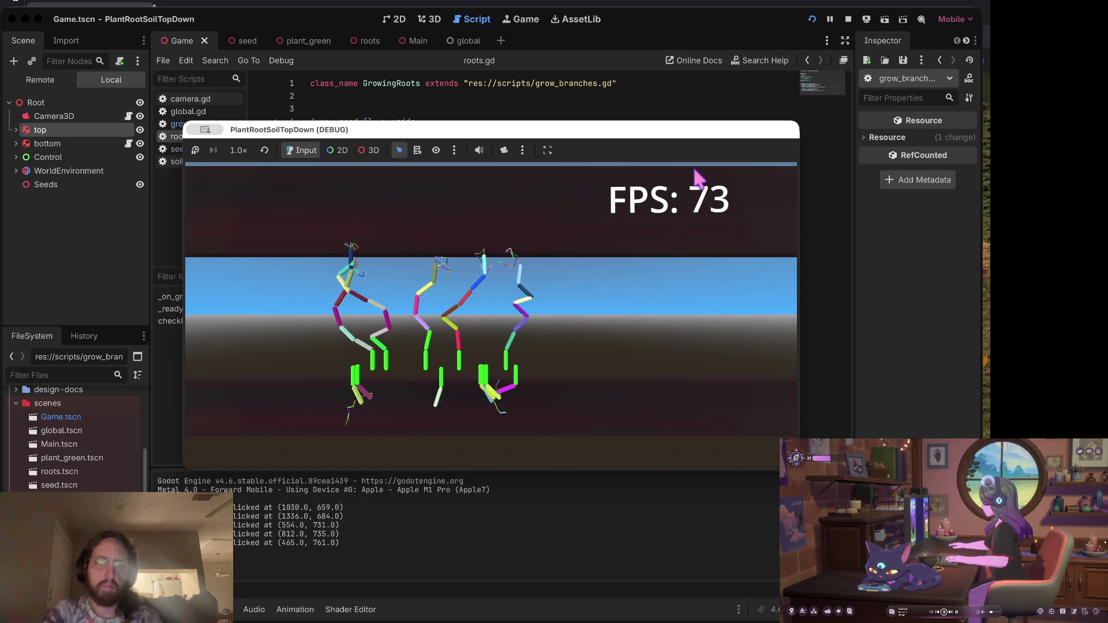
click(847, 19)
Swap endingOfGrowthY for lastDirection.y in both spawnSeed offsets and rerun the game.
click(635, 377)
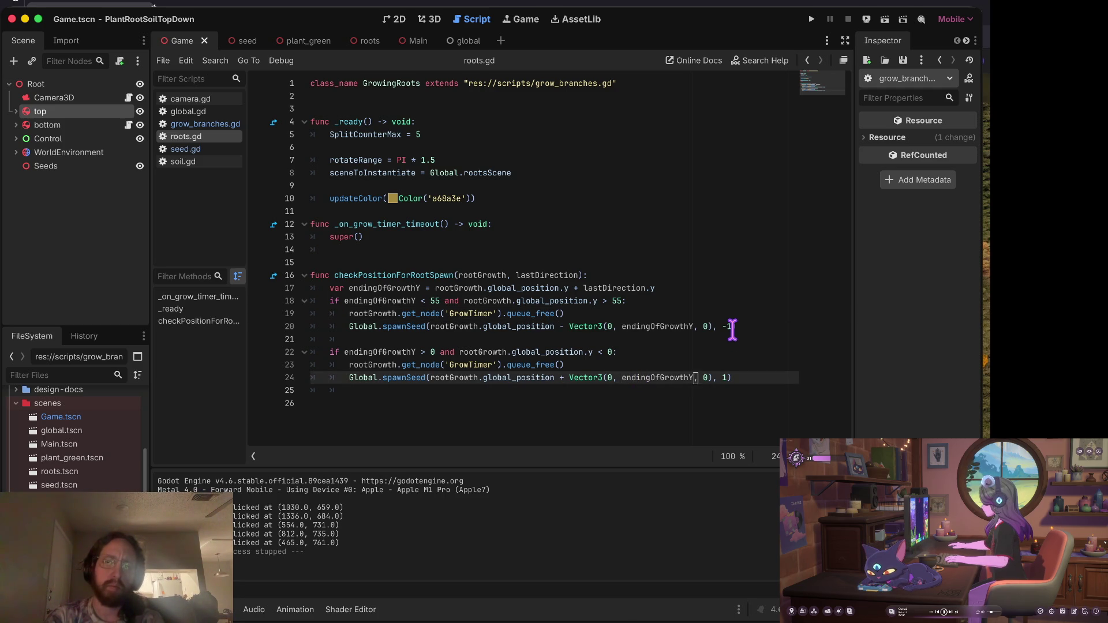
key(alt+BackSpace)
key(alt+Delete)
text(lastDi)
key(Return)
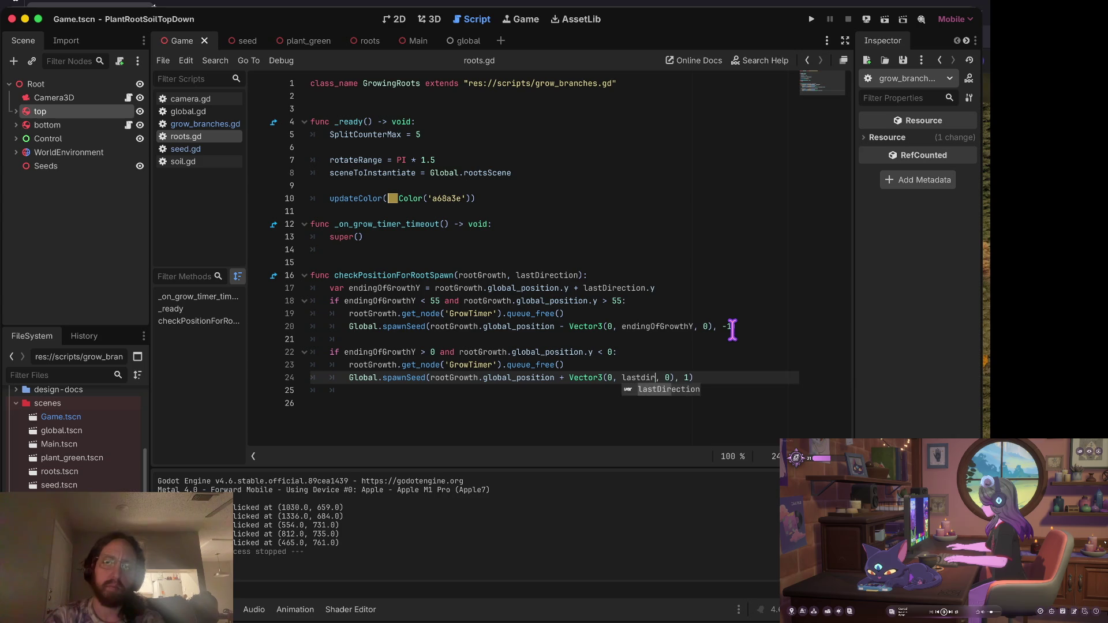
text(.y)
key(Up)
key(Up)
key(Up)
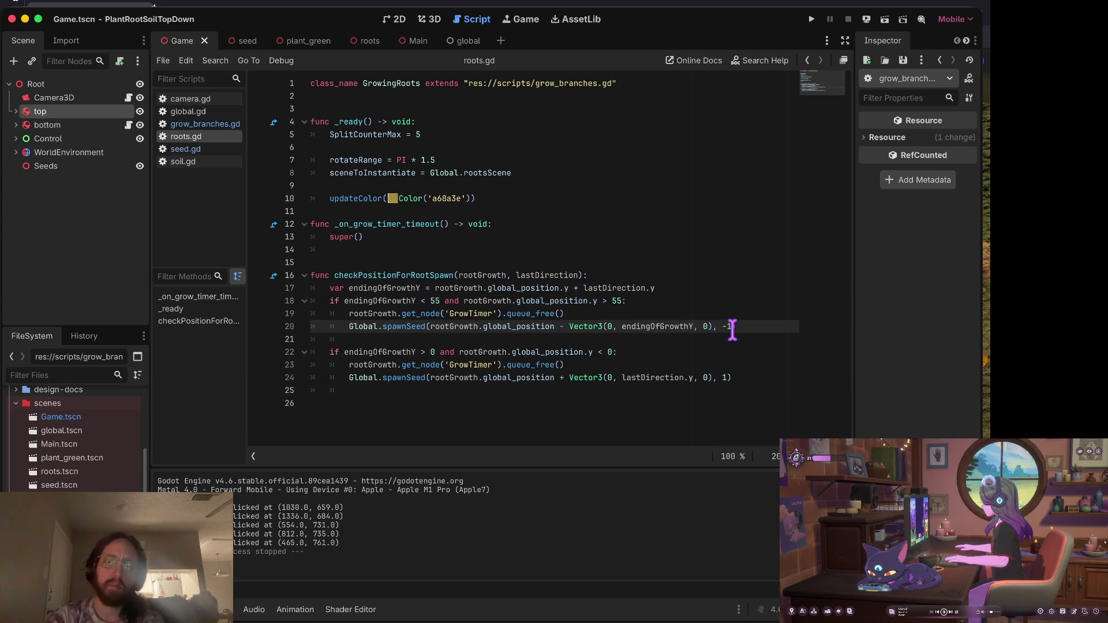
key(alt+BackSpace)
text(lastDi)
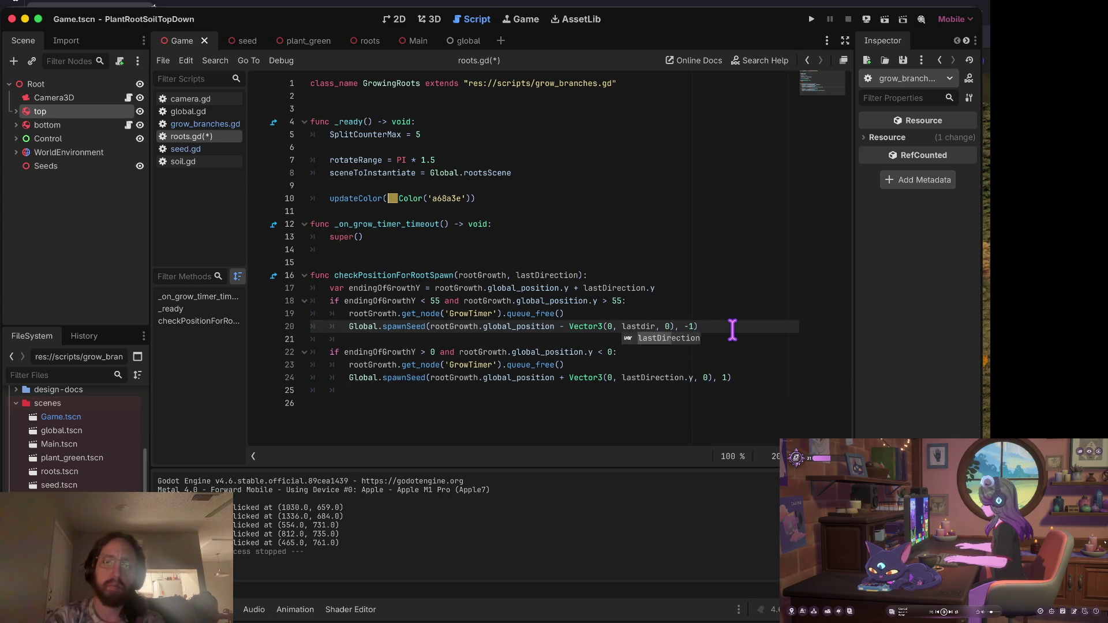
key(Return)
text(.y)
key(super+b)
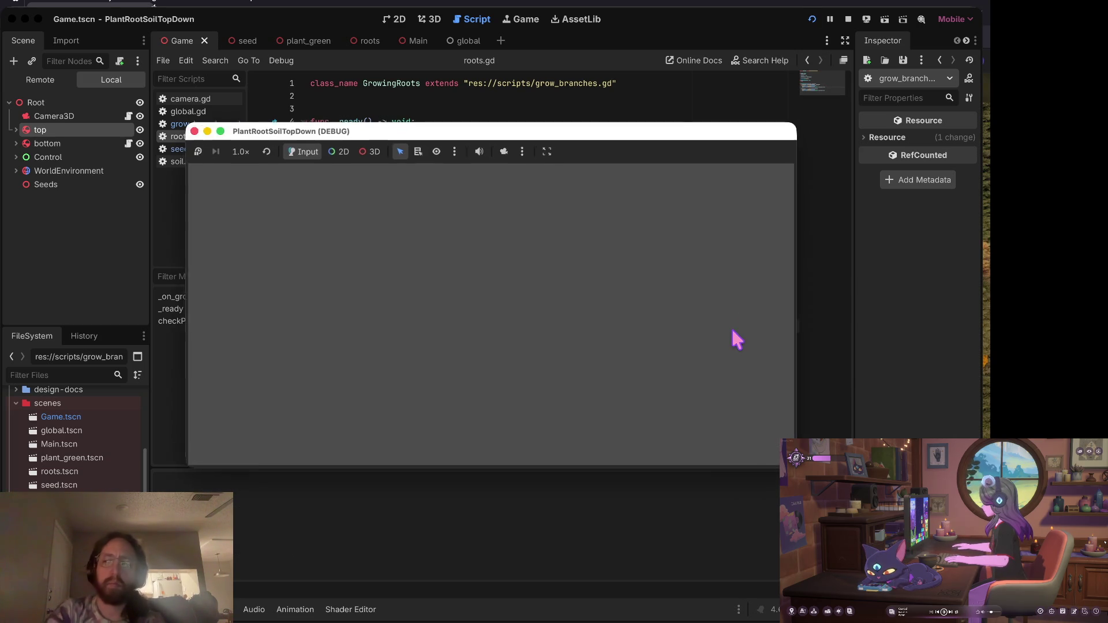
Plant five seeds in the game world.
click(435, 332)
click(325, 357)
click(639, 391)
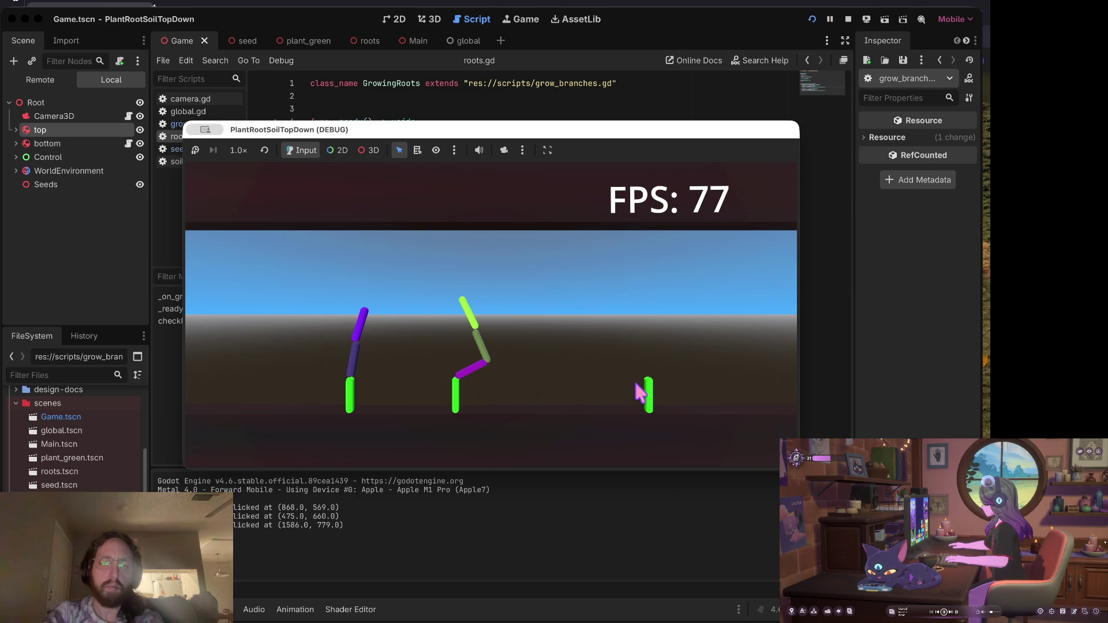
click(545, 391)
click(396, 387)
scroll(406, 372, down, 3)
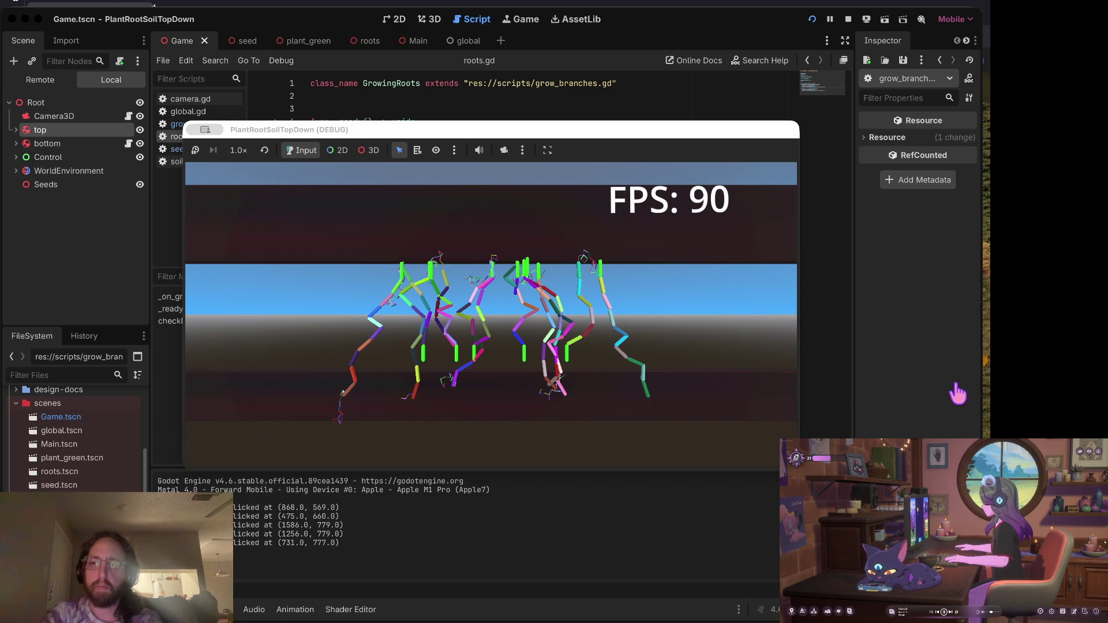
Scroll and pan the game camera to inspect the grown roots, then stop.
click(865, 247)
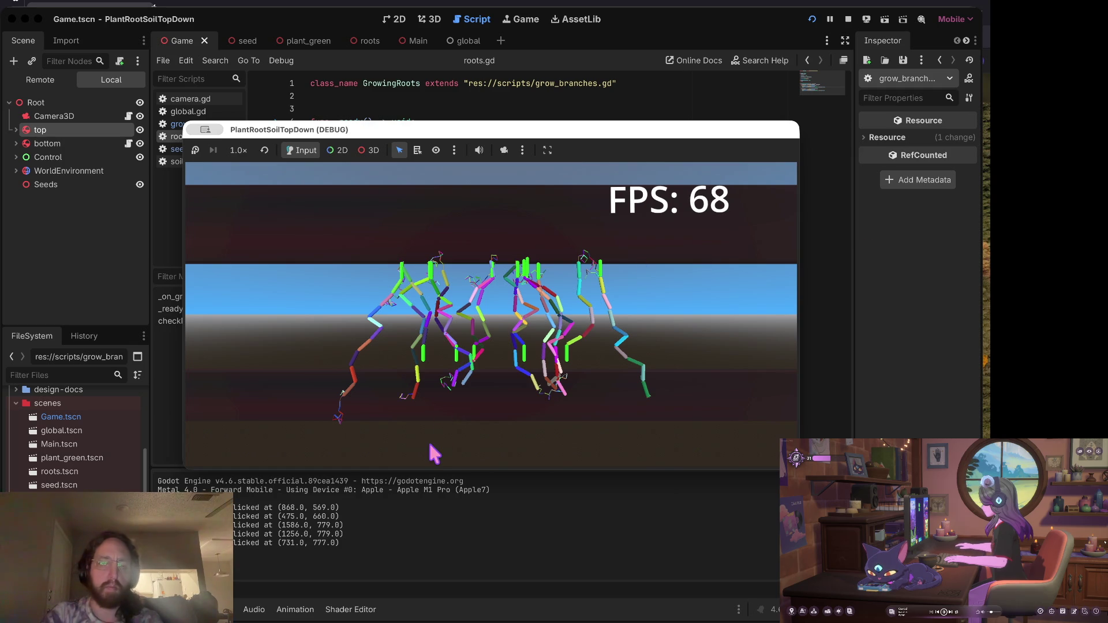
scroll(435, 454, up, 3)
scroll(434, 454, down, 3)
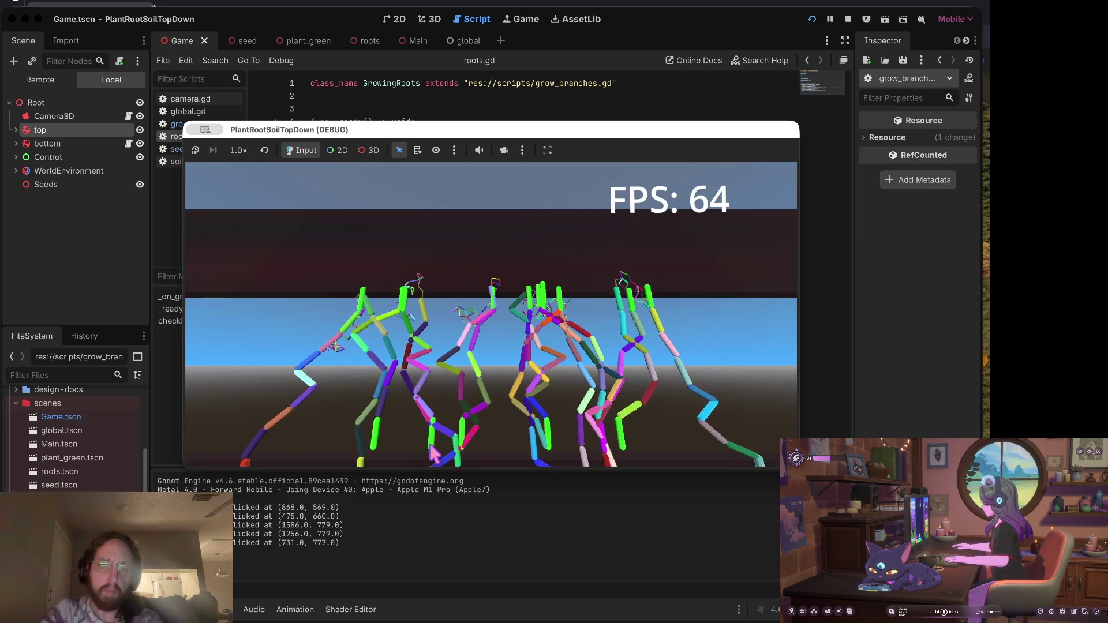
scroll(434, 454, right, 3)
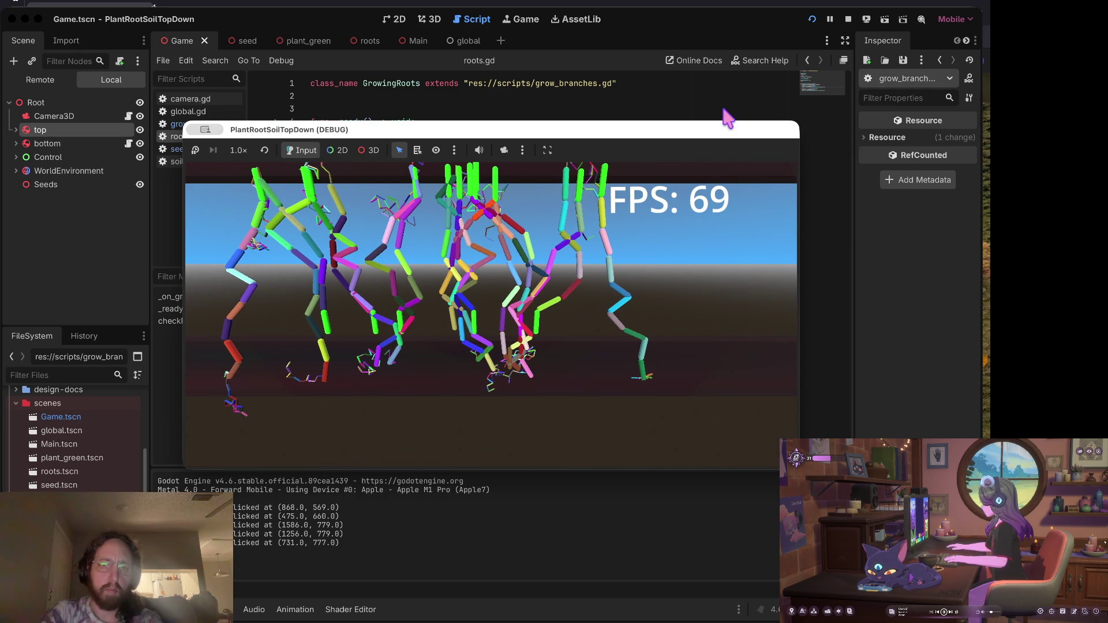
key(Up)
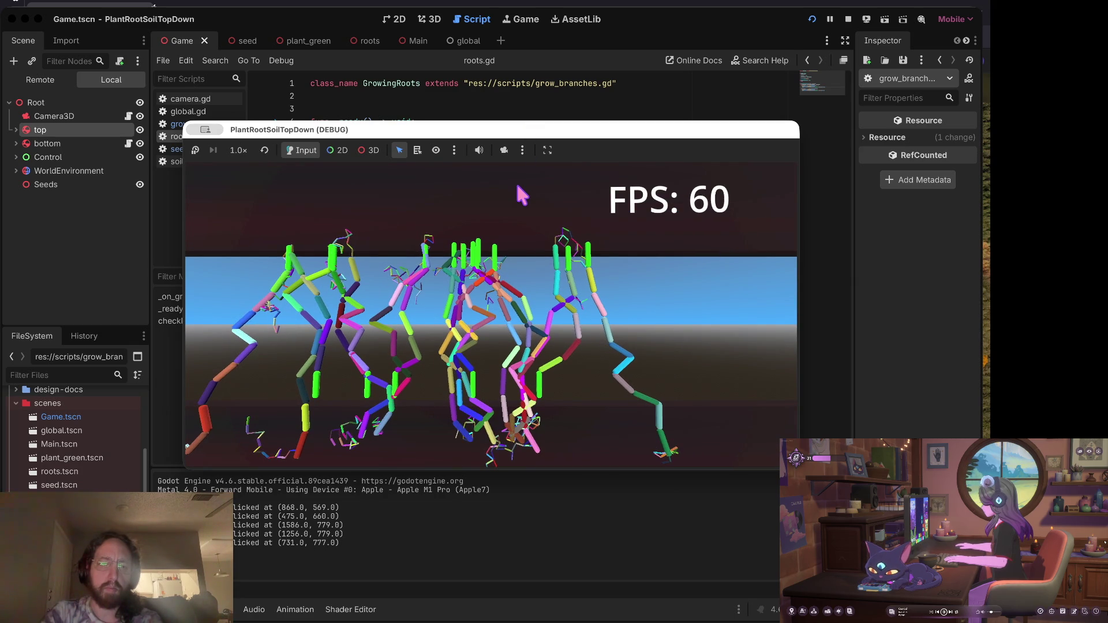
key(Left)
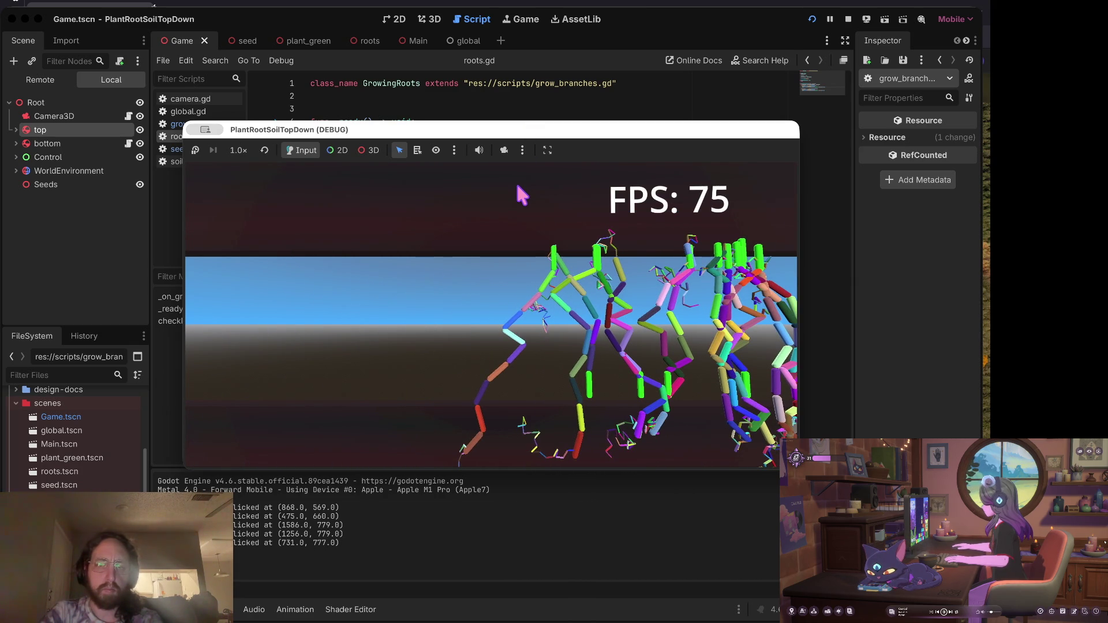
click(848, 21)
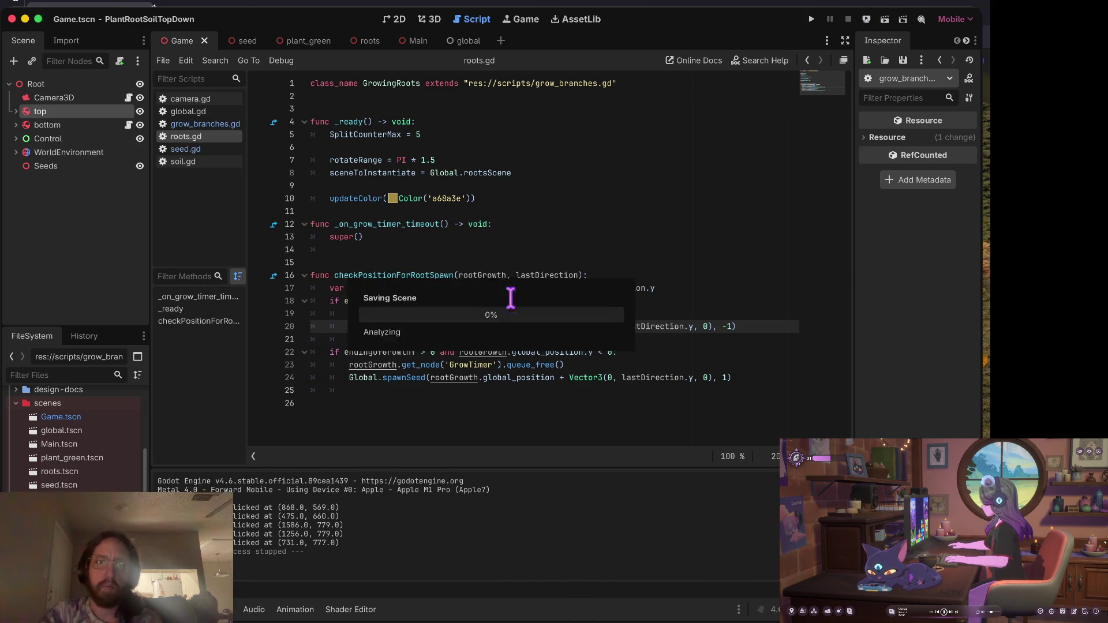
Append * growDirection to line 7's rotateRange = PI * 1.5 and run the game.
click(417, 122)
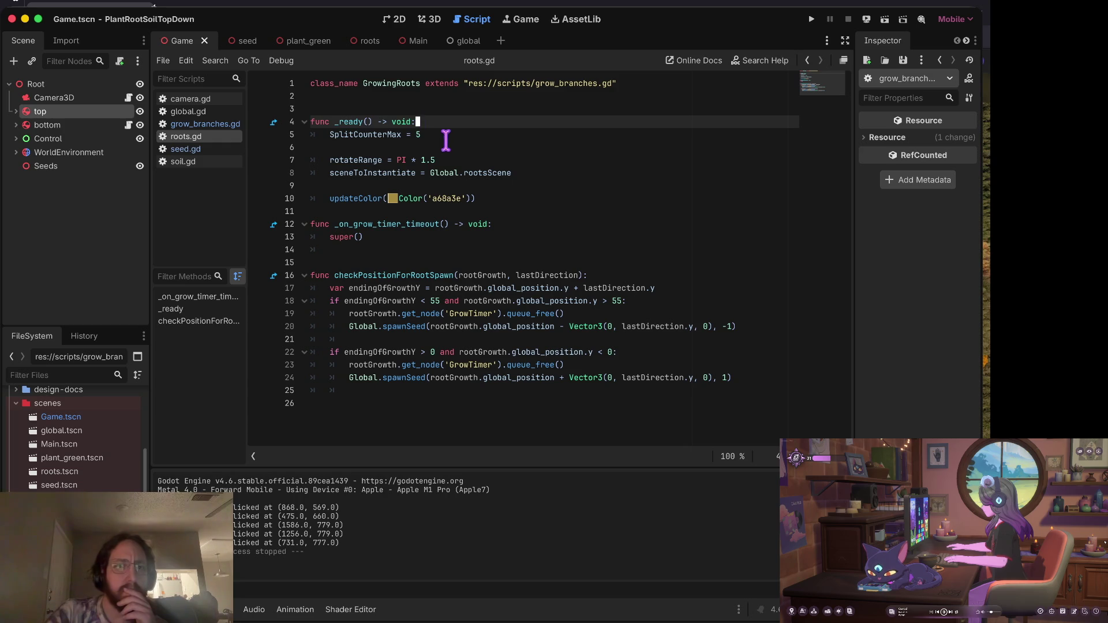
click(448, 160)
key(Right)
key(Right)
key(Right)
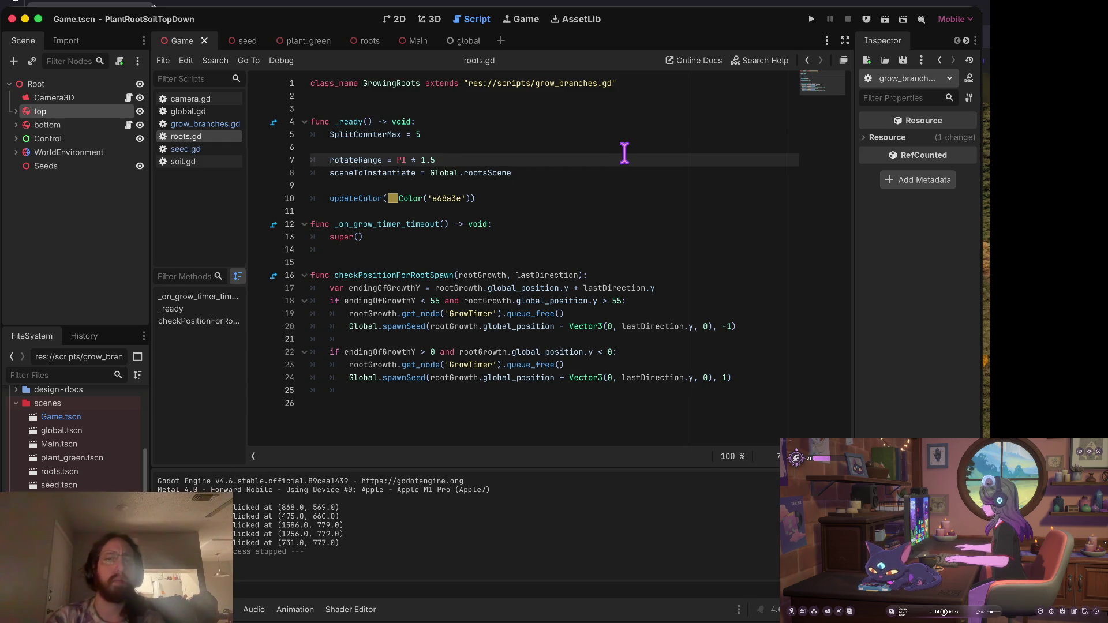
key(BackSpace)
text(-)
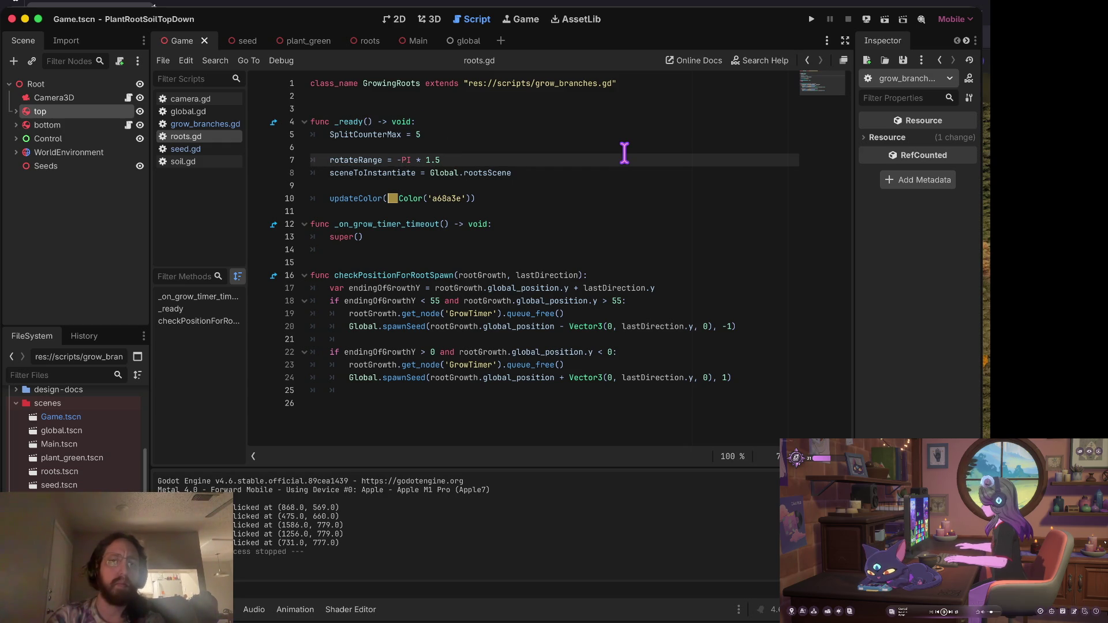
text(0)
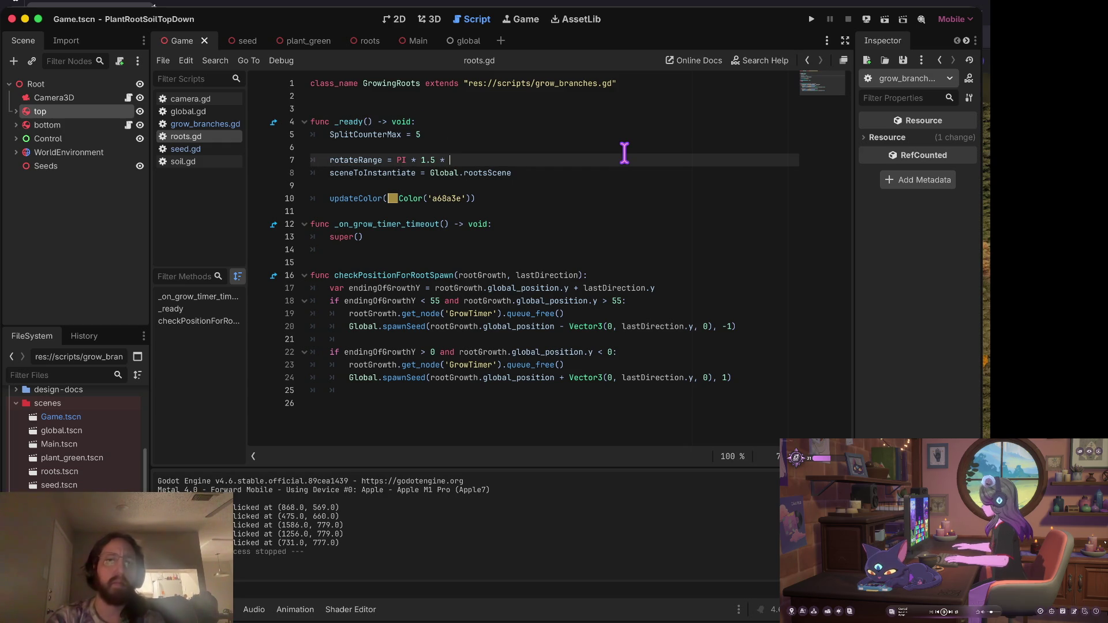
text(i)
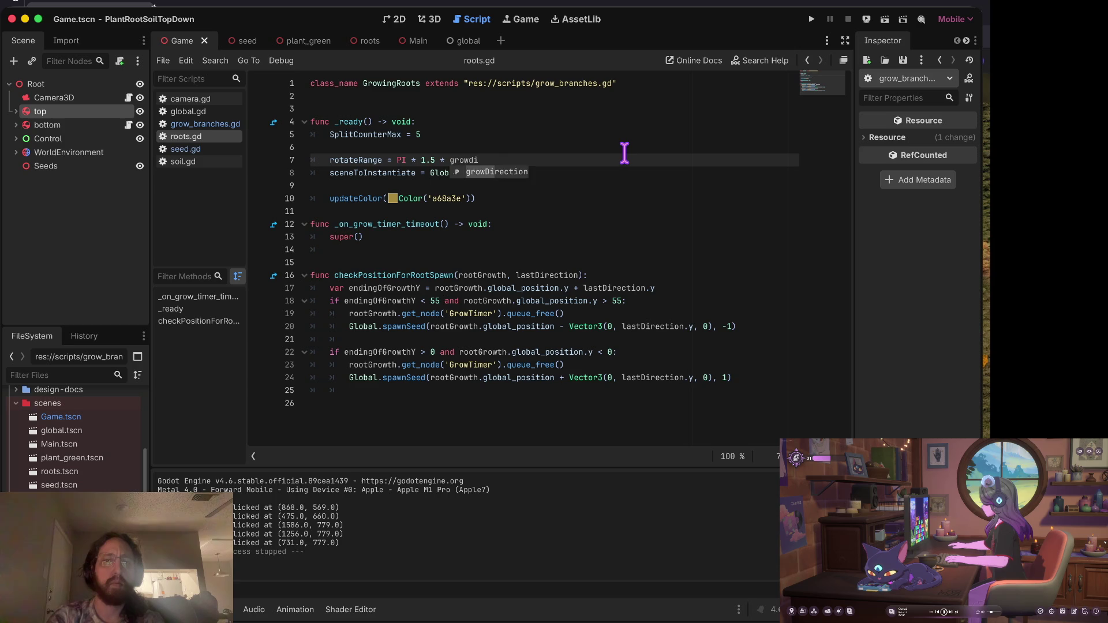
key(Return)
key(Up)
key(Up)
key(Up)
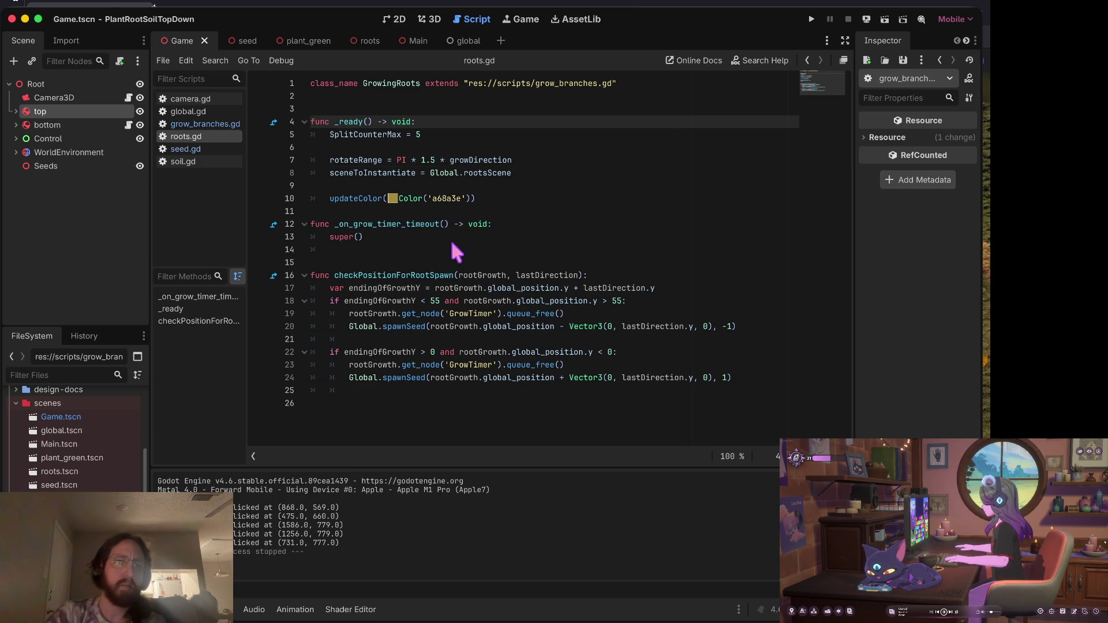
key(super+b)
Plant six seeds and zoom the camera in on the branching roots.
click(371, 320)
click(469, 336)
click(631, 336)
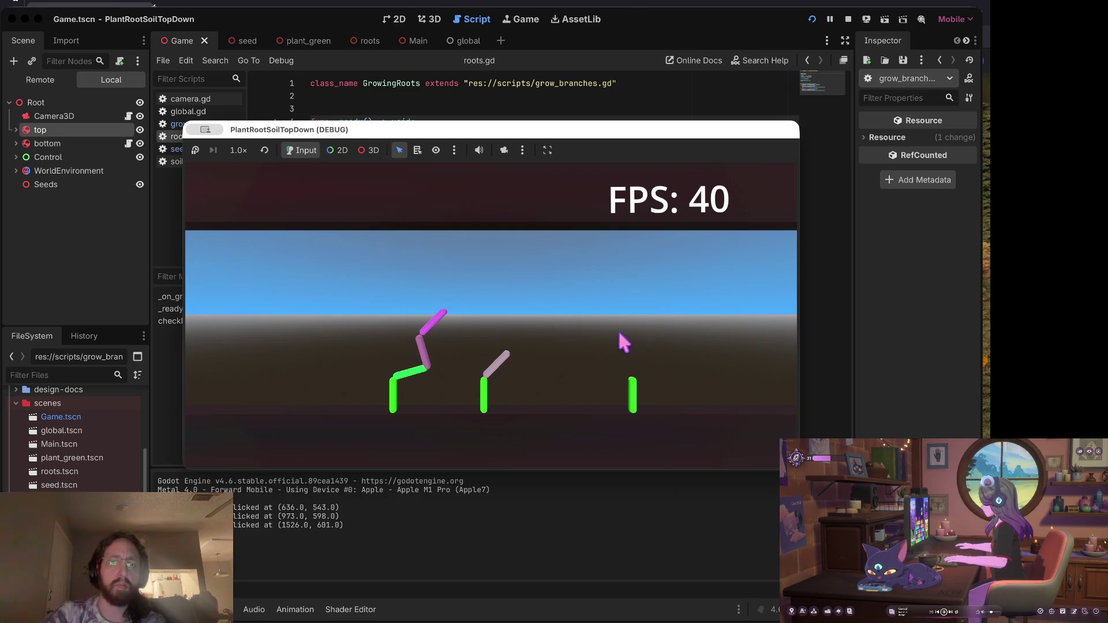
click(327, 335)
click(694, 383)
click(554, 387)
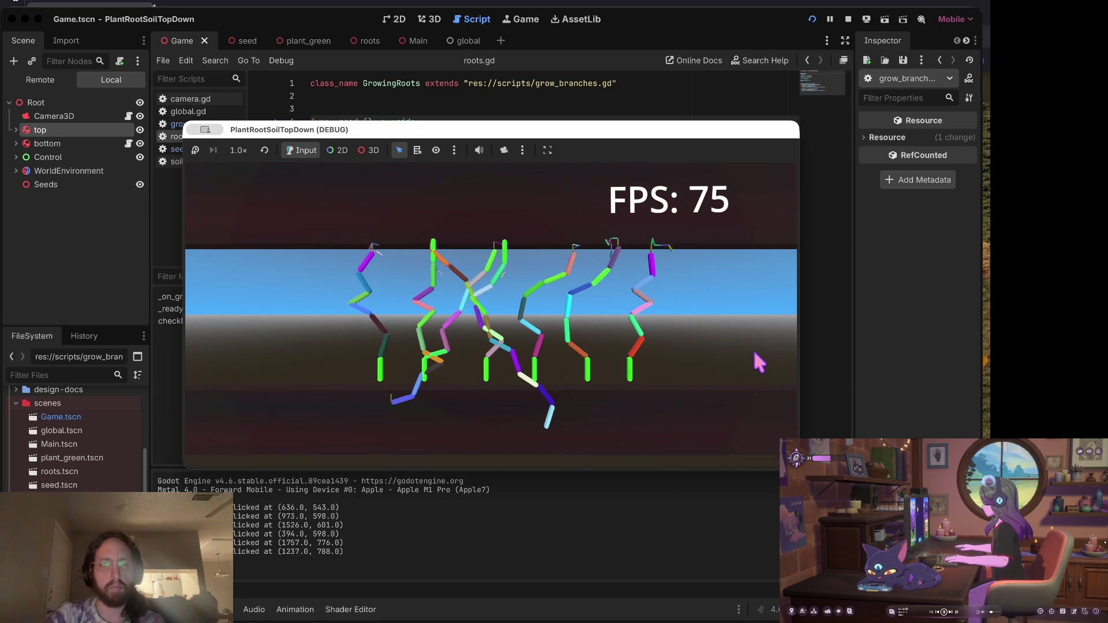
scroll(759, 362, up, 3)
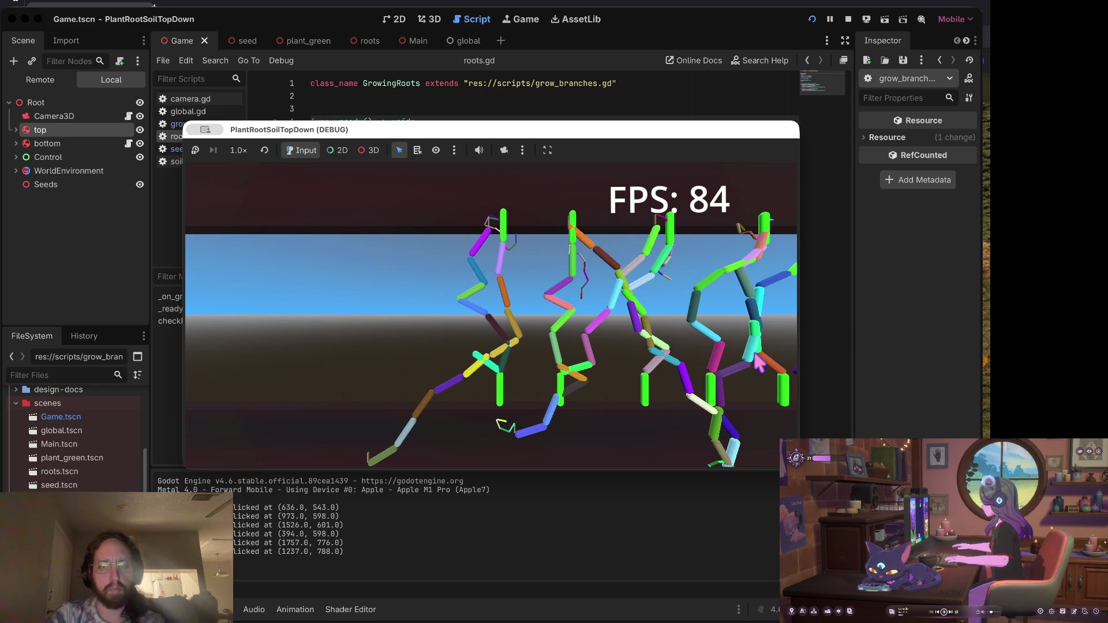
scroll(760, 362, up, 2)
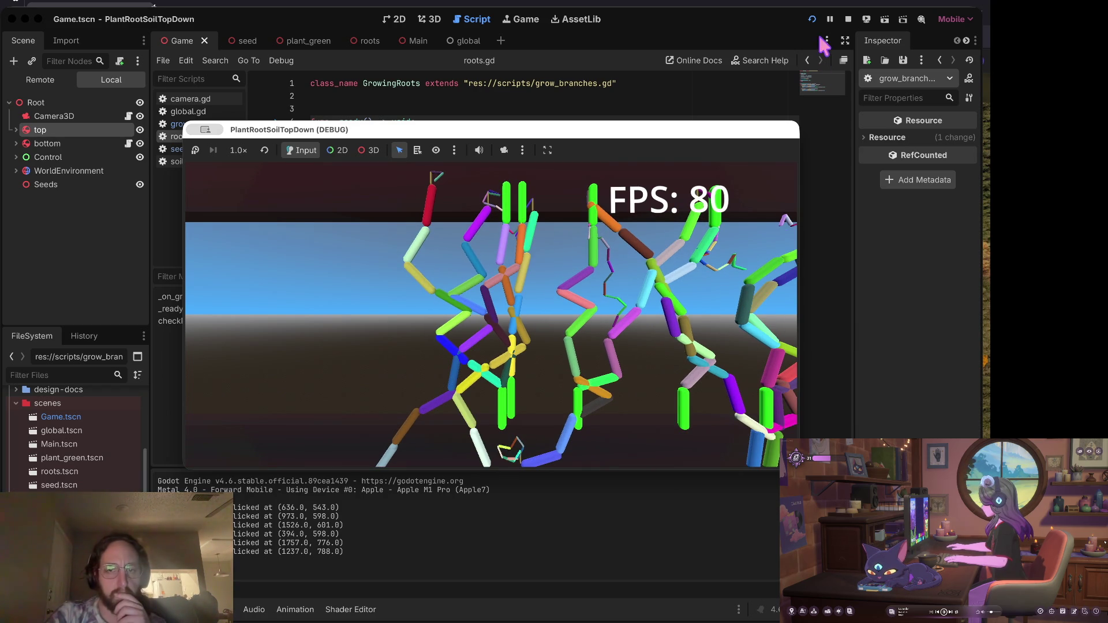
Stop the game and set grow_branches.gd's spawn check to global_position.y < 5.
click(850, 18)
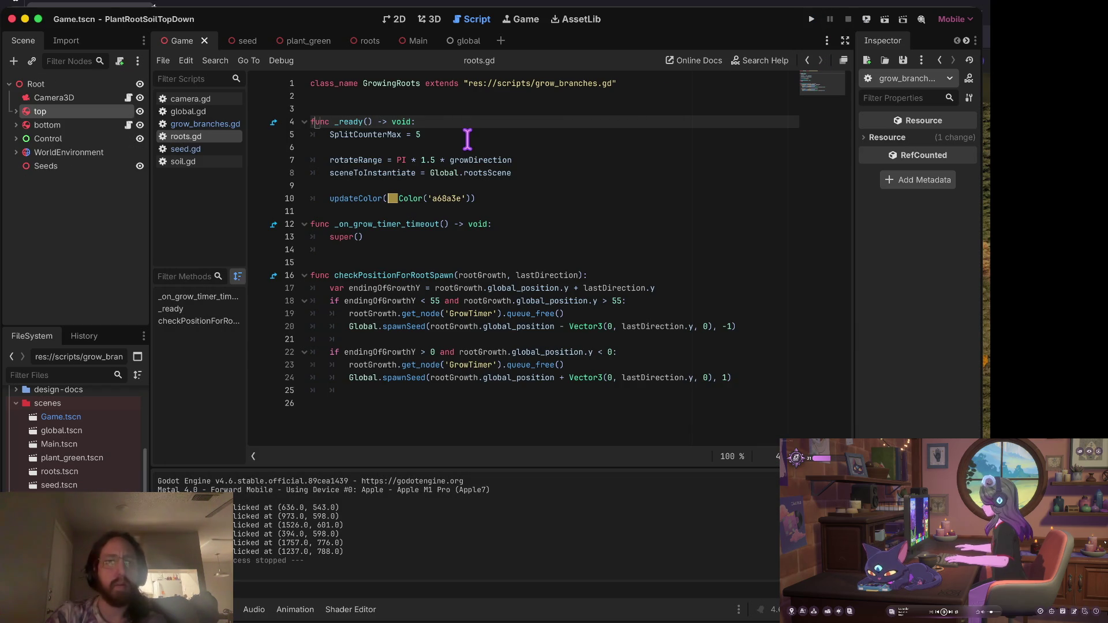
click(459, 160)
text(2)
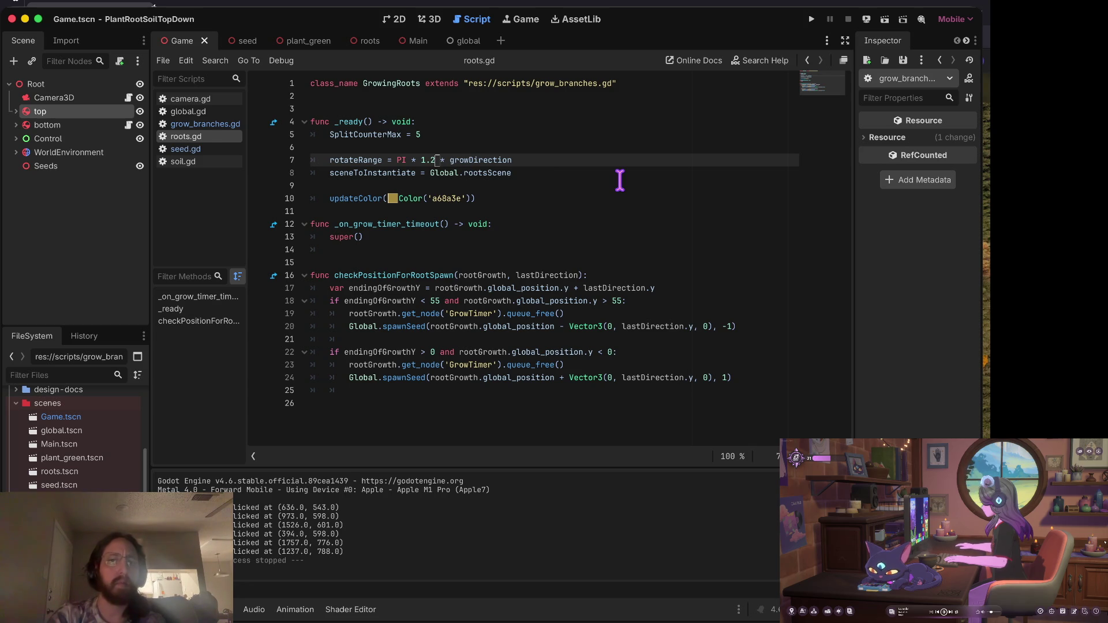
click(414, 105)
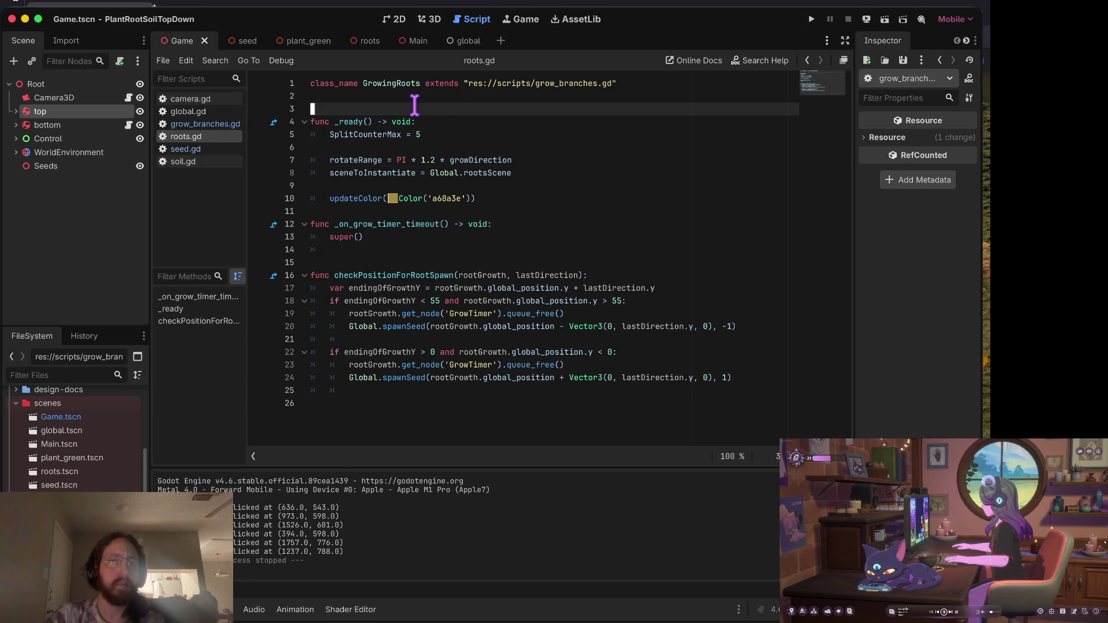
click(188, 124)
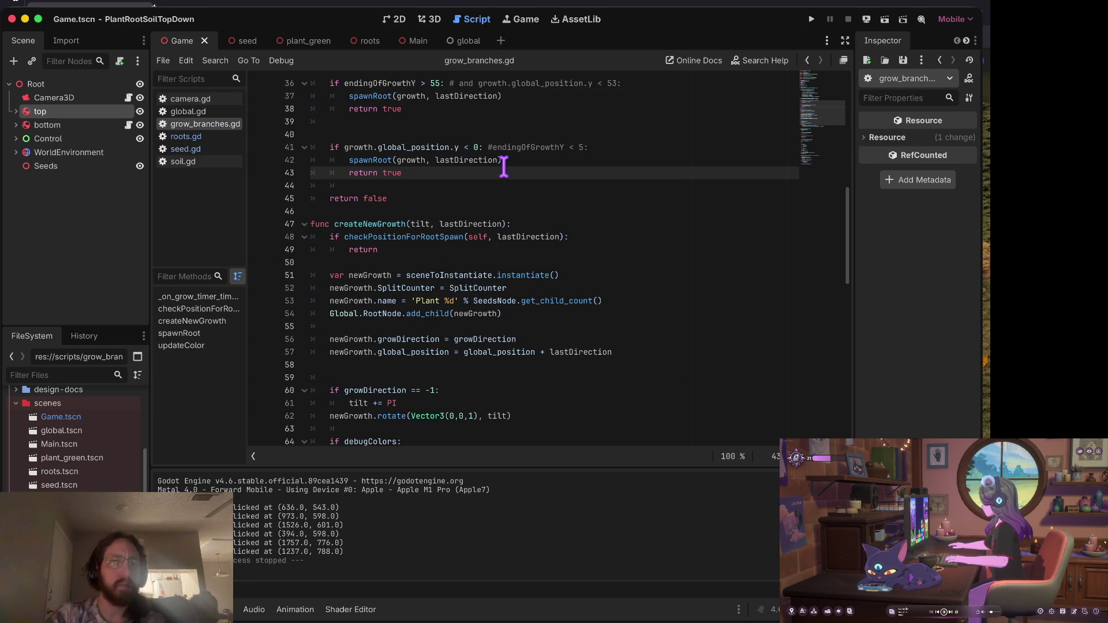
scroll(499, 167, up, 3)
click(363, 171)
text(b)
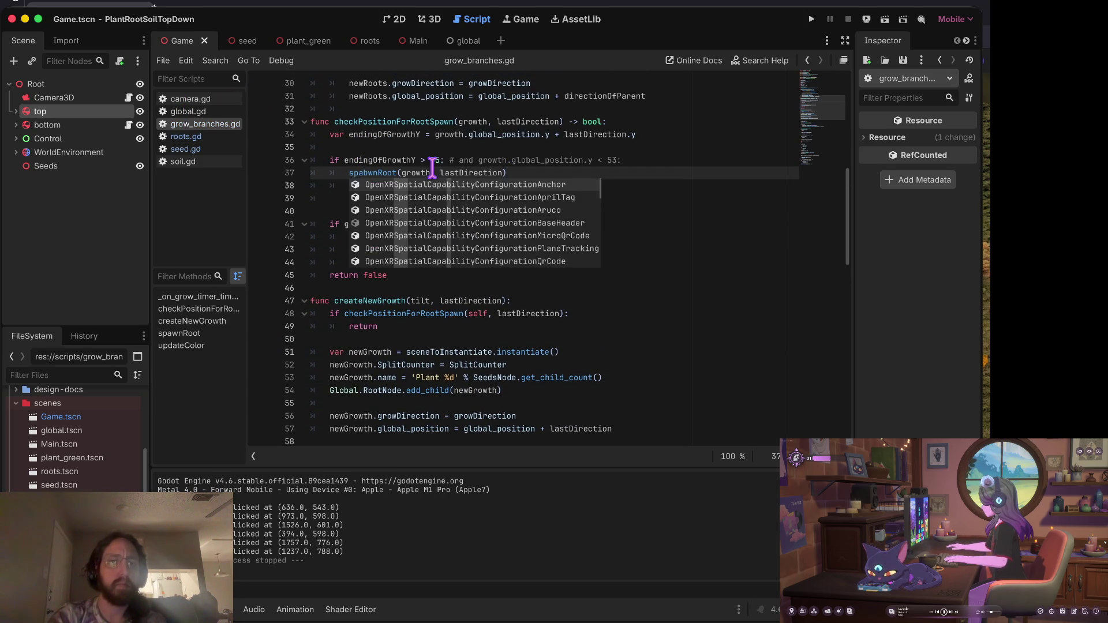
key(ctrl+z)
key(ctrl+z)
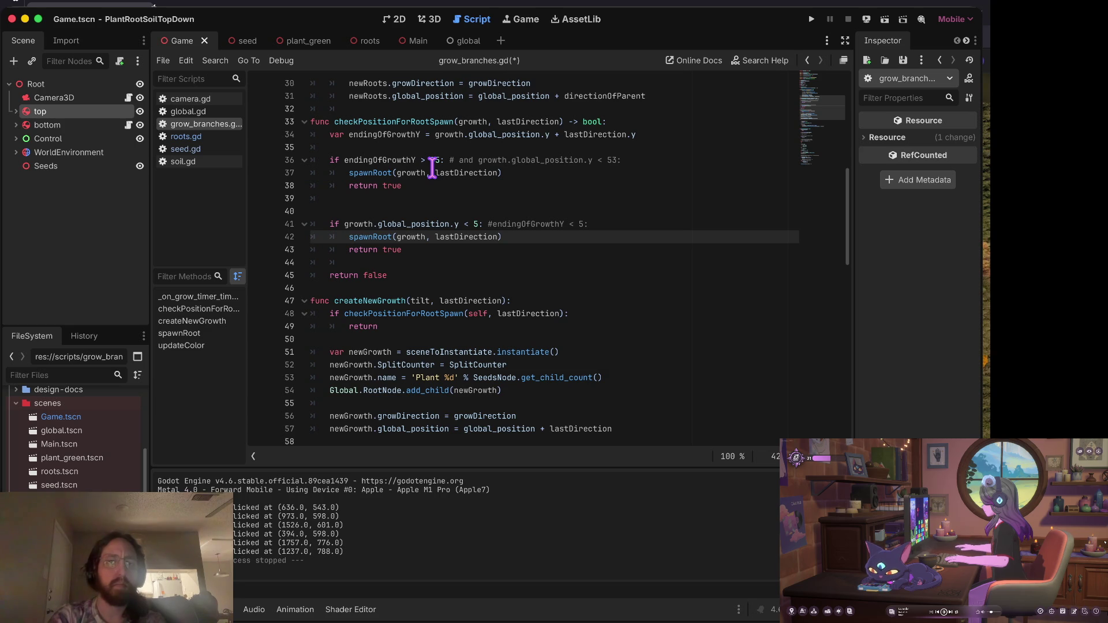
key(ctrl+z)
Move the growDirection line above add_child in spawnRoot, then save and run.
key(Down)
key(Down)
key(Down)
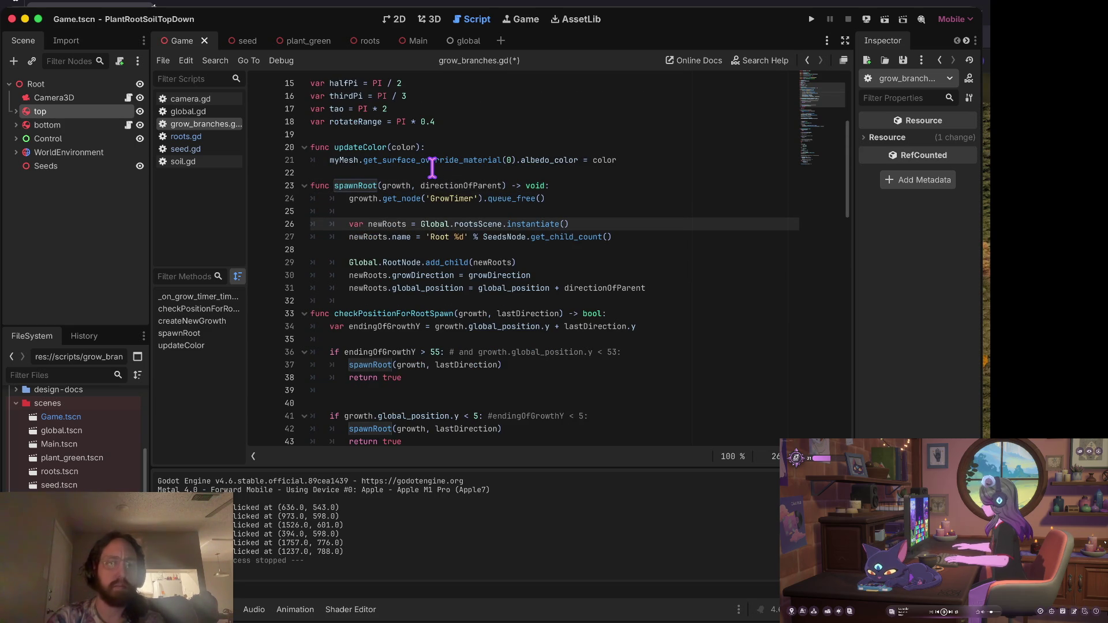
key(Down)
key(Down)
key(Down)
key(alt+Up)
key(Down)
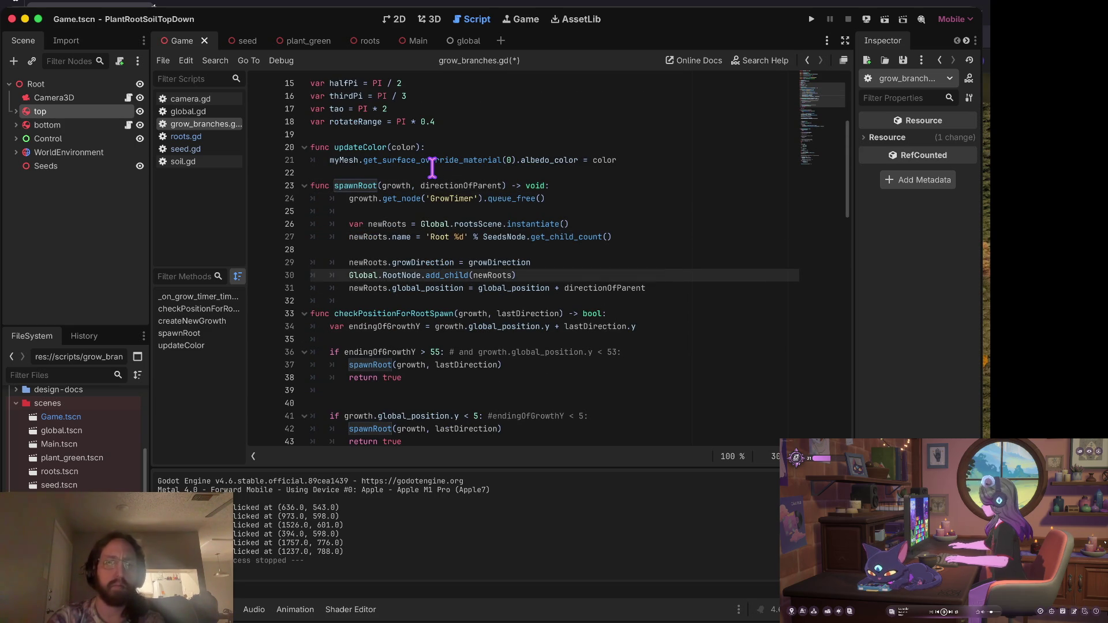
key(Down)
key(super+b)
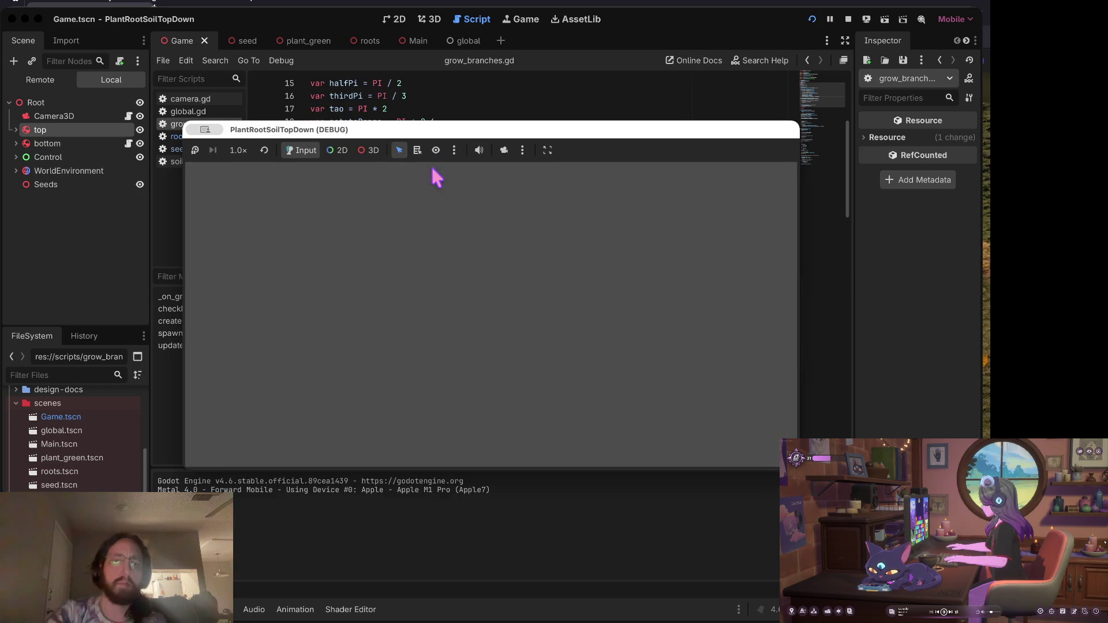
Plant six seeds in the soil to test root growth.
click(462, 369)
click(359, 381)
click(605, 421)
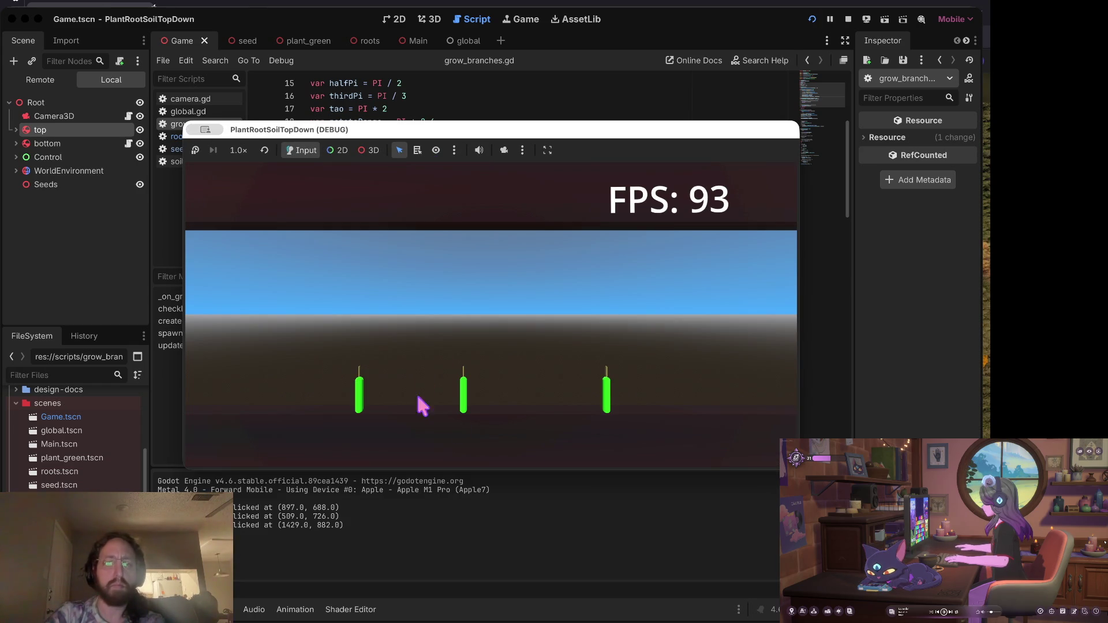
click(404, 389)
click(541, 385)
click(519, 396)
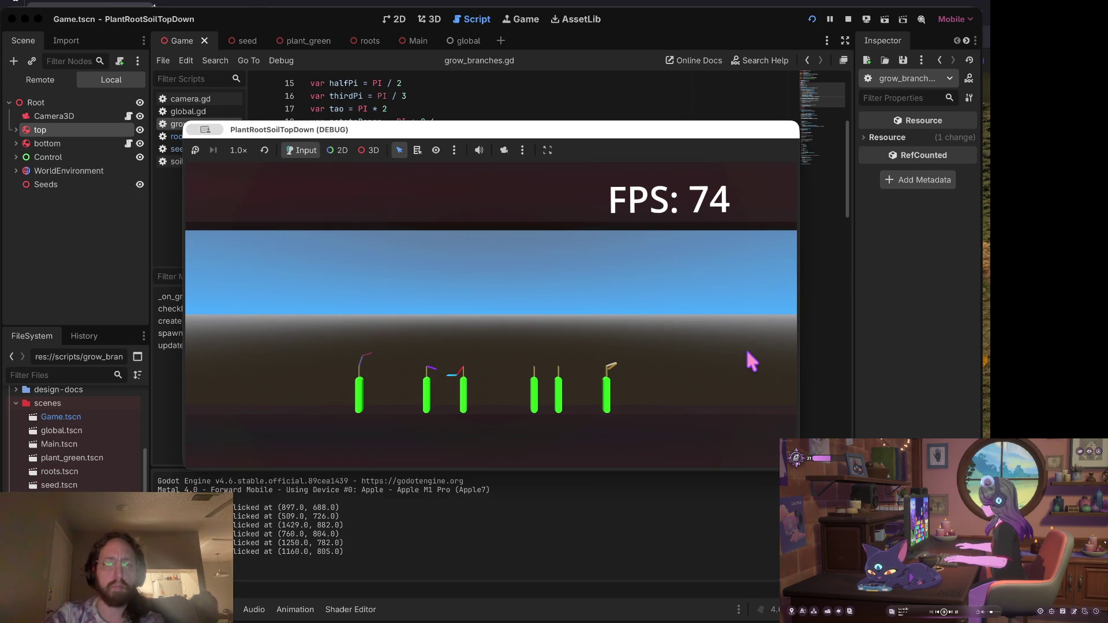
Stop, put growDirection back after add_child, save, rerun, and plant a seed.
click(848, 20)
click(515, 129)
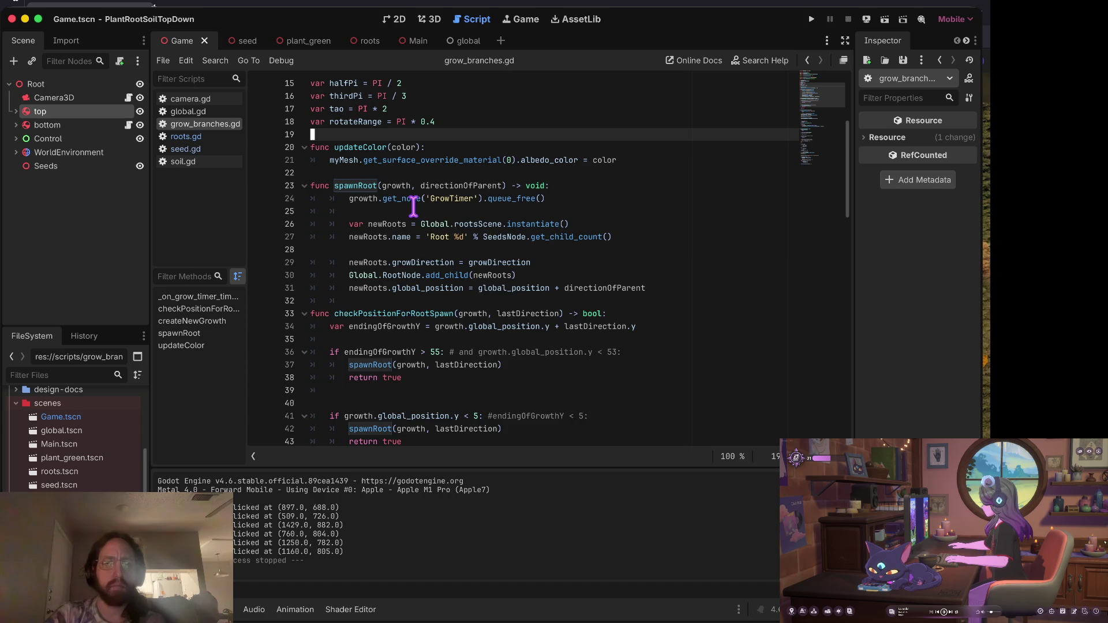
key(ctrl+z)
key(ctrl+shift+z)
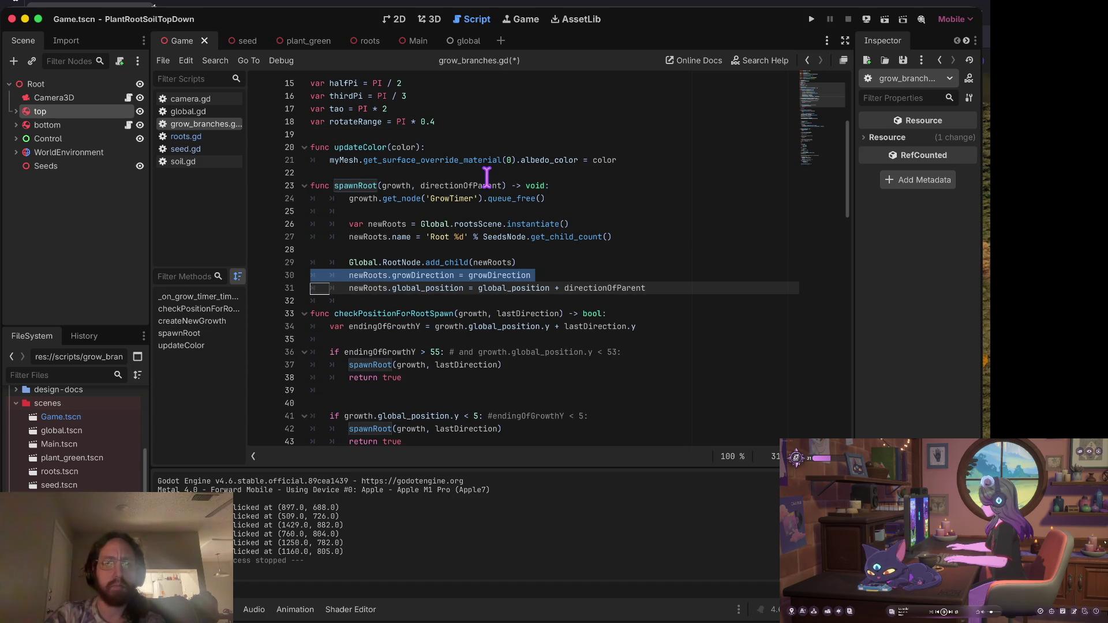
key(ctrl+s)
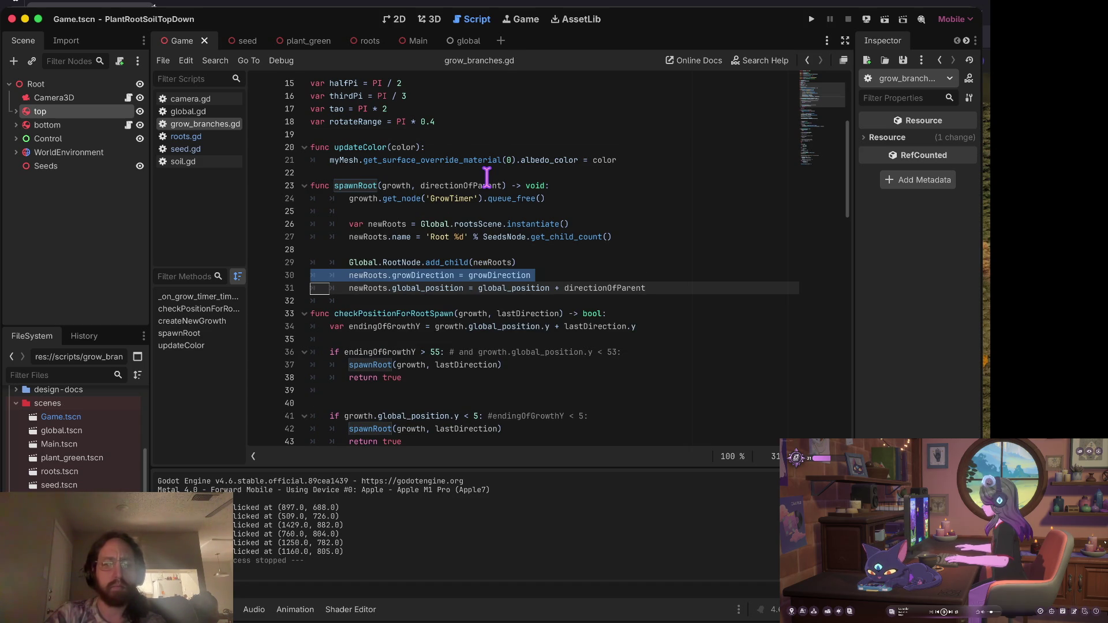
key(ctrl+b)
click(398, 334)
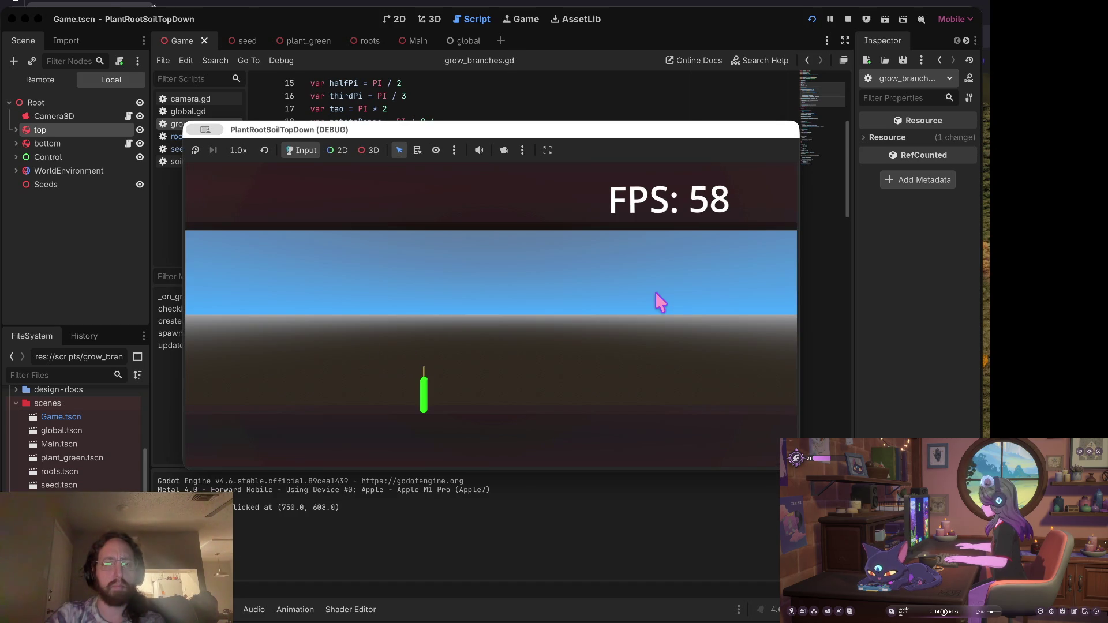
Review seed.gd, roots.gd and grow_branches.gd, then do a quick seed-planting test run.
click(847, 19)
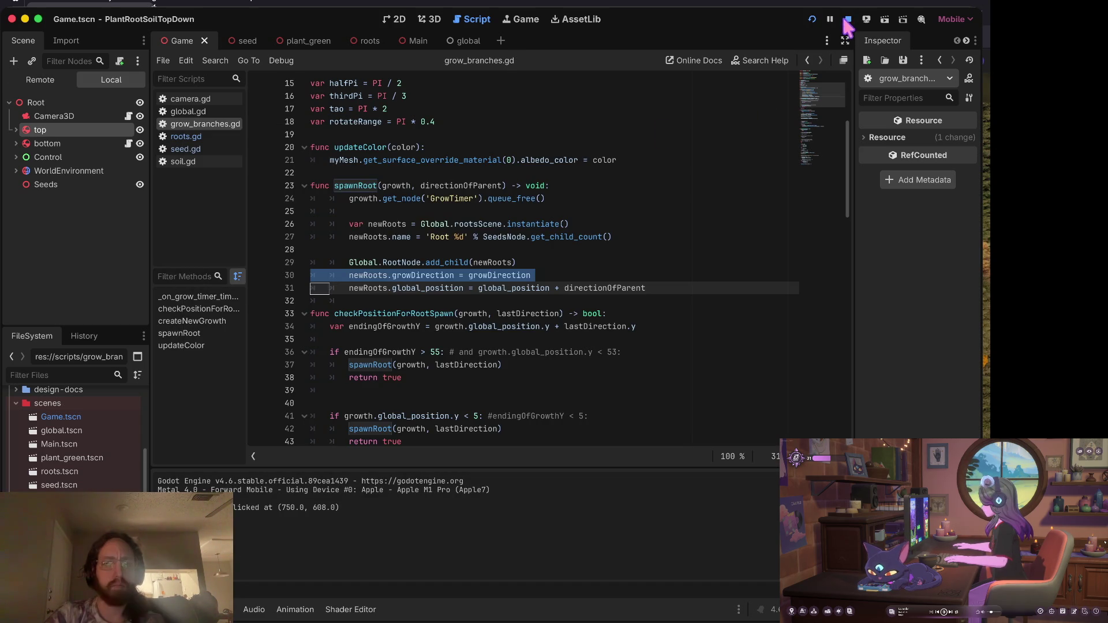
click(179, 150)
click(186, 137)
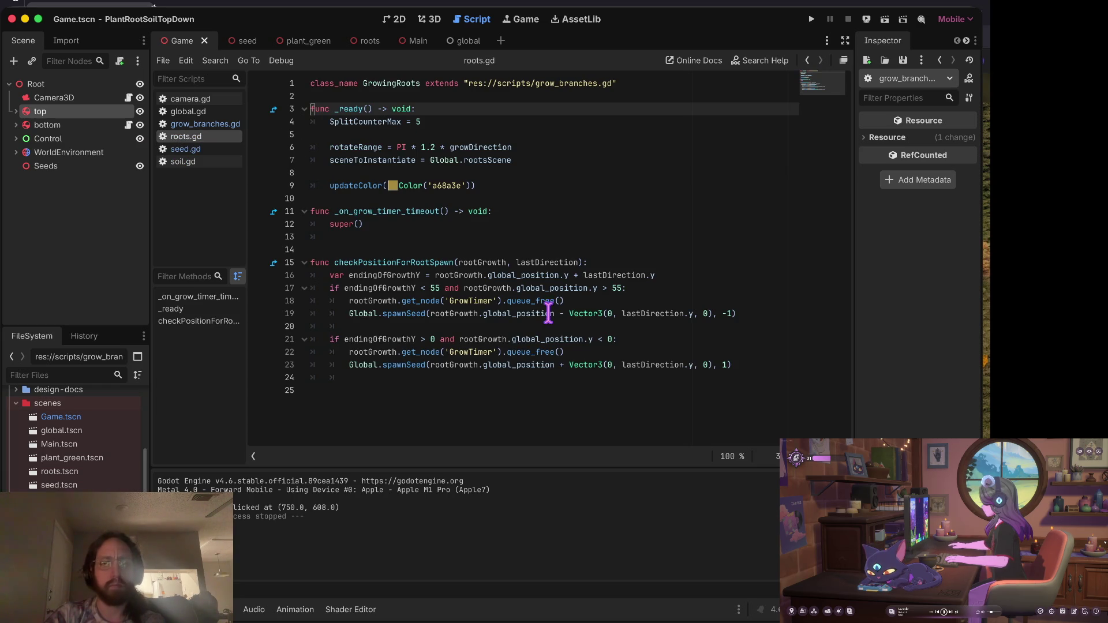
click(185, 149)
click(190, 124)
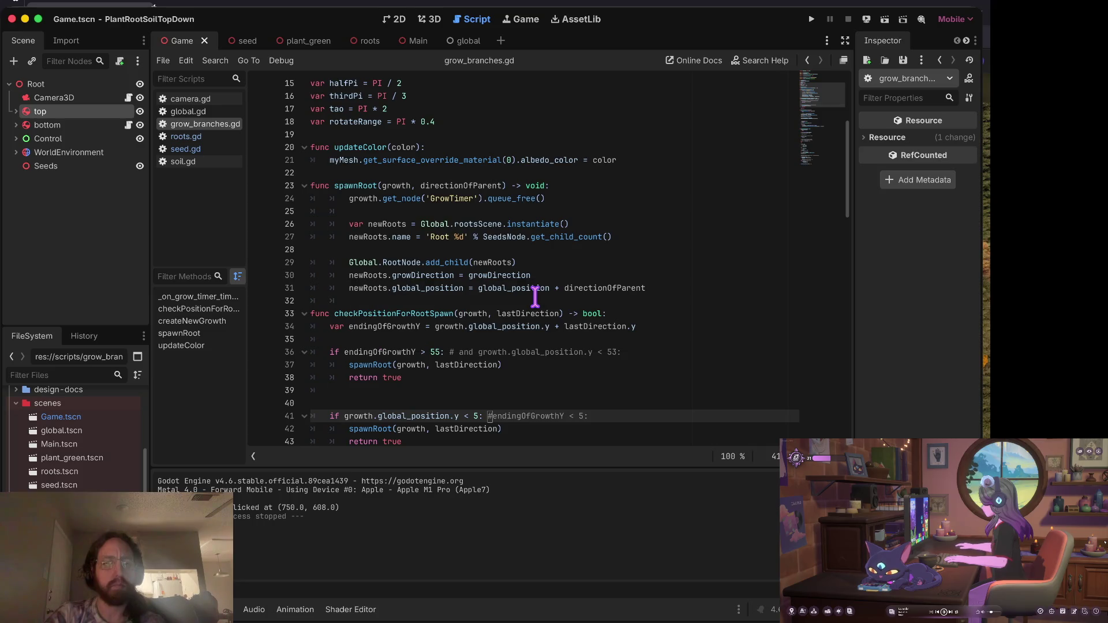
key(super+b)
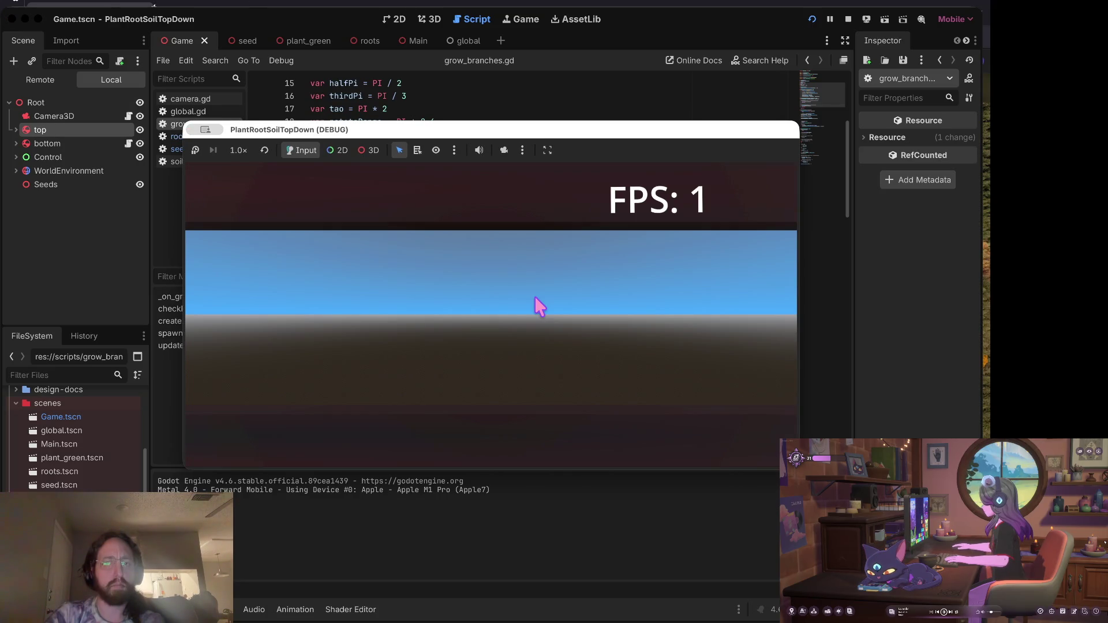
click(534, 296)
click(848, 19)
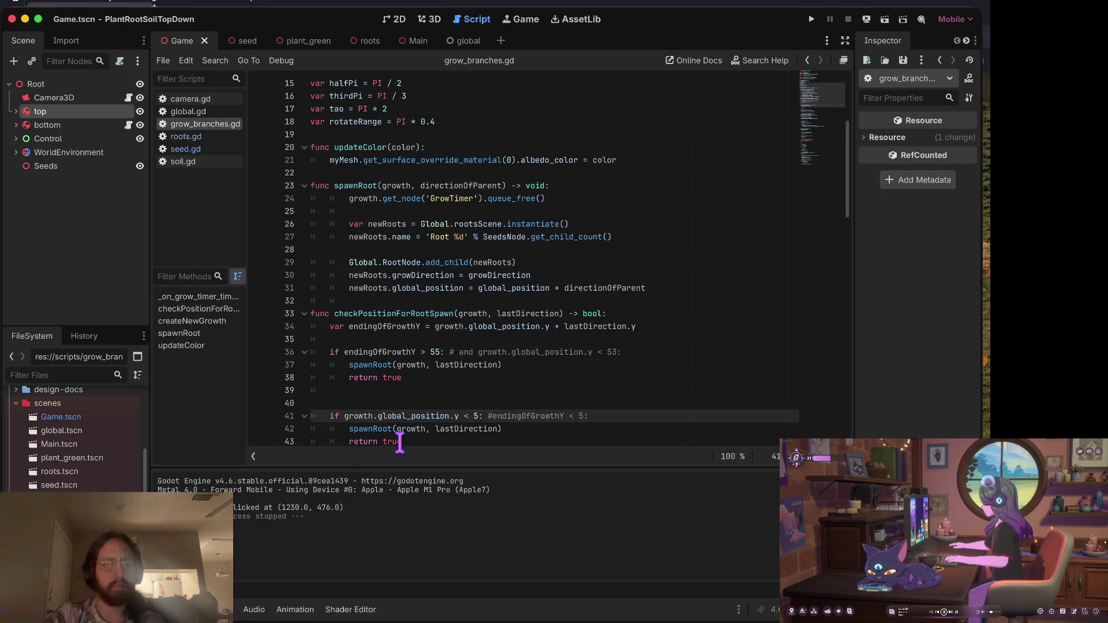
Change line 41's condition to use endingOfGrowthY, then save, run and test-plant a root.
scroll(398, 441, down, 3)
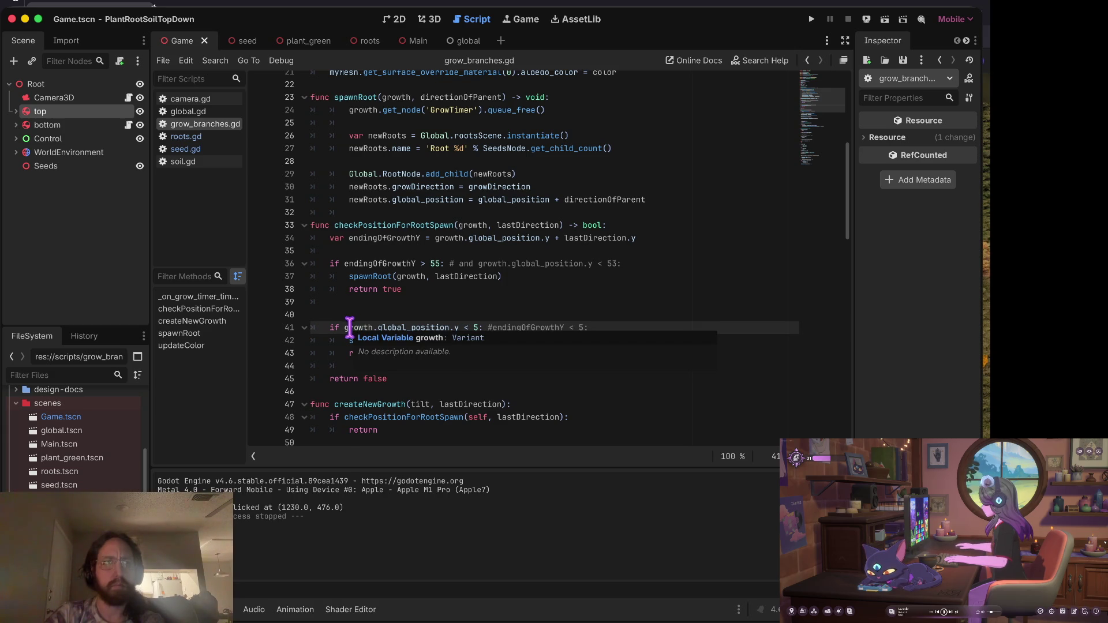
scroll(350, 327, up, 1)
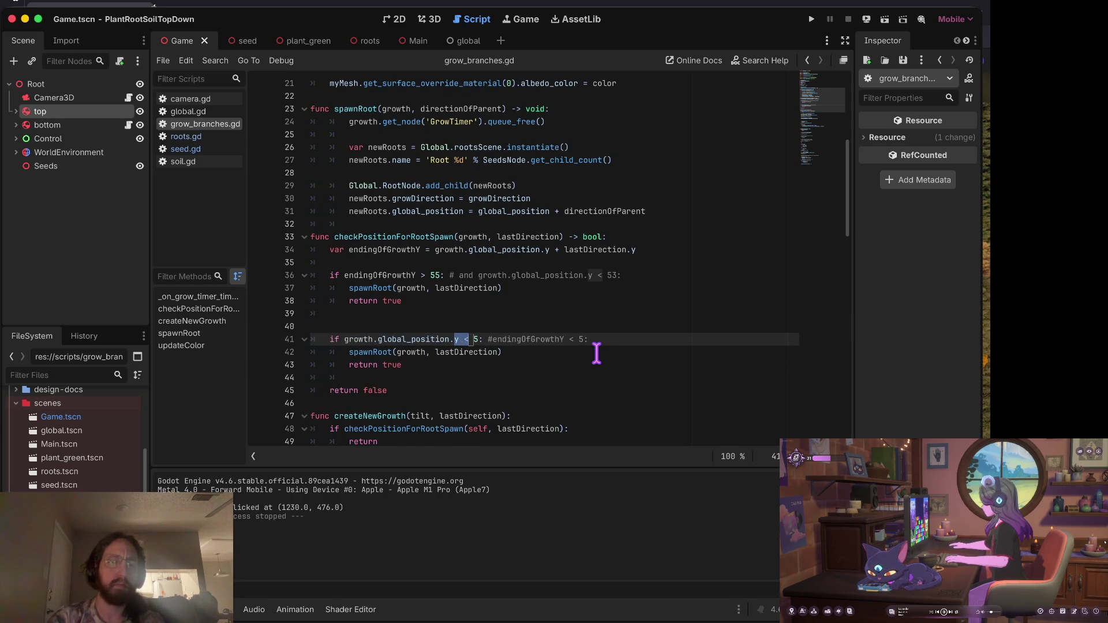
key(shift+Home)
key(BackSpace)
text(if ending)
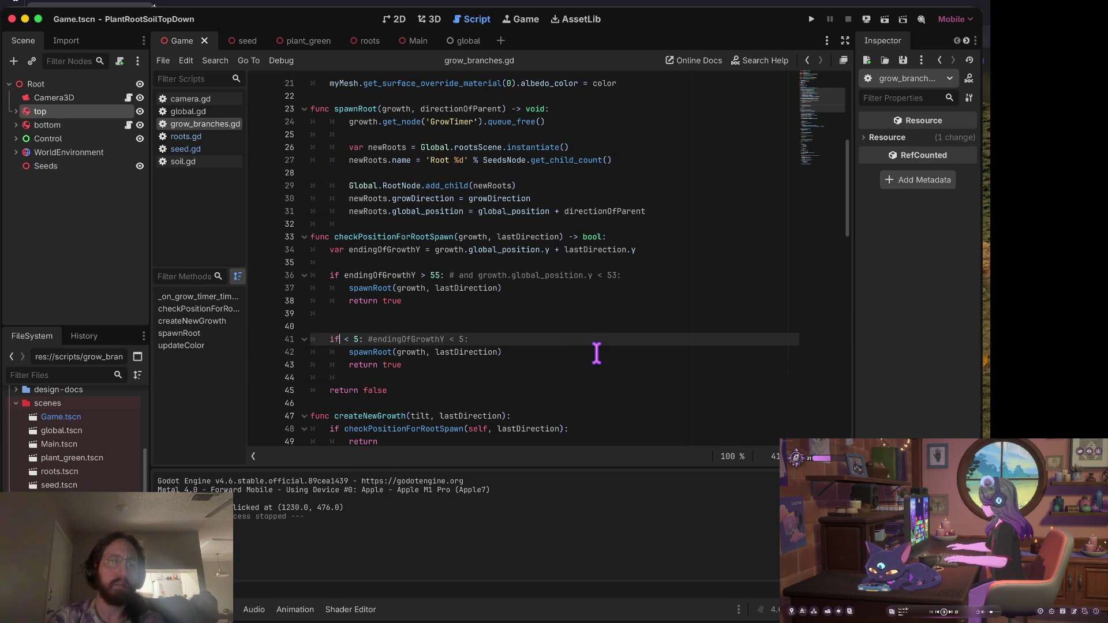
key(Return)
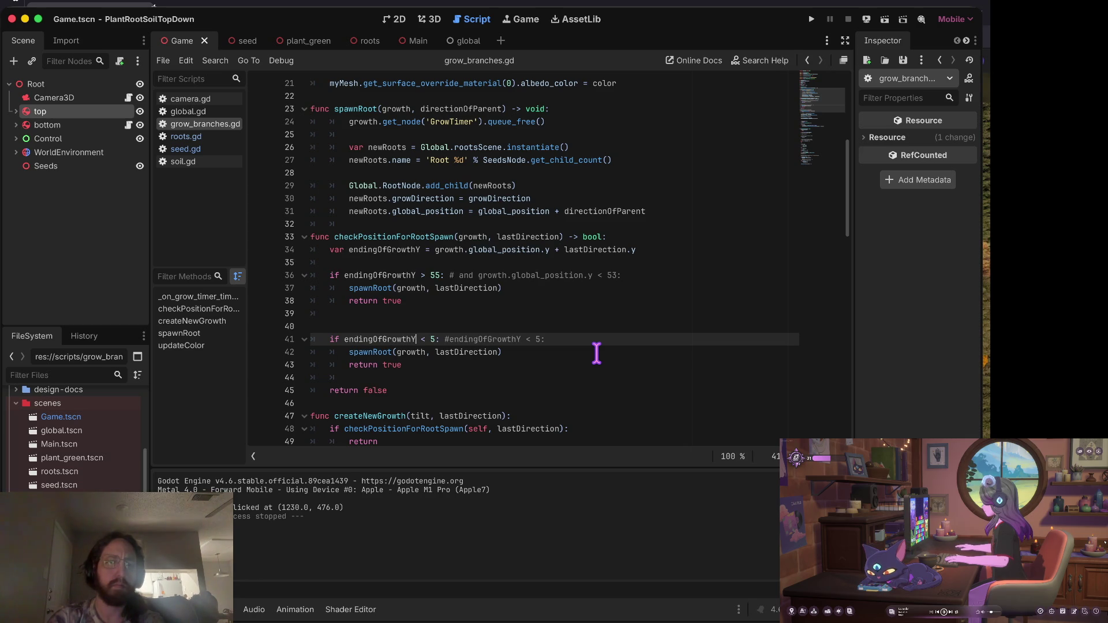
key(super+b)
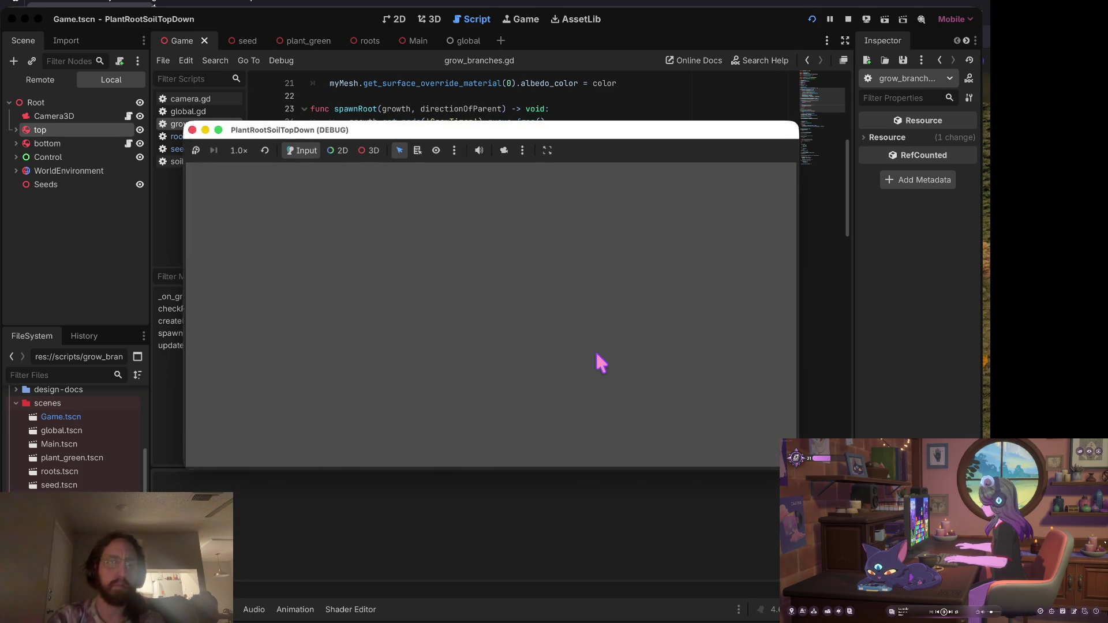
click(493, 346)
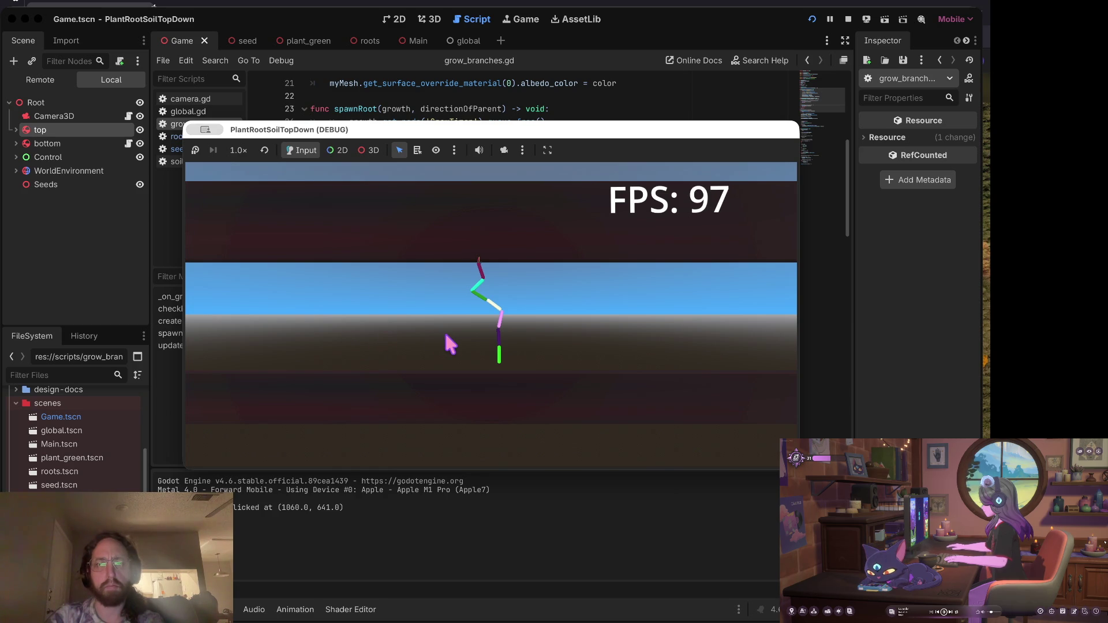
click(848, 21)
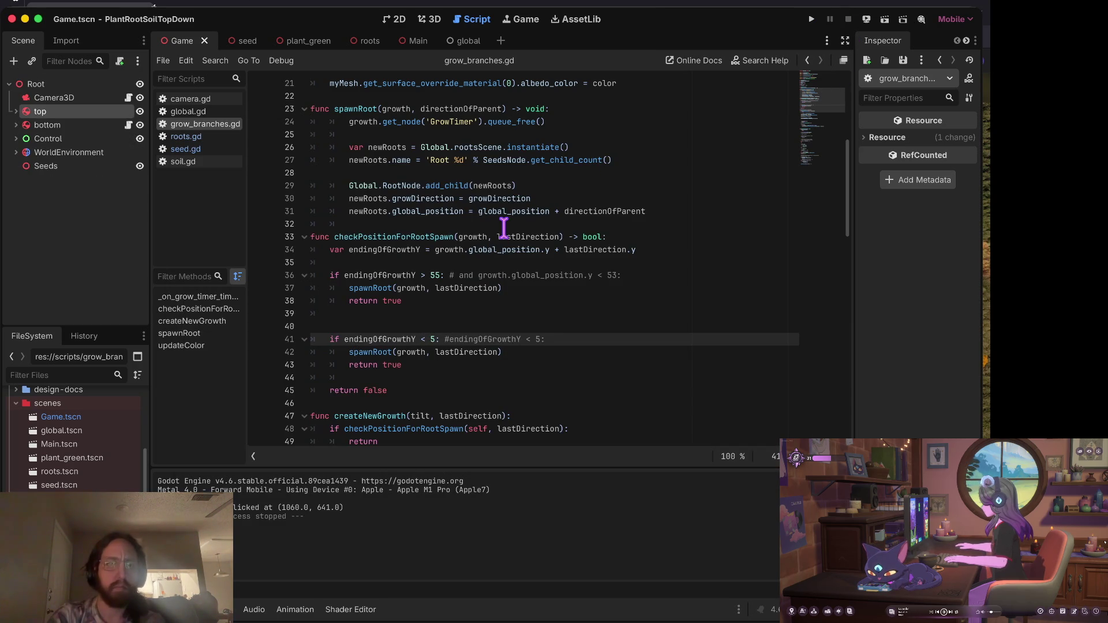
Add 'and growth.global_position.y > 0' to line 41's spawn check and save.
text(and growt)
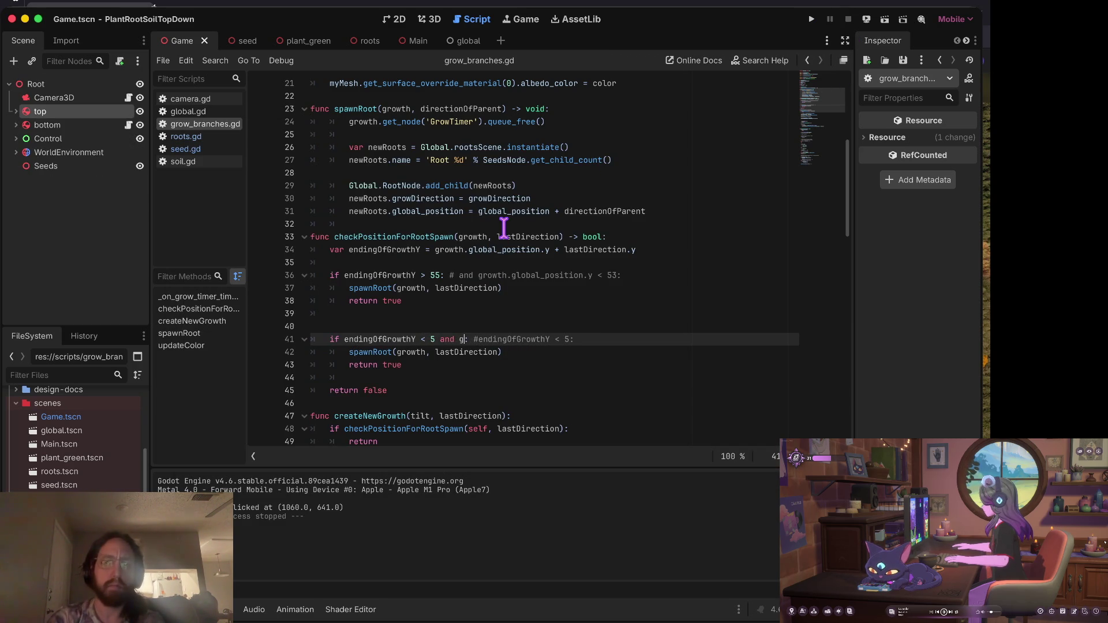
text(h.global)
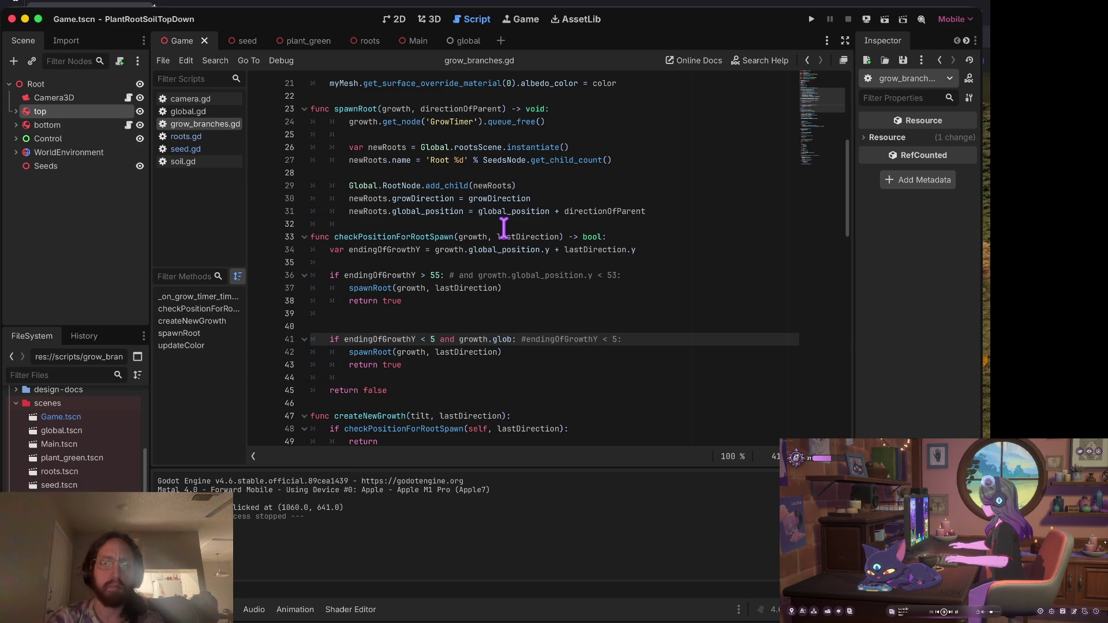
text(_position.y)
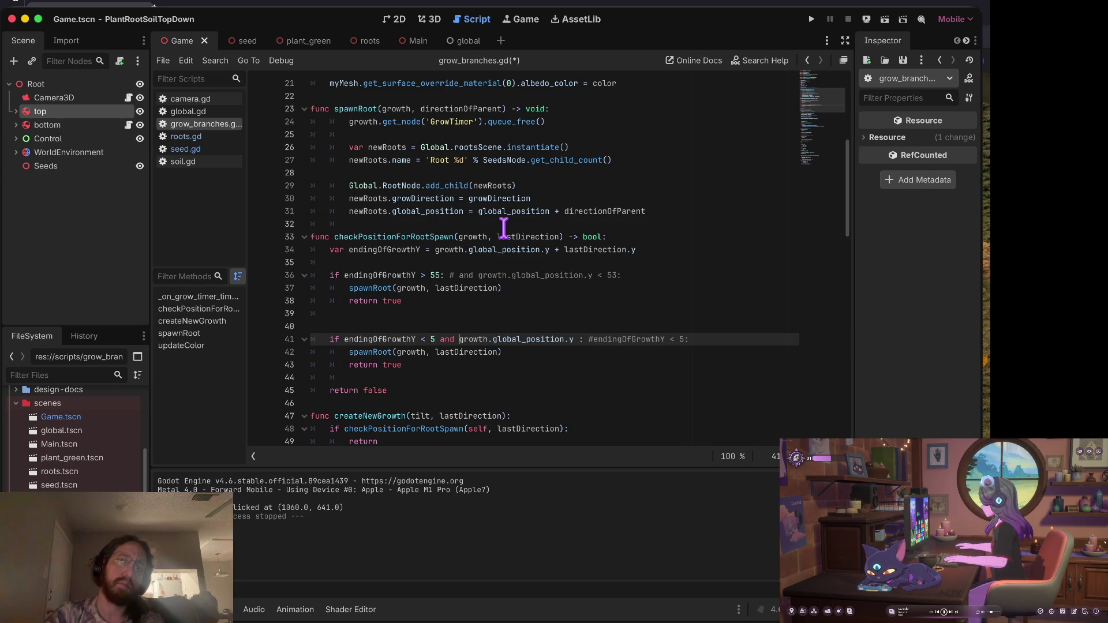
key(BackSpace)
key(BackSpace)
text(0 )
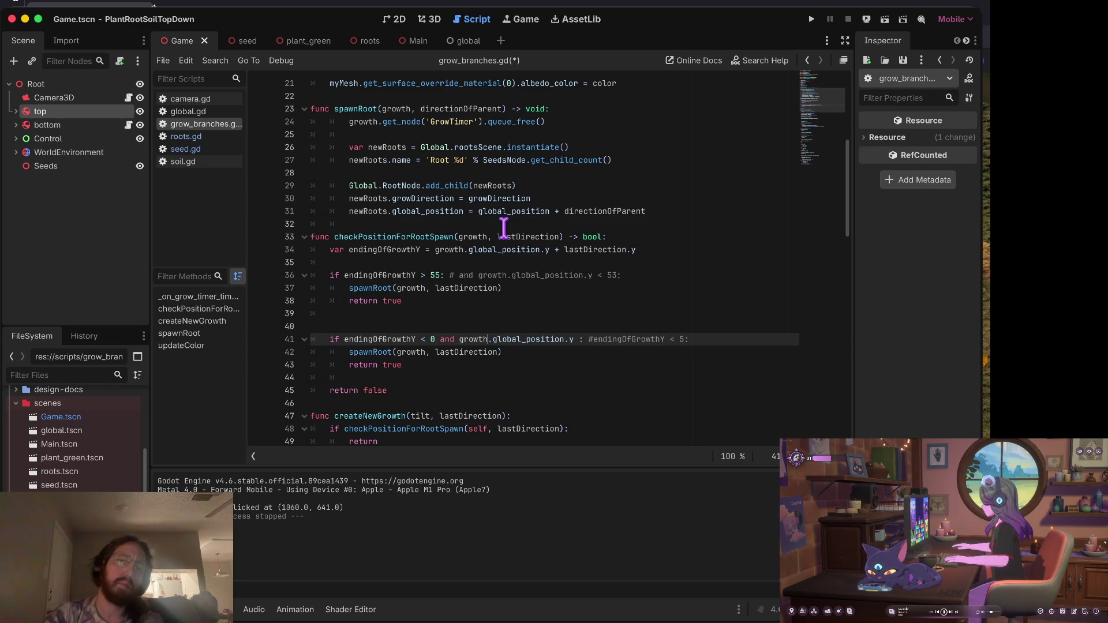
text( > 0)
key(cmd+s)
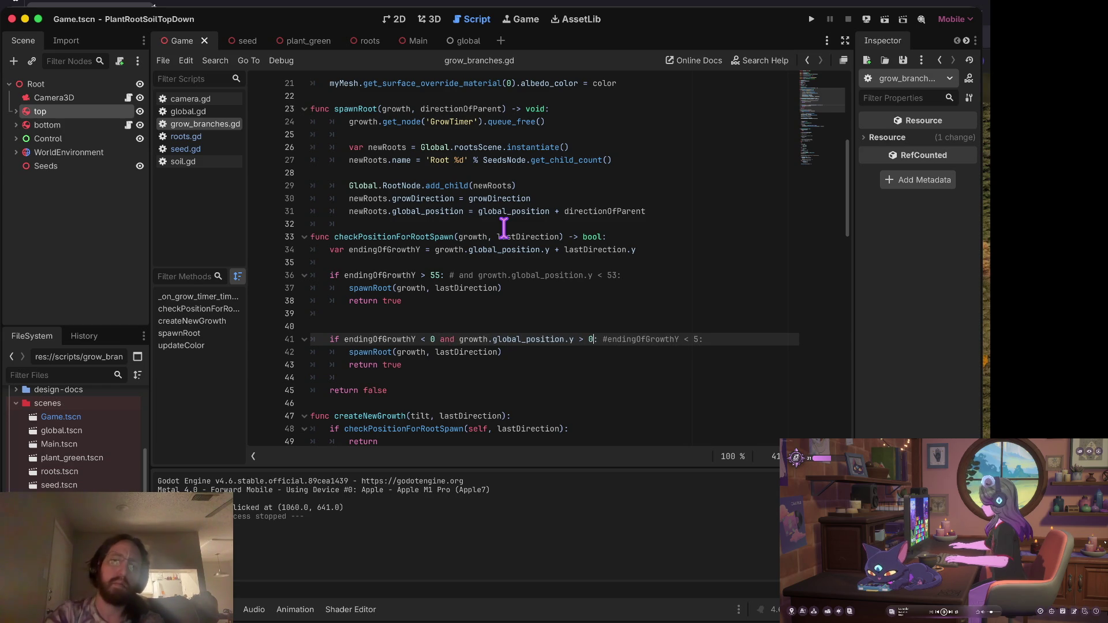
Tidy line 36's check to require global_position.y below 55, then run the game and plant a root.
click(445, 275)
key(BackSpace)
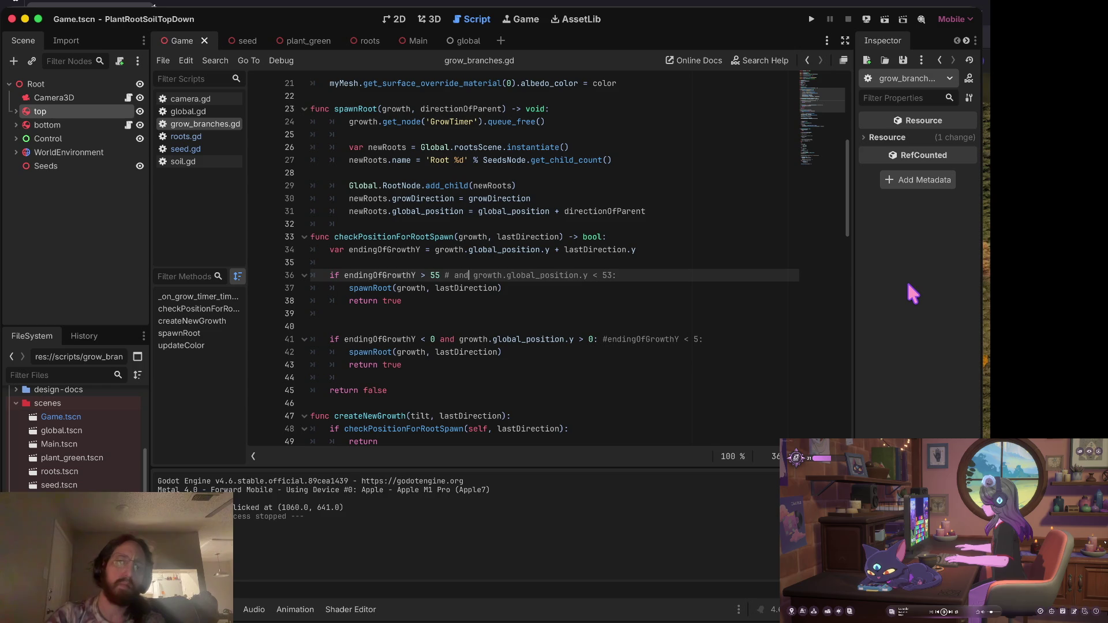
key(Left)
key(Left)
key(Left)
key(BackSpace)
key(BackSpace)
key(End)
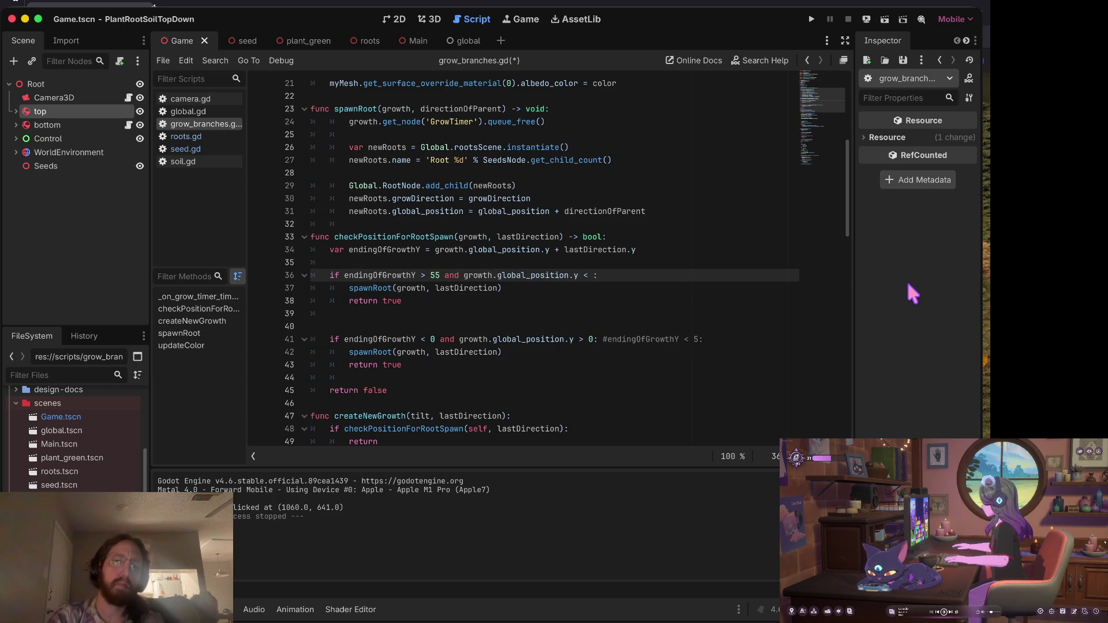
text(55)
key(super+b)
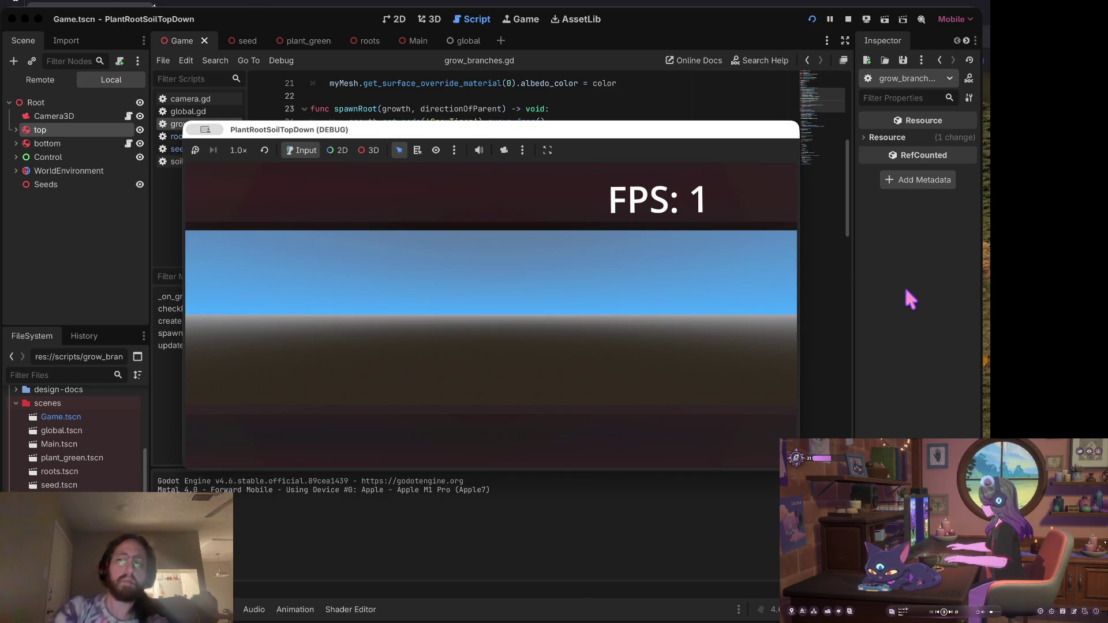
click(611, 373)
Plant four more roots along the soil, let them grow, then bring grow_branches.gd forward.
click(408, 366)
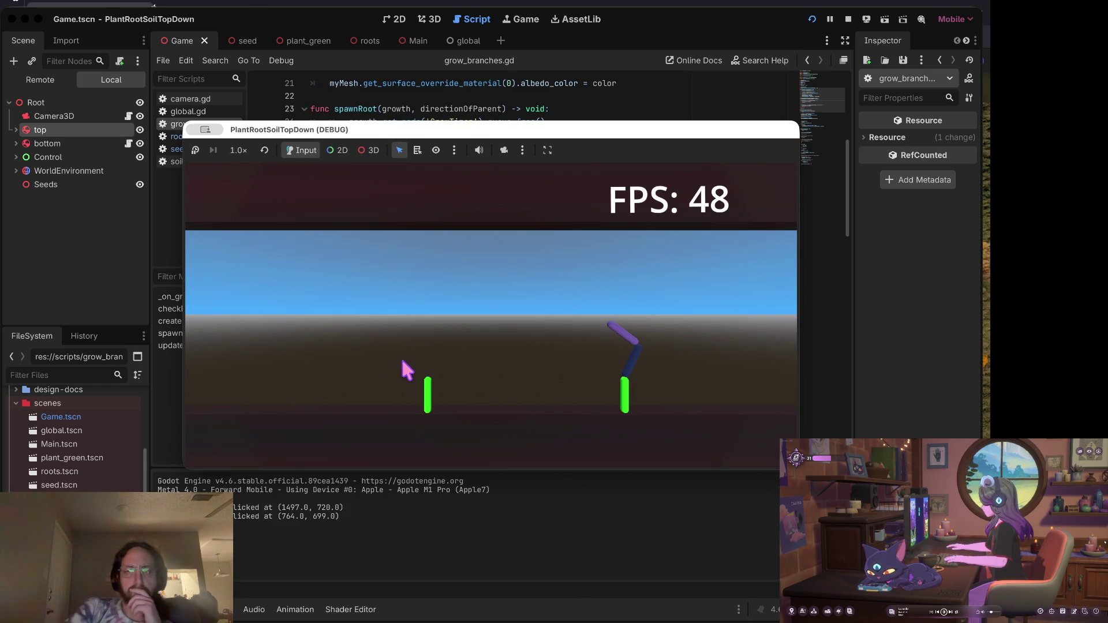
click(274, 368)
click(508, 371)
click(372, 396)
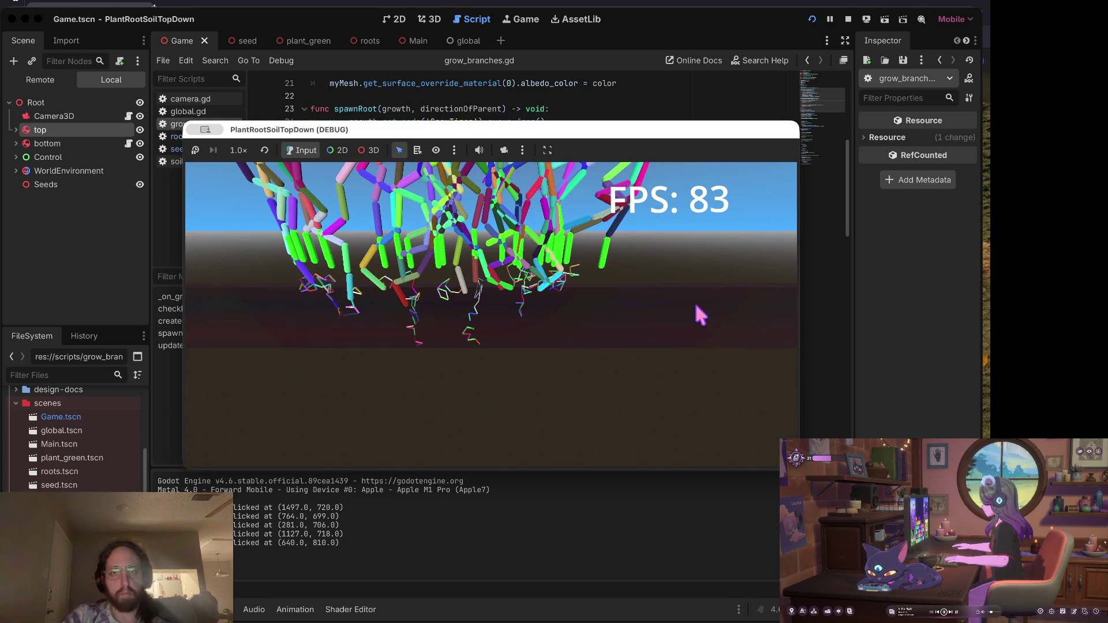
click(750, 60)
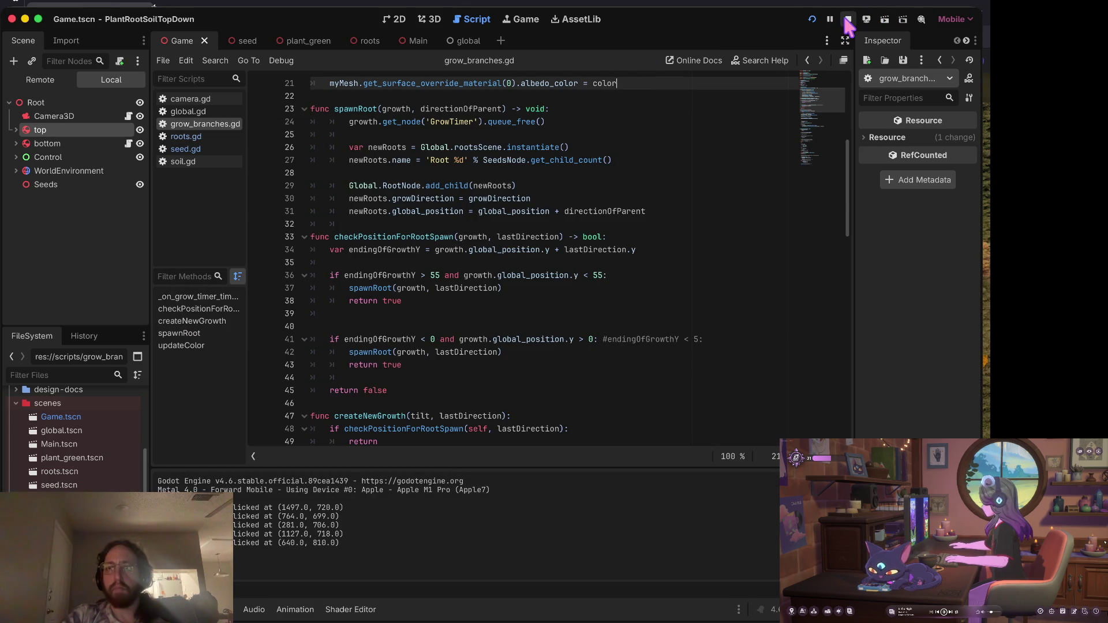
Check growDirection in roots.gd, then move spawnRoot's growDirection line above add_child.
click(846, 19)
click(430, 237)
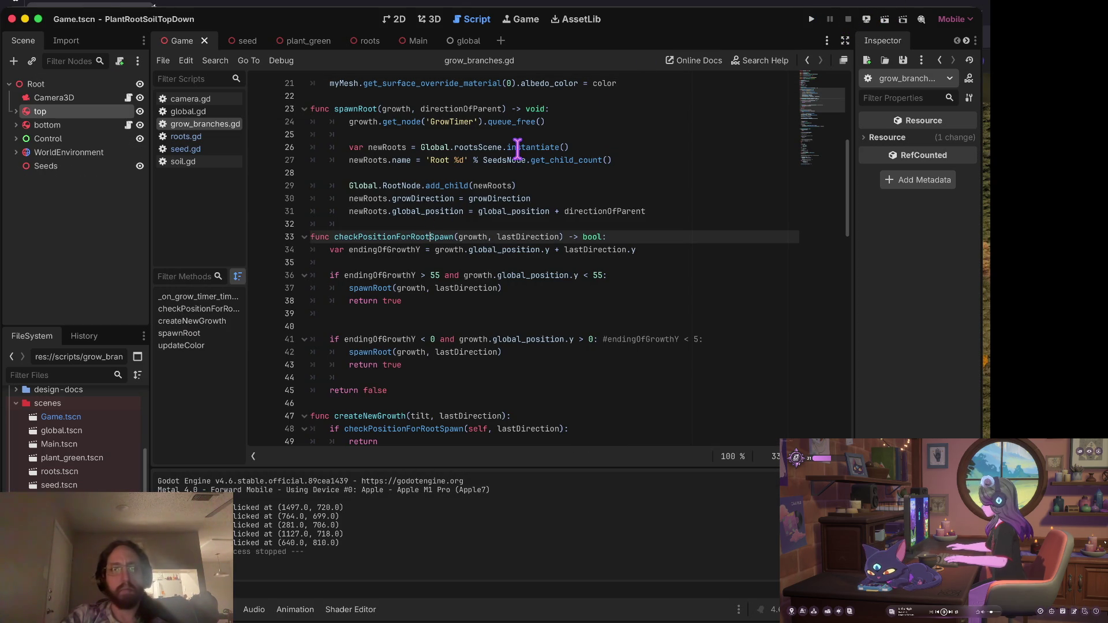
click(184, 137)
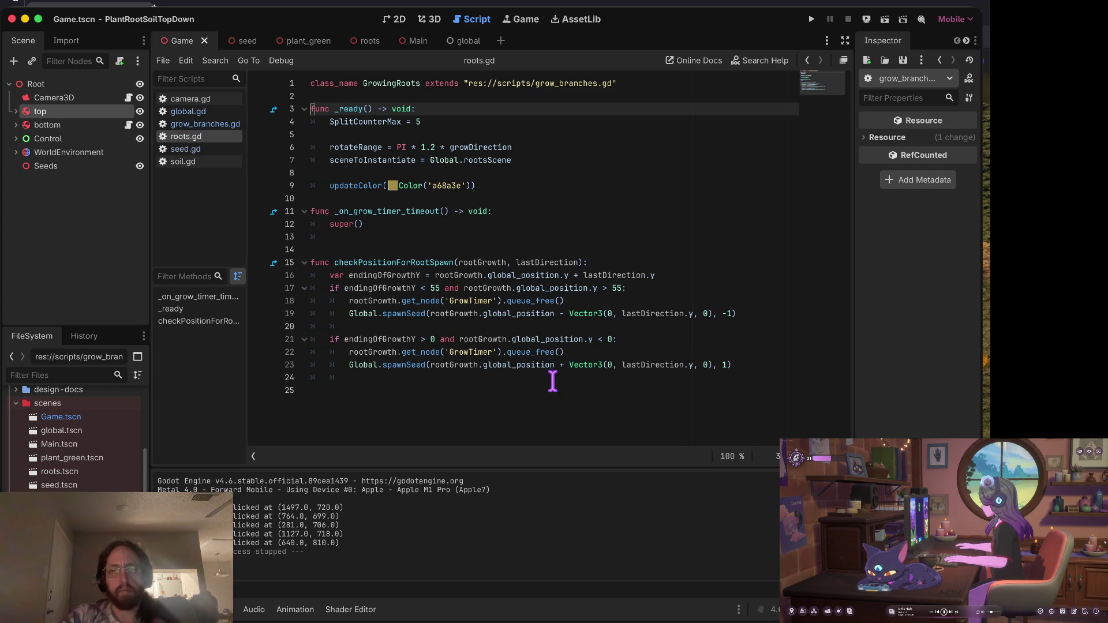
click(479, 146)
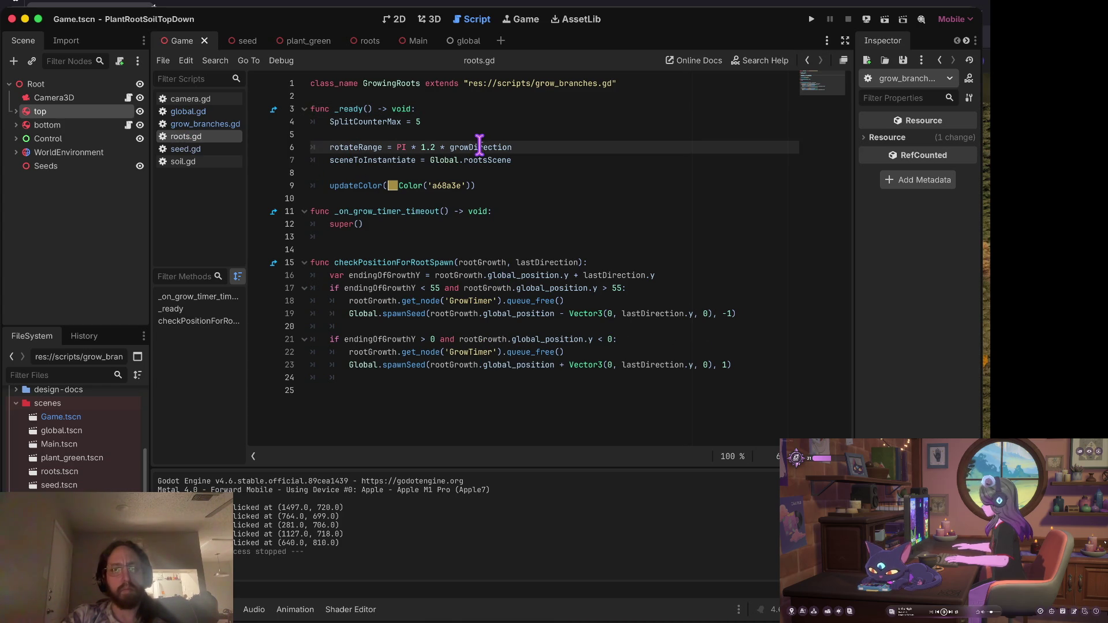
click(219, 124)
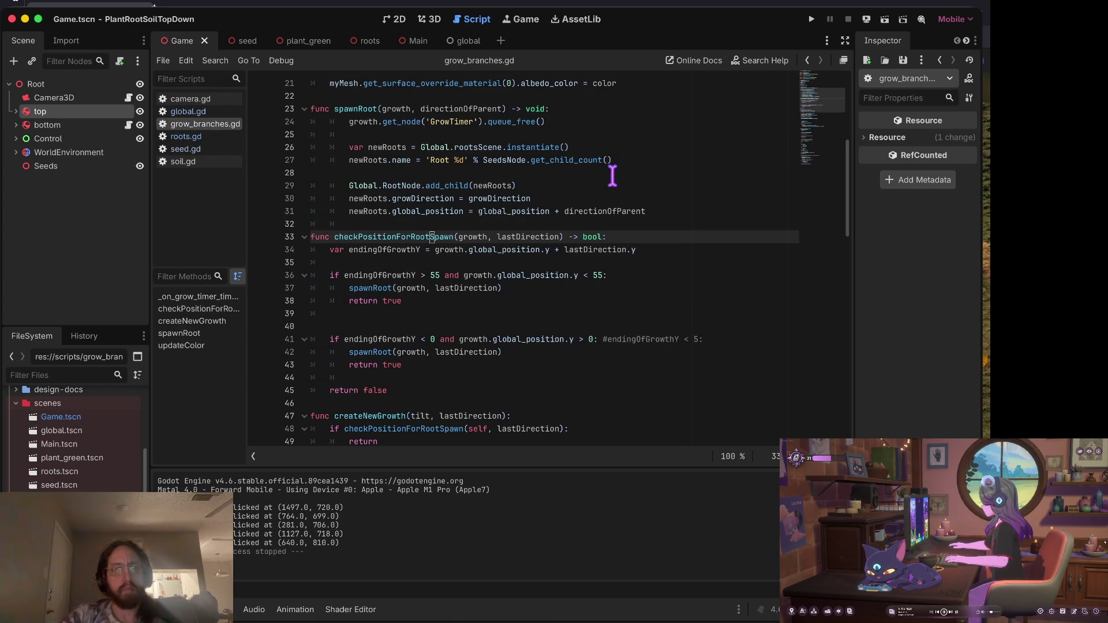
click(449, 209)
click(617, 195)
key(alt+Up)
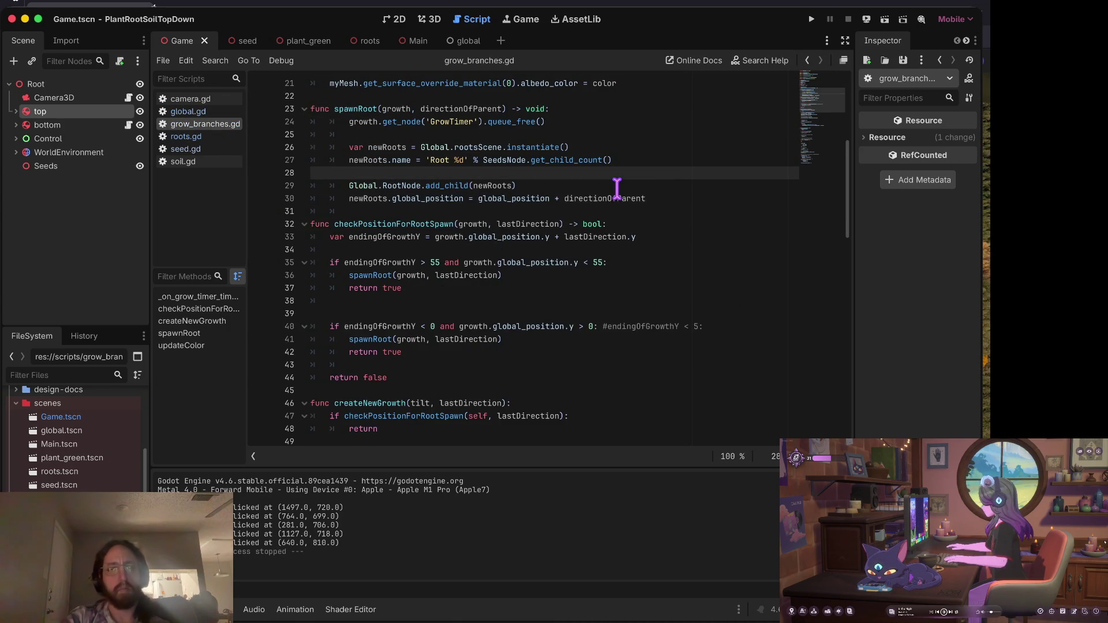
Run the game, plant six seeds to watch roots branch, then stop it.
key(super+b)
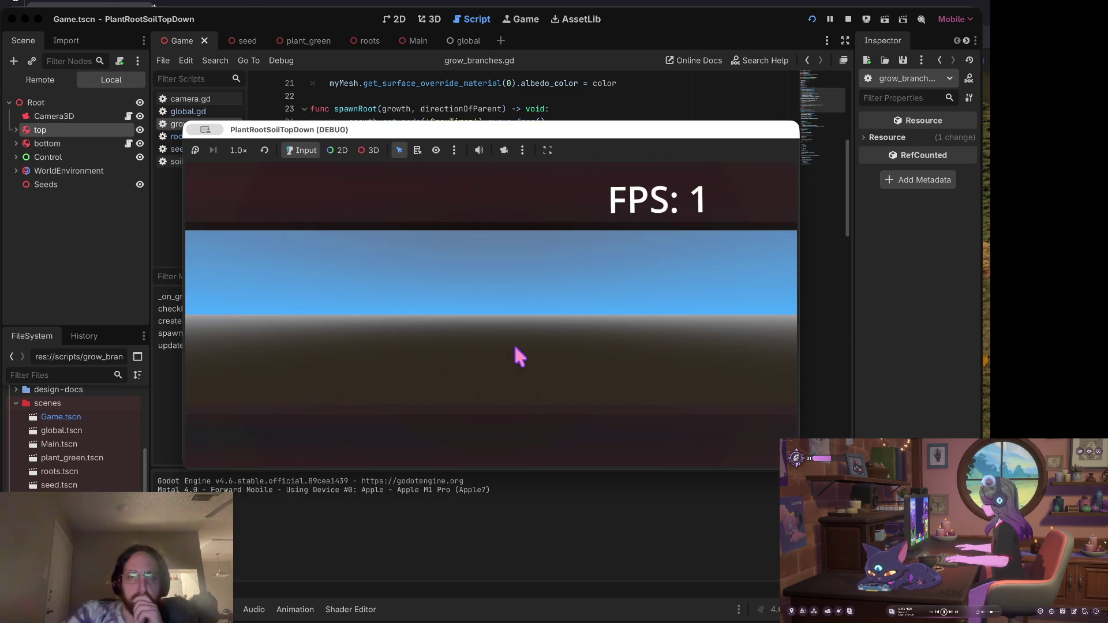
click(473, 351)
click(311, 367)
click(602, 378)
click(443, 382)
click(564, 382)
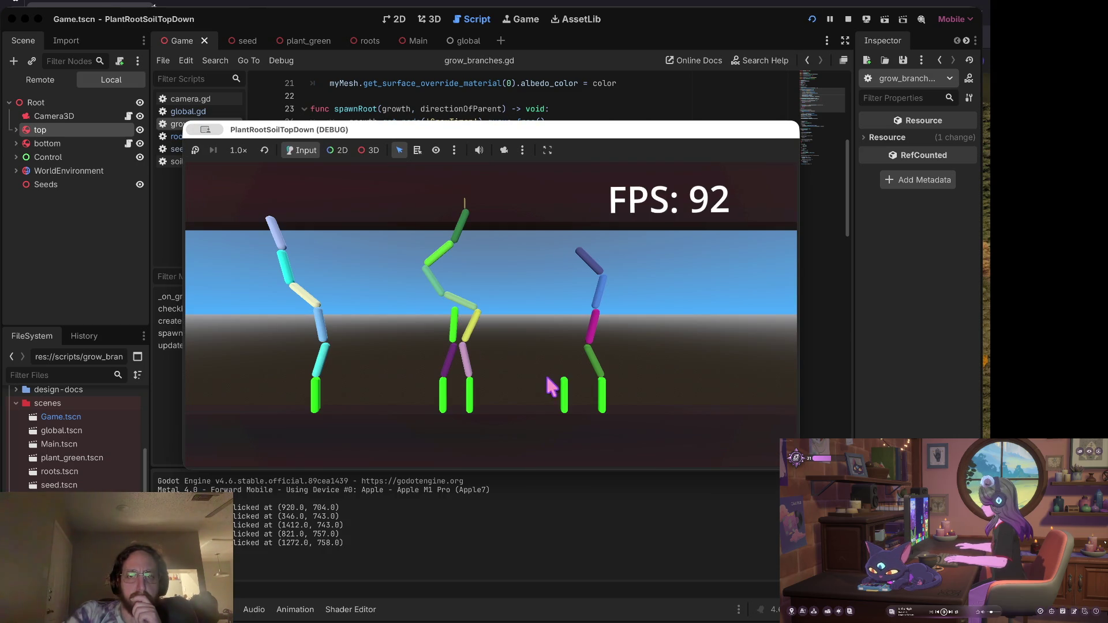
click(417, 390)
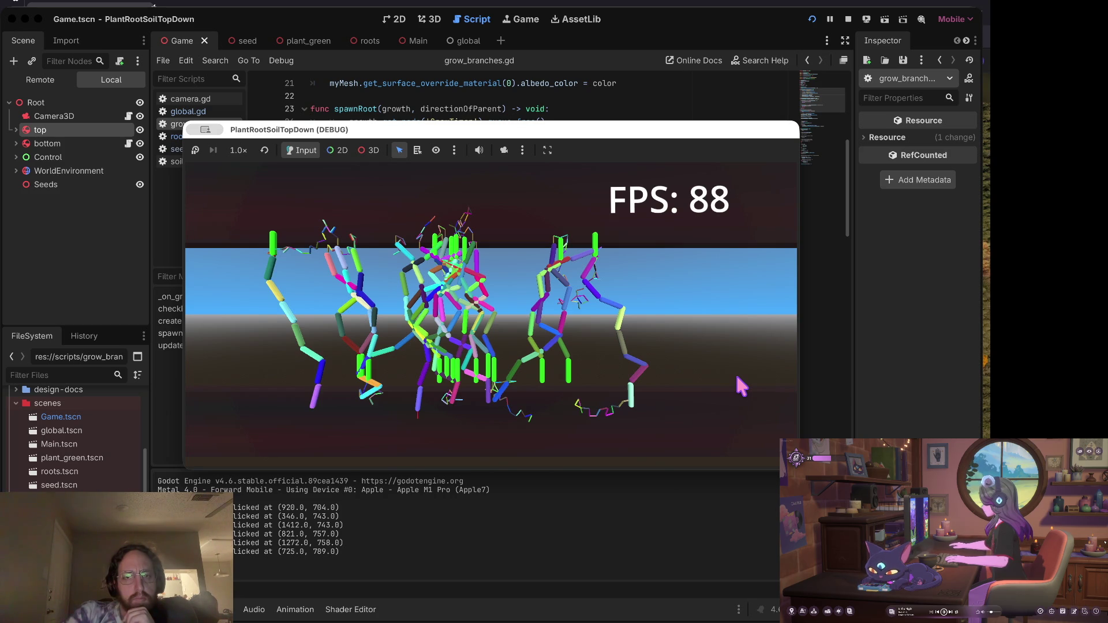
click(848, 19)
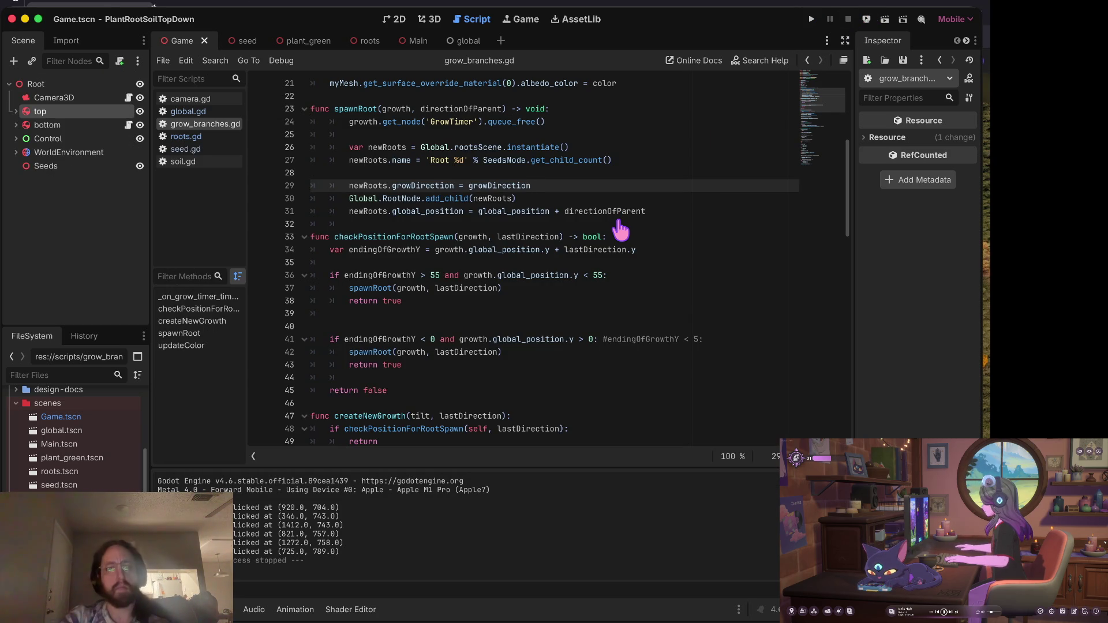
key(super+Tab)
Commit the scripts as 'main bugs fixed with grow direction spawning with roots and vine' and push.
text(s)
key(Return)
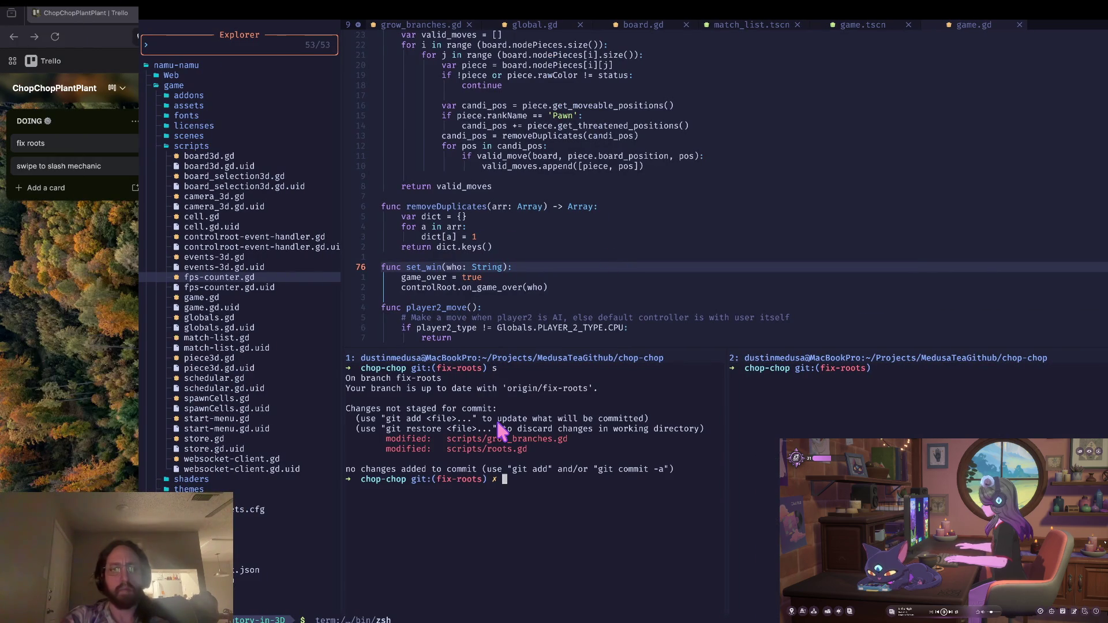
text(a)
key(Return)
text(s)
key(Return)
text(git commit)
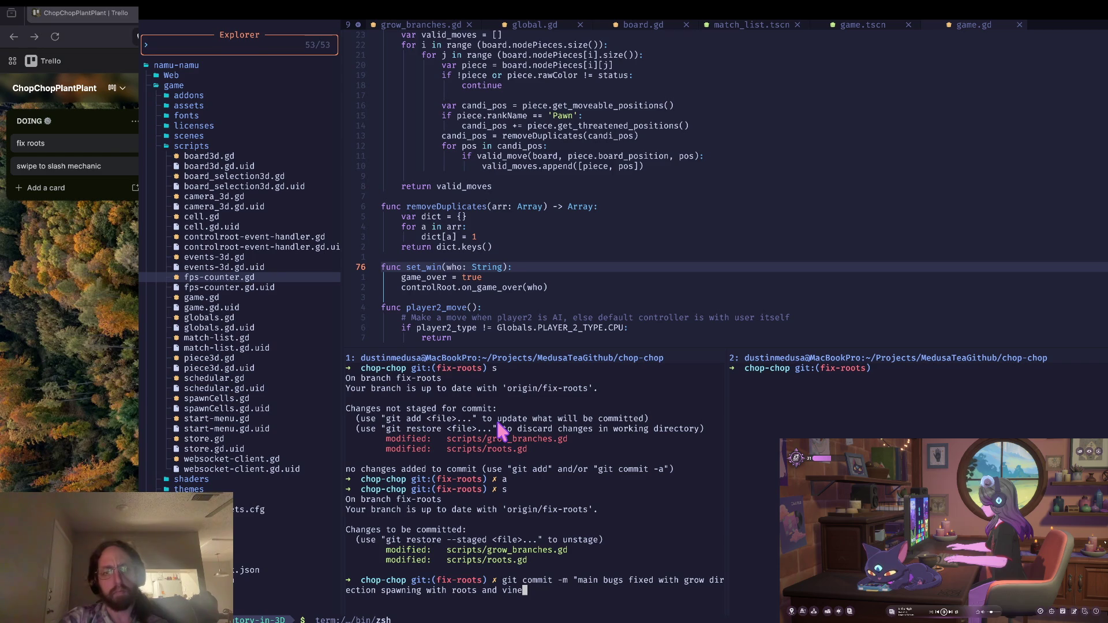
text(")
key(Return)
text(git push)
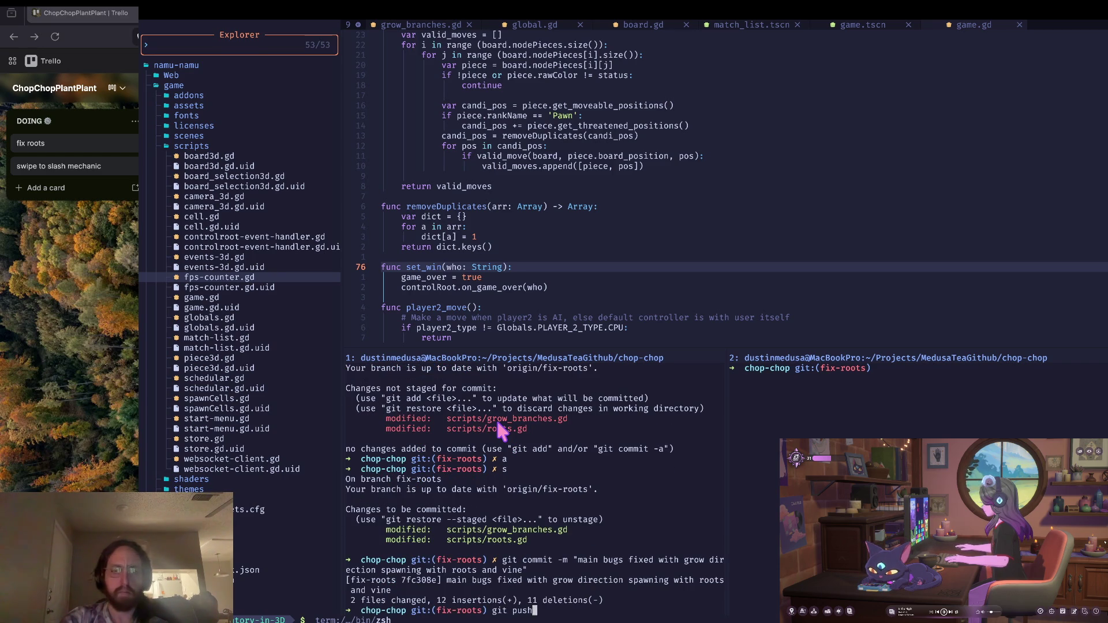
key(Return)
text(cl)
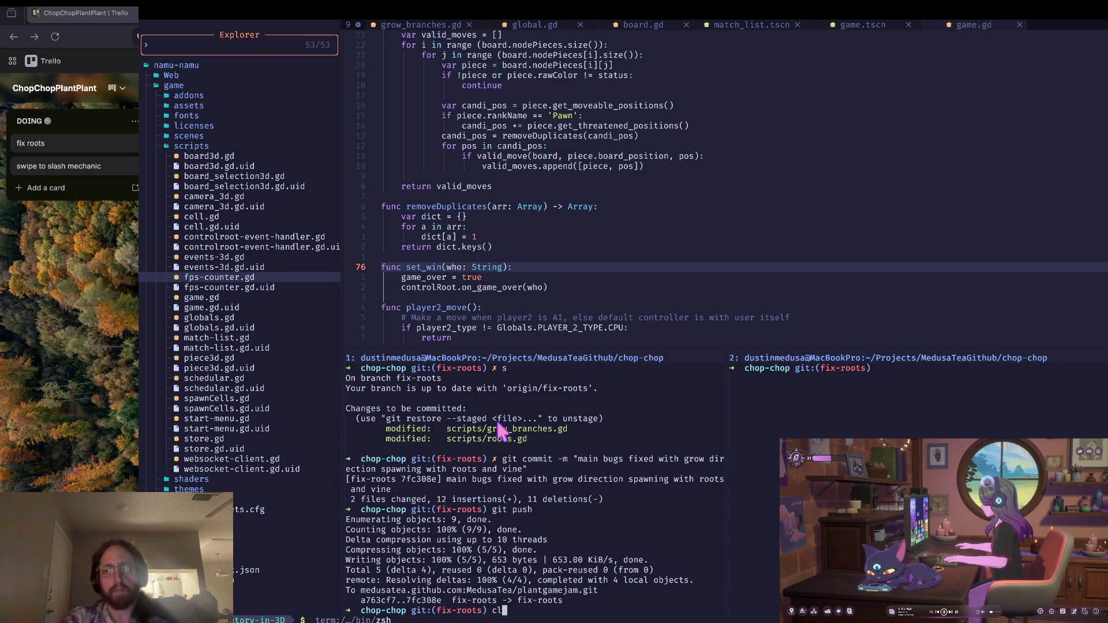
Clear the terminal, confirm the working tree is clean, and move to the Trello desktop.
text(ear)
key(Return)
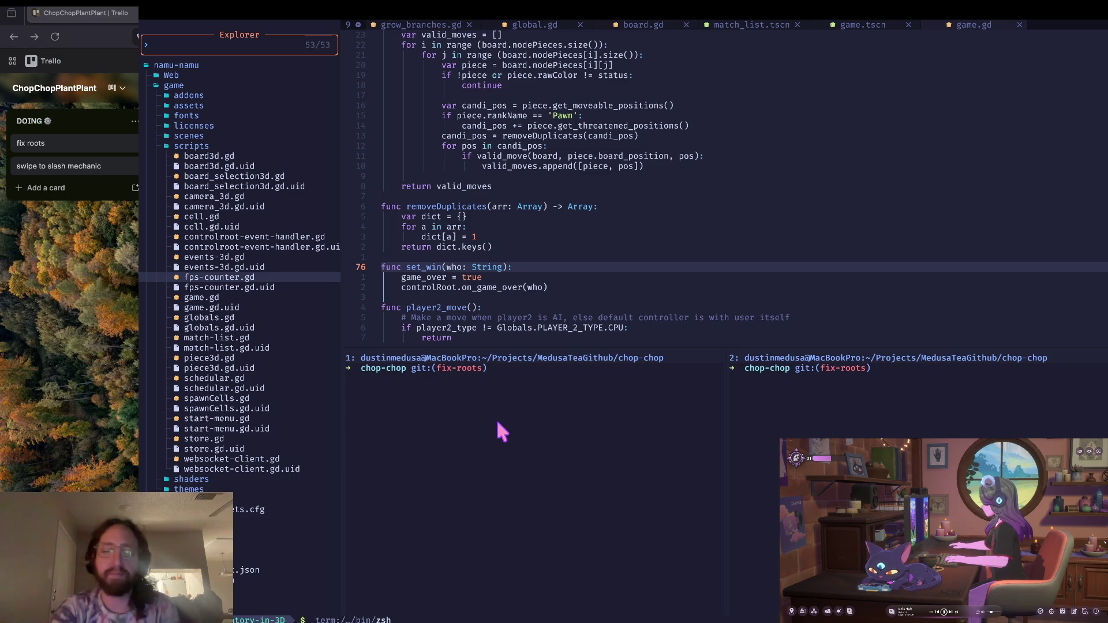
text(s)
key(Return)
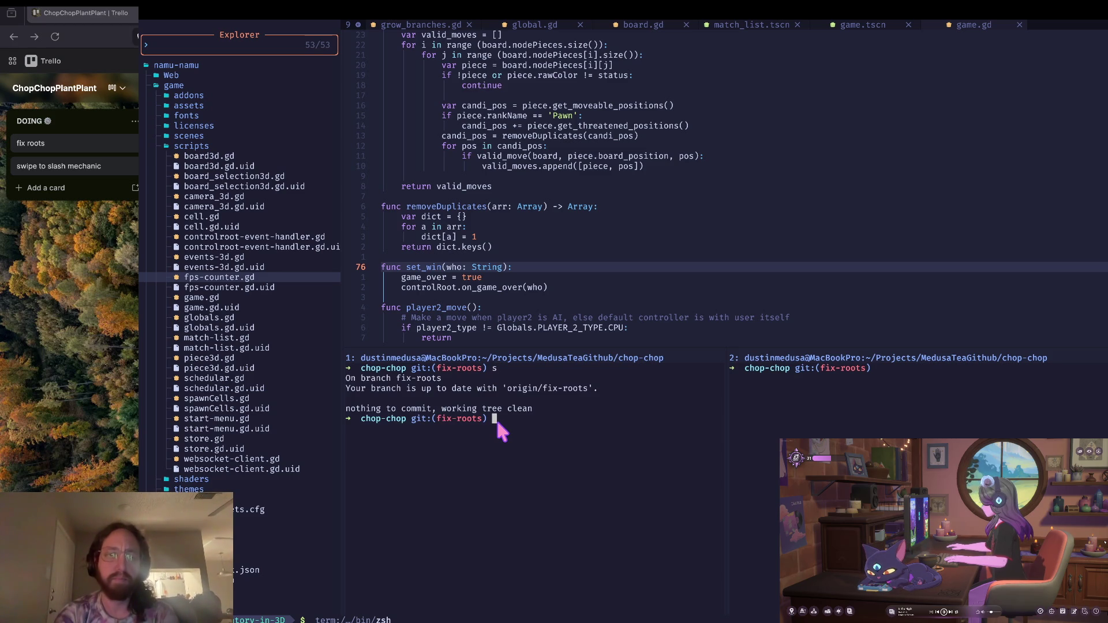
key(ctrl+l)
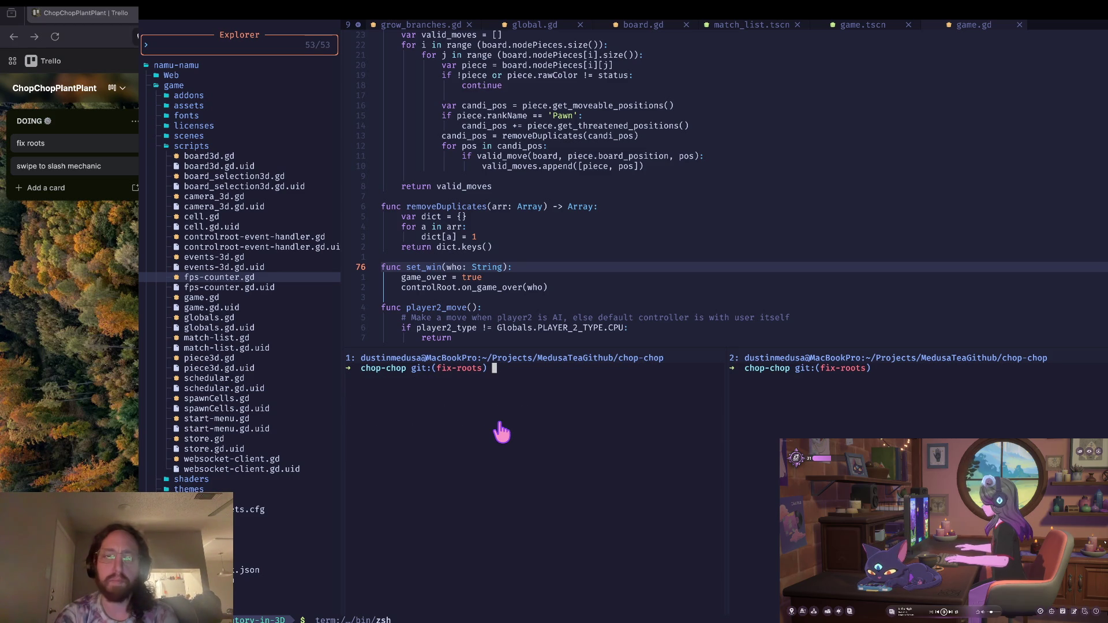
key(ctrl+Left)
key(ctrl+Right)
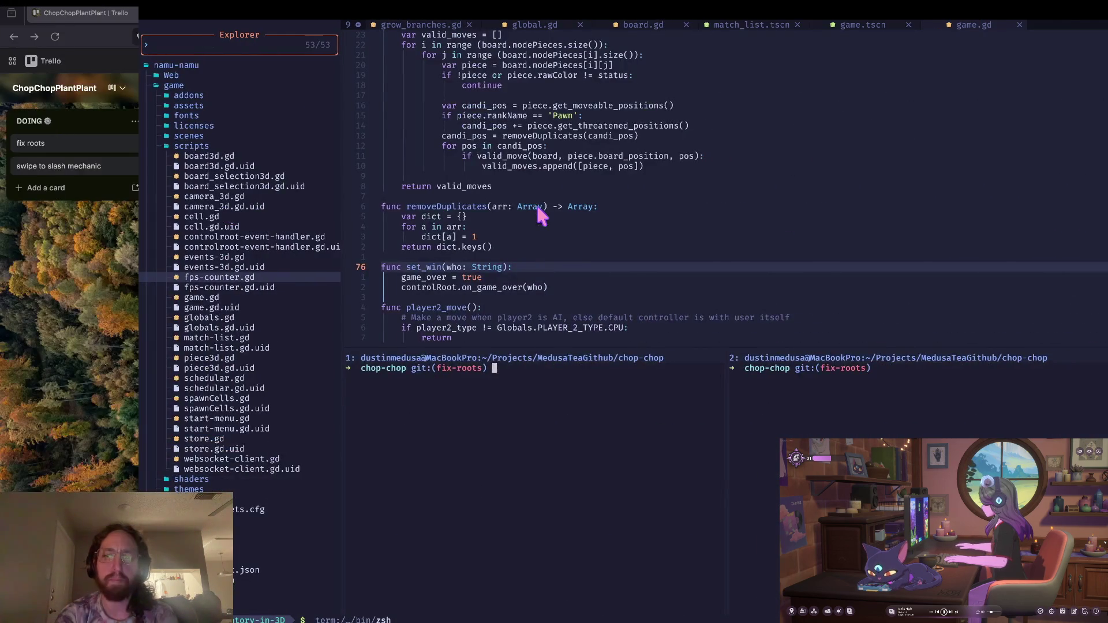
key(ctrl+l)
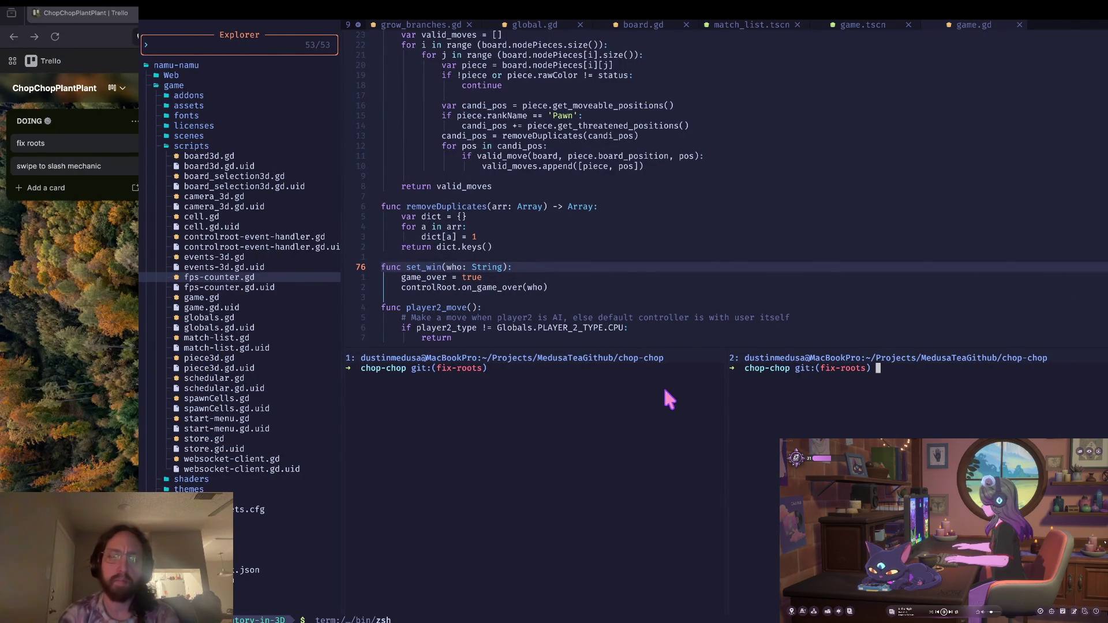
key(ctrl+Right)
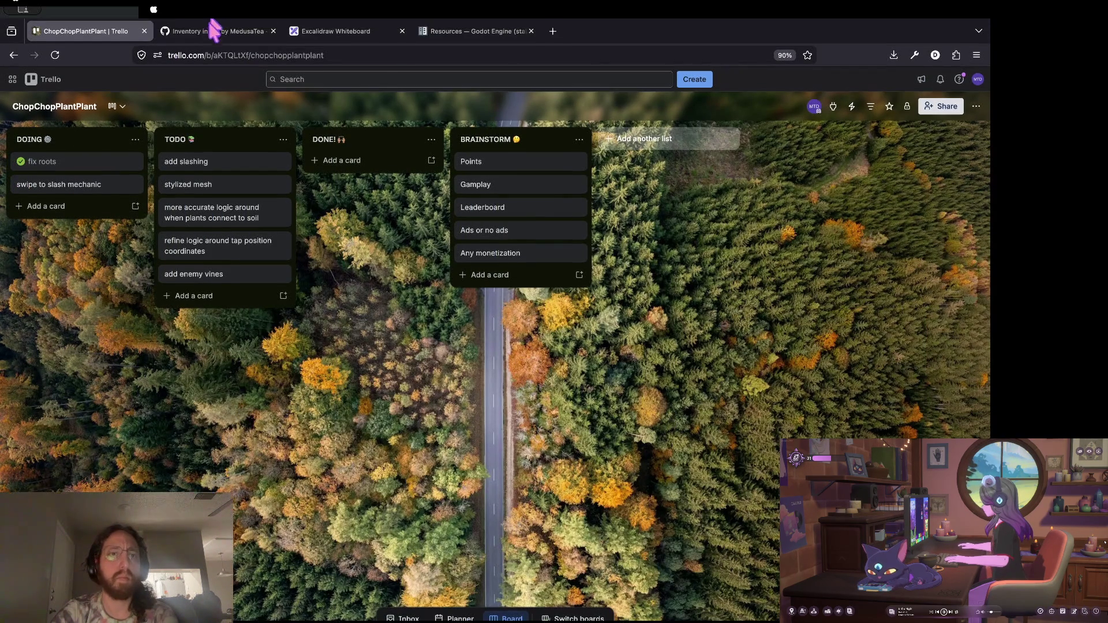
Find the plantgamejam repository via the GitHub profile and open its progress pull request.
click(215, 28)
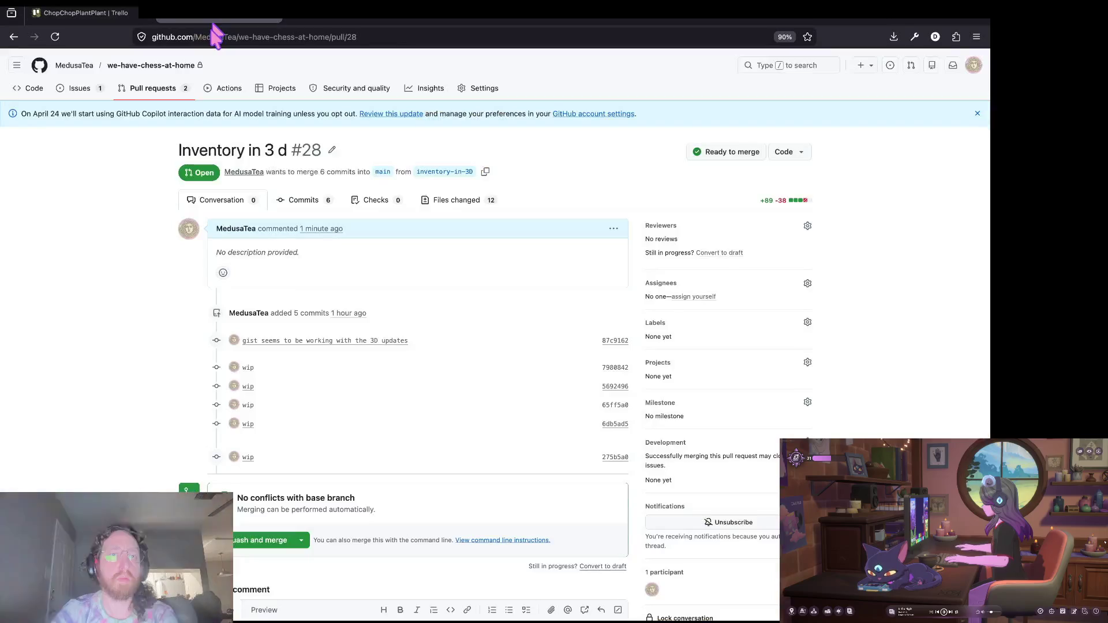
click(74, 65)
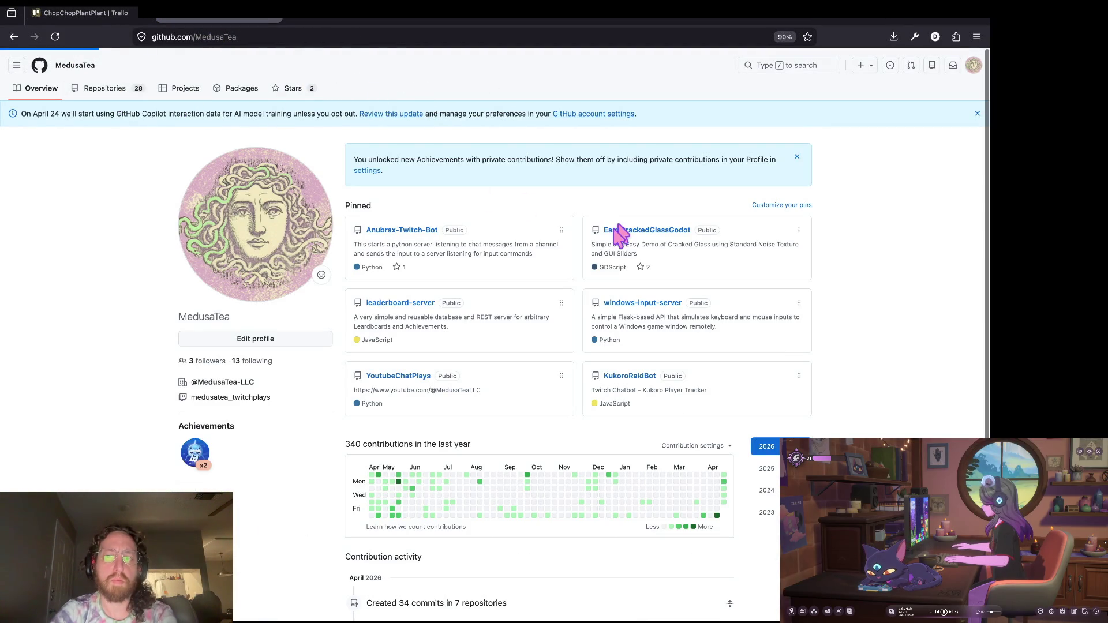
scroll(484, 336, down, 2)
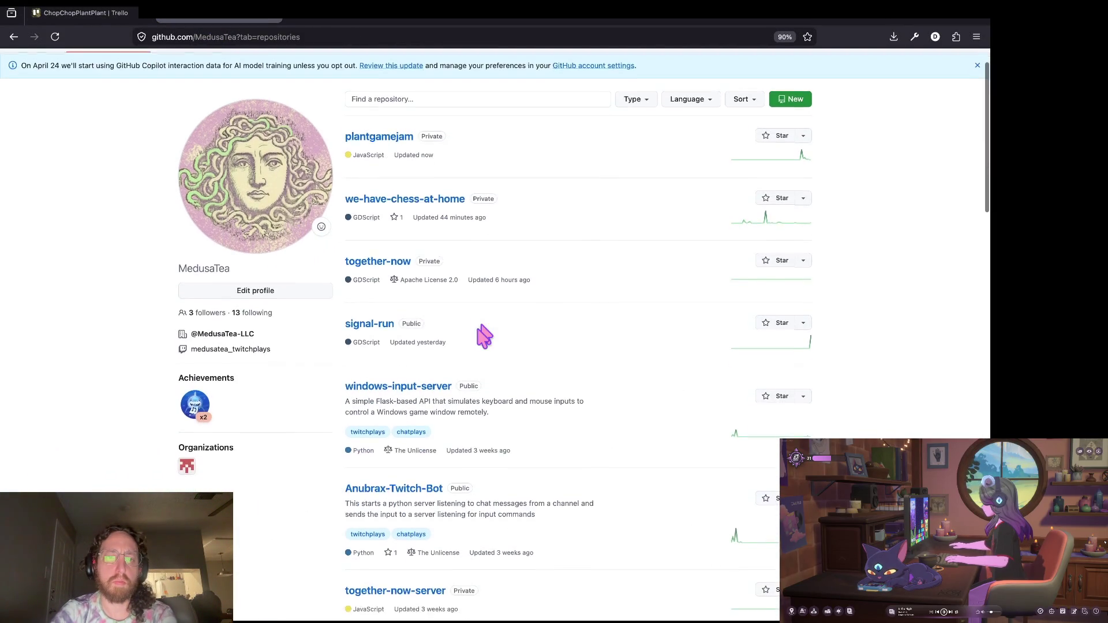
scroll(484, 336, down, 3)
scroll(483, 334, up, 5)
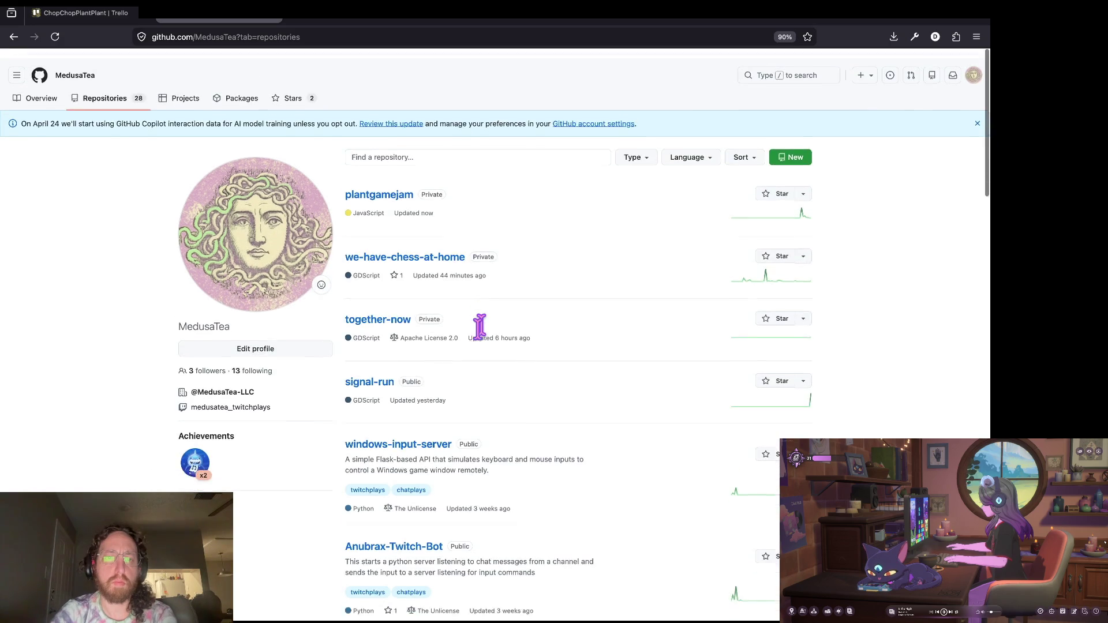
key(ctrl+f)
text(nt)
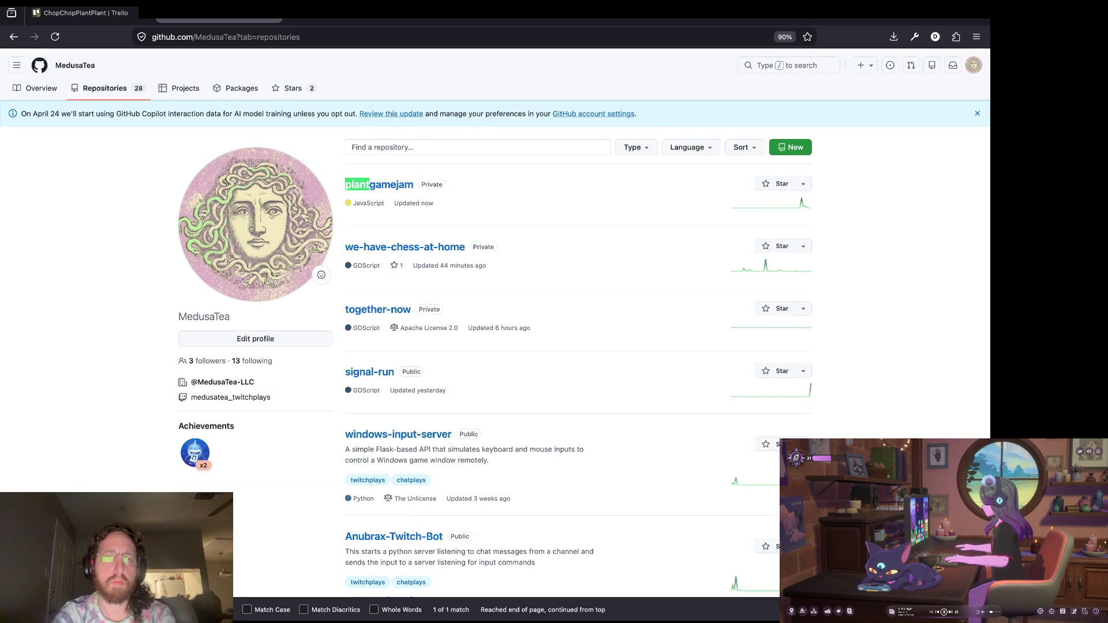
key(Escape)
key(Return)
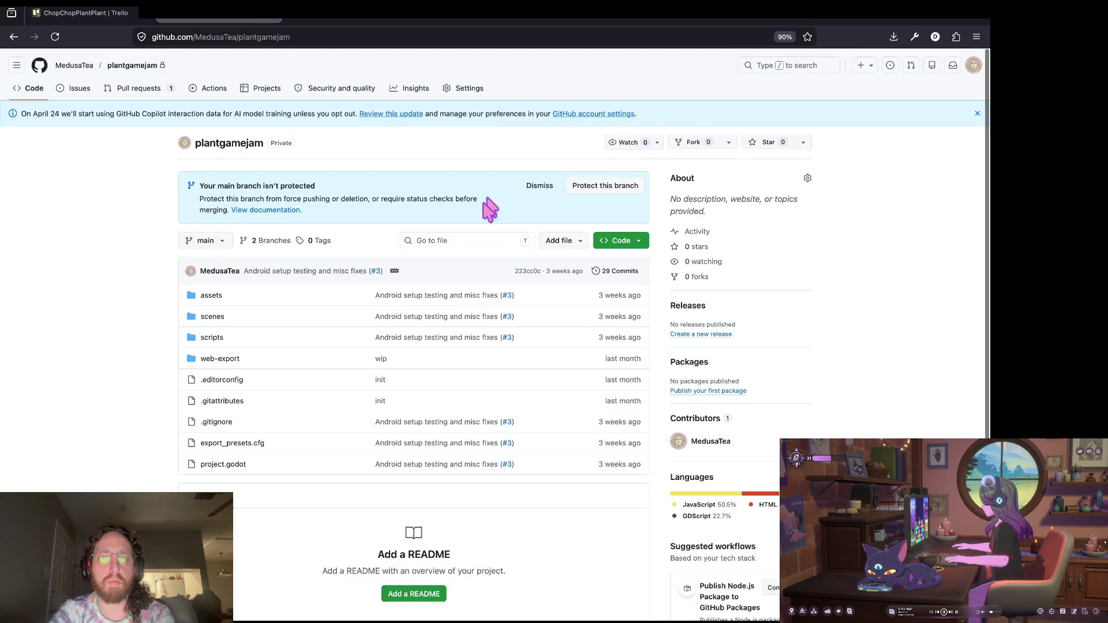
click(143, 91)
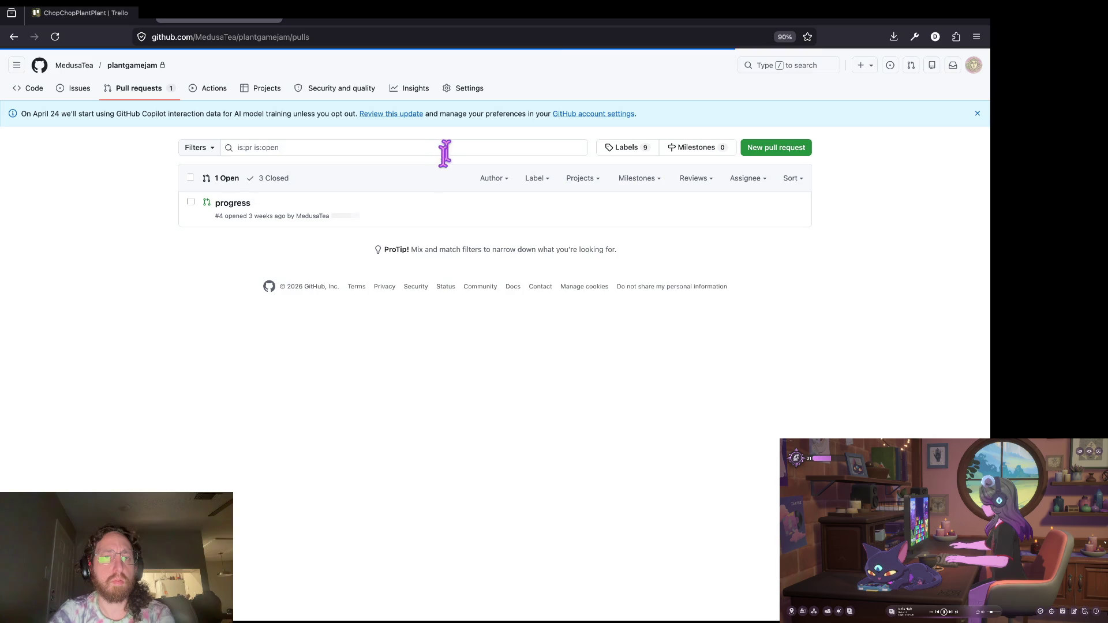
click(234, 203)
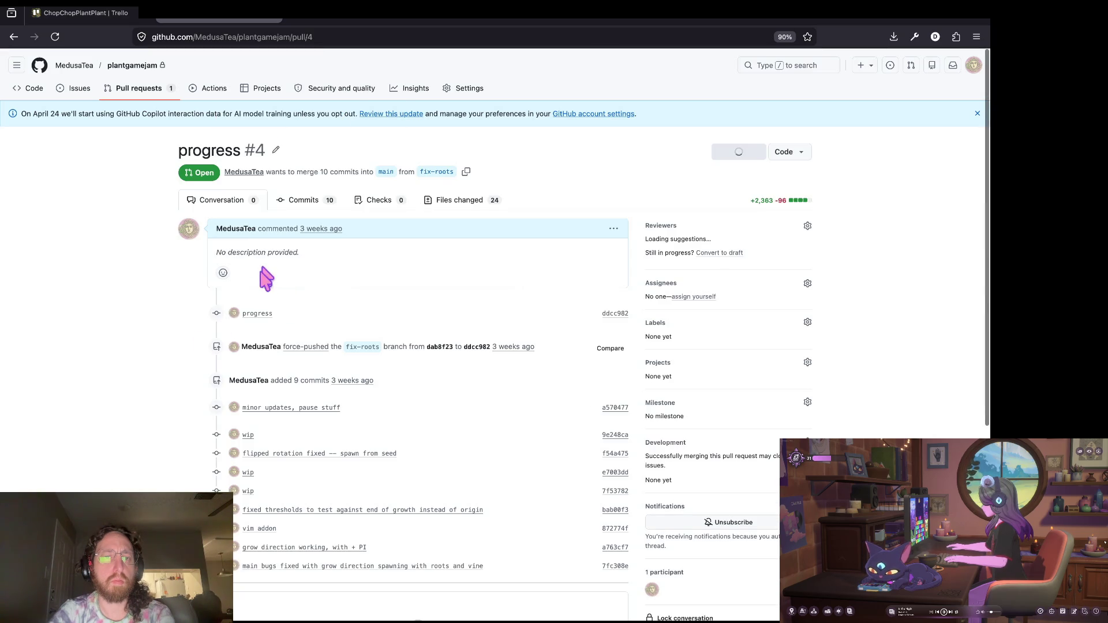
Push the fix-roots branch from the terminal.
key(super+Tab)
text(git pus)
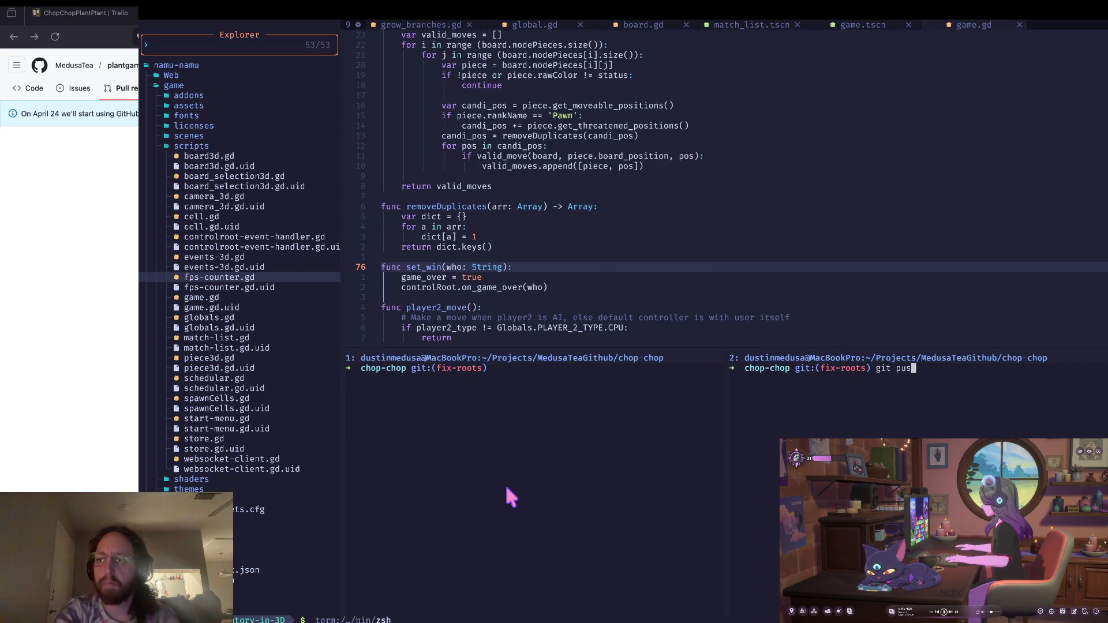
text(h)
key(Return)
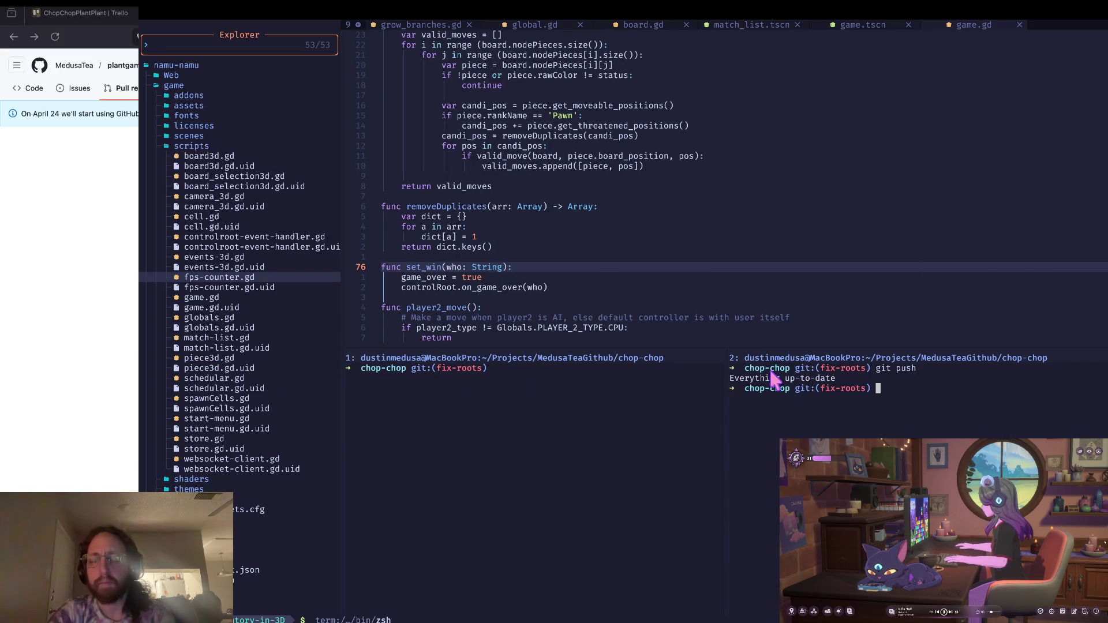
key(super+Tab)
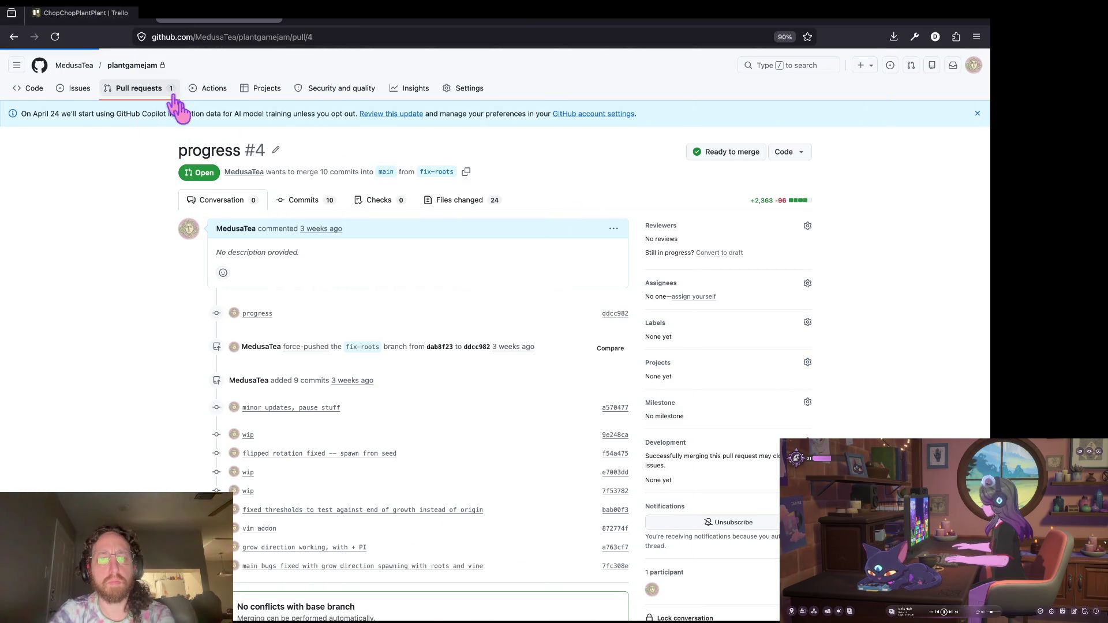
Compare main...fix-roots and open the existing pull request #4.
click(174, 97)
click(776, 153)
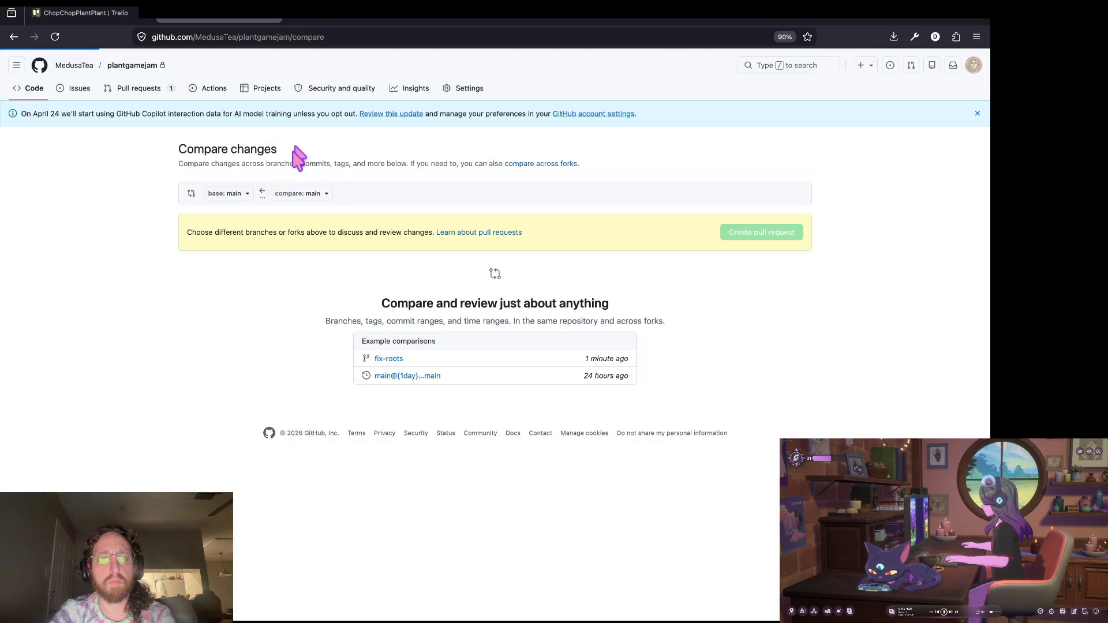
click(329, 193)
text(fix)
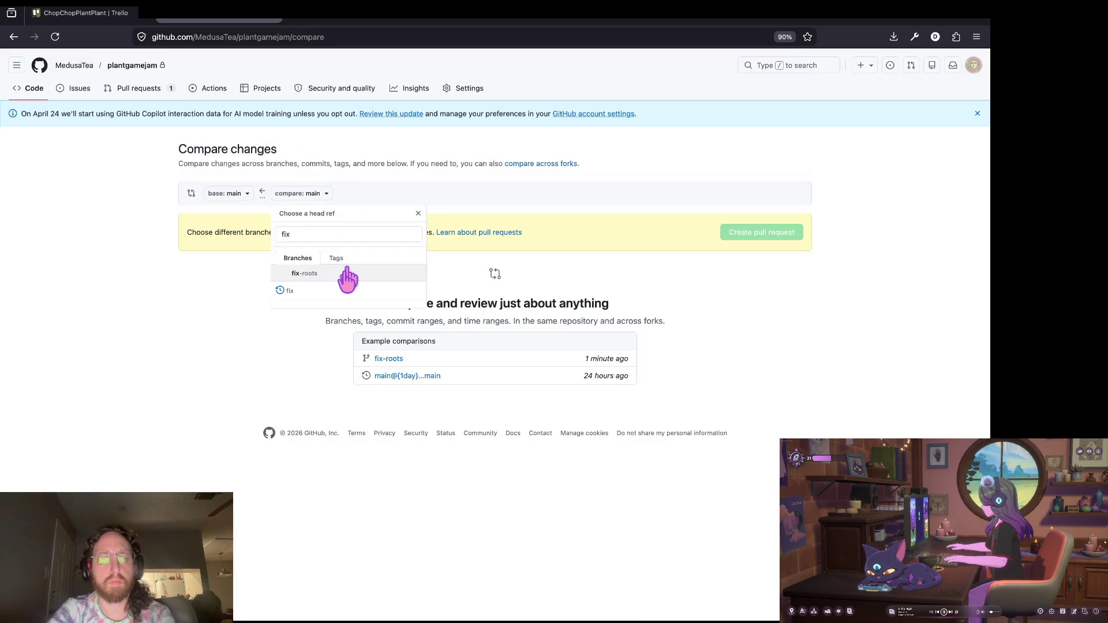
click(346, 275)
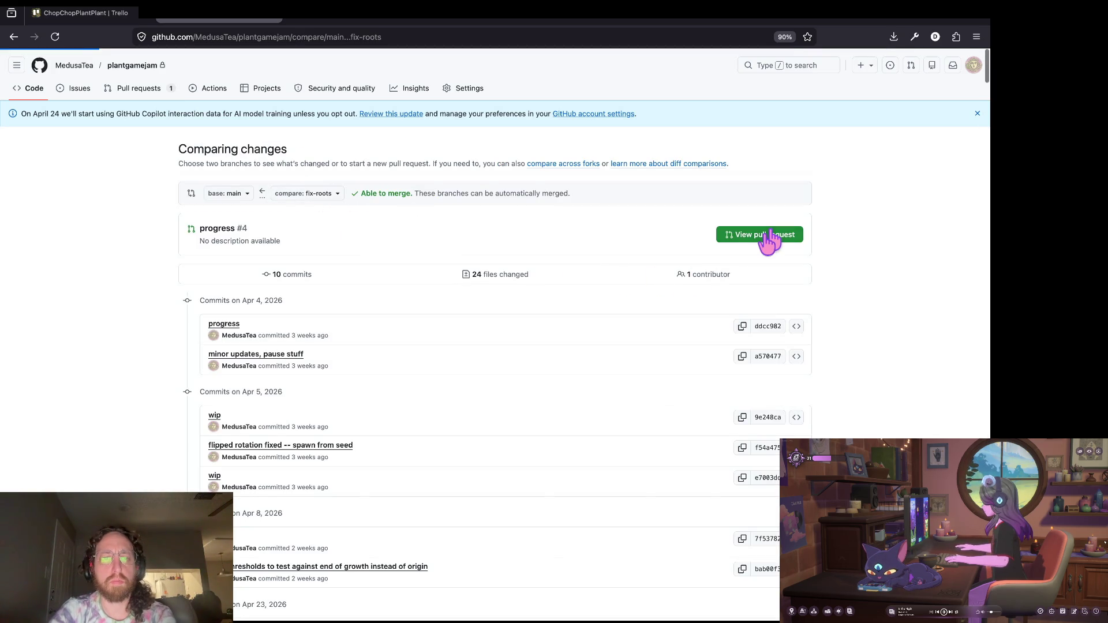
click(767, 236)
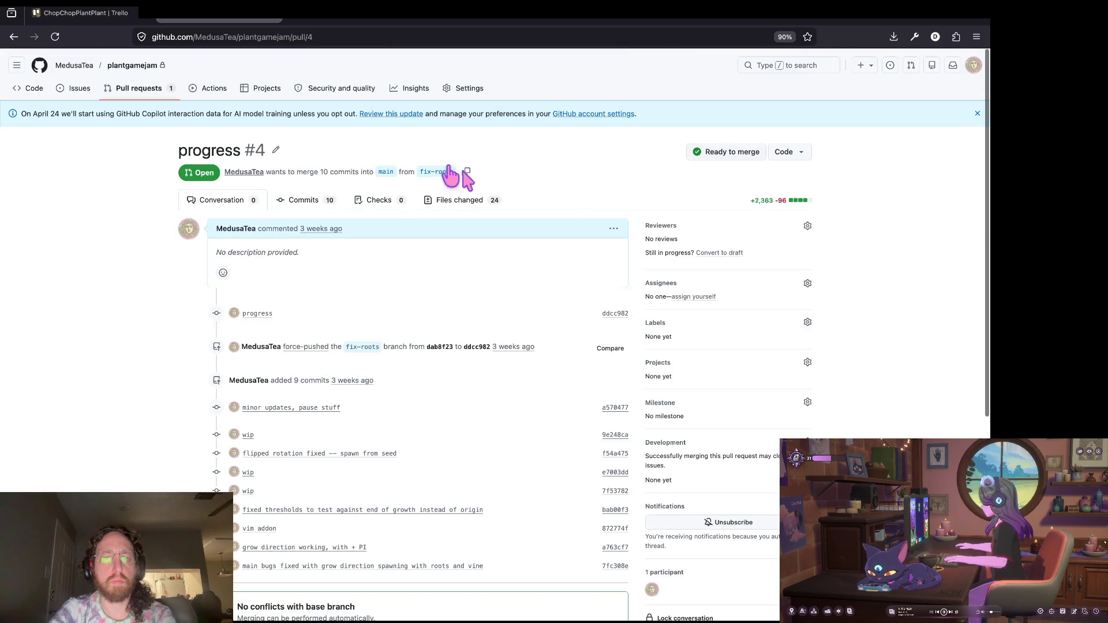
Show Files changed, collapse addons/godot-vim, design-docs and scenes, and hide whitespace with ?w=1.
click(462, 200)
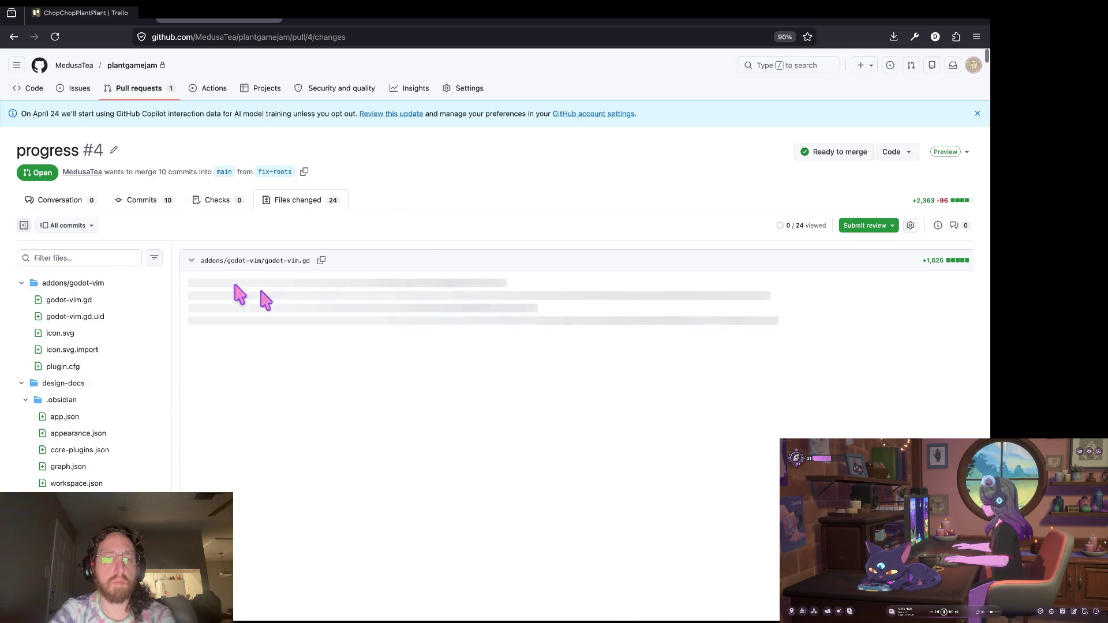
click(23, 283)
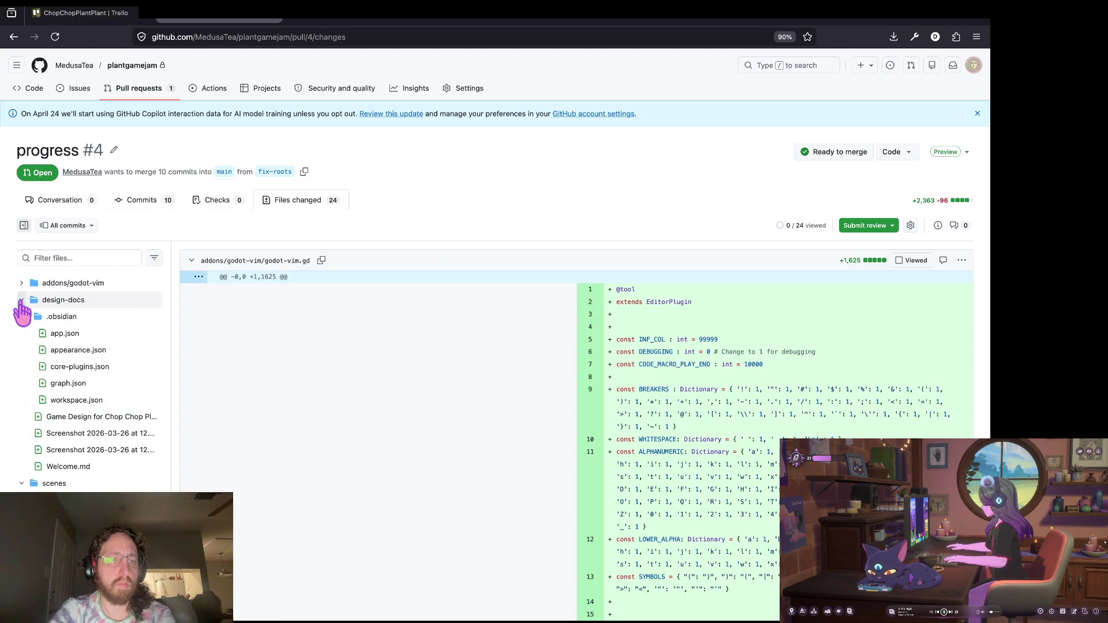
click(21, 300)
click(22, 317)
click(51, 350)
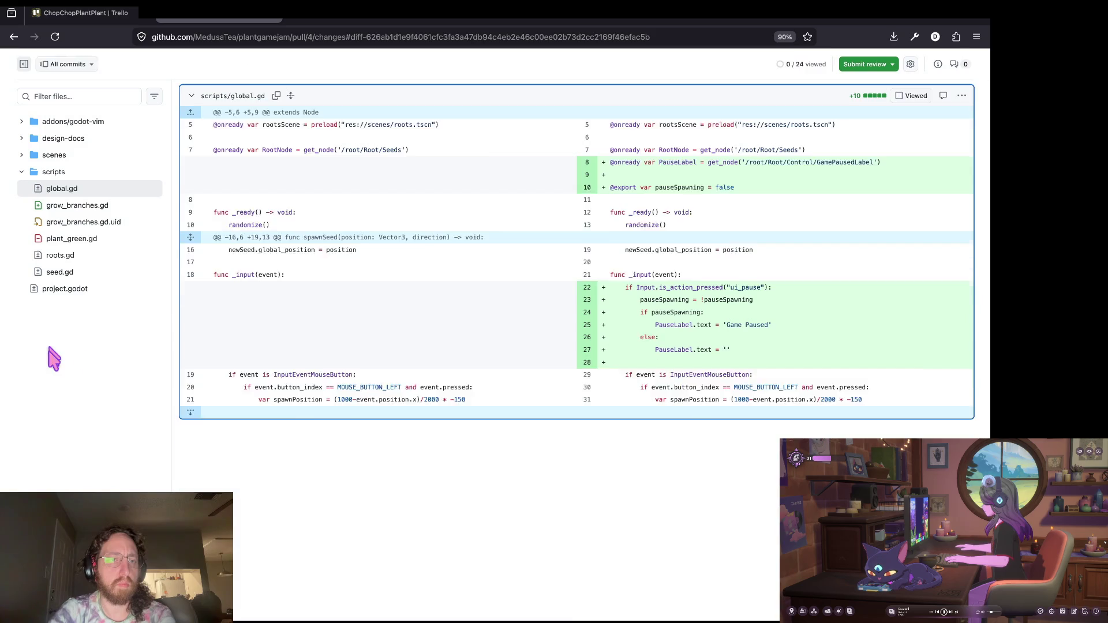
key(ctrl+l)
key(End)
text(?w=1)
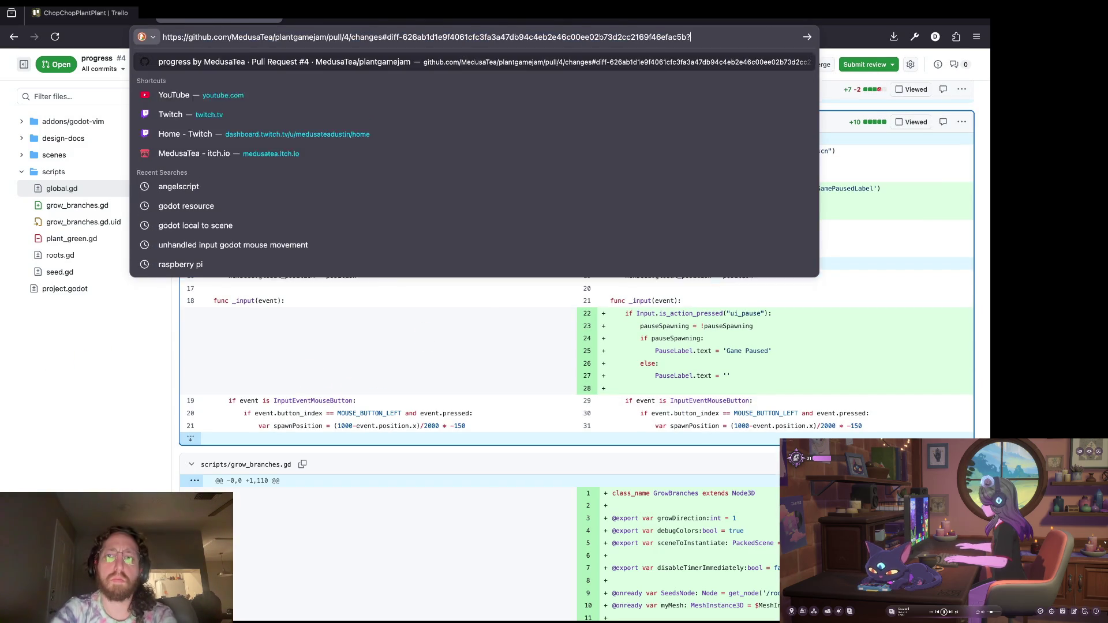
key(Return)
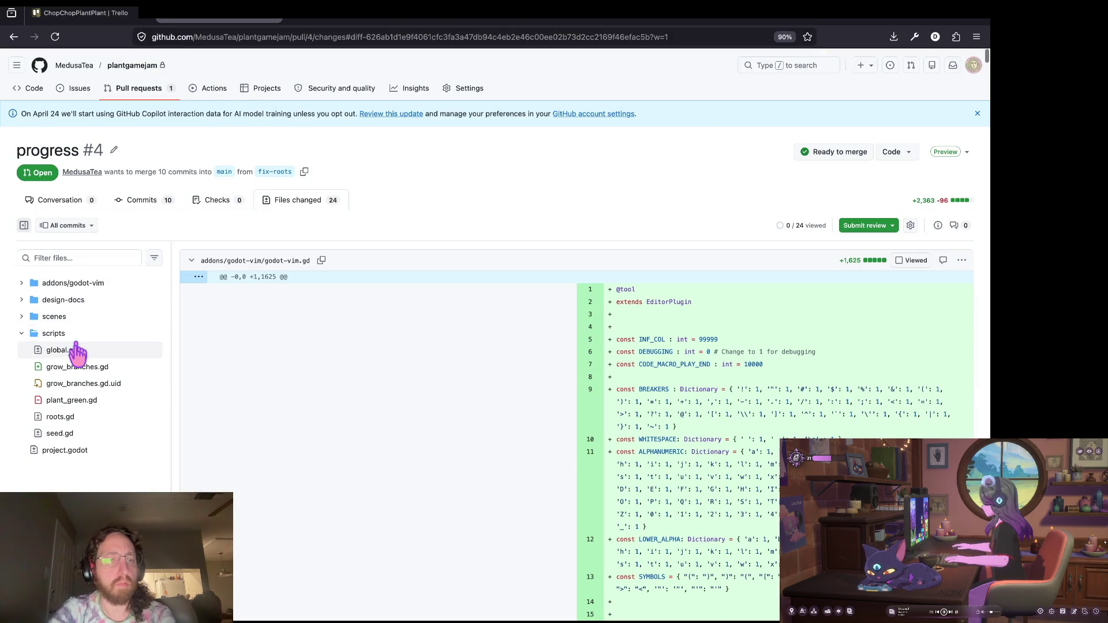
click(72, 350)
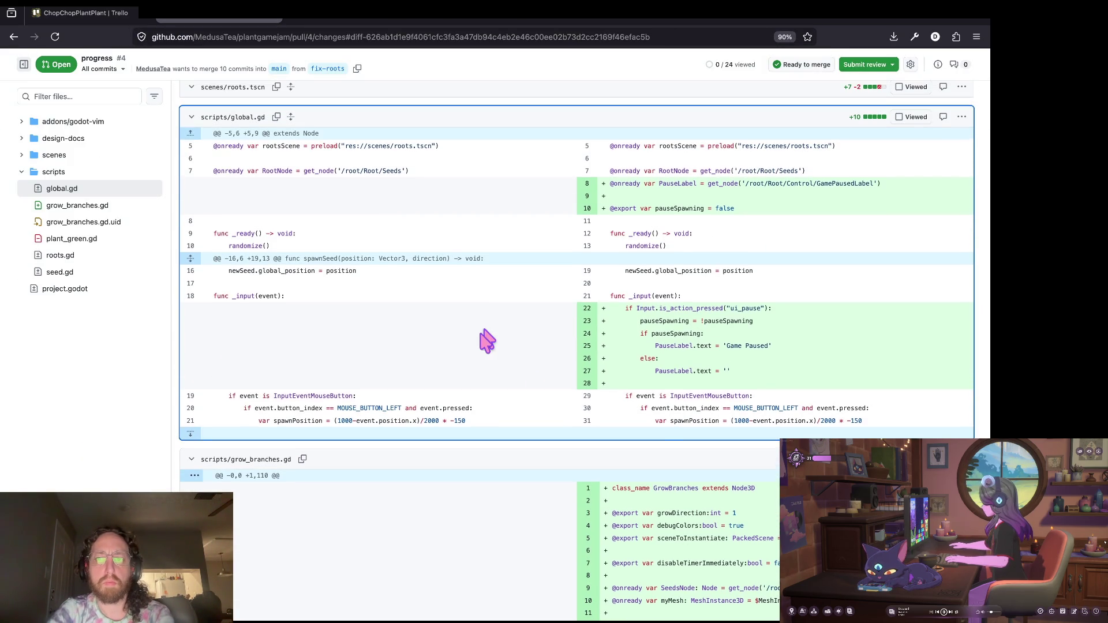
Scroll through the global.gd and remaining file changes in the diff.
scroll(502, 445, down, 5)
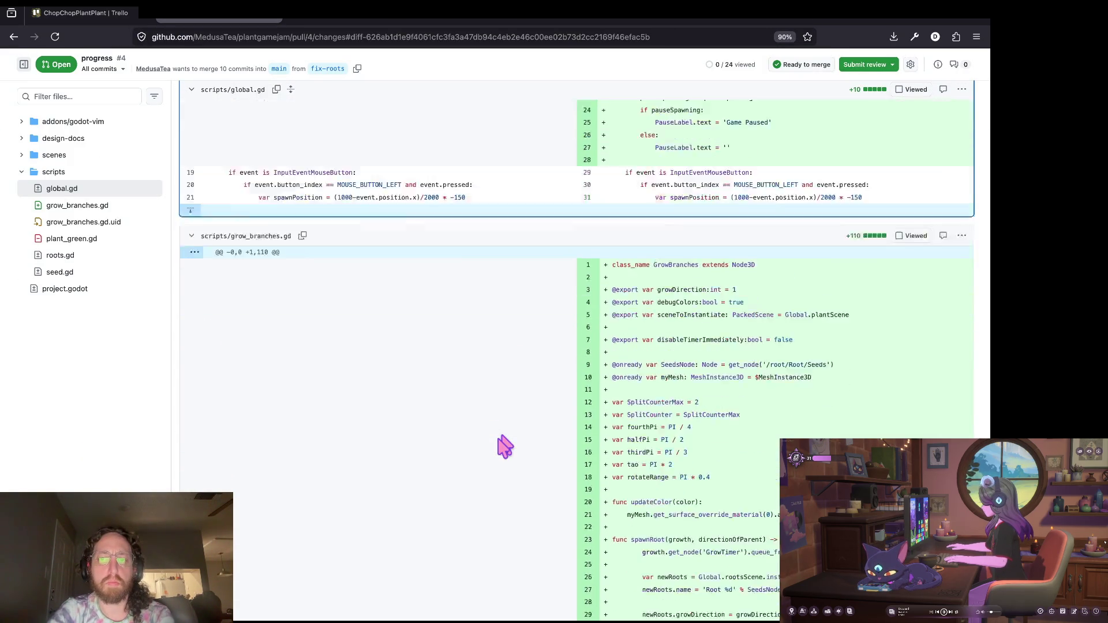
scroll(502, 445, down, 1)
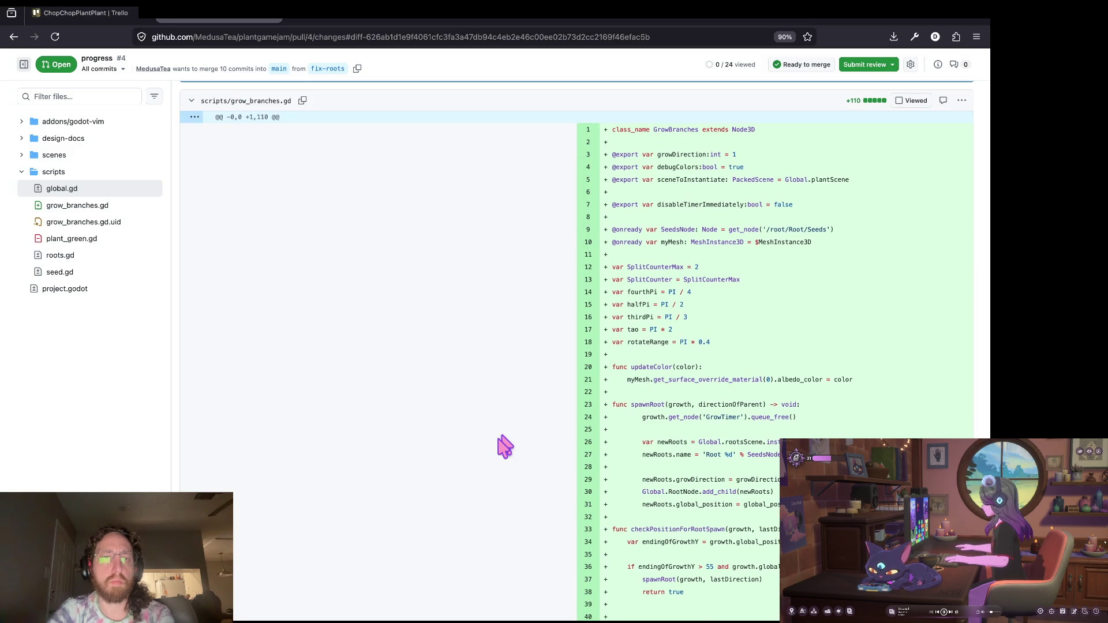
scroll(505, 446, down, 3)
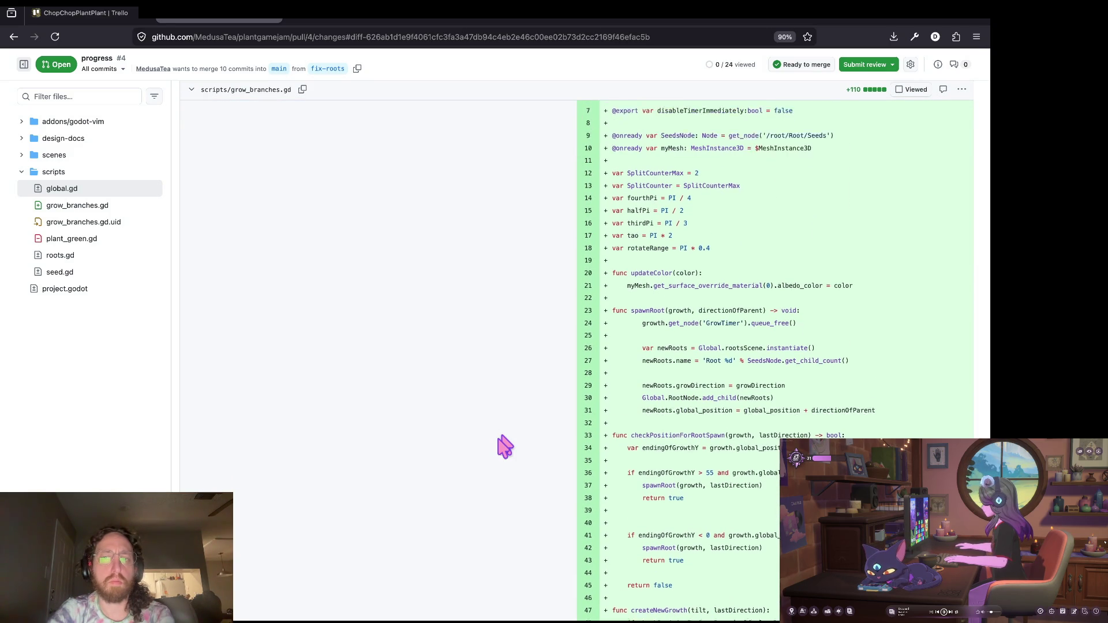
scroll(505, 446, down, 7)
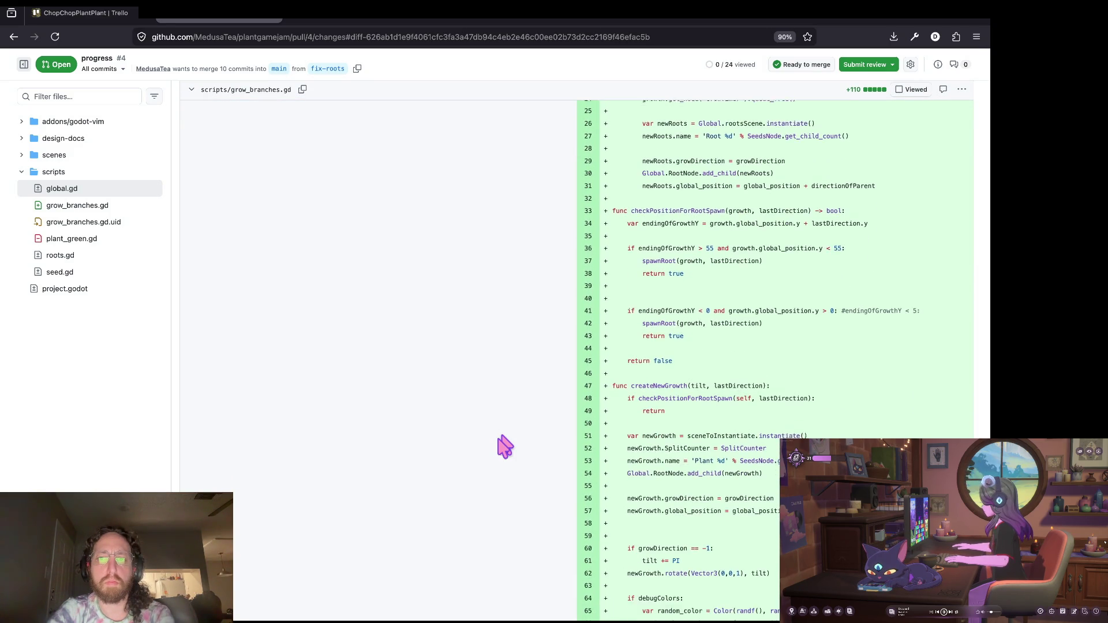
scroll(504, 446, down, 4)
scroll(505, 446, down, 1)
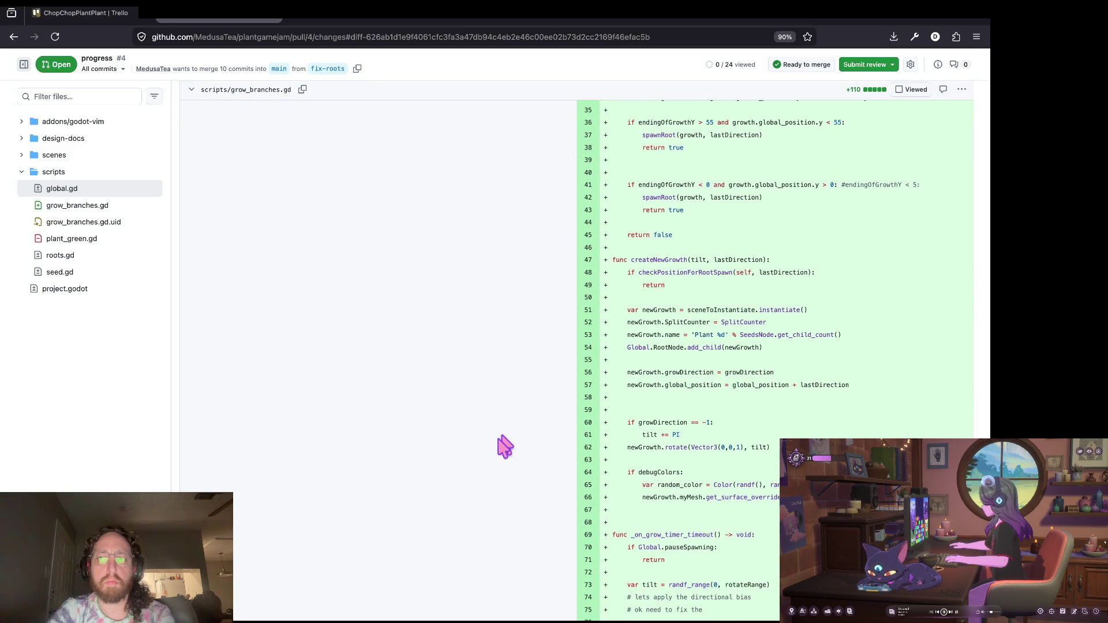
scroll(505, 445, down, 5)
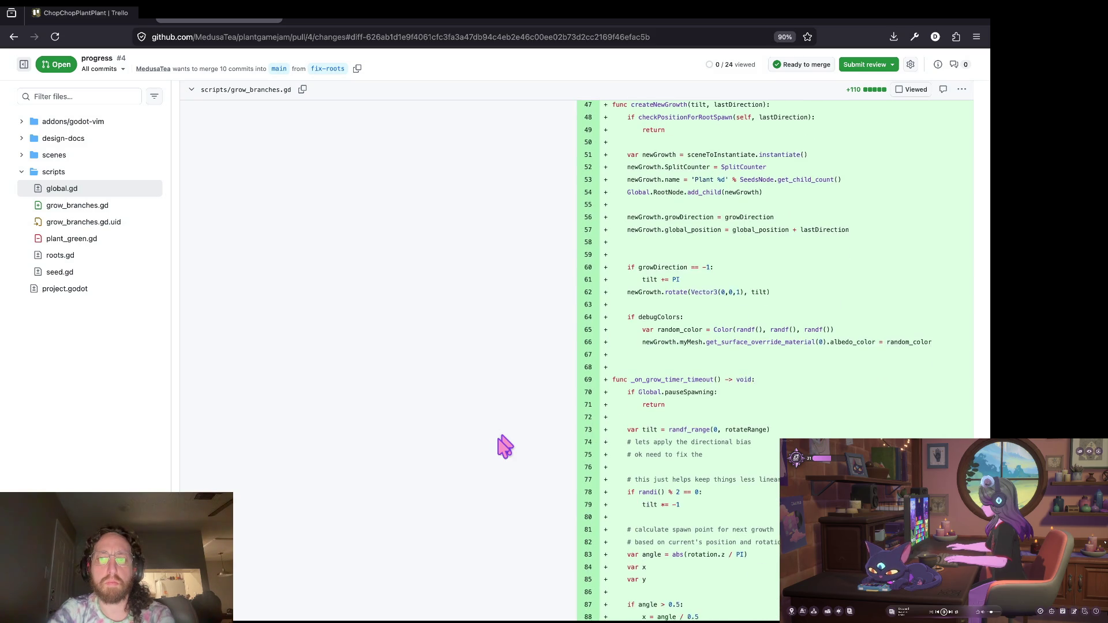
scroll(505, 446, down, 13)
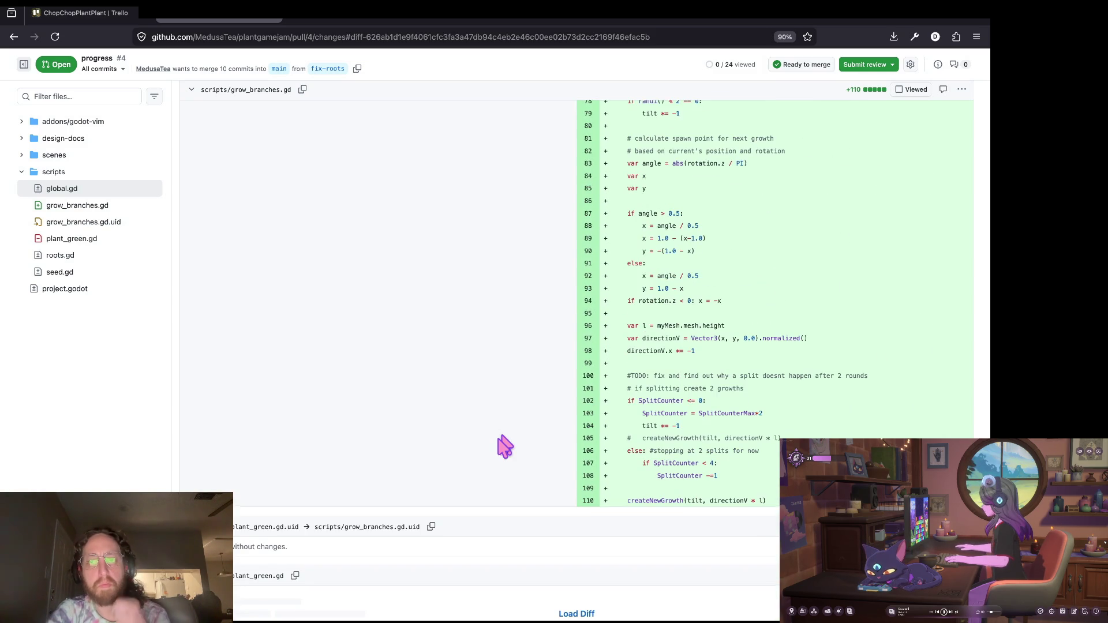
scroll(505, 446, down, 9)
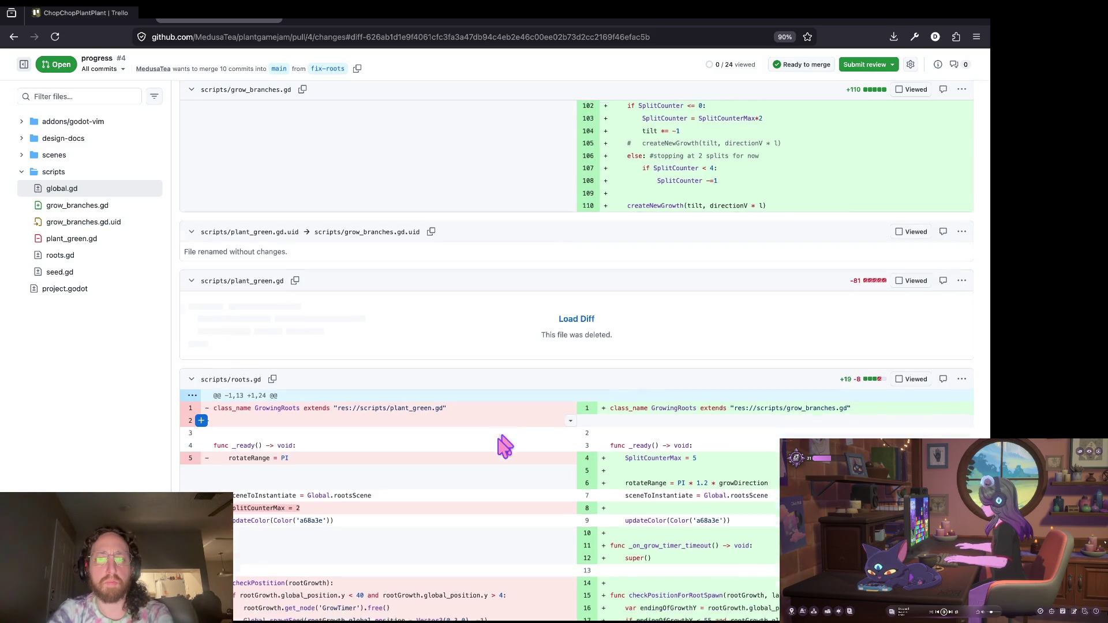
scroll(504, 446, down, 5)
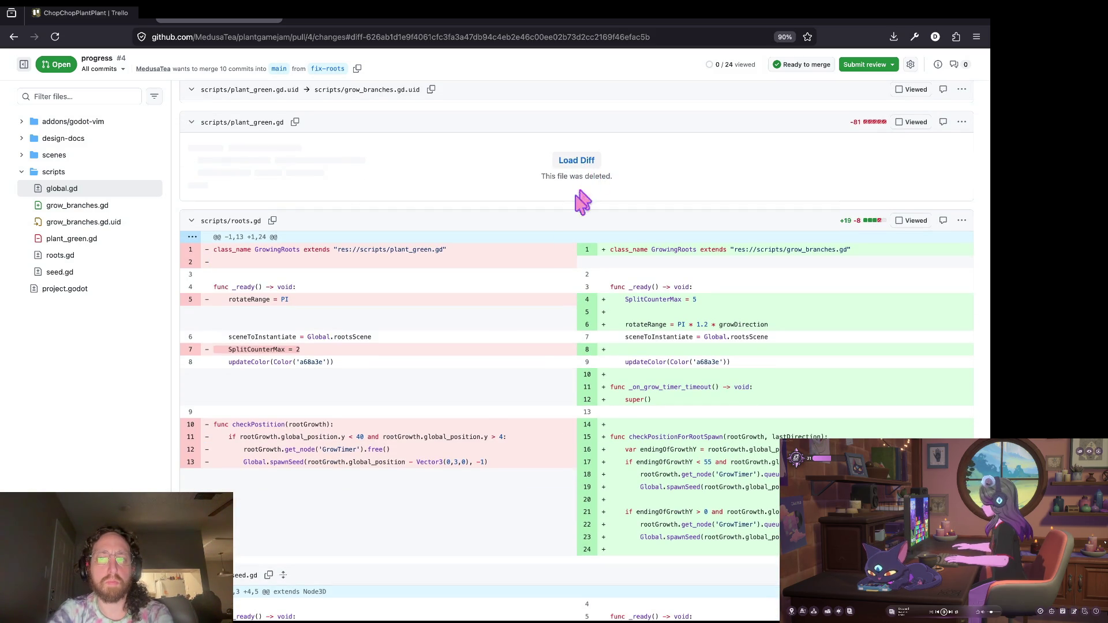
scroll(526, 388, down, 4)
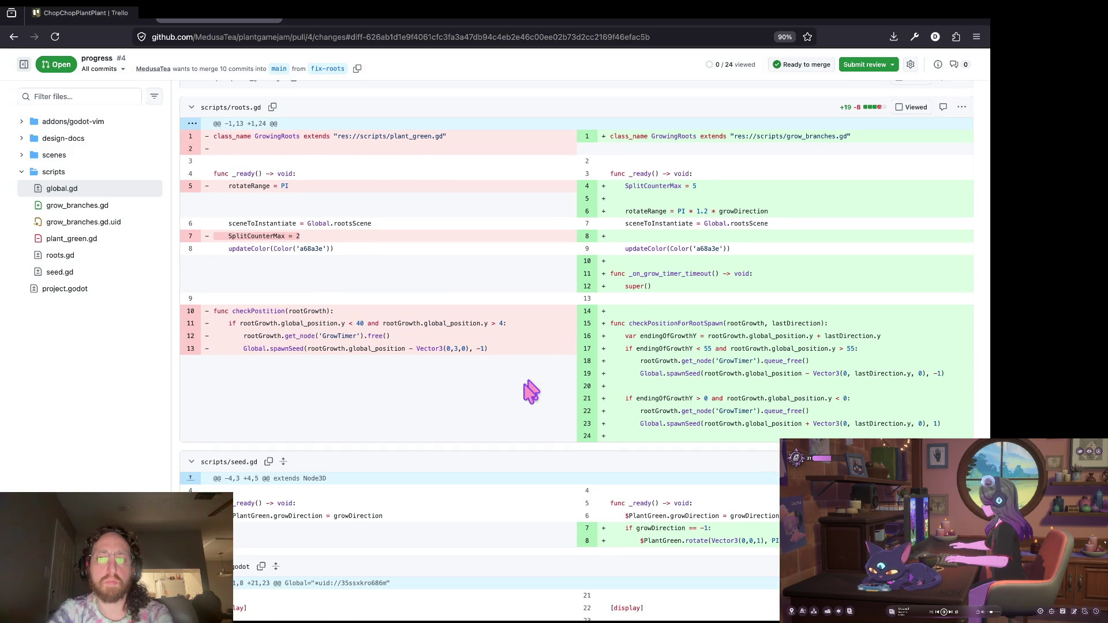
scroll(531, 392, down, 1)
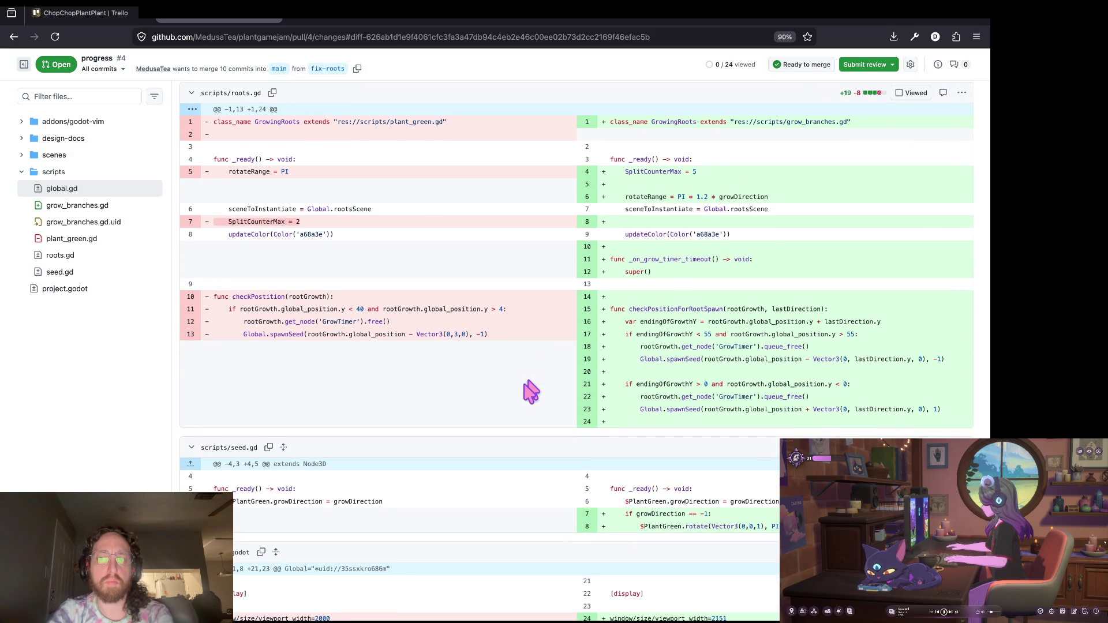
scroll(531, 392, down, 5)
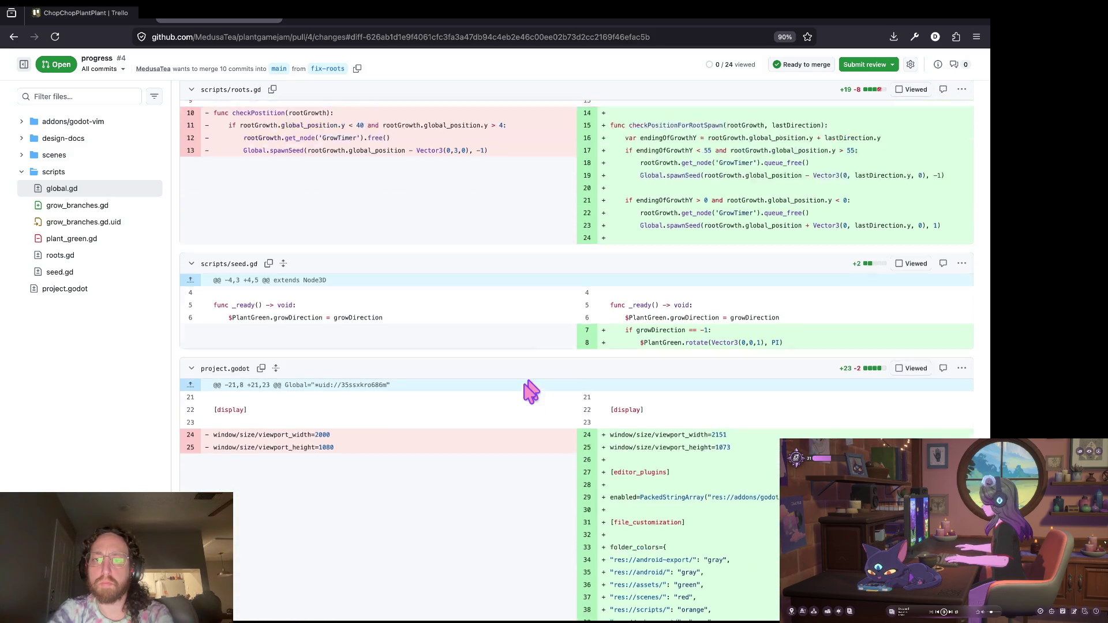
scroll(558, 326, down, 3)
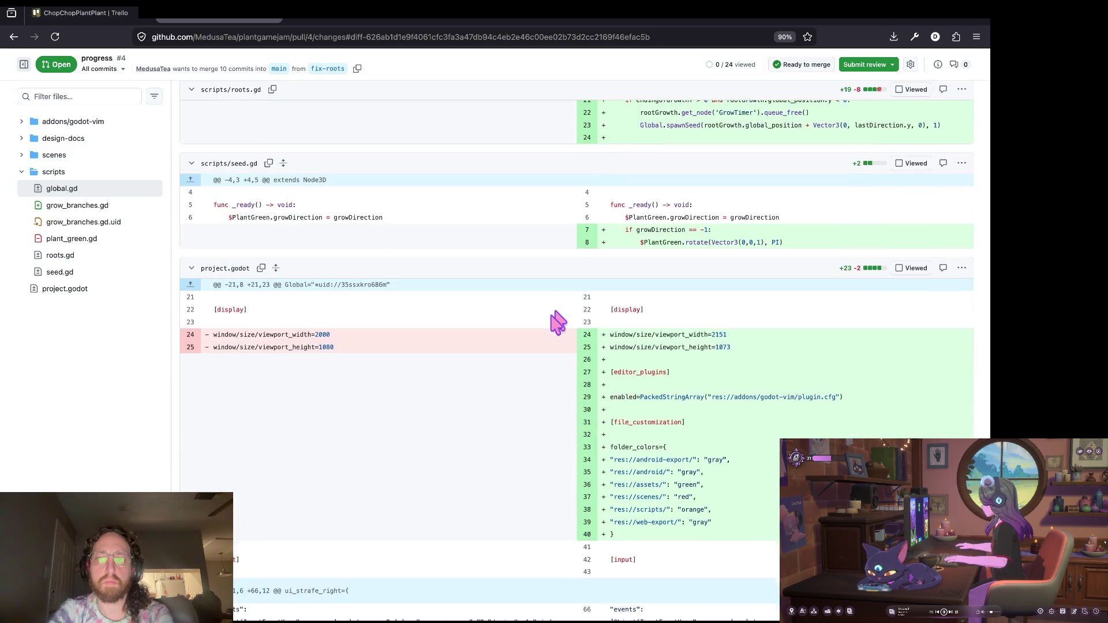
scroll(558, 323, down, 2)
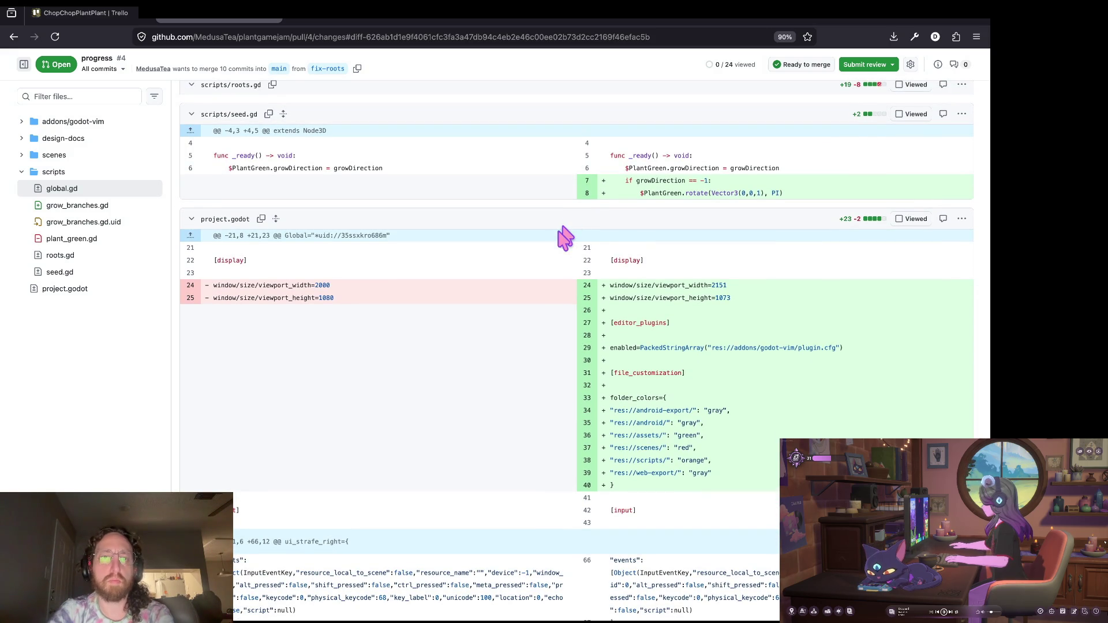
scroll(559, 226, down, 10)
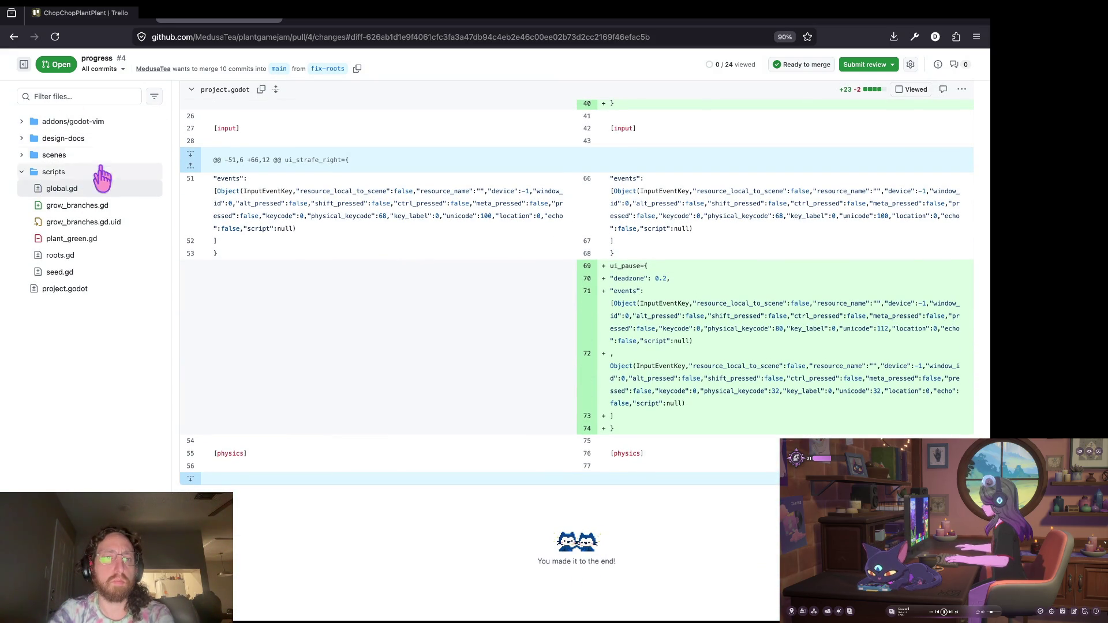
scroll(233, 190, up, 20)
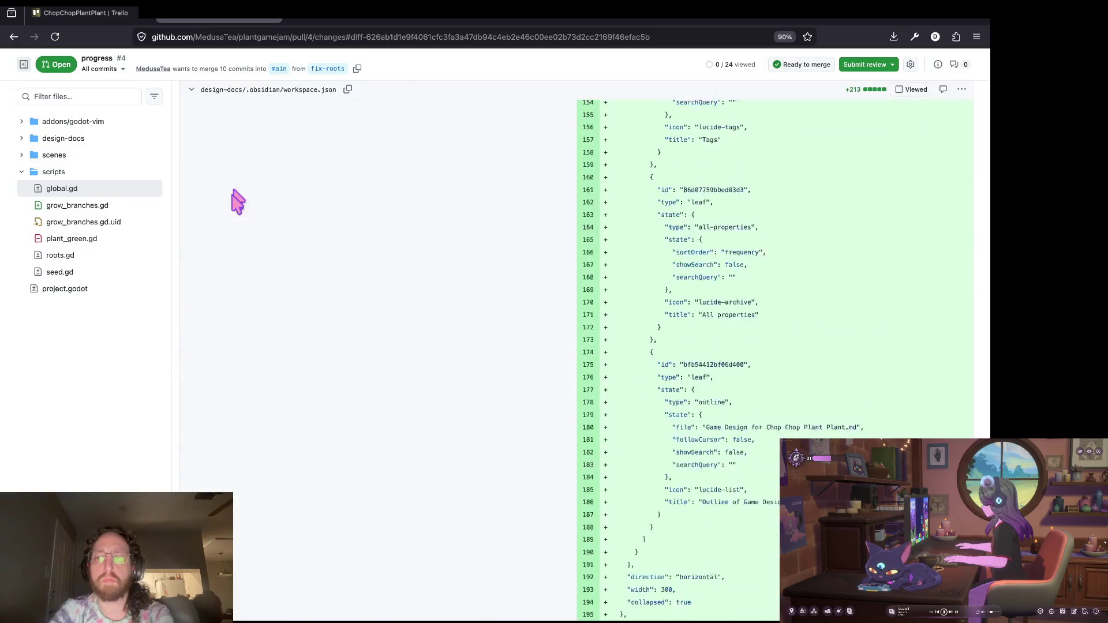
scroll(238, 202, up, 15)
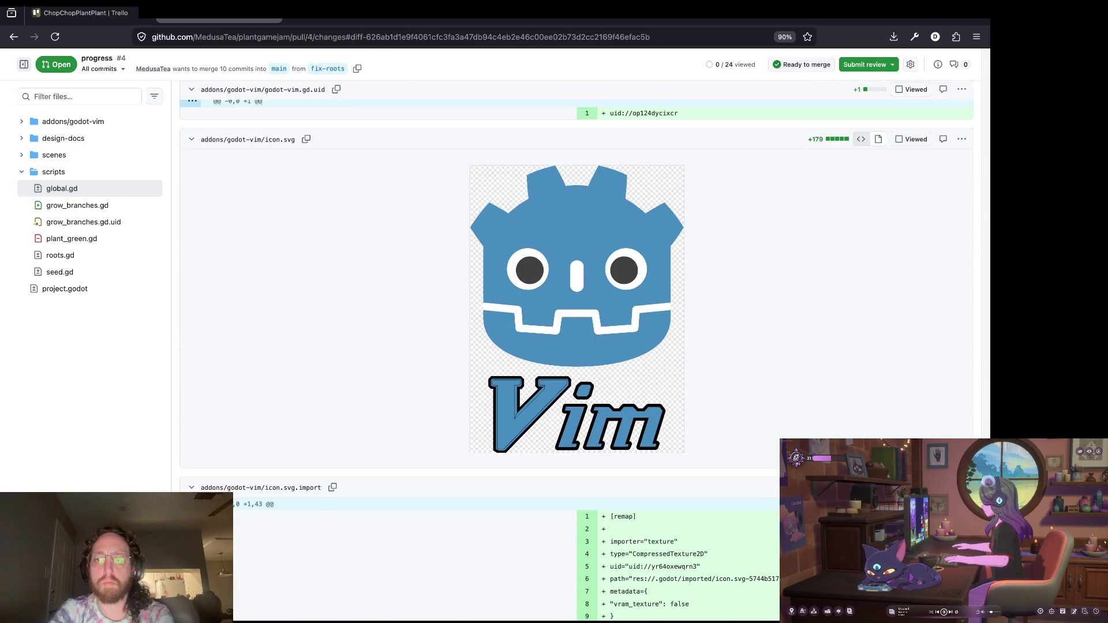
scroll(237, 202, up, 15)
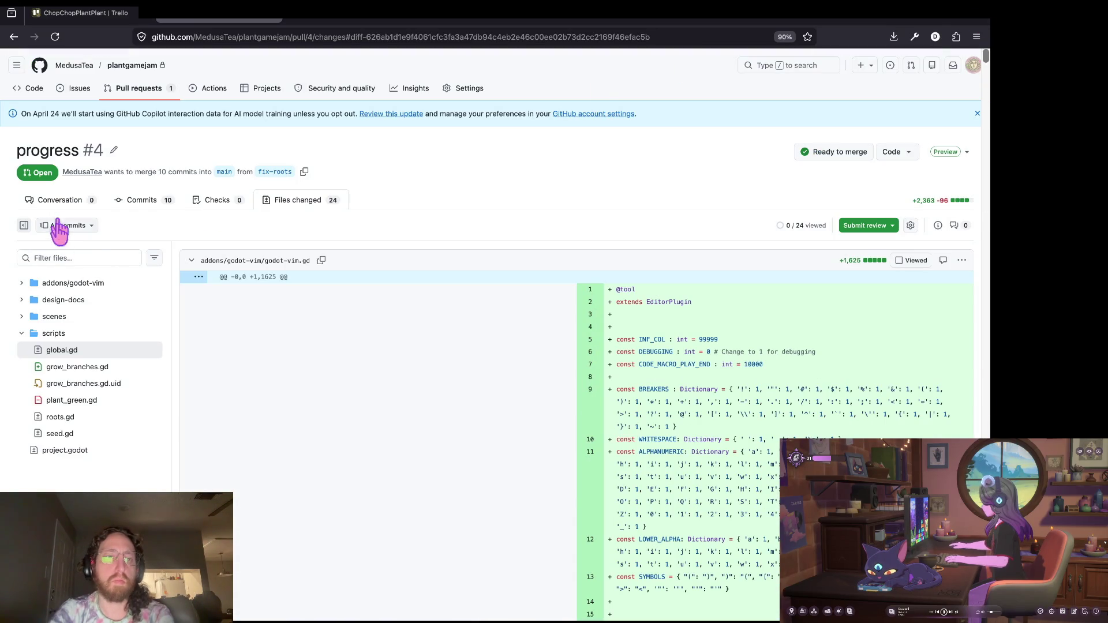
Squash-merge pull request #4, trimming blank lines and the two wip entries from the description.
scroll(249, 289, down, 4)
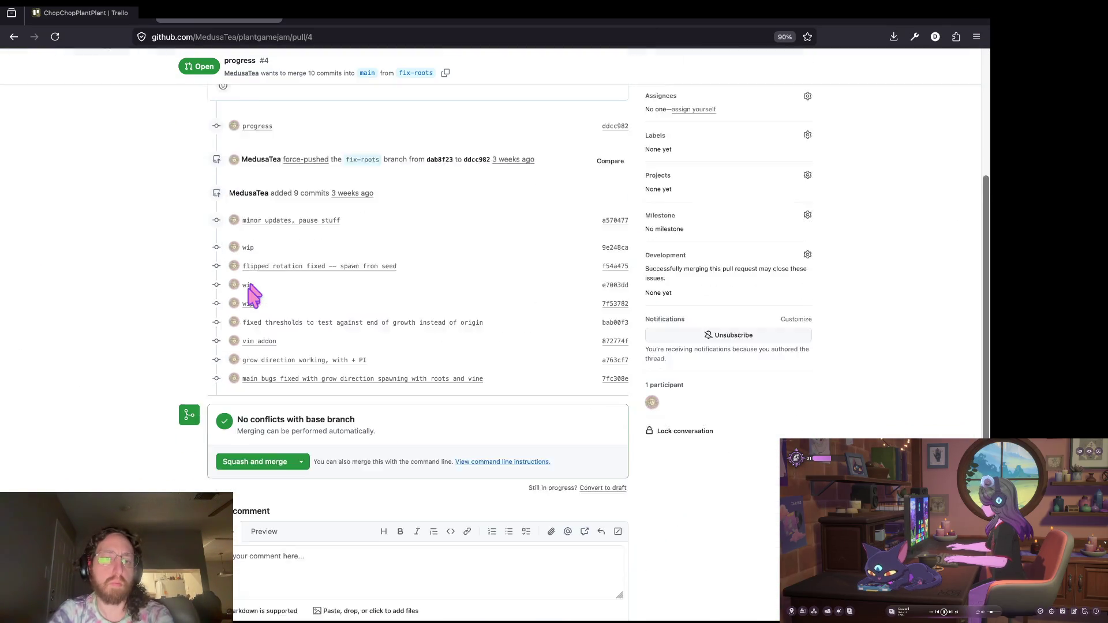
click(250, 410)
click(240, 468)
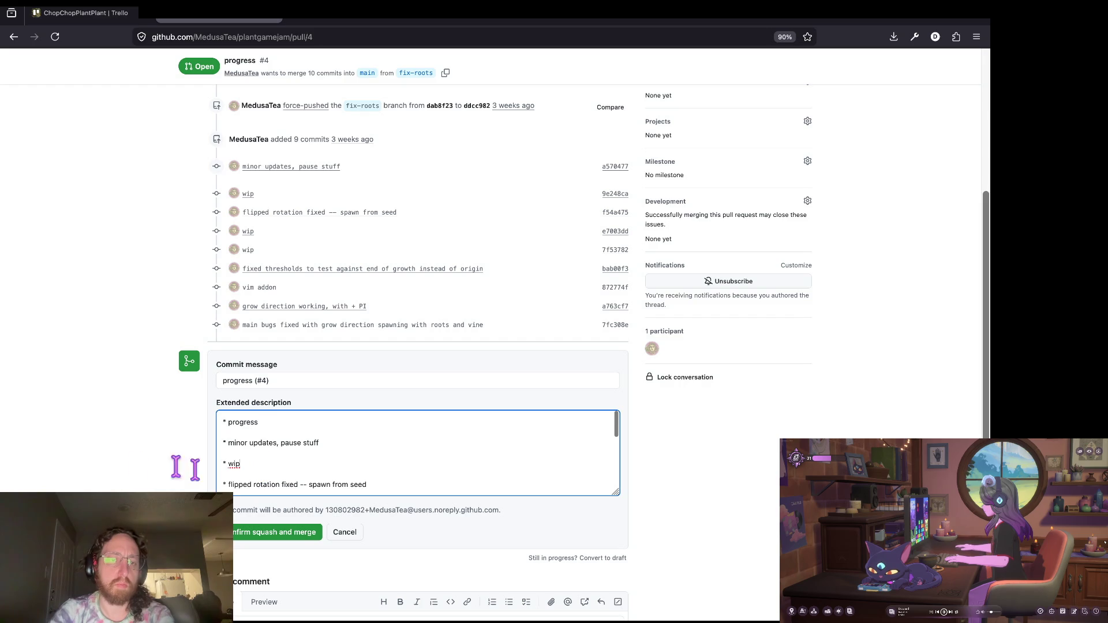
key(BackSpace)
key(BackSpace)
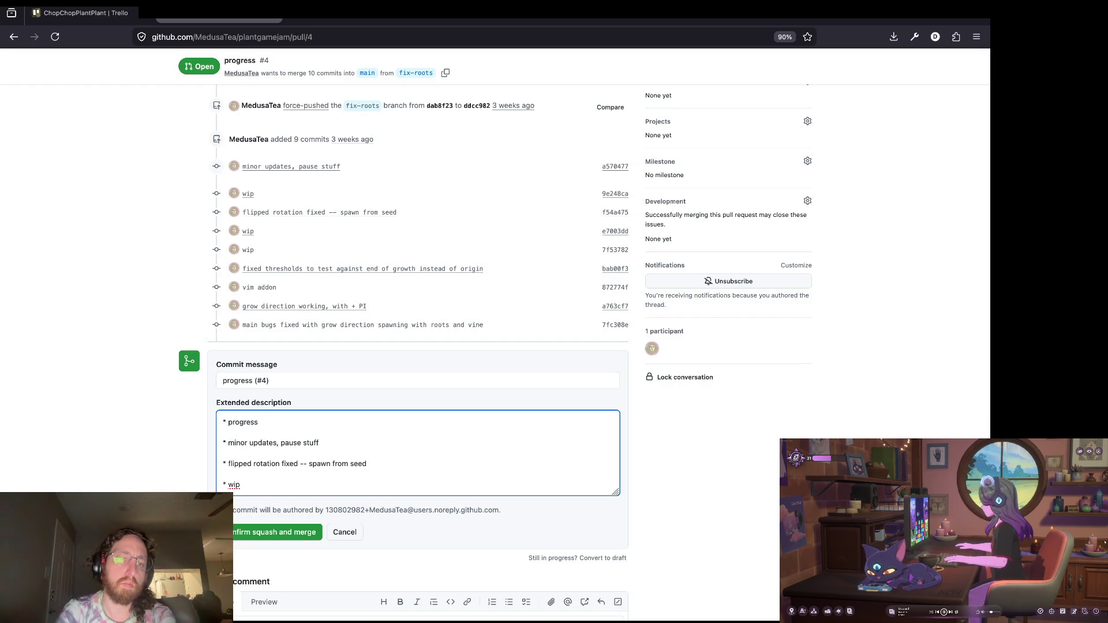
key(BackSpace)
key(BackSpace)
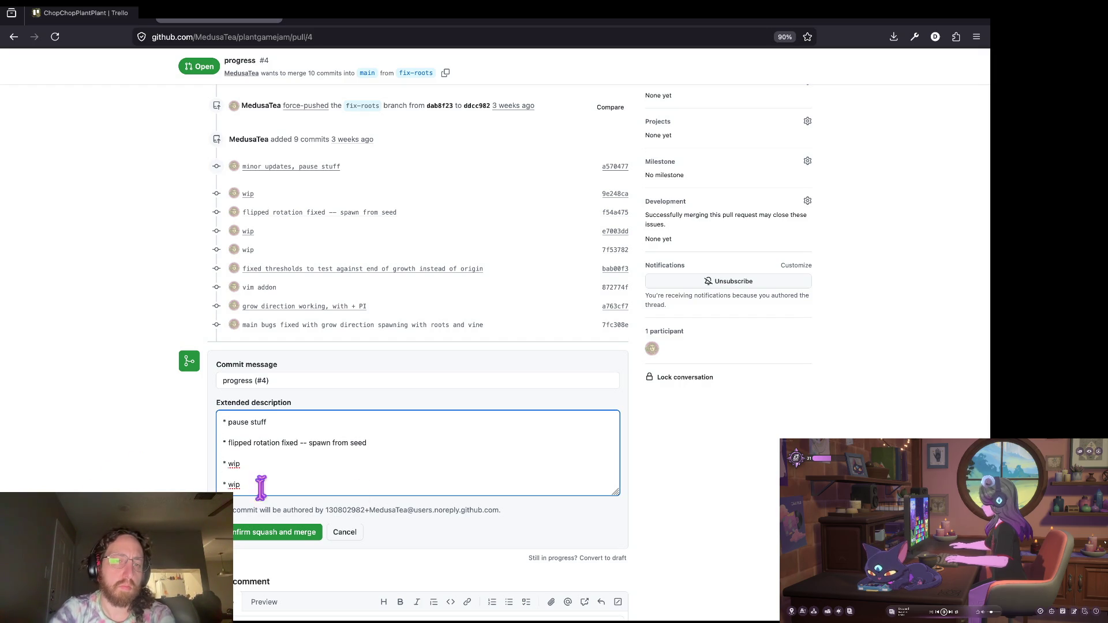
scroll(369, 483, down, 2)
mouse_move(323, 456)
mouse_down()
mouse_move(230, 445)
mouse_move(216, 426)
mouse_up()
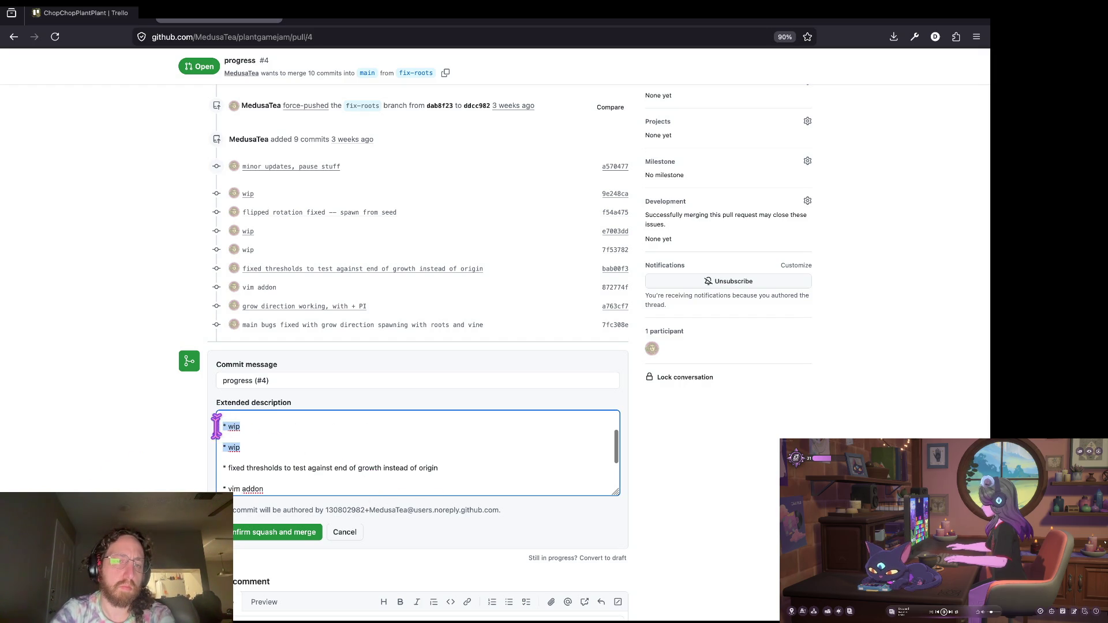
key(BackSpace)
key(BackSpace)
key(BackSpace)
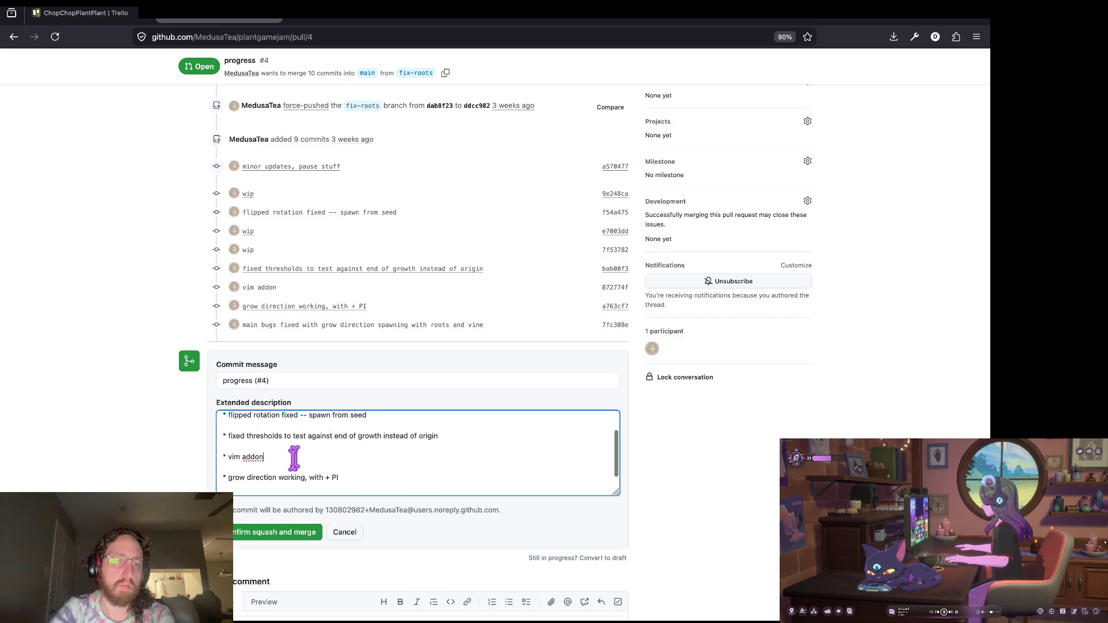
scroll(294, 457, down, 2)
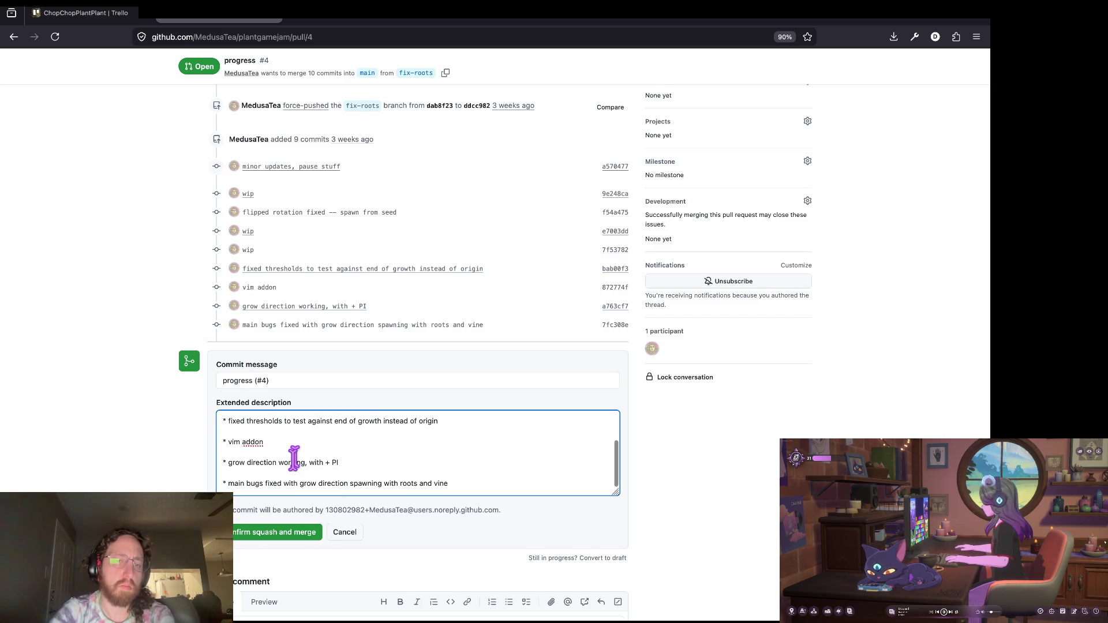
click(253, 530)
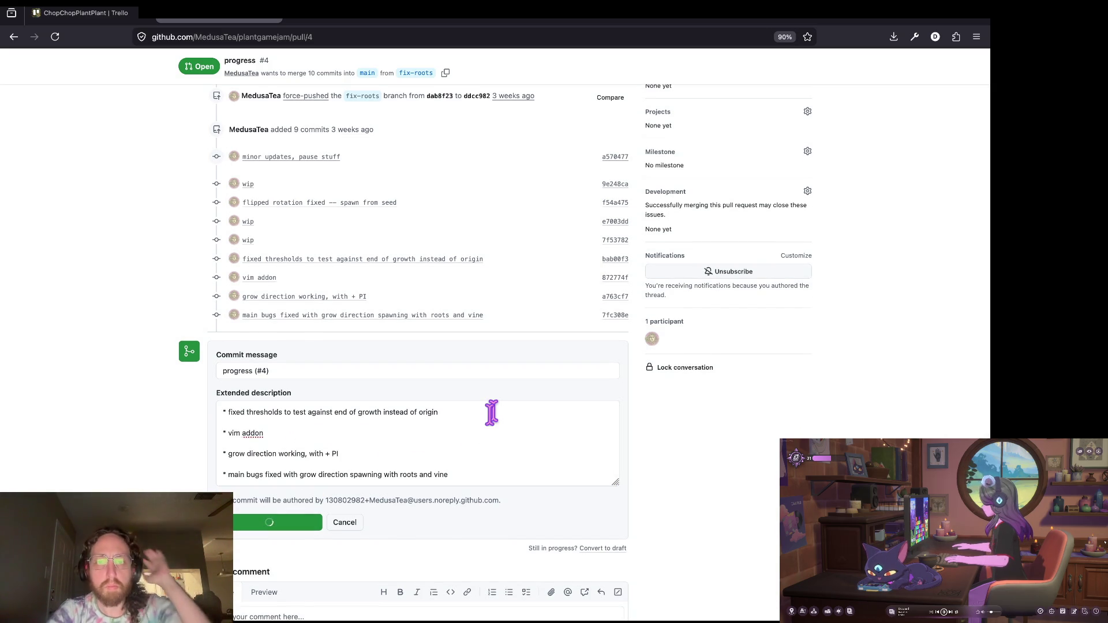
Delete the fix-roots branch and return to the pull requests list.
click(574, 359)
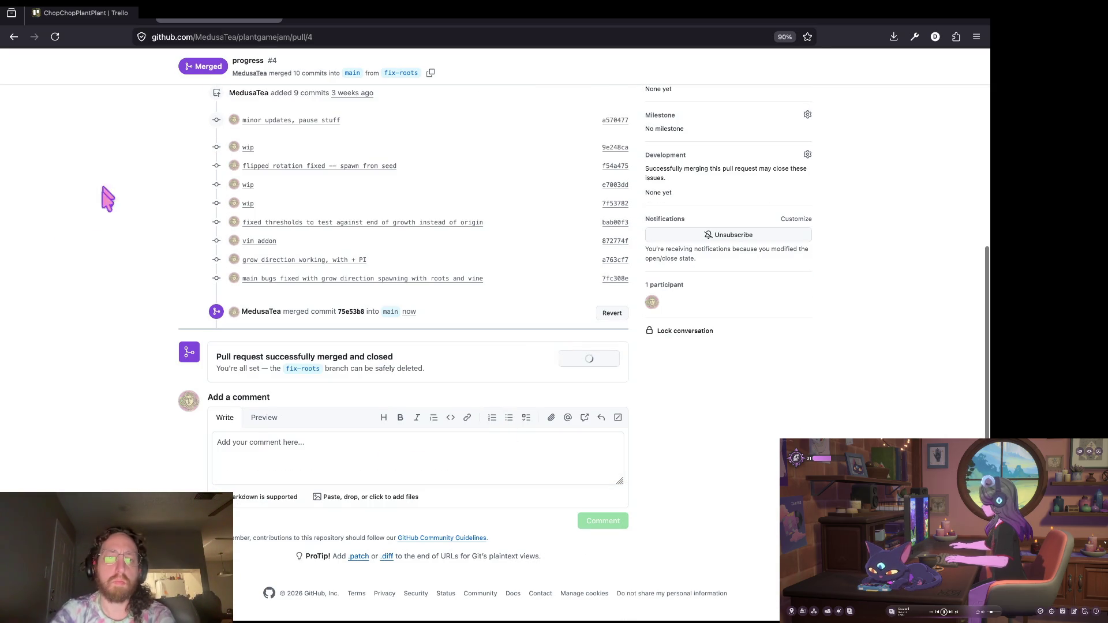
scroll(136, 202, up, 5)
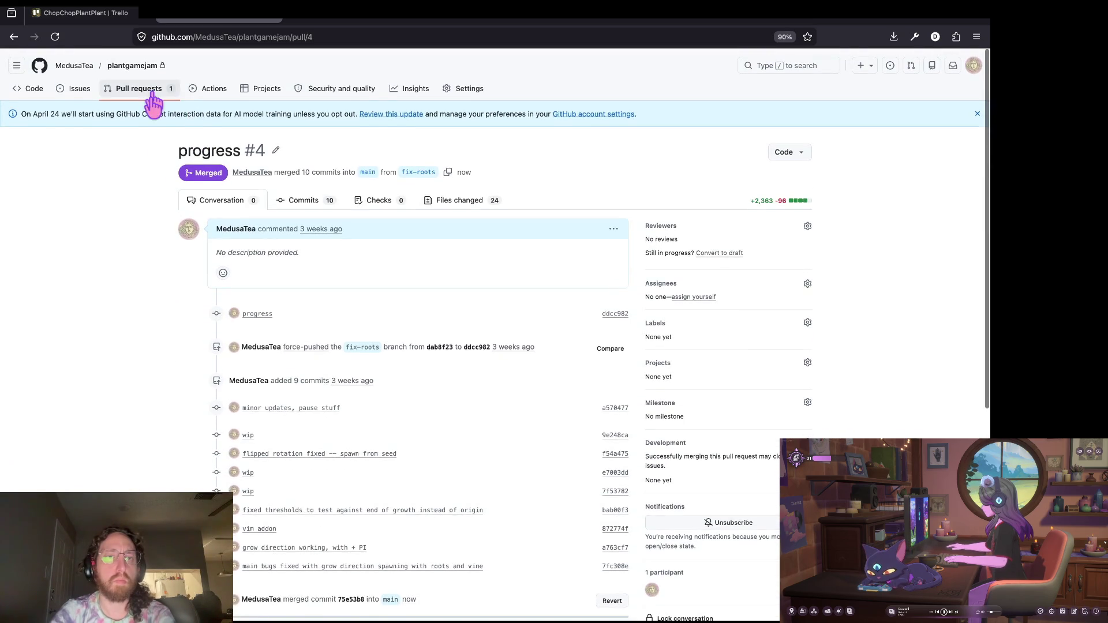
click(154, 103)
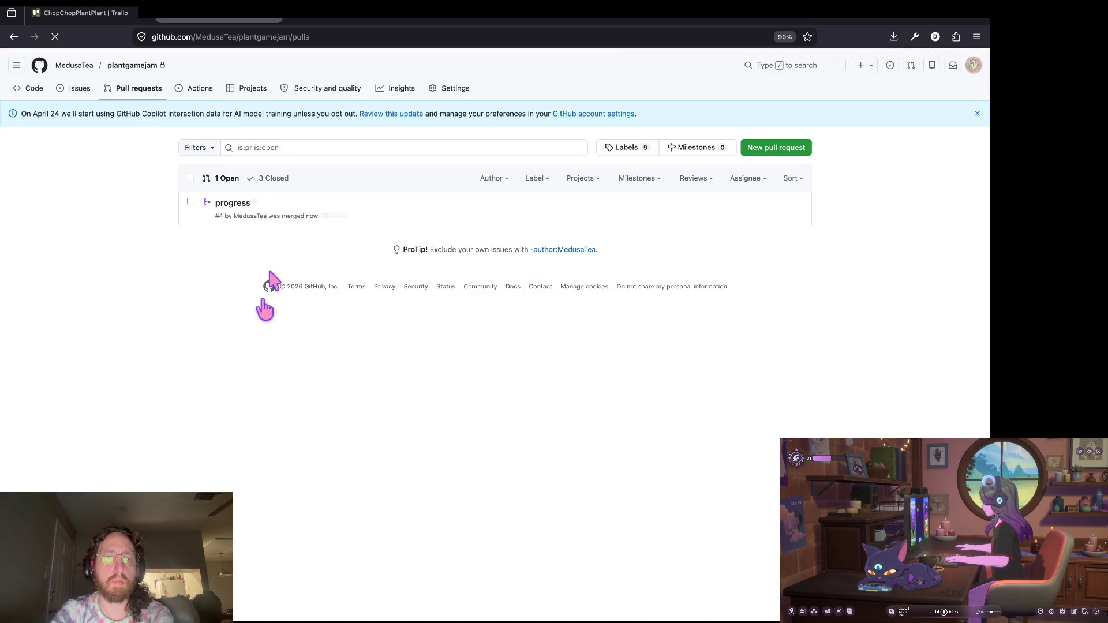
Check out the main branch in the terminal and fetch remote updates.
key(super+Tab)
text(co main)
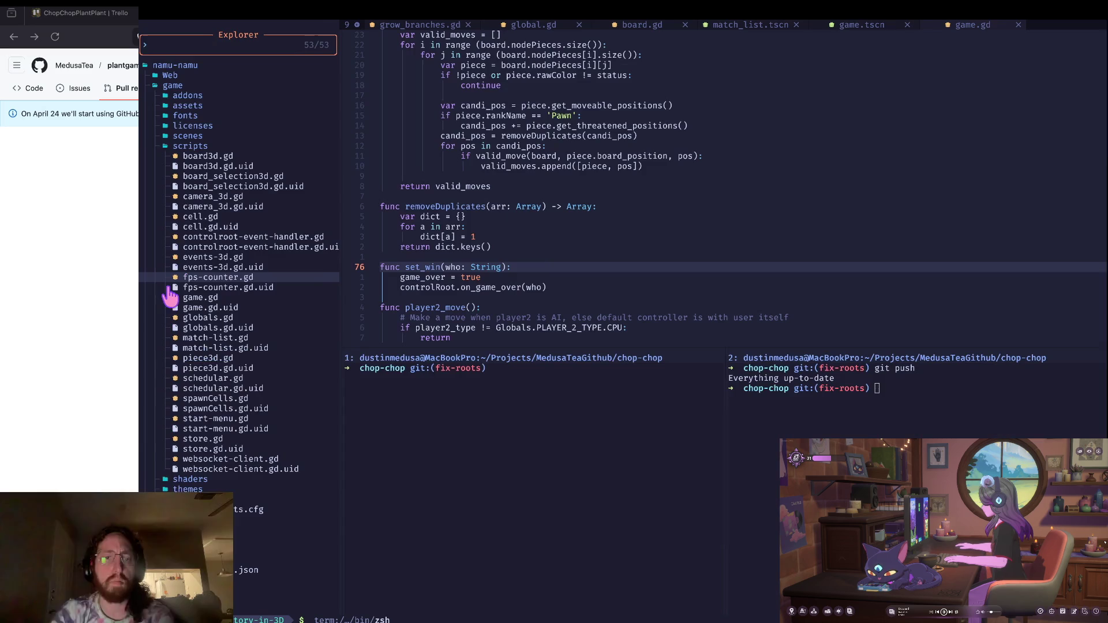
key(Return)
text(f)
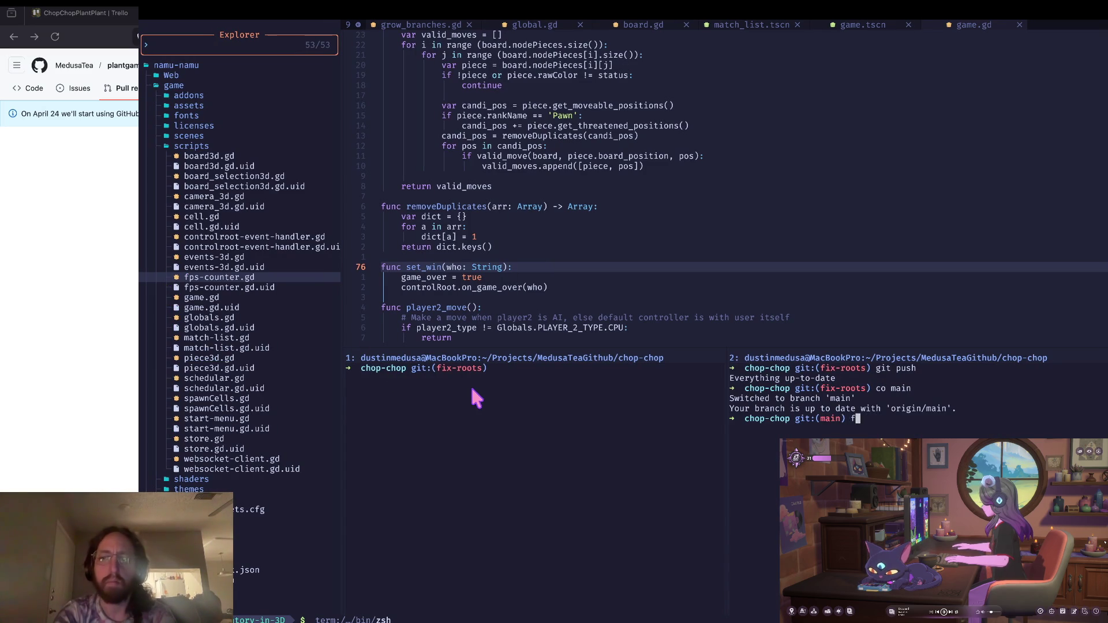
key(Return)
Delete the old local branch, fetch all remotes, pull the merged 24-file change, then return to Trello.
text(p)
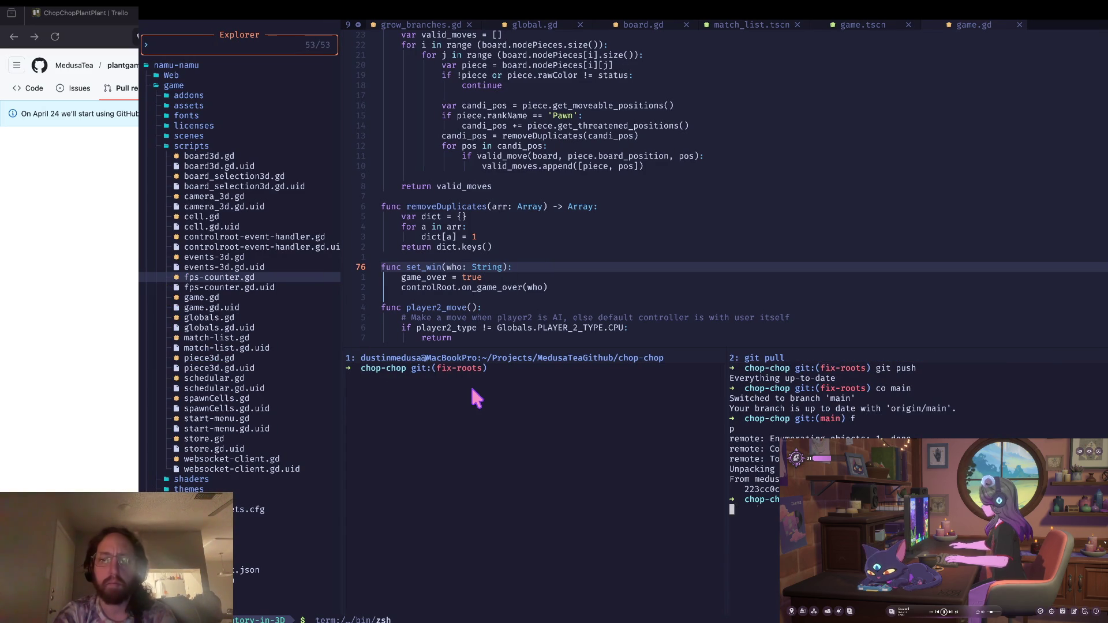
key(Return)
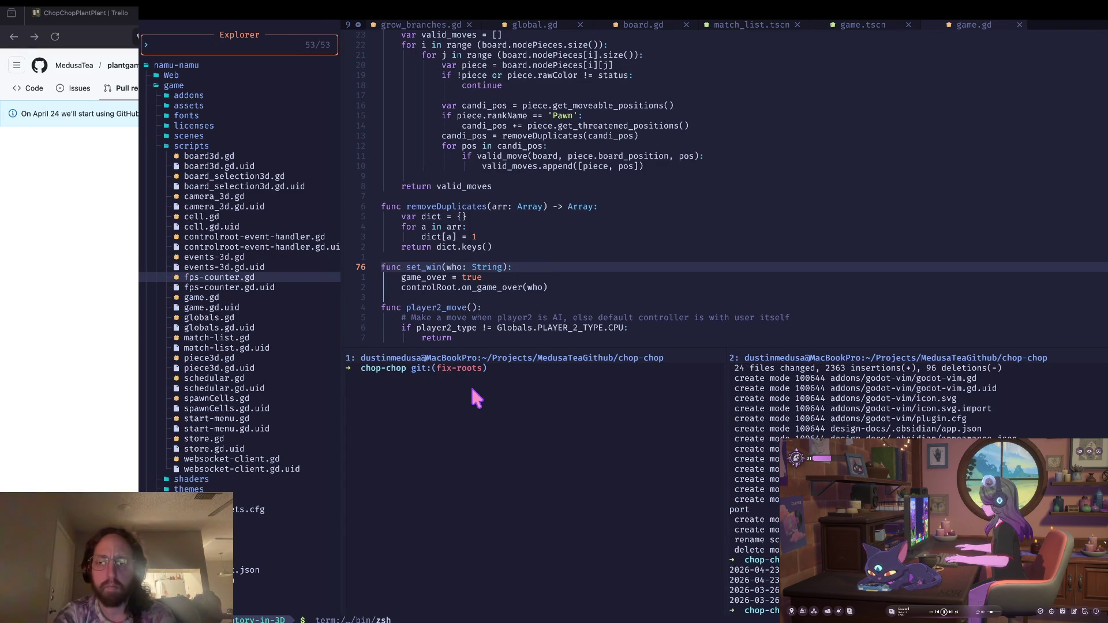
key(Return)
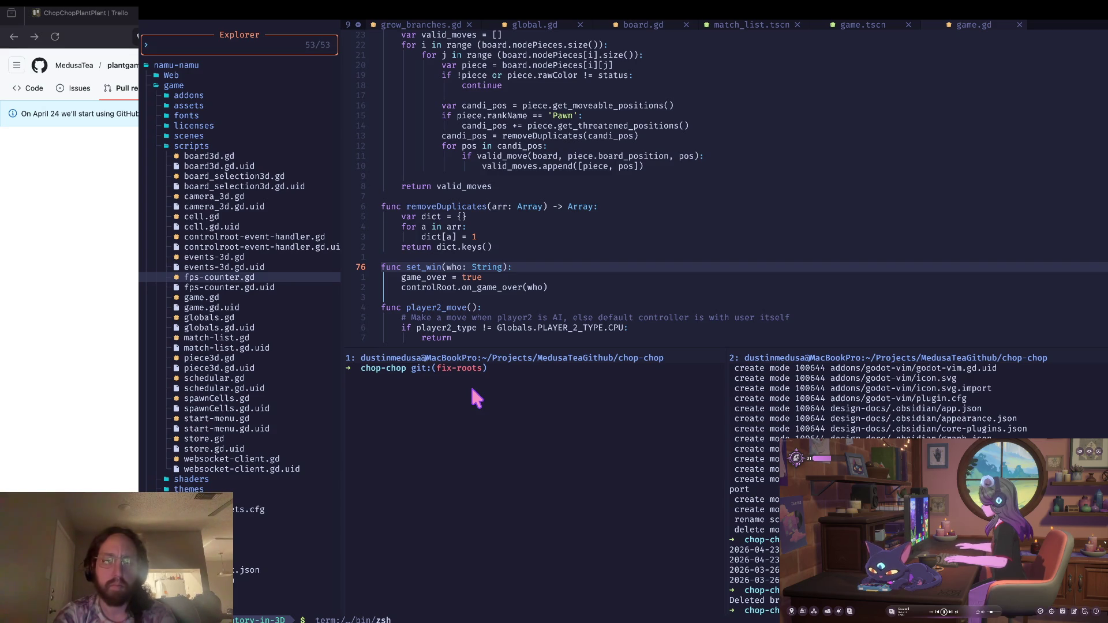
key(Return)
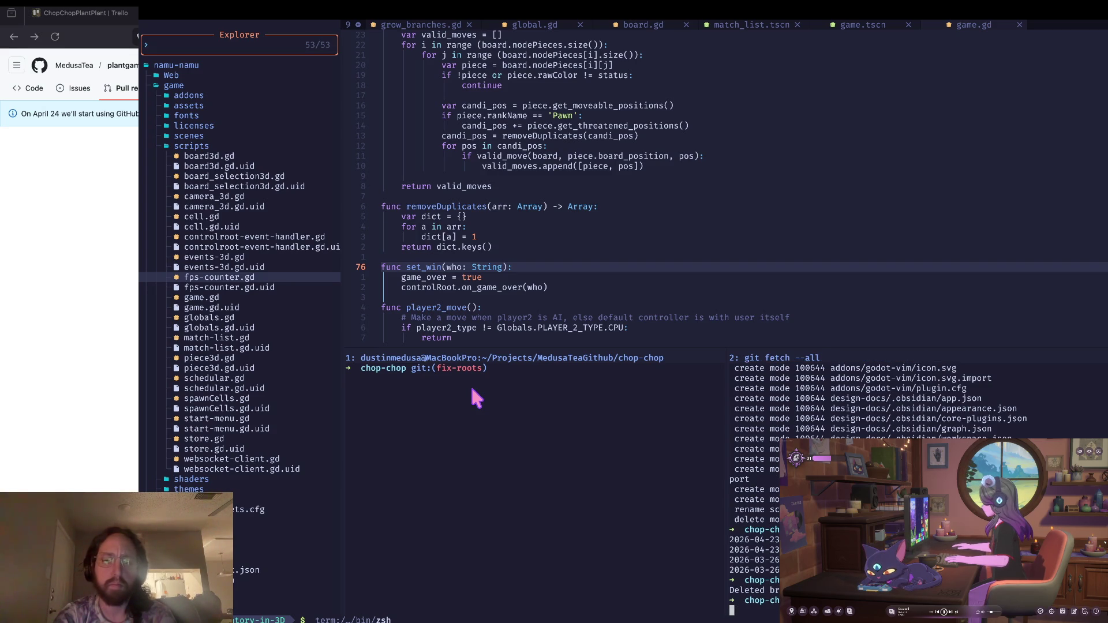
key(Return)
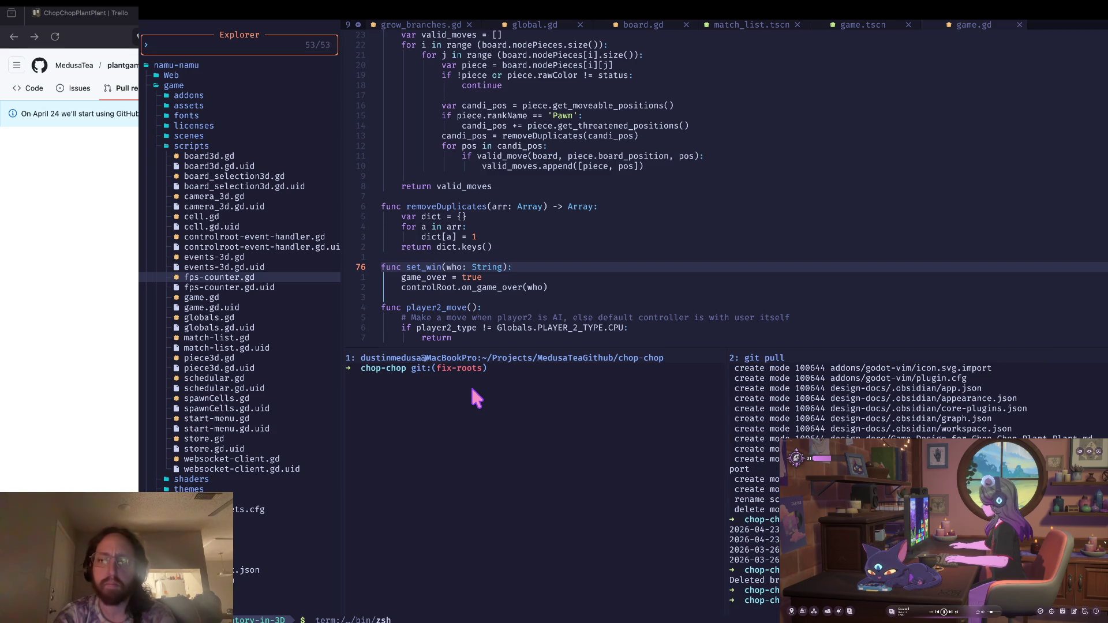
text(co -b)
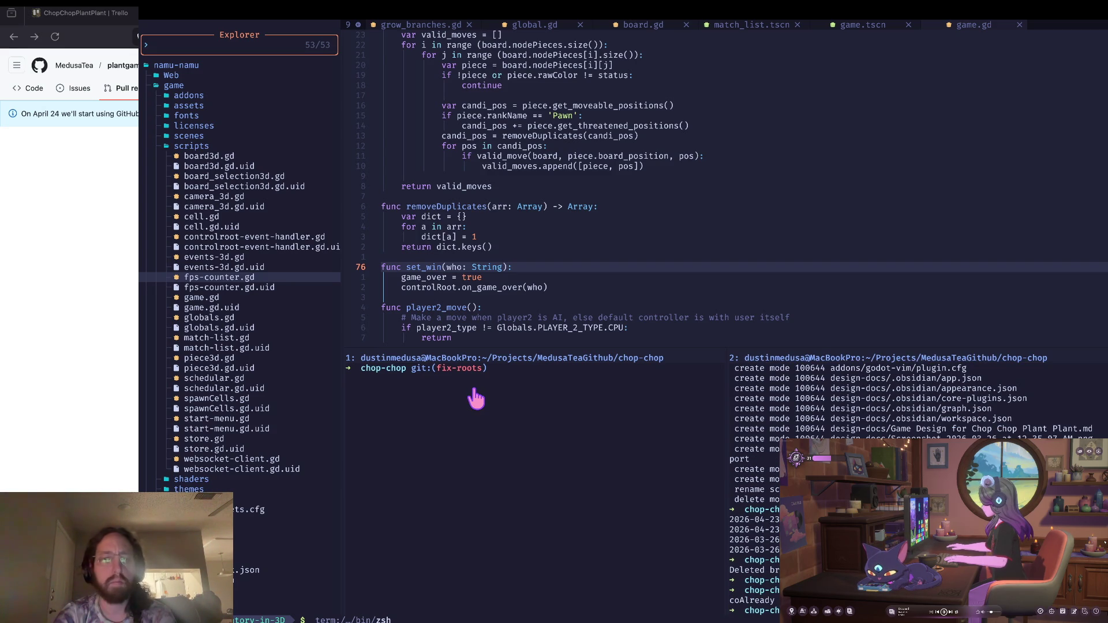
key(super+Tab)
key(ctrl+shift+Tab)
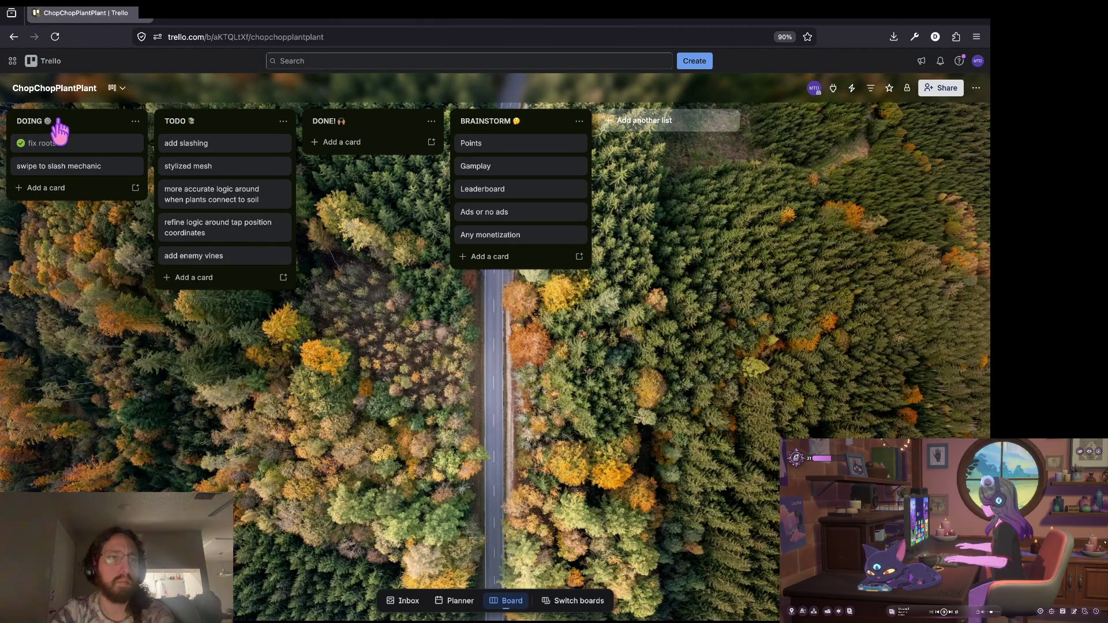
Start a new Trello automation rule triggered when a card is marked complete by me.
click(975, 90)
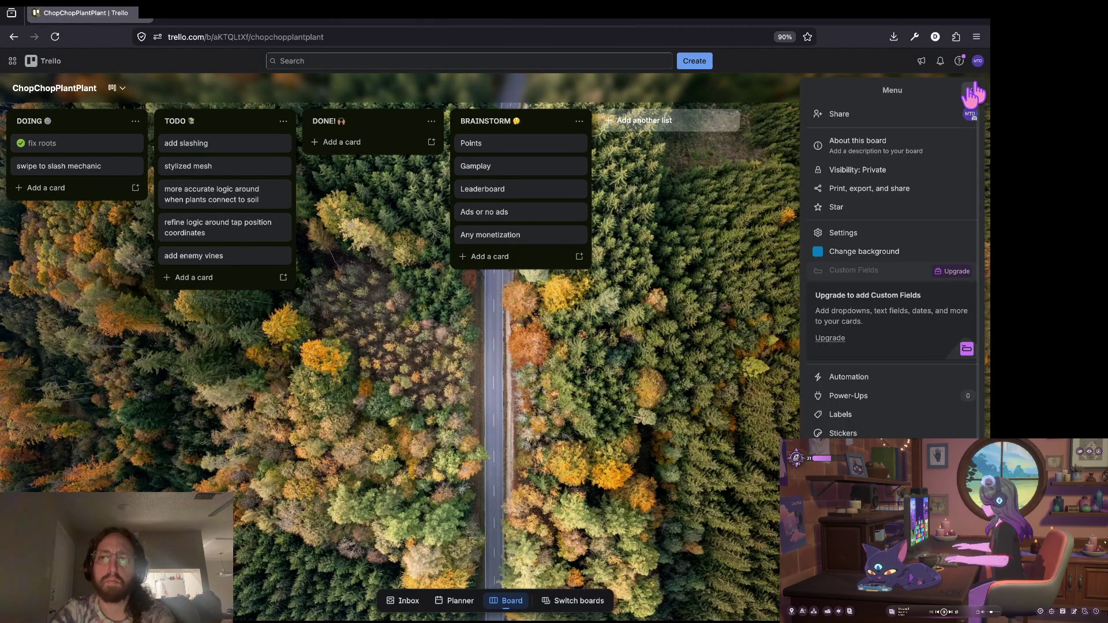
click(973, 91)
right_click(94, 122)
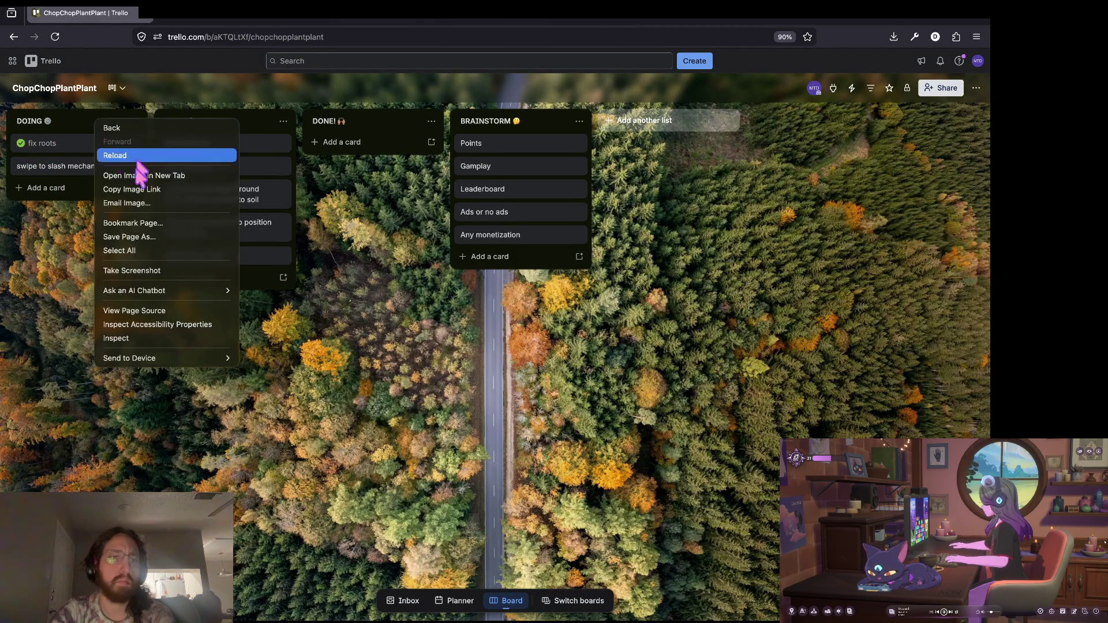
click(92, 141)
click(134, 122)
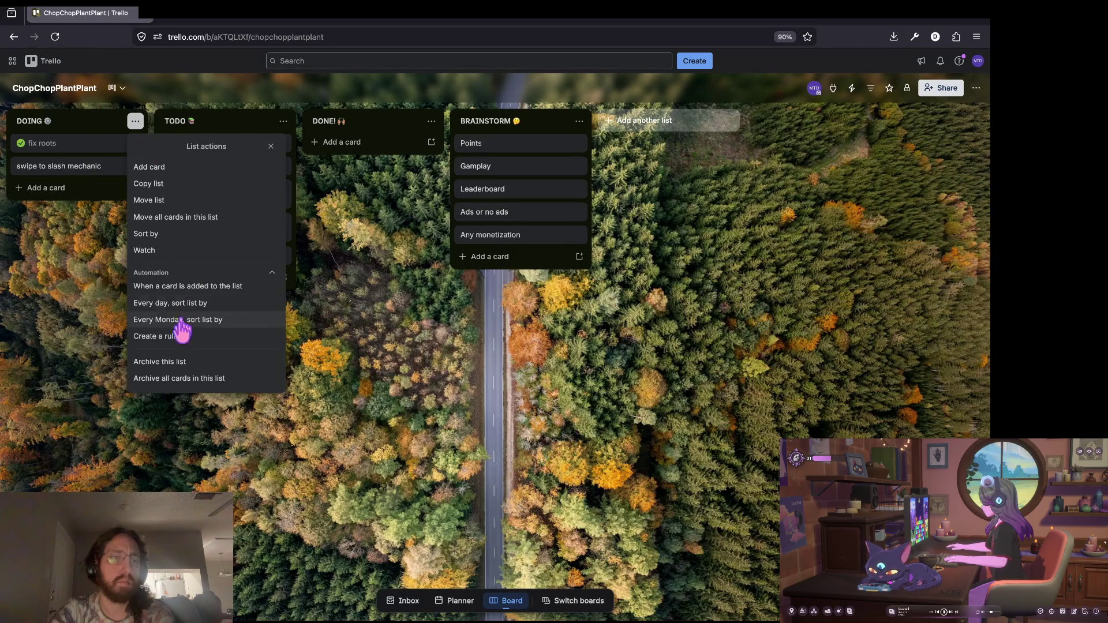
click(168, 337)
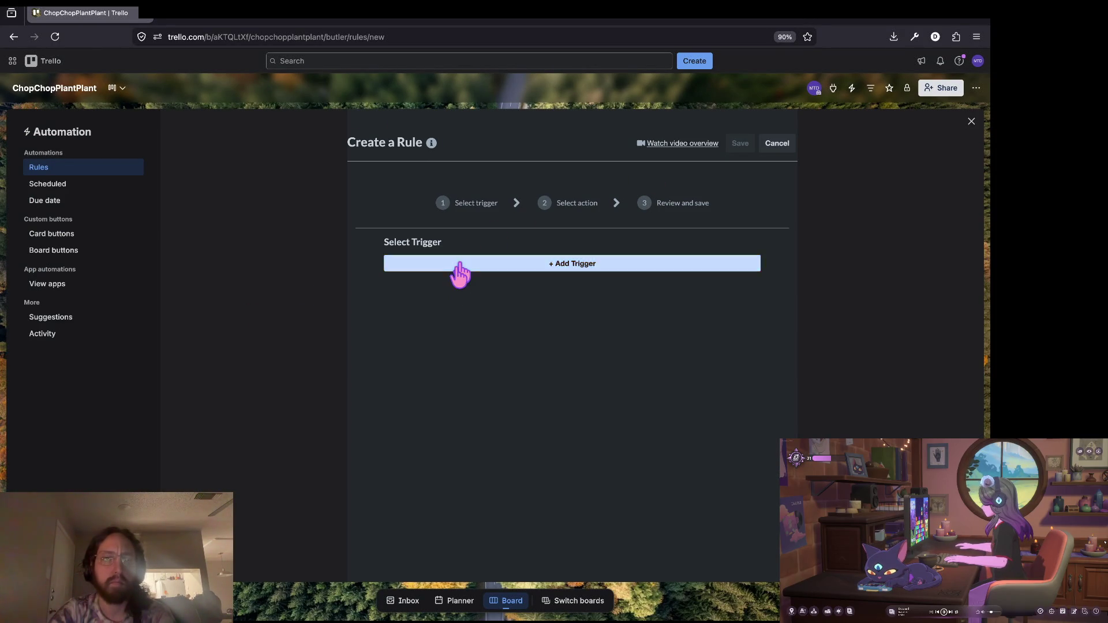
click(458, 267)
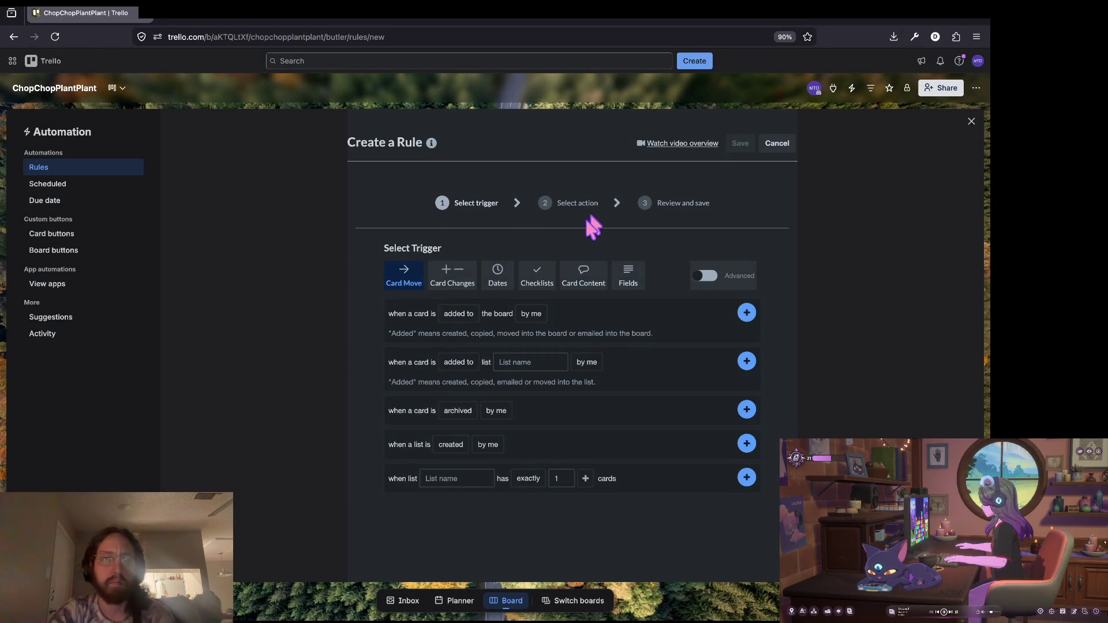
click(444, 282)
click(519, 314)
click(571, 313)
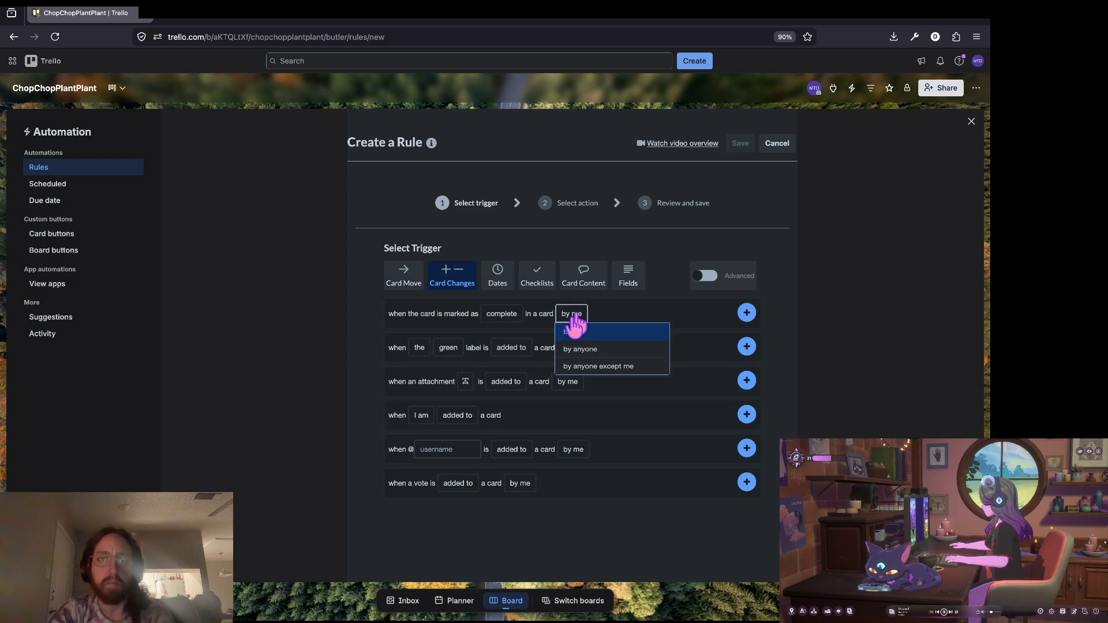
click(745, 313)
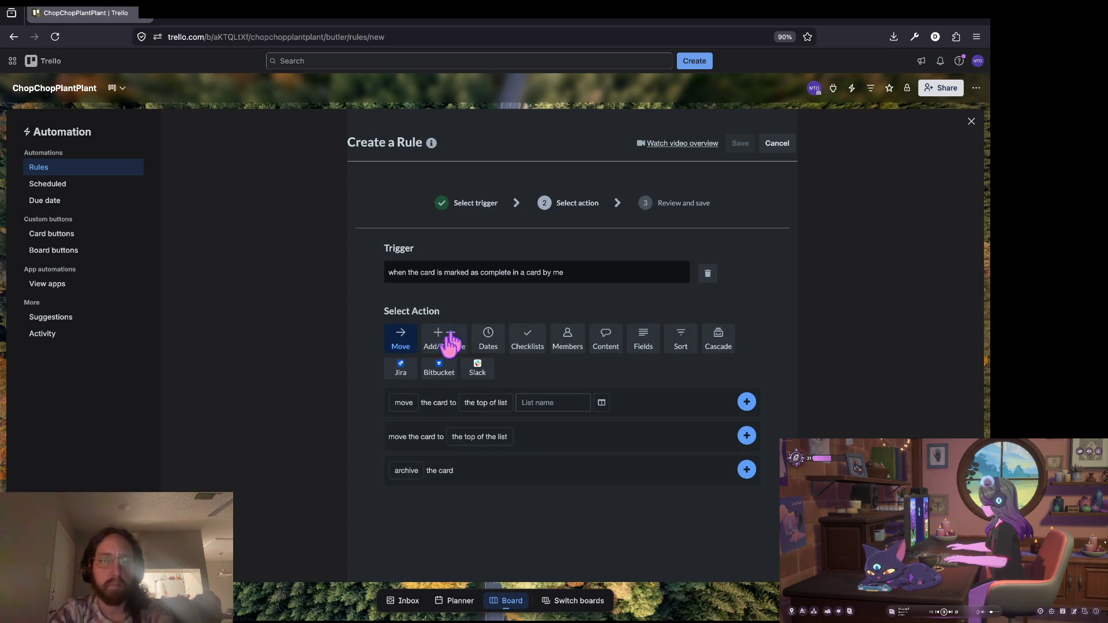
Add the action 'move card to top of list DONE!', save the rule and close automation.
click(572, 403)
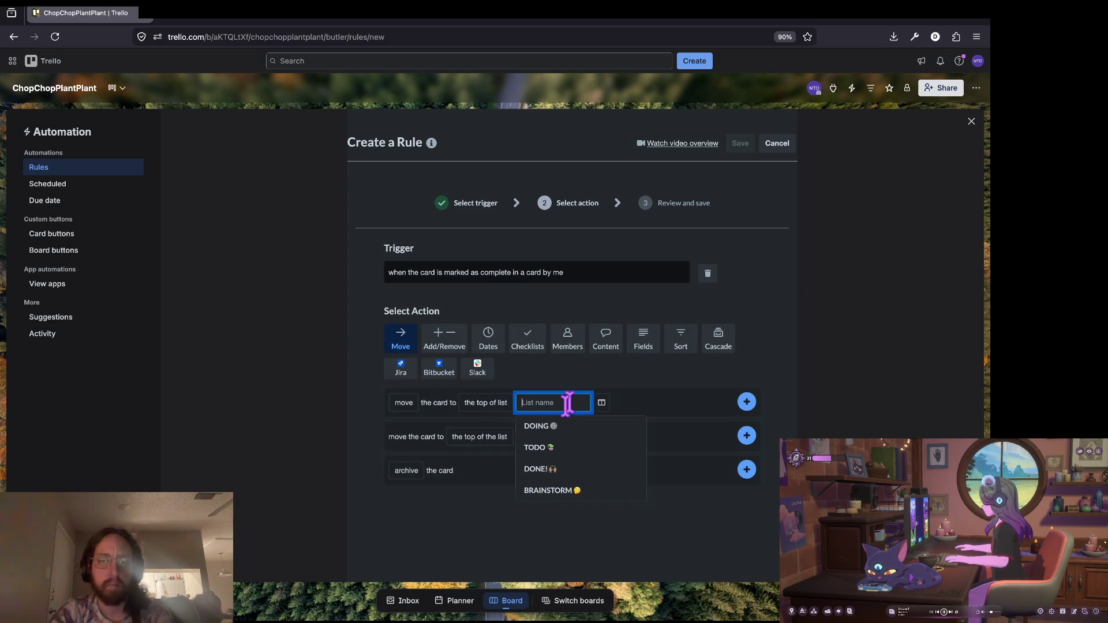
click(561, 470)
click(746, 402)
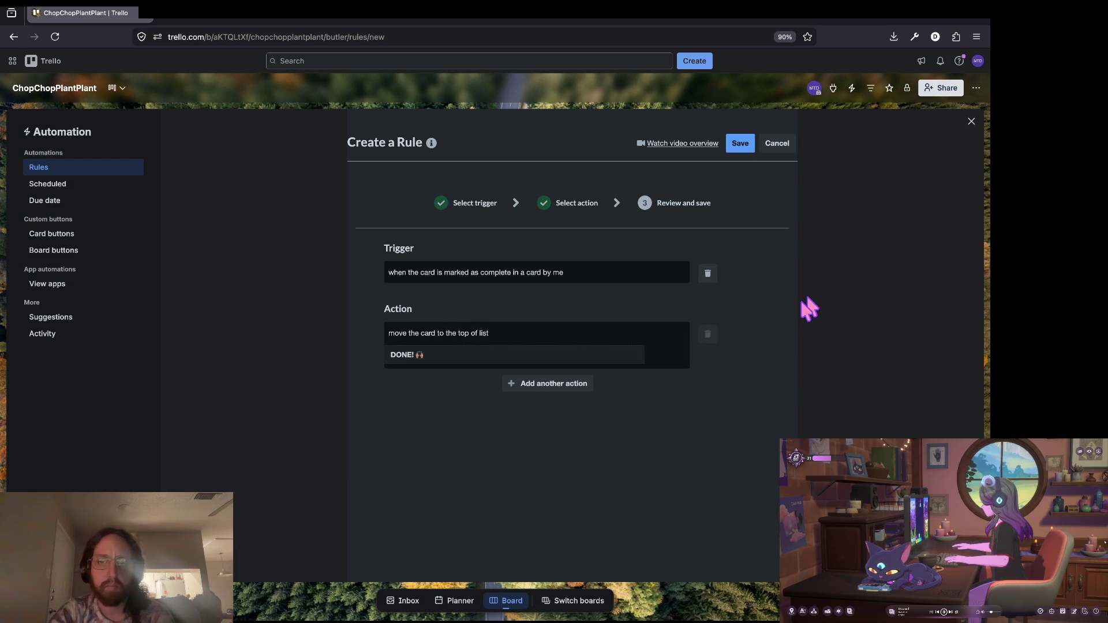
click(741, 144)
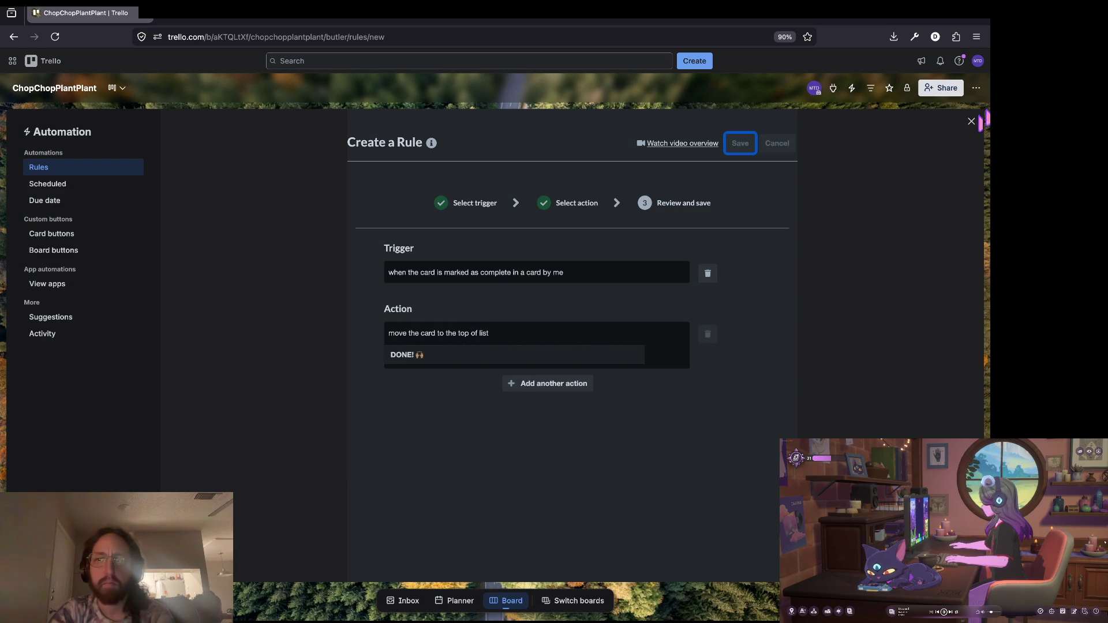
click(970, 122)
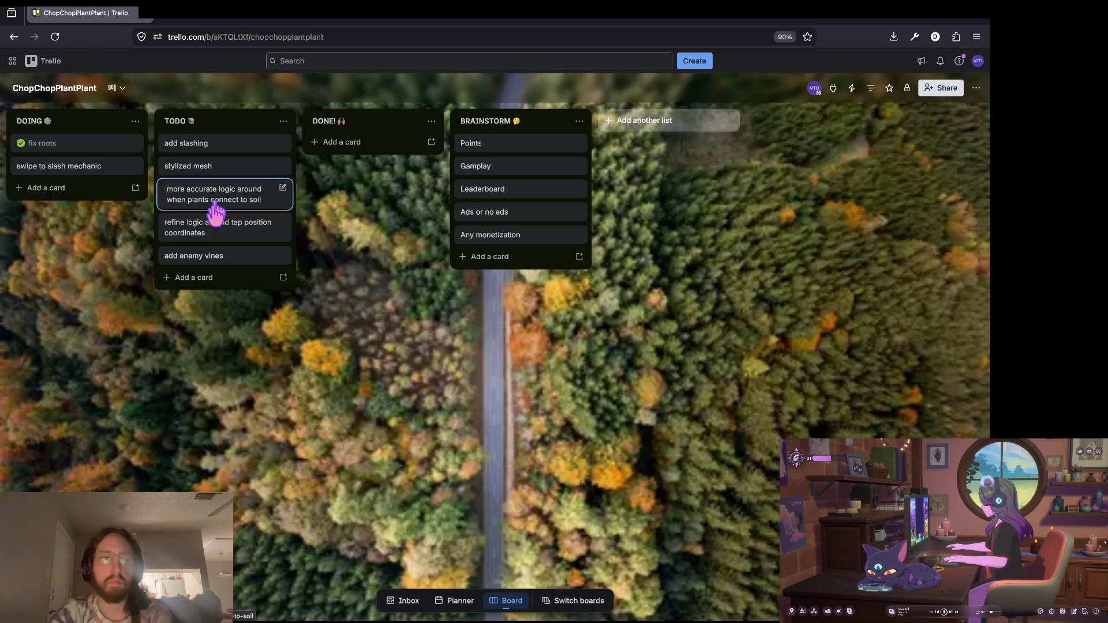
Tick the completion checkbox on the 'fix roots' card so automation moves it to DONE!
click(21, 142)
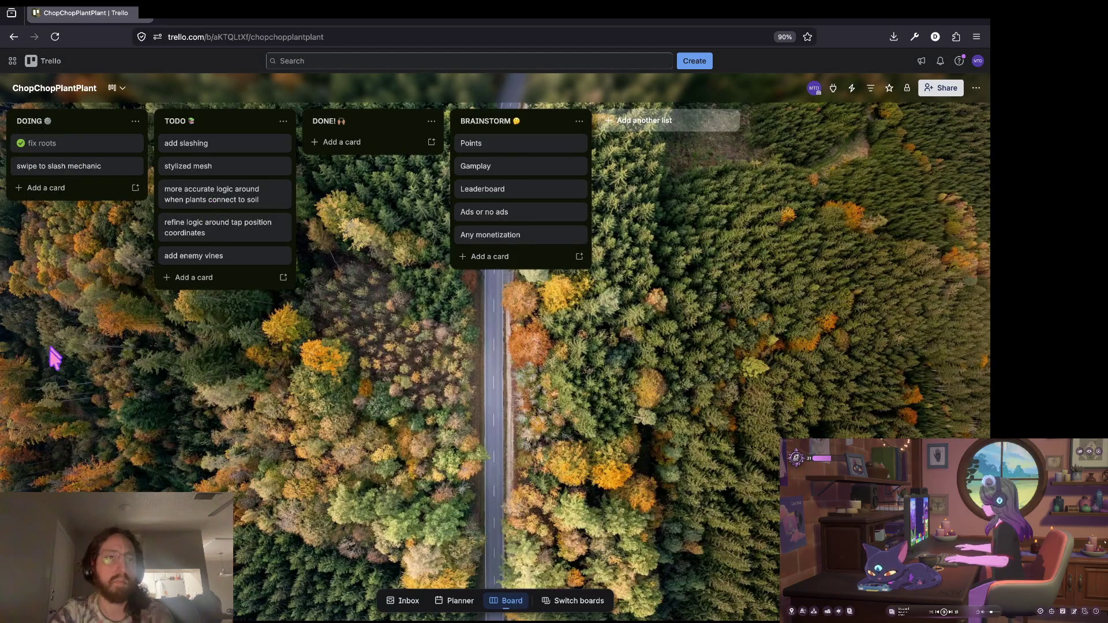
mouse_move(61, 146)
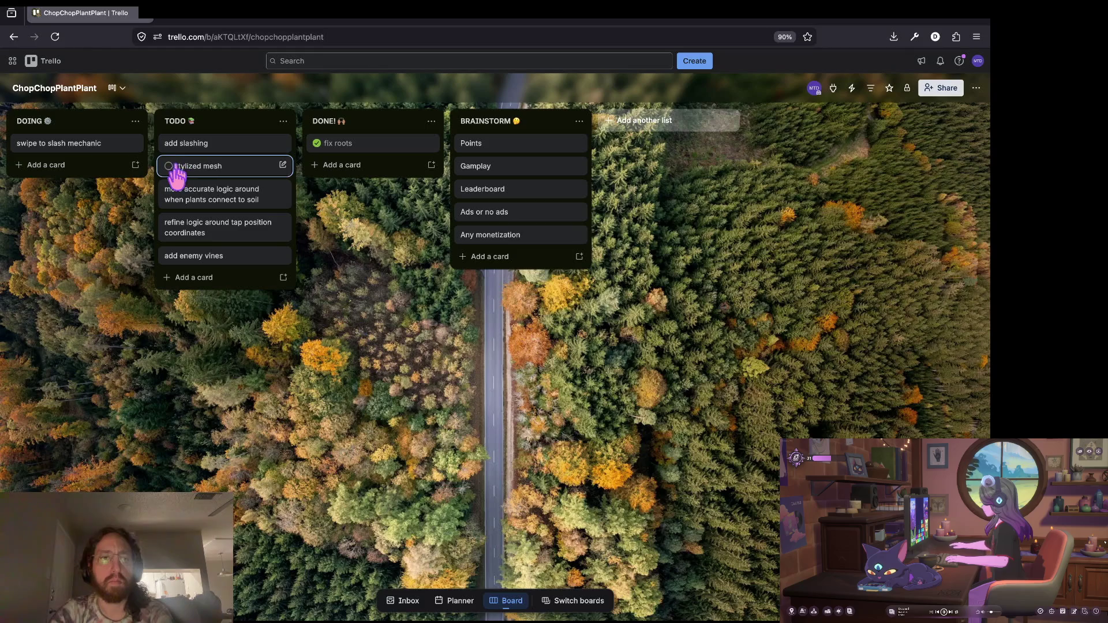
mouse_move(245, 148)
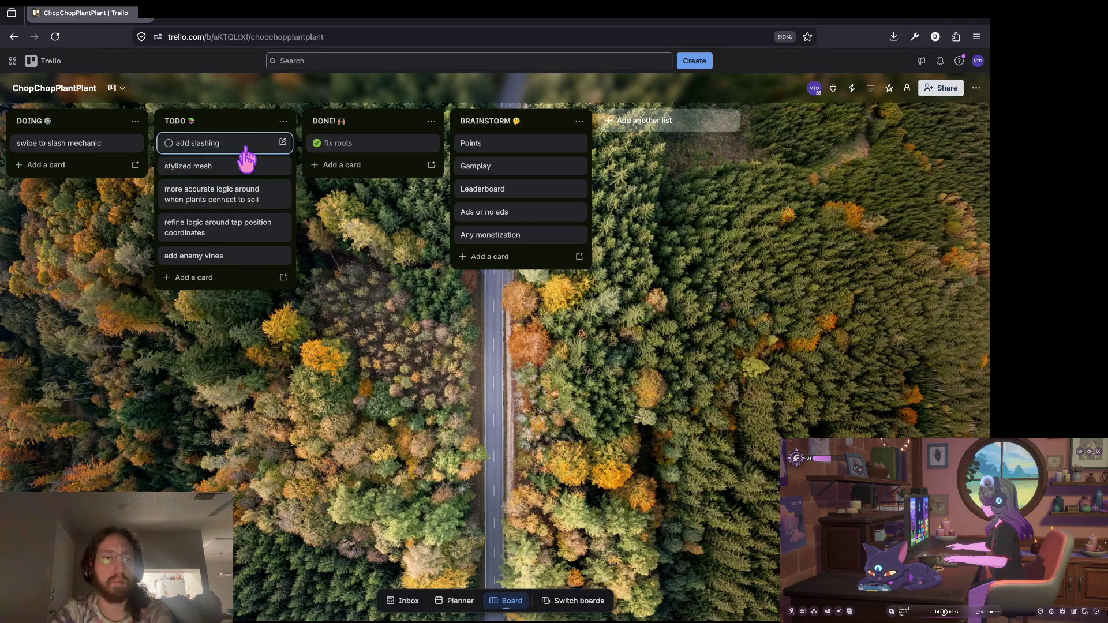
mouse_move(245, 149)
mouse_down()
mouse_move(82, 149)
mouse_move(190, 151)
mouse_up()
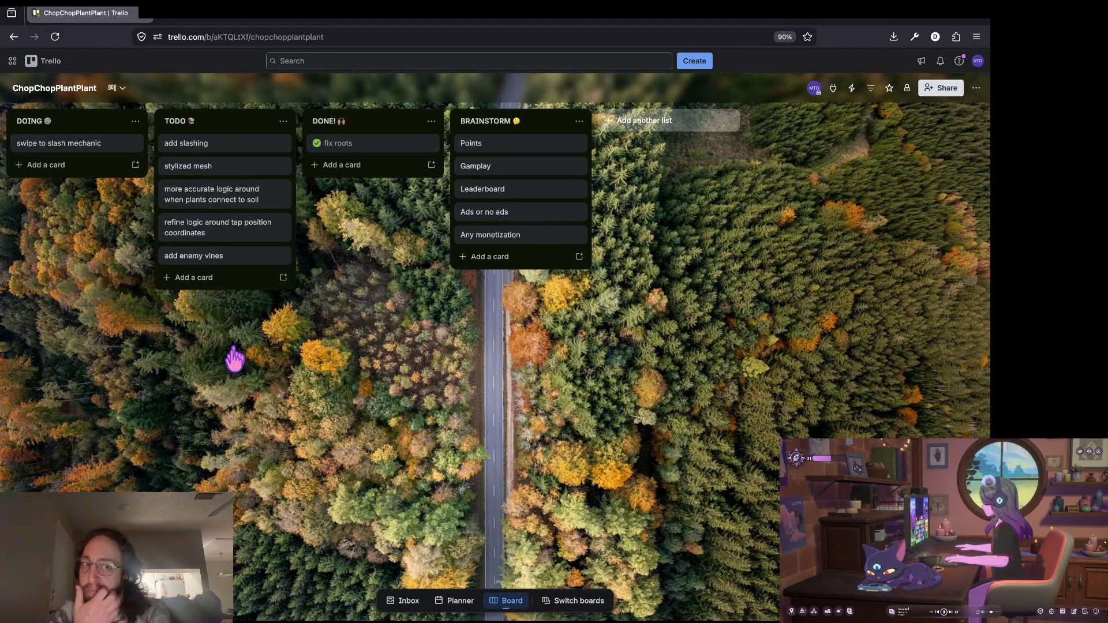
Reload the externally changed files from disk in Godot and review the merged grow_branches.gd code.
key(super+Tab)
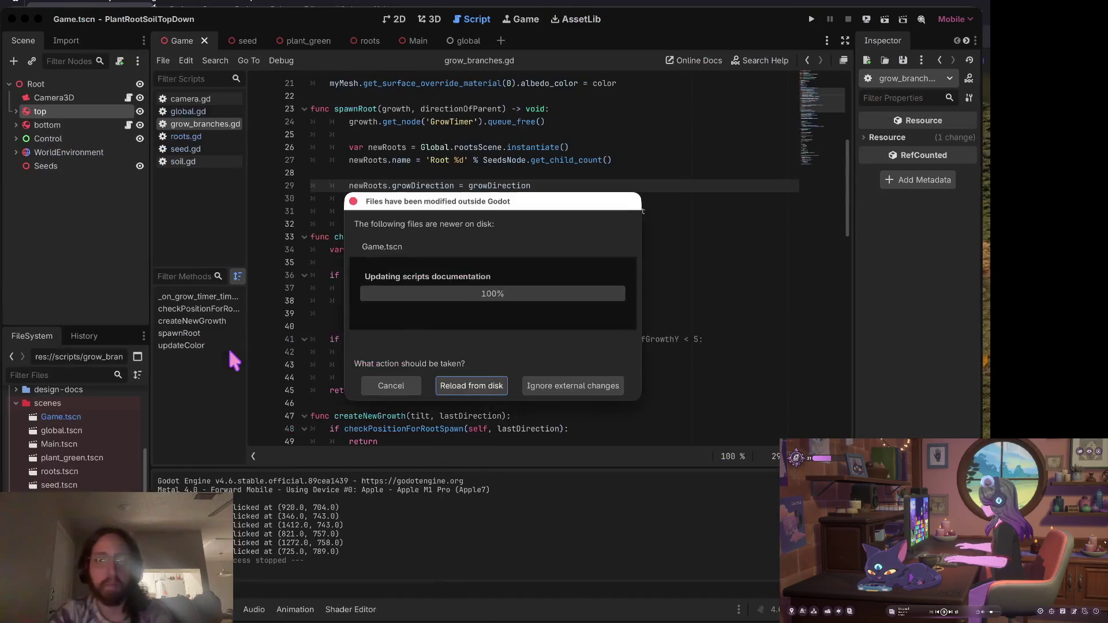
click(465, 386)
click(621, 211)
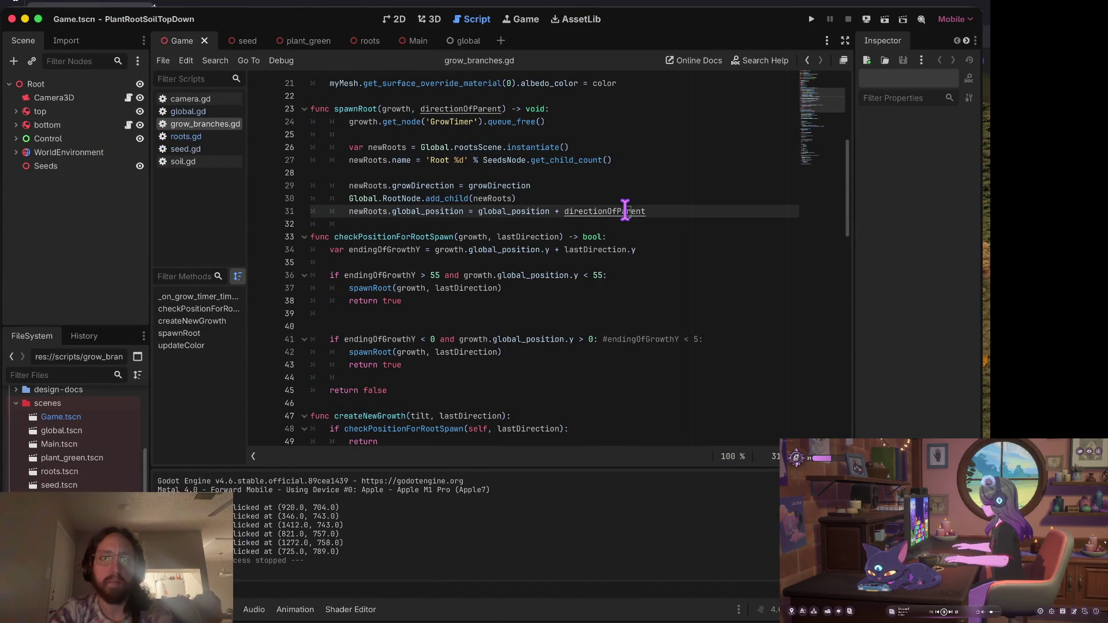
click(609, 180)
scroll(609, 180, down, 3)
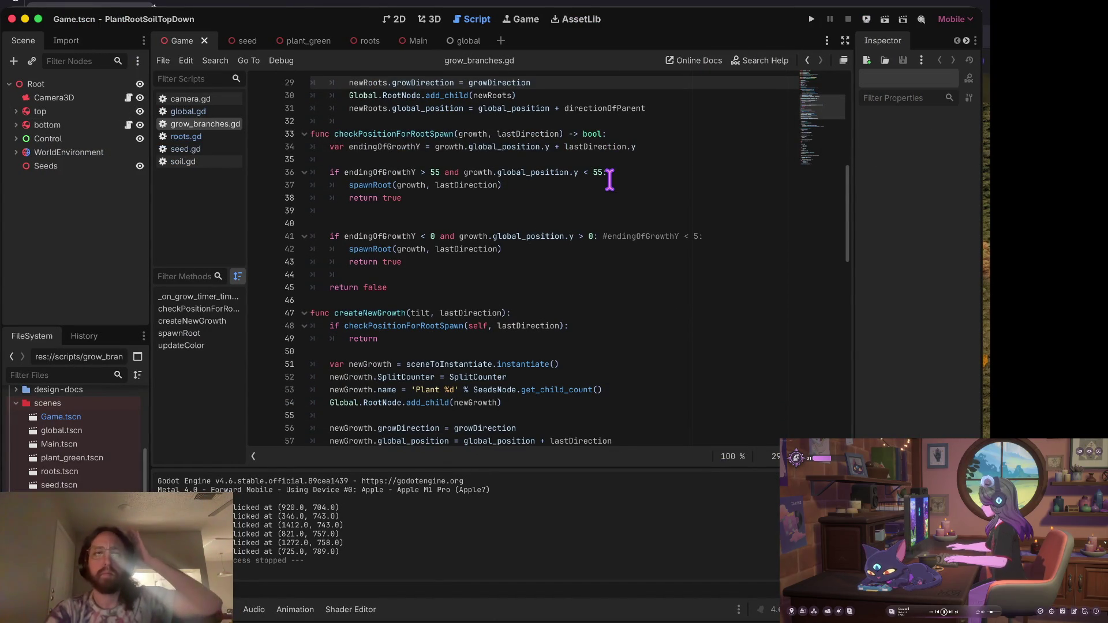
click(399, 209)
scroll(400, 210, up, 10)
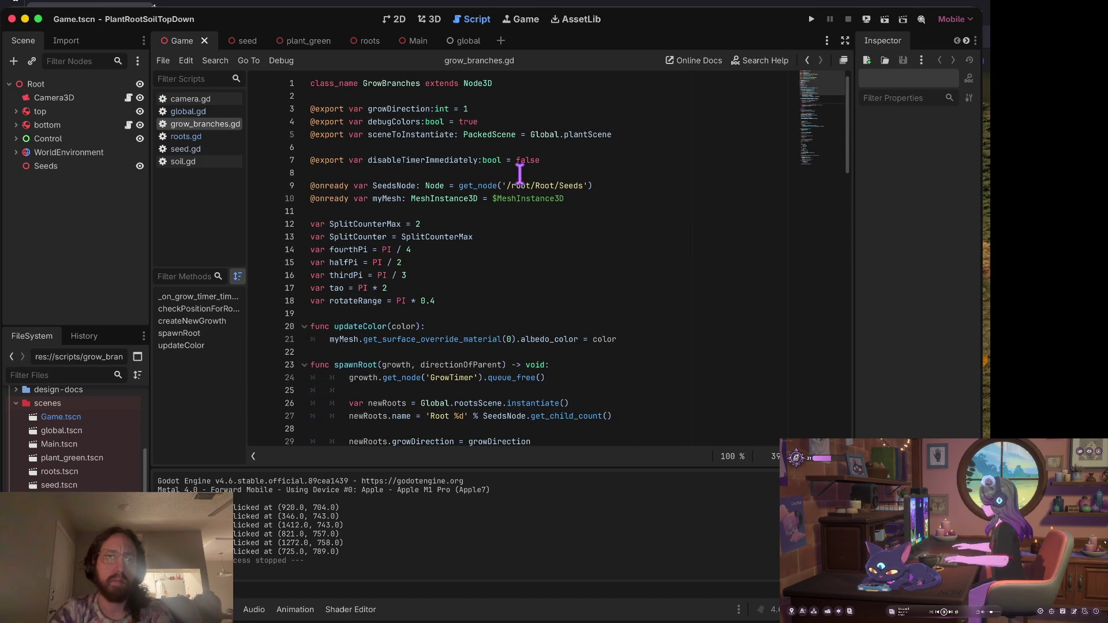
click(593, 198)
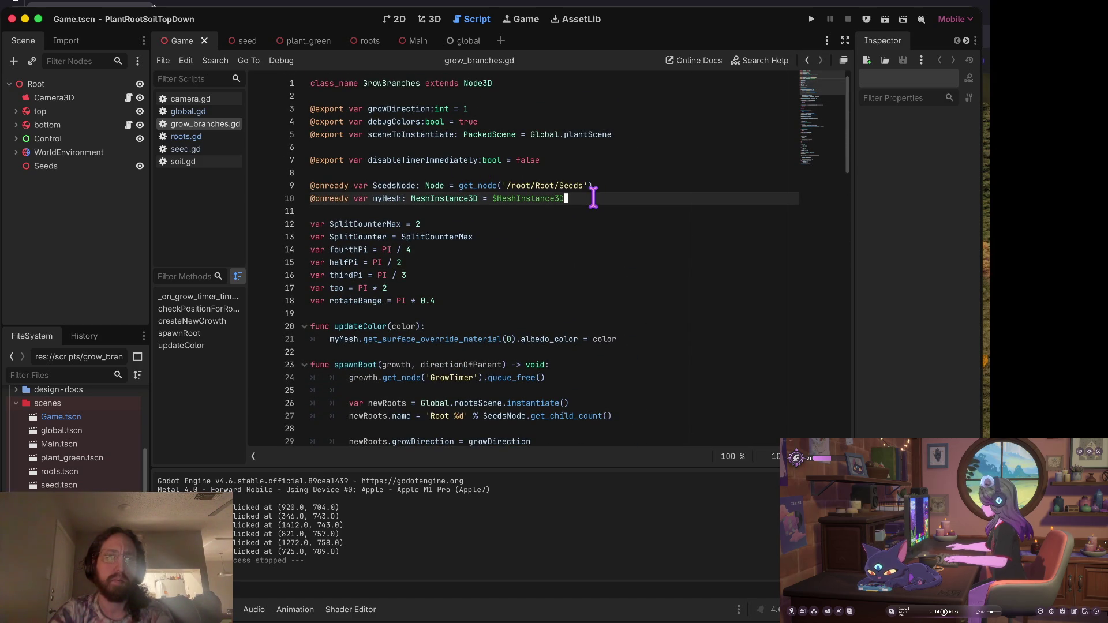
scroll(593, 197, down, 8)
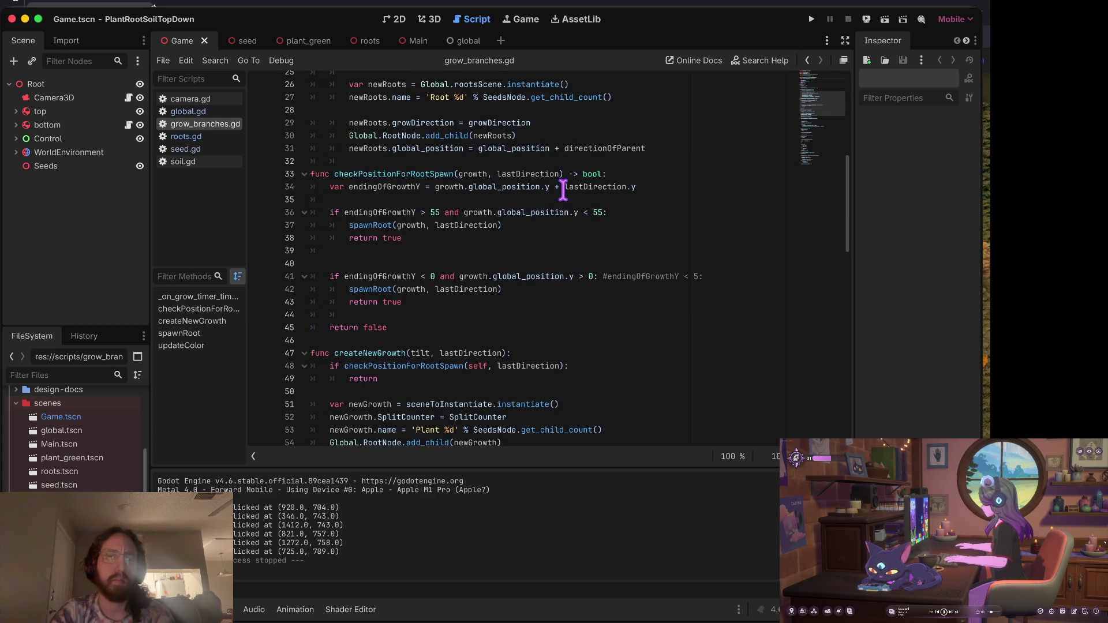
scroll(562, 190, up, 3)
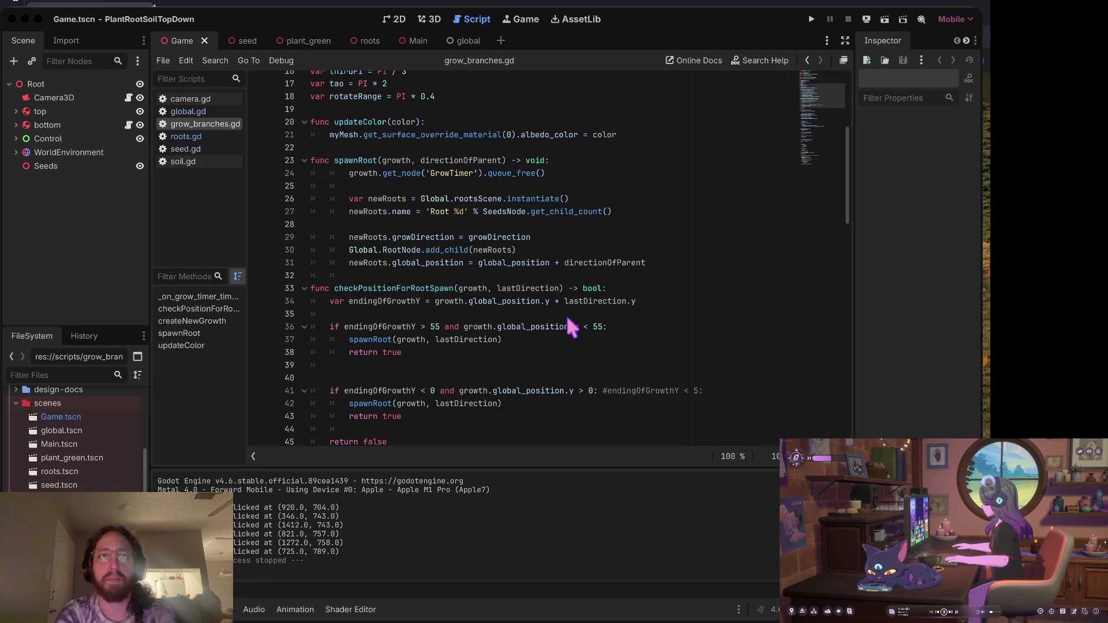
Run the game project so it opens in a debug window with one sprouting plant.
key(super+Tab)
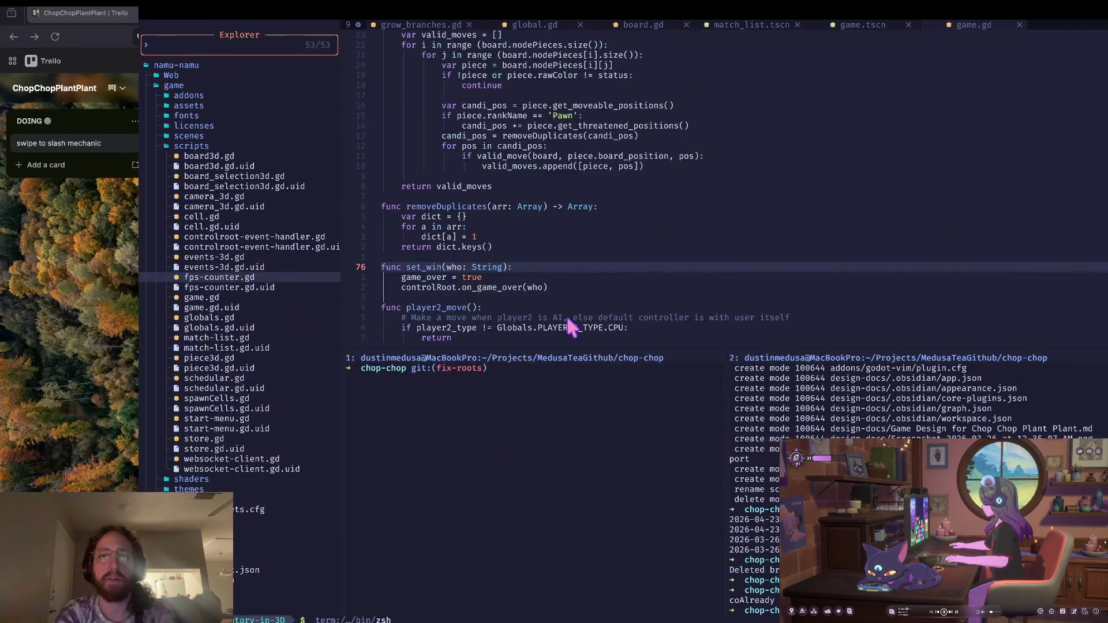
key(super+Tab)
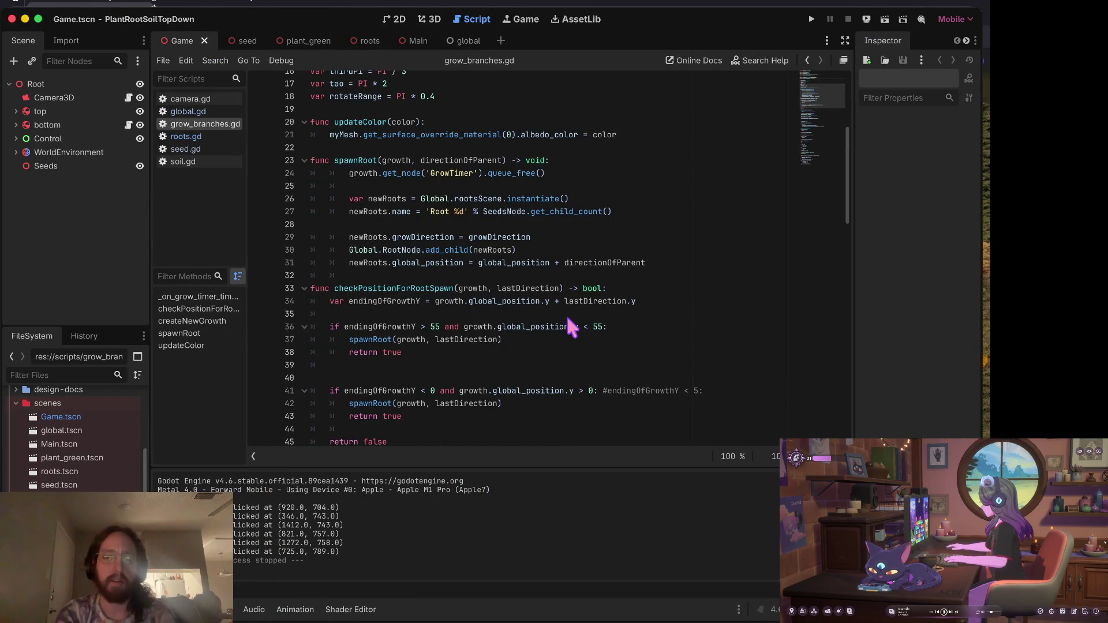
key(super+b)
Plant seven seeds across the soil in the running game to grow their root networks.
click(577, 330)
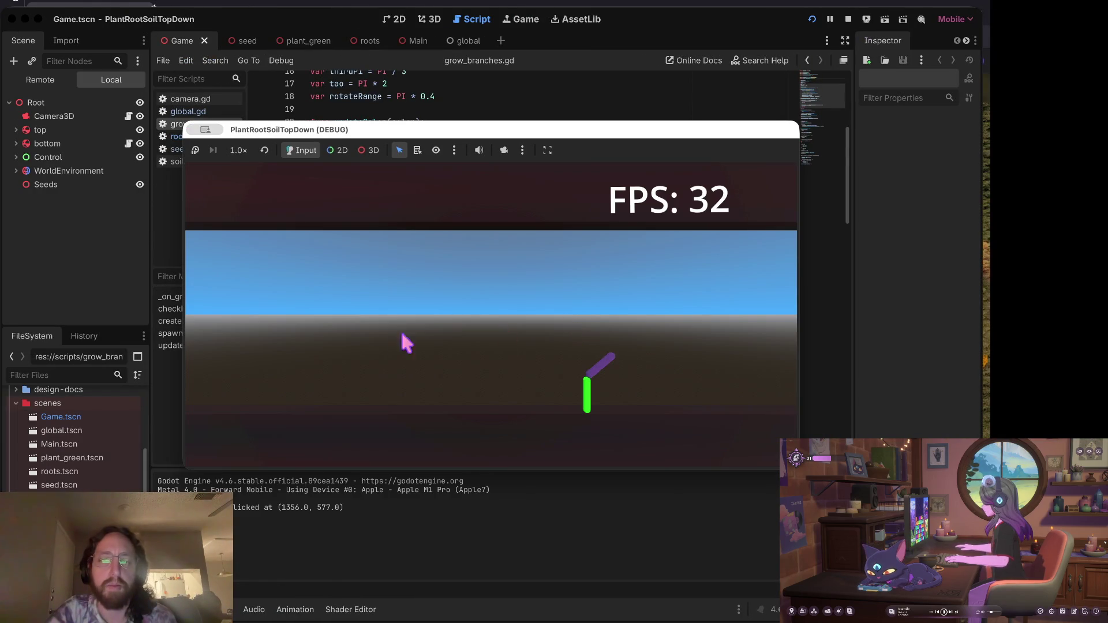
click(417, 342)
click(337, 352)
click(510, 372)
click(393, 387)
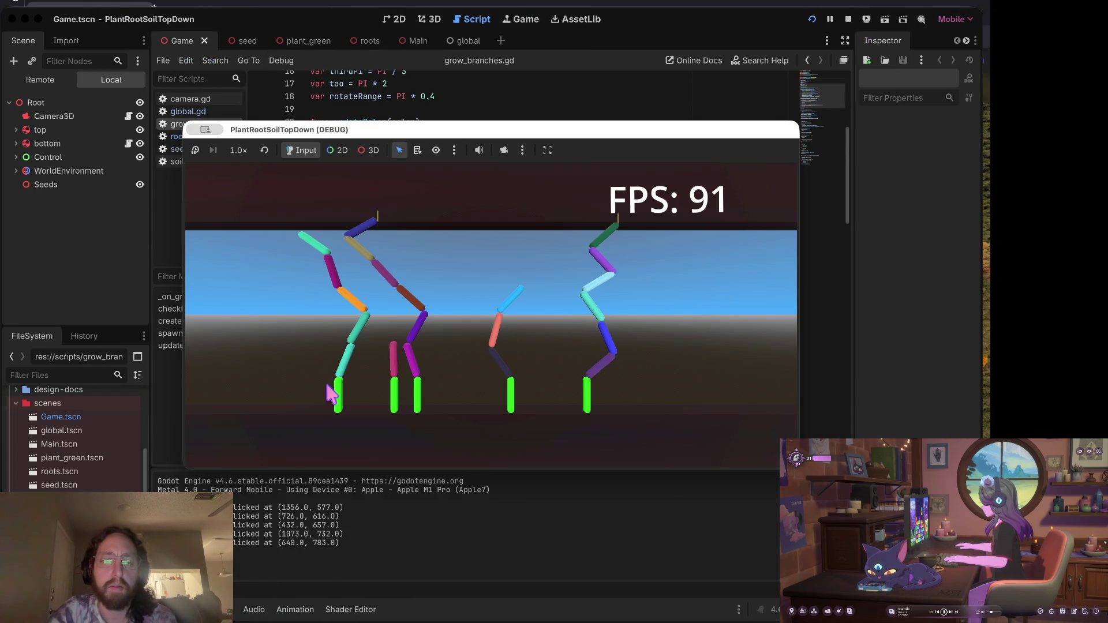
click(302, 388)
click(658, 370)
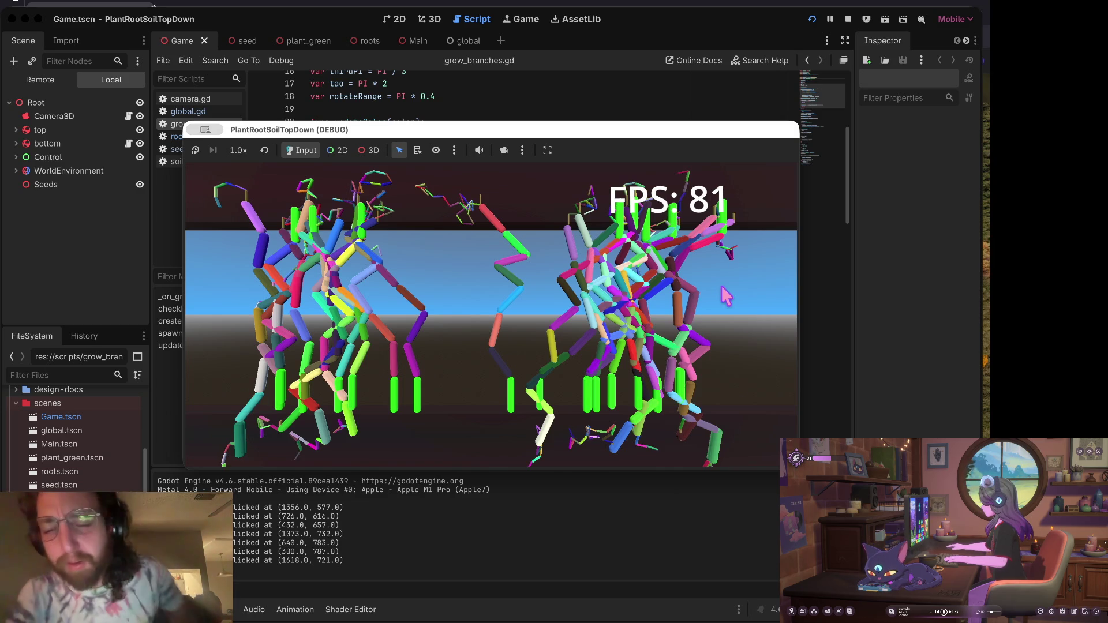
Return to the Godot workspace and zoom the game camera out to show both plant clusters.
click(544, 90)
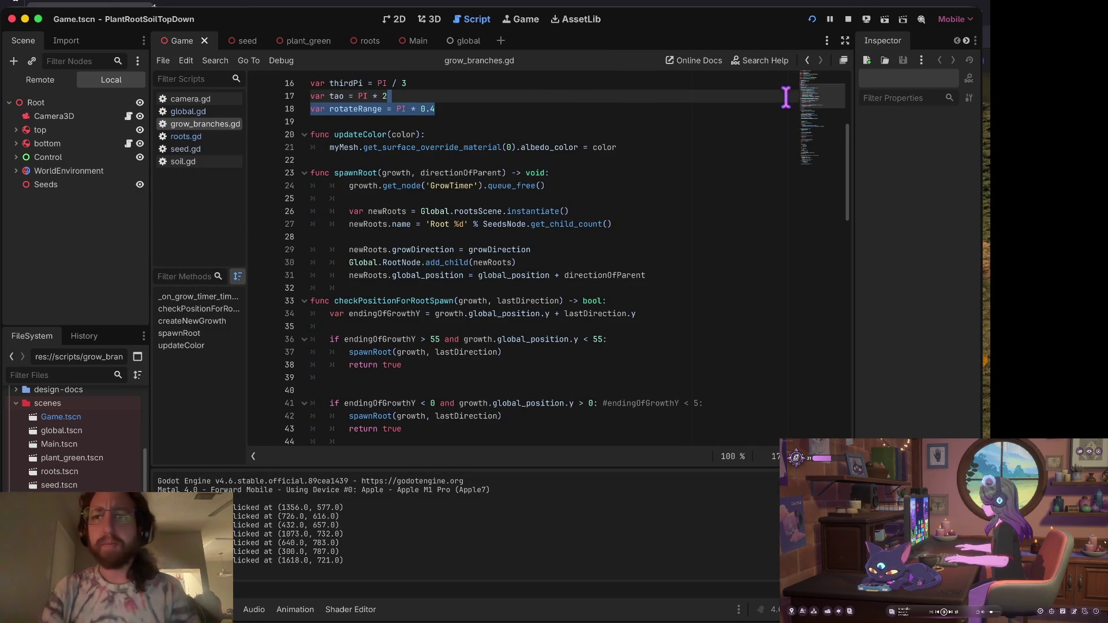
key(super+Tab)
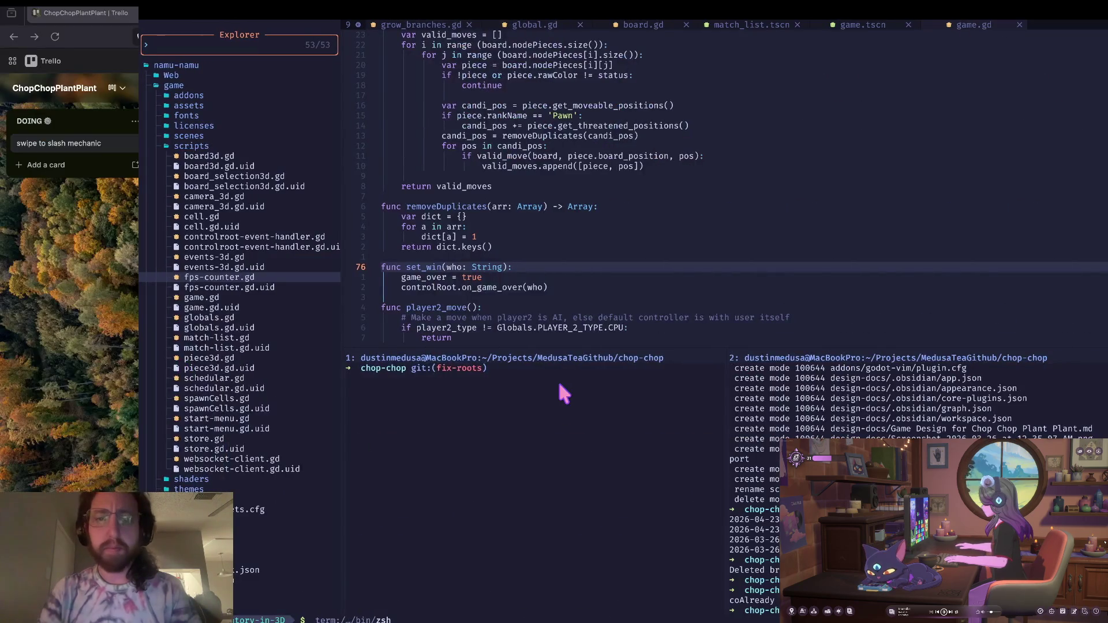
key(ctrl+Left)
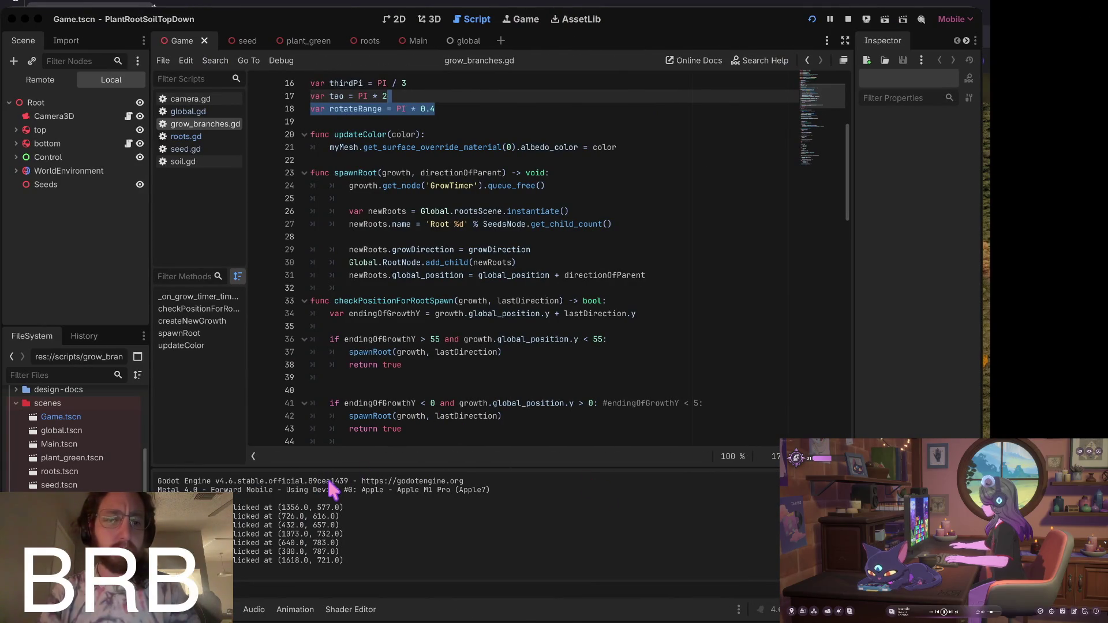
key(ctrl+Right)
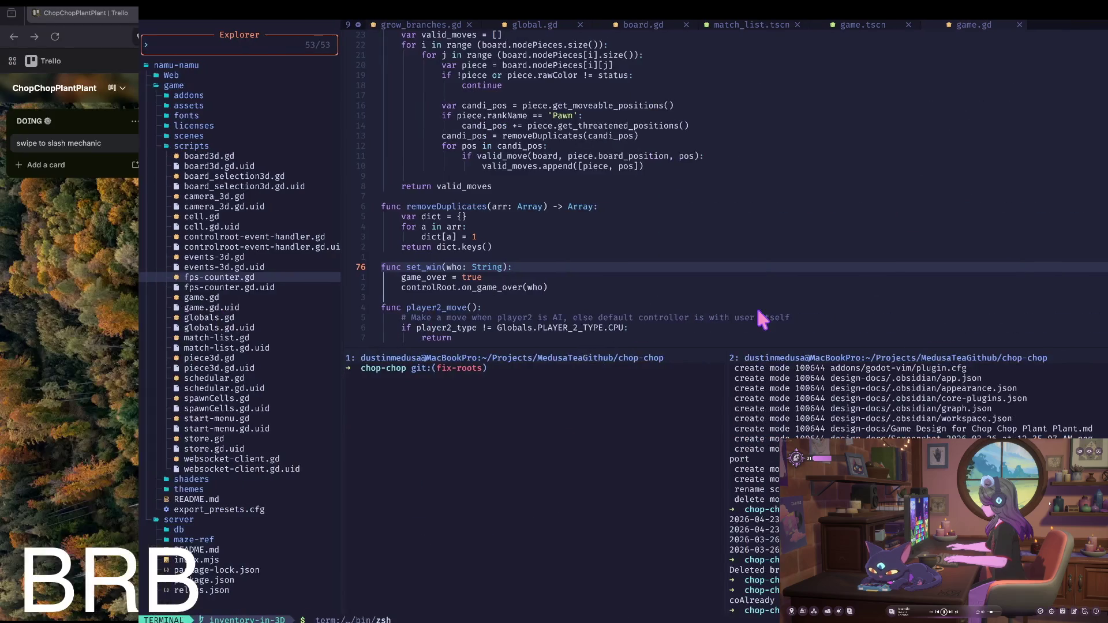
key(ctrl+Left)
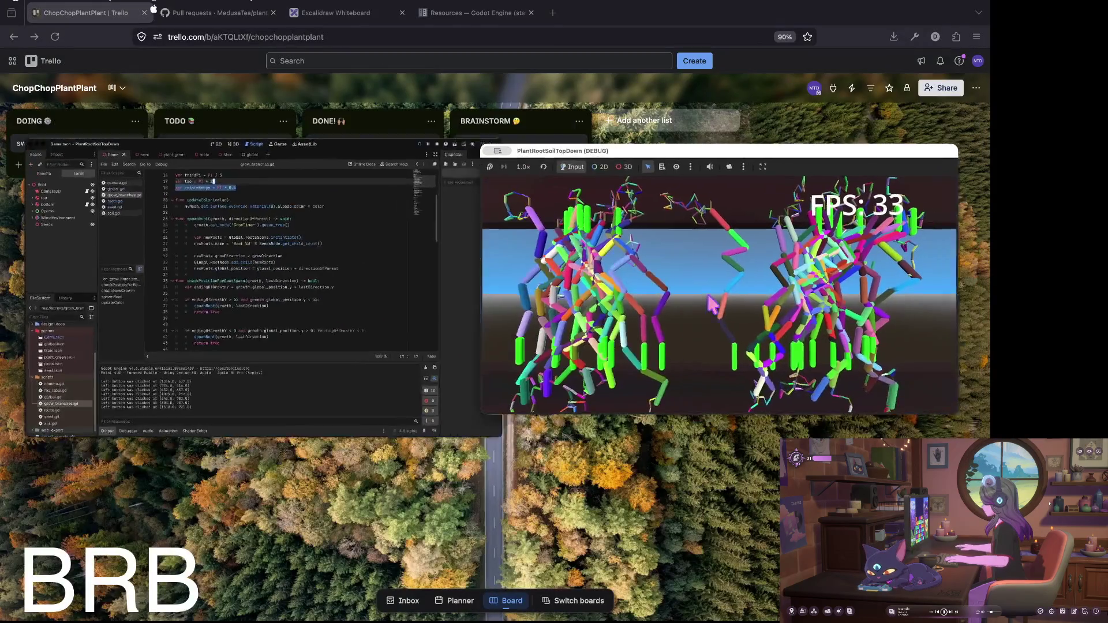
scroll(709, 291, down, 5)
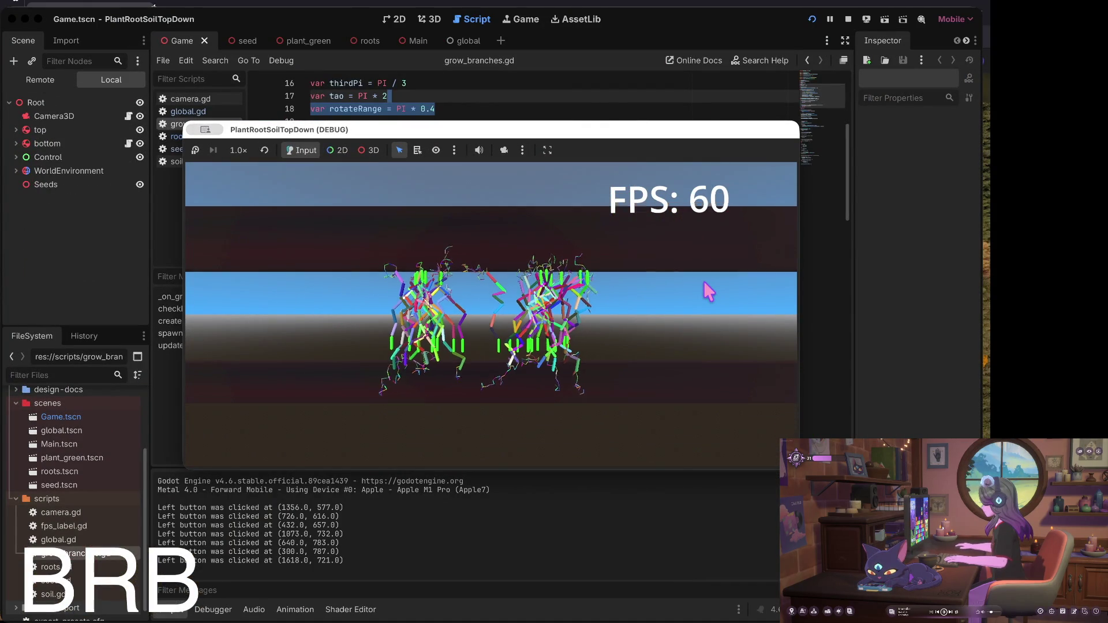